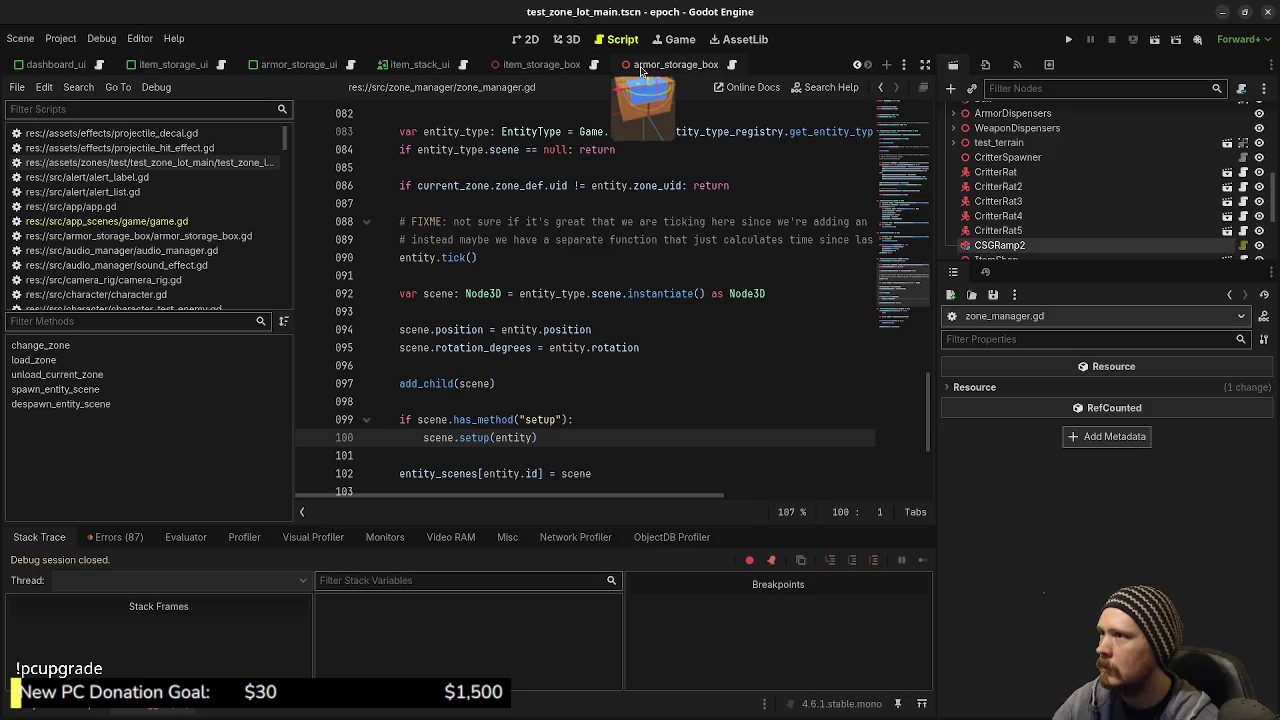
Step: Check the setup function in the item storage box script for reference
click(594, 66)
click(486, 335)
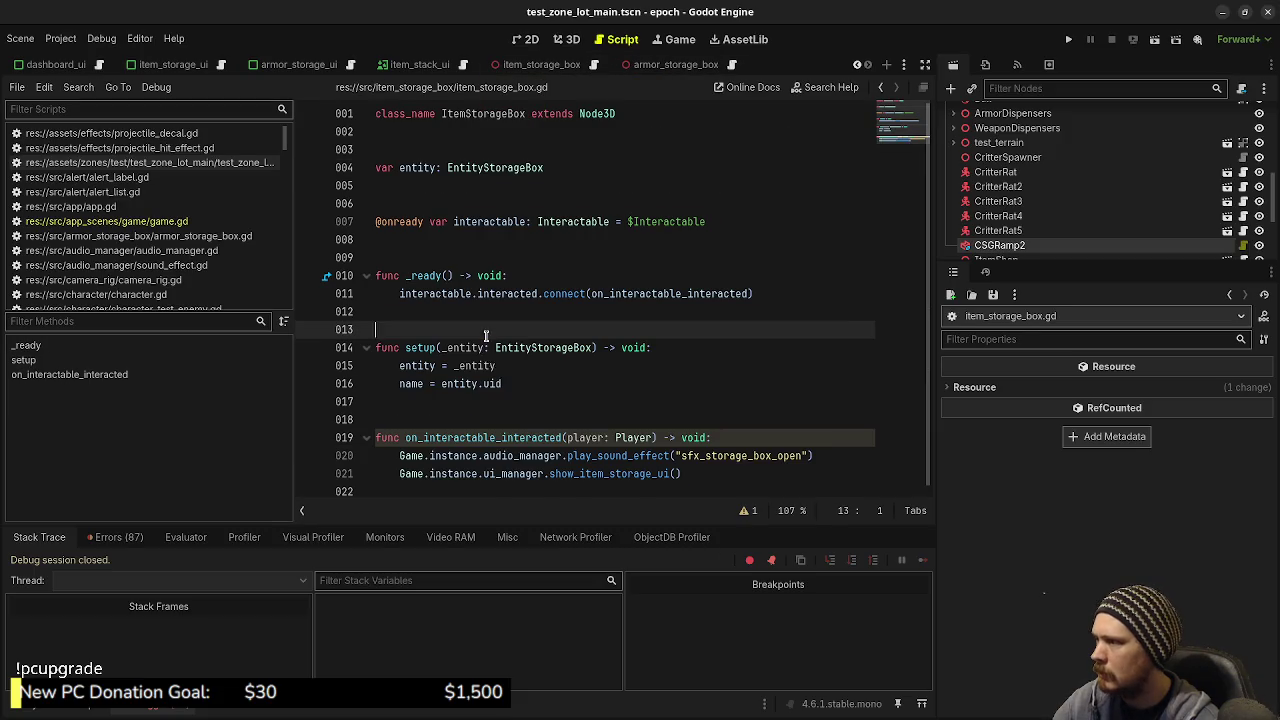
drag(520, 383, 369, 351)
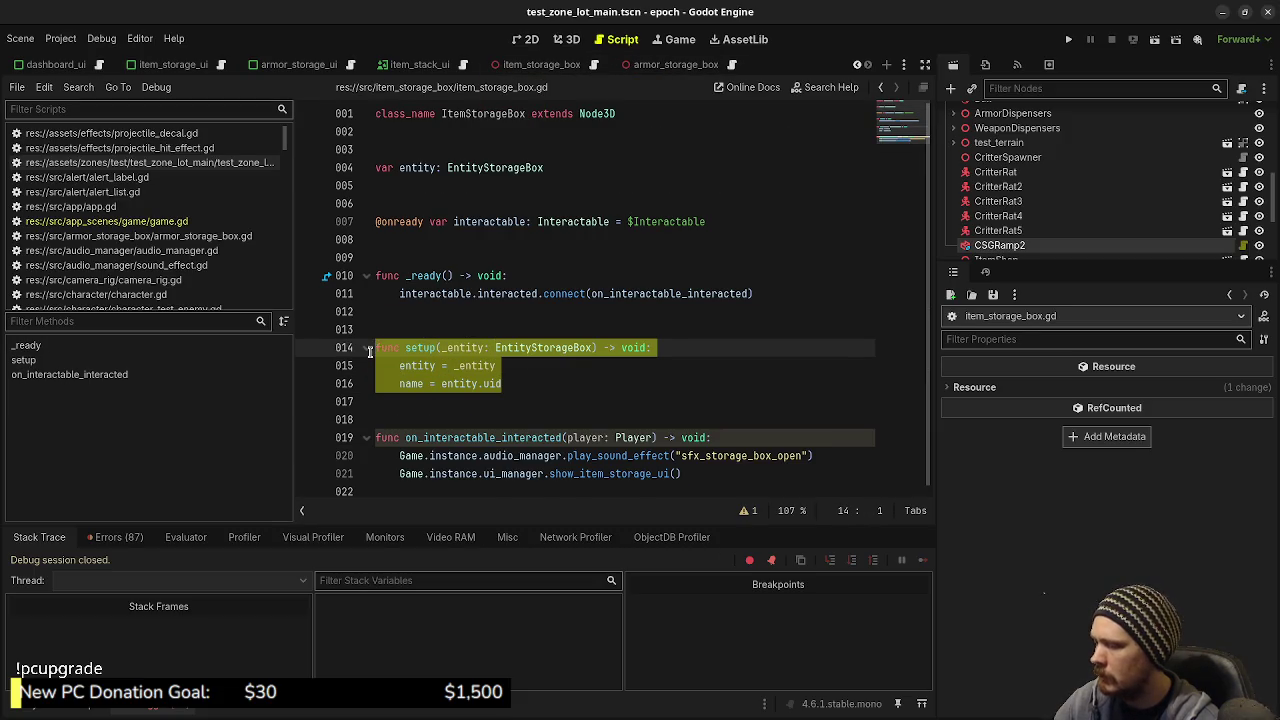
Step: In armor_storage_box.gd, change the setup parameter type on line 14 to EntityArmorStorageBox and save
click(676, 65)
click(733, 65)
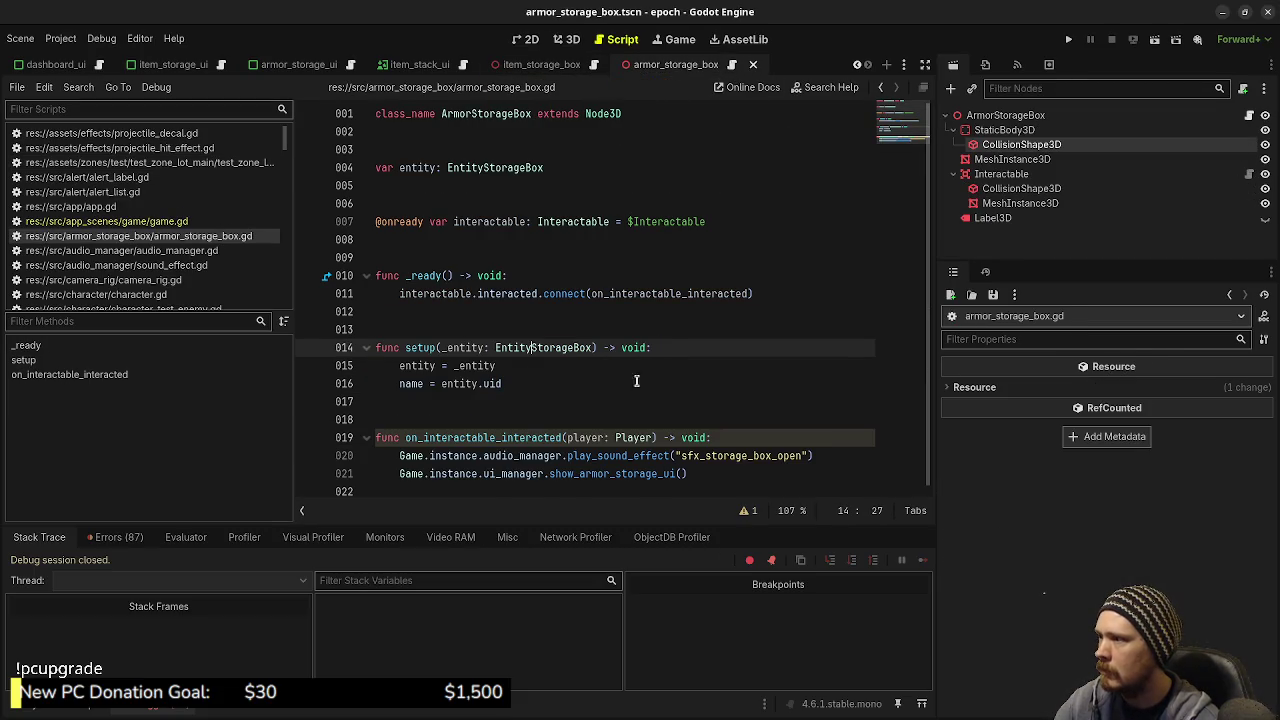
click(529, 390)
click(541, 350)
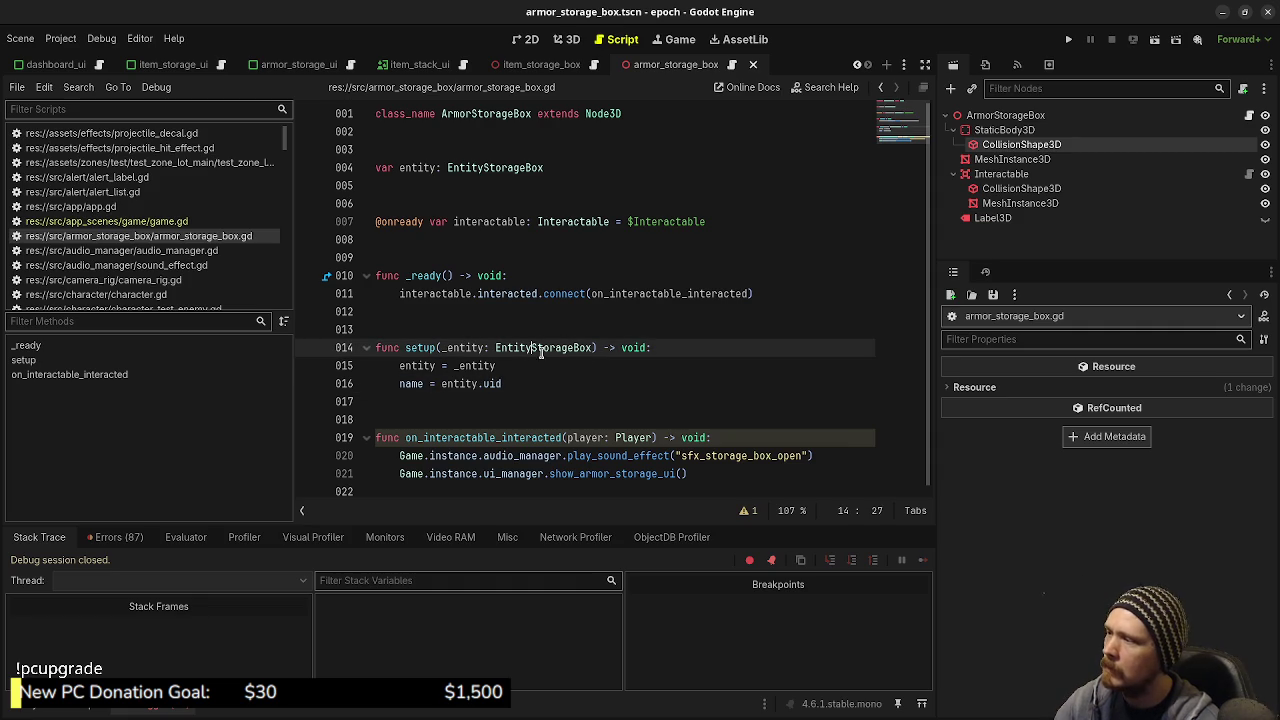
text(Armor)
key(ctrl+s)
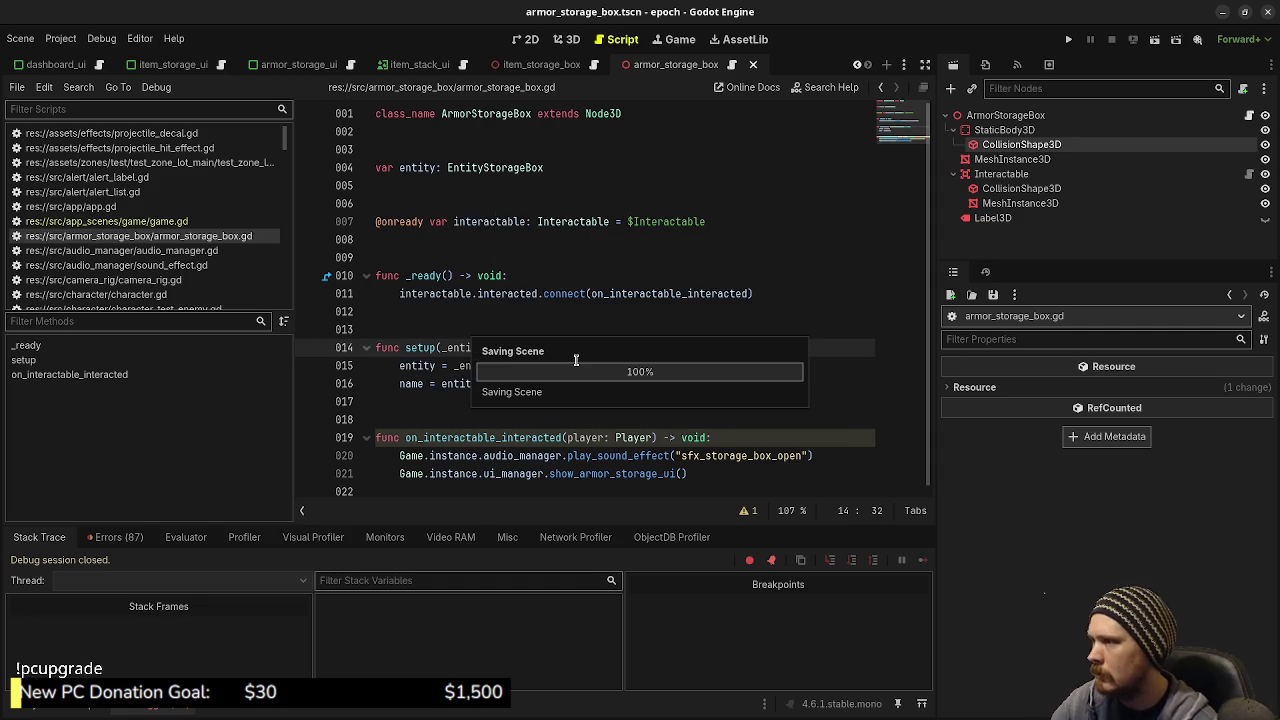
click(610, 283)
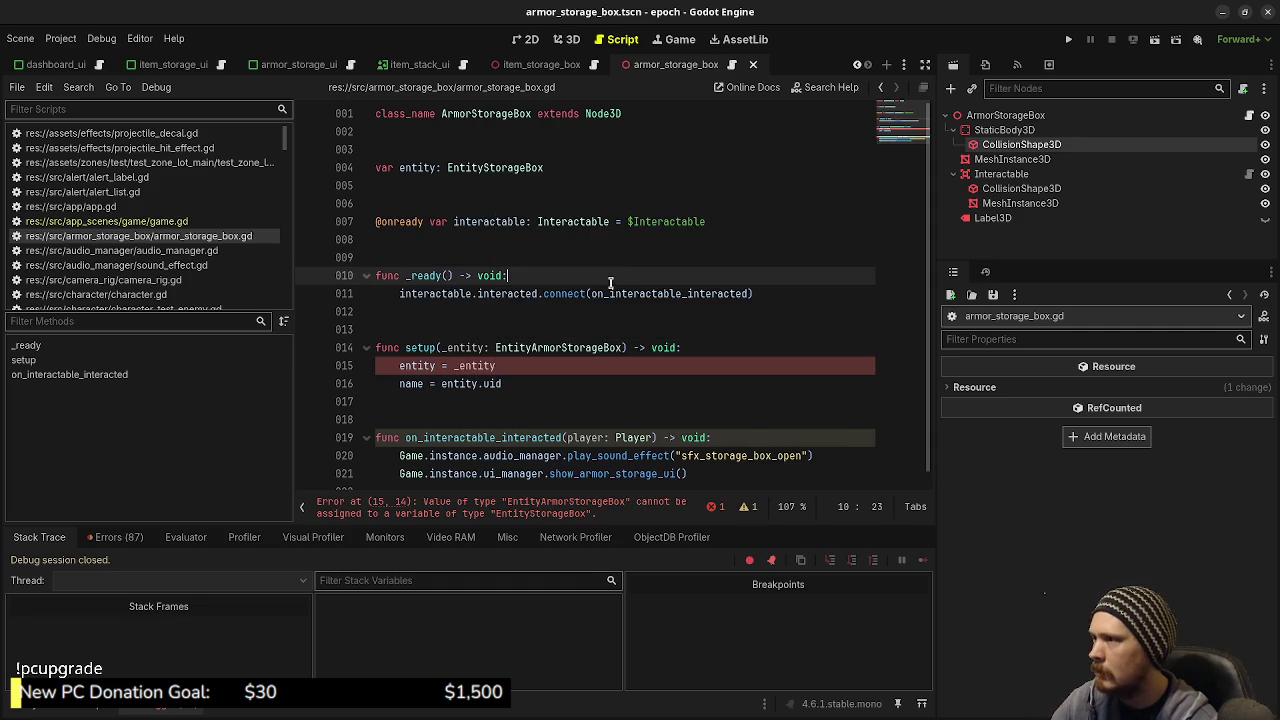
Step: Type the entity variable on line 4 as EntityArmorStorageBox and save the script
click(486, 168)
text(Armor)
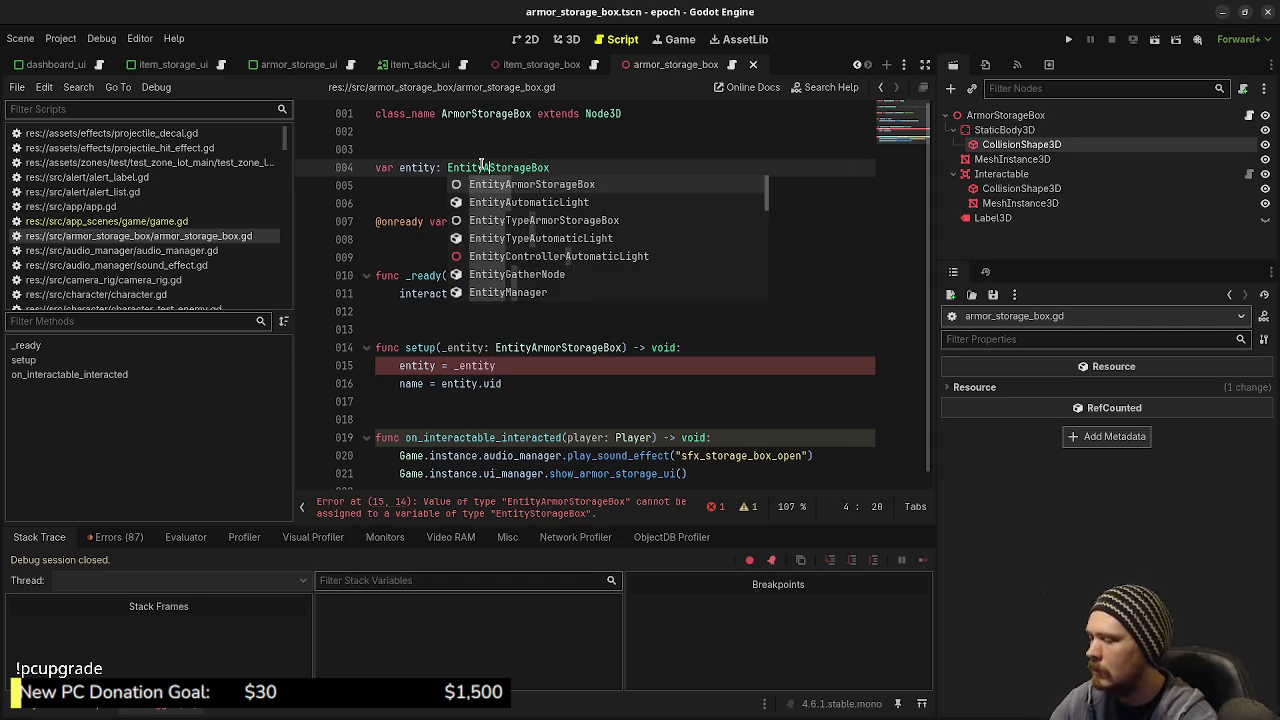
key(ctrl+s)
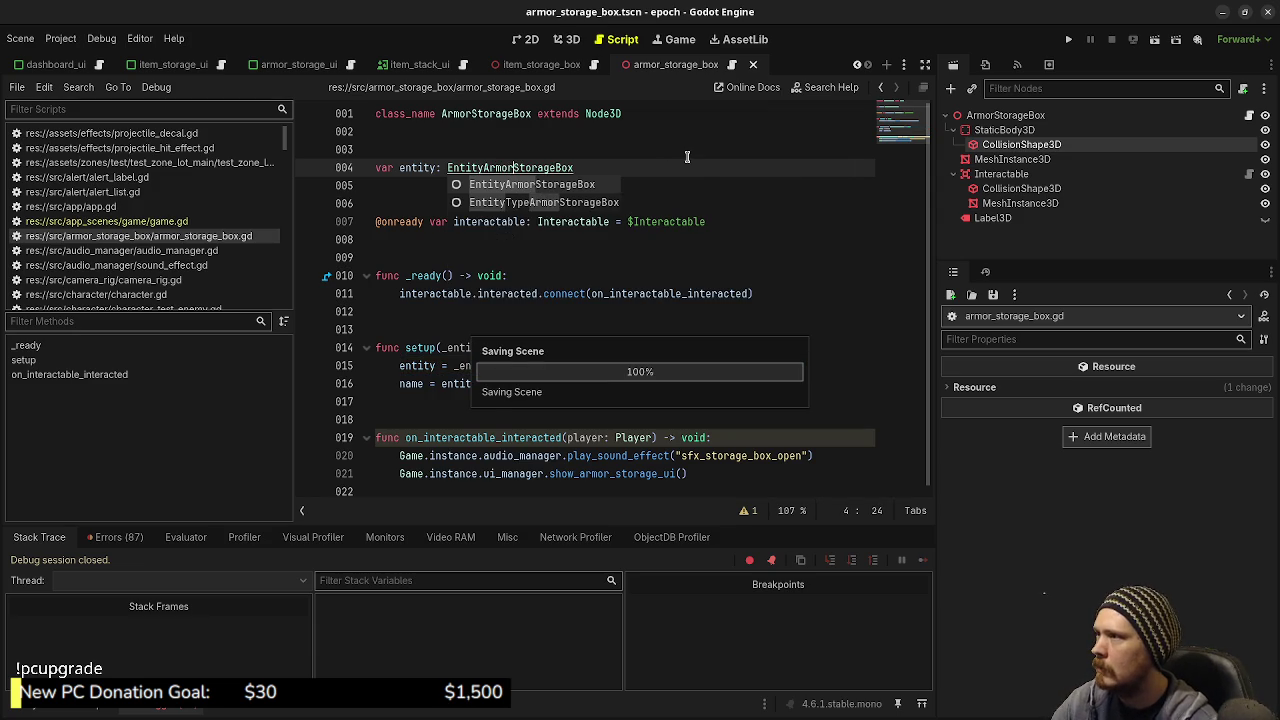
click(705, 186)
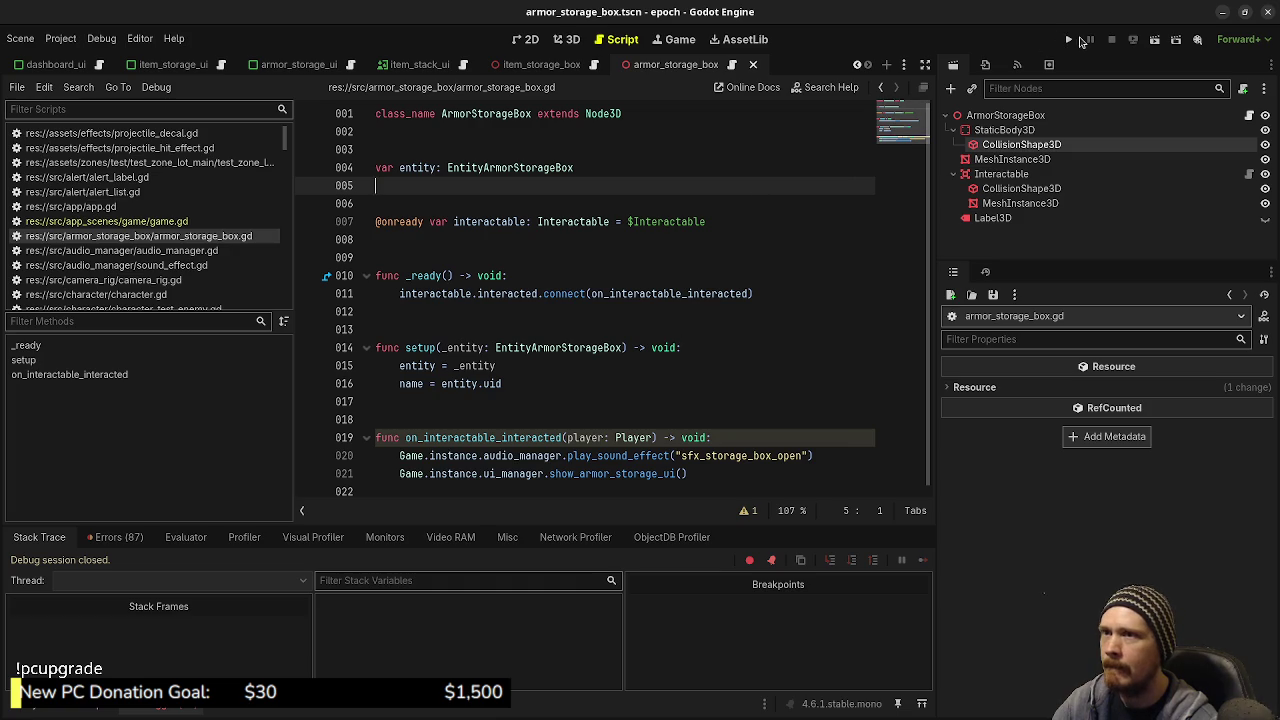
Step: Run the project, walk the player to the two storage crates, and drag the game window down
click(1069, 40)
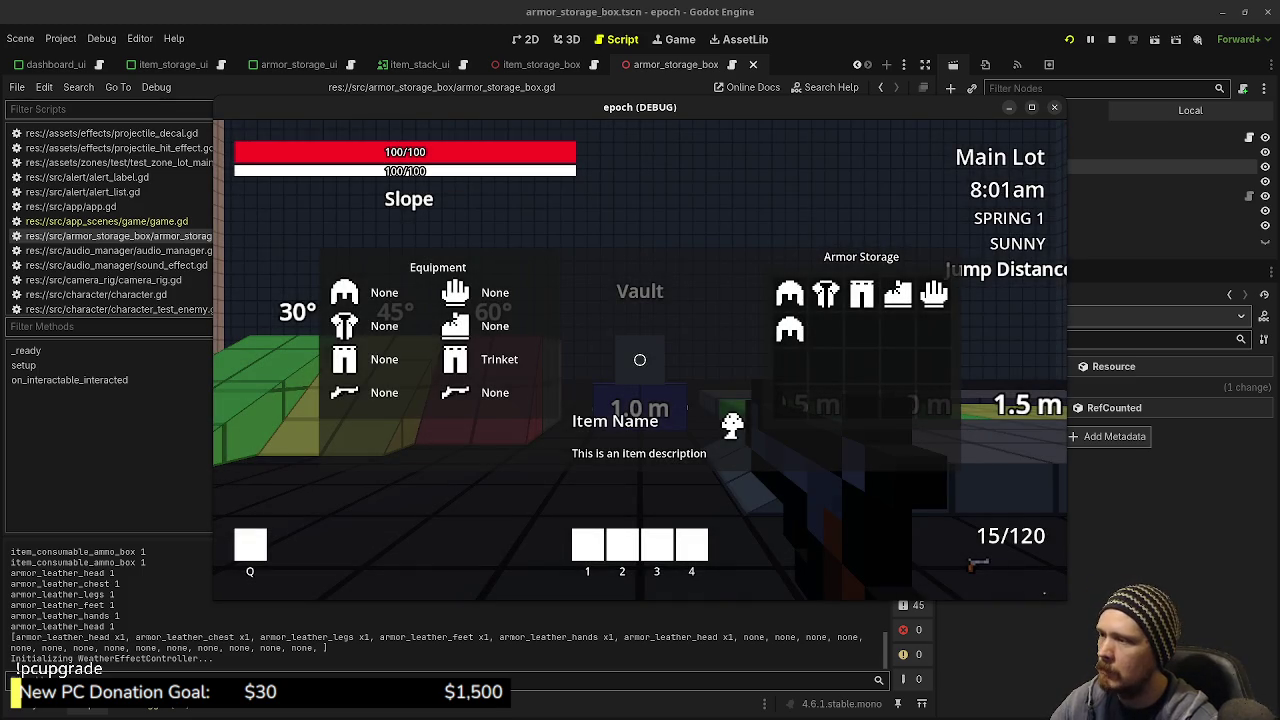
key(w)
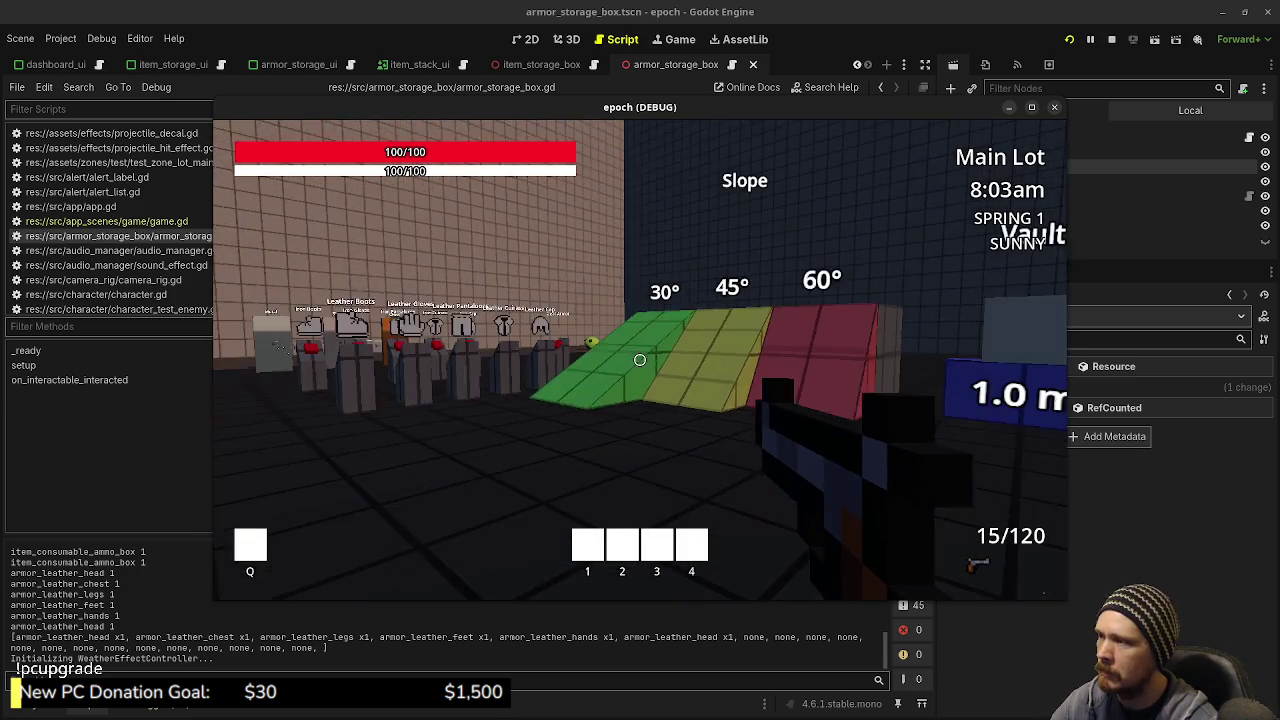
key(w)
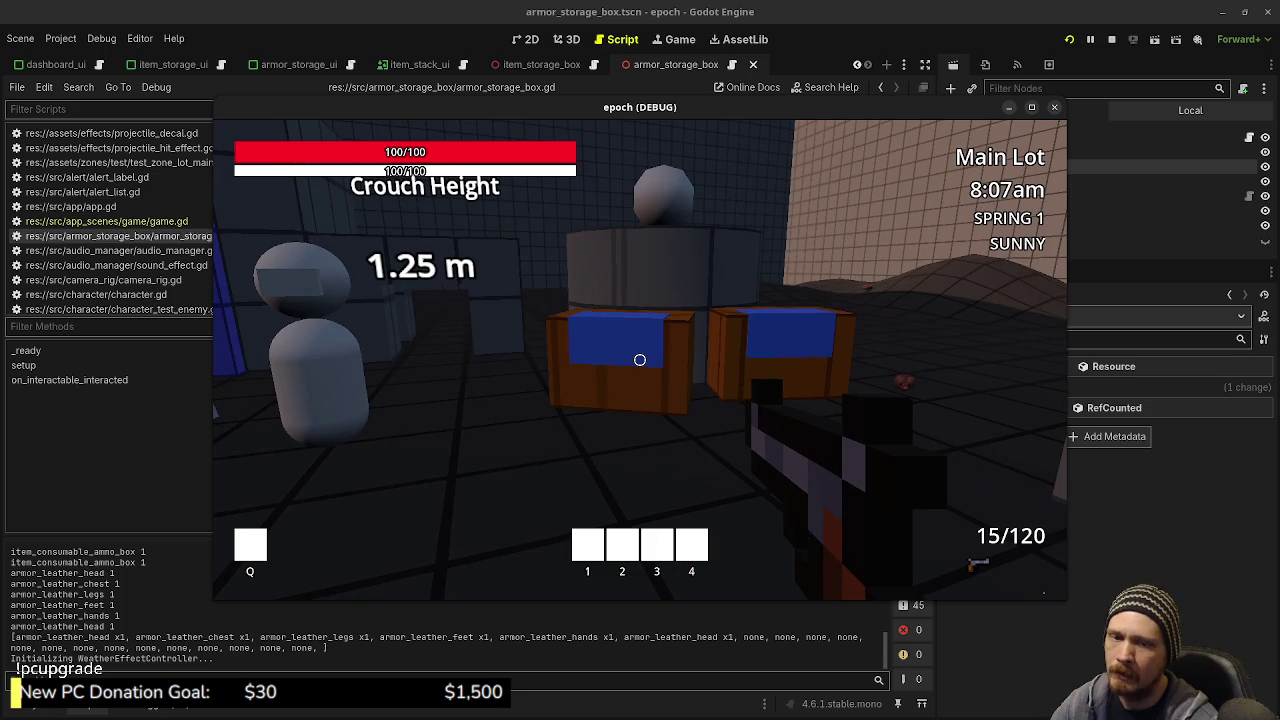
key(w)
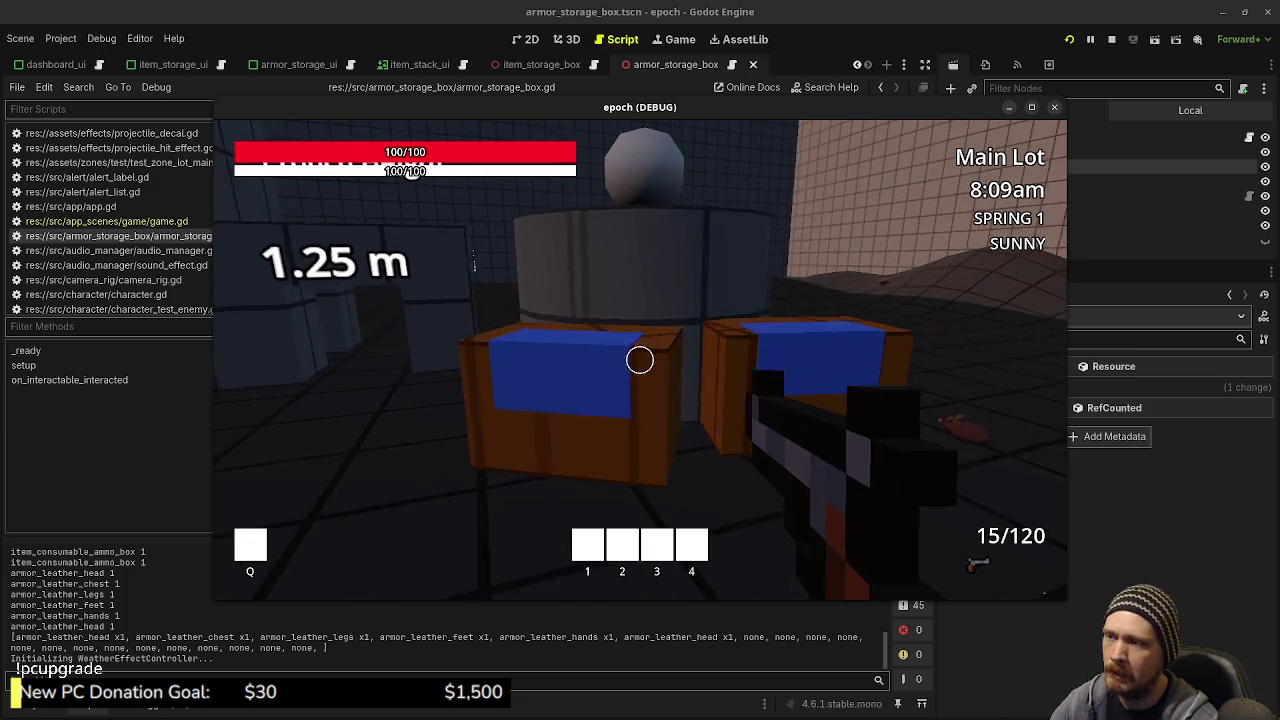
key(w)
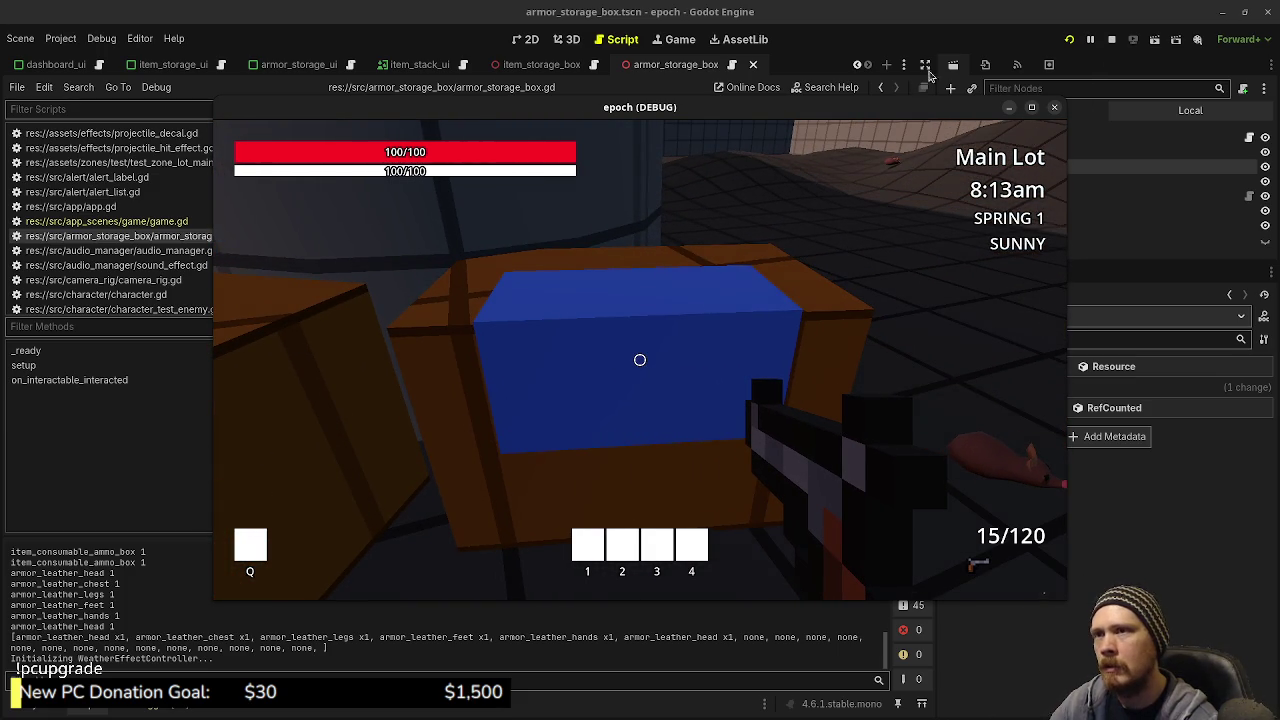
mouse_move(899, 111)
mouse_down()
mouse_move(730, 475)
mouse_move(766, 540)
mouse_move(747, 552)
mouse_up()
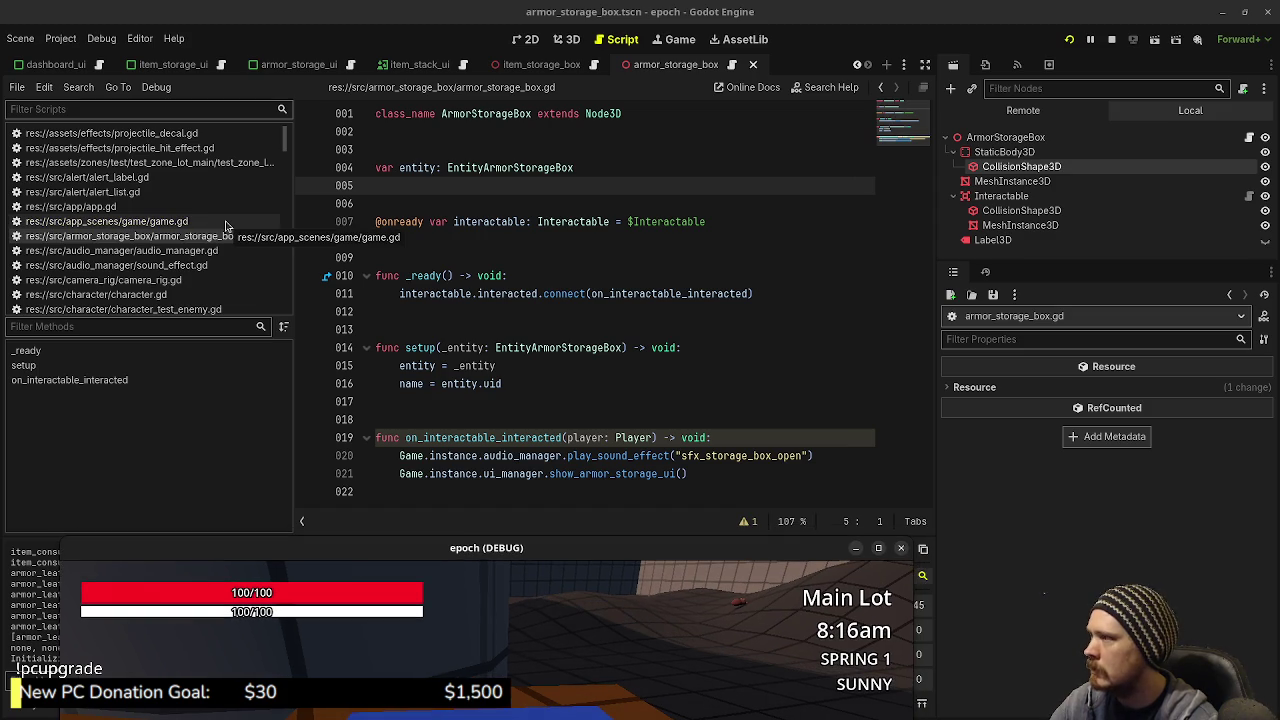
Step: Stop the game and show game.gd's armor box spawn at Vector3(-8.6458, 0.0, 4.0314), rotated -15.5
click(225, 222)
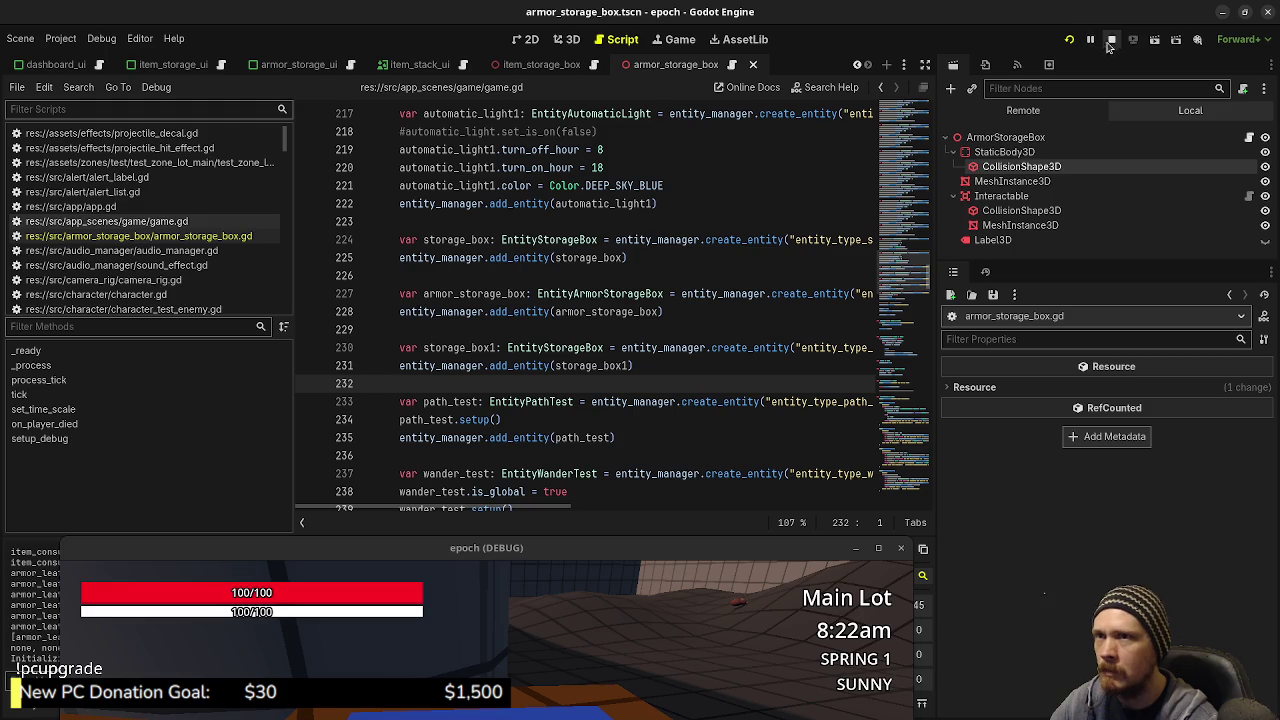
click(1111, 39)
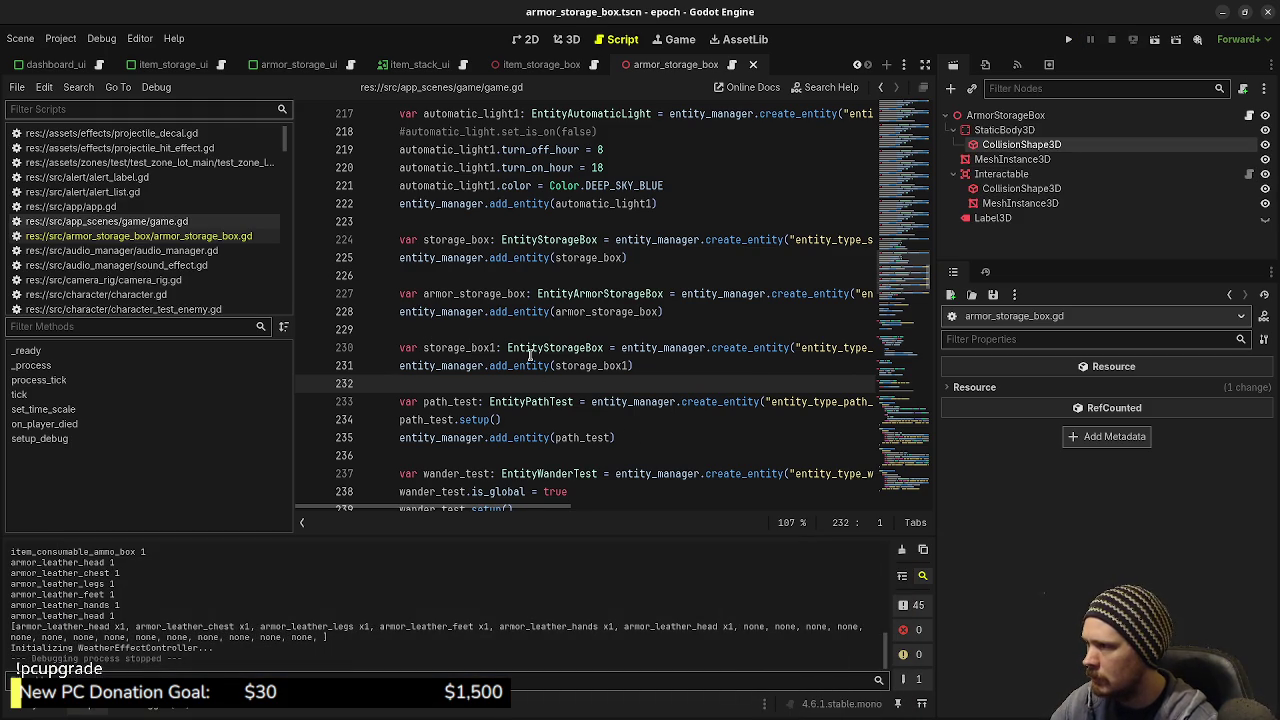
click(651, 280)
click(925, 64)
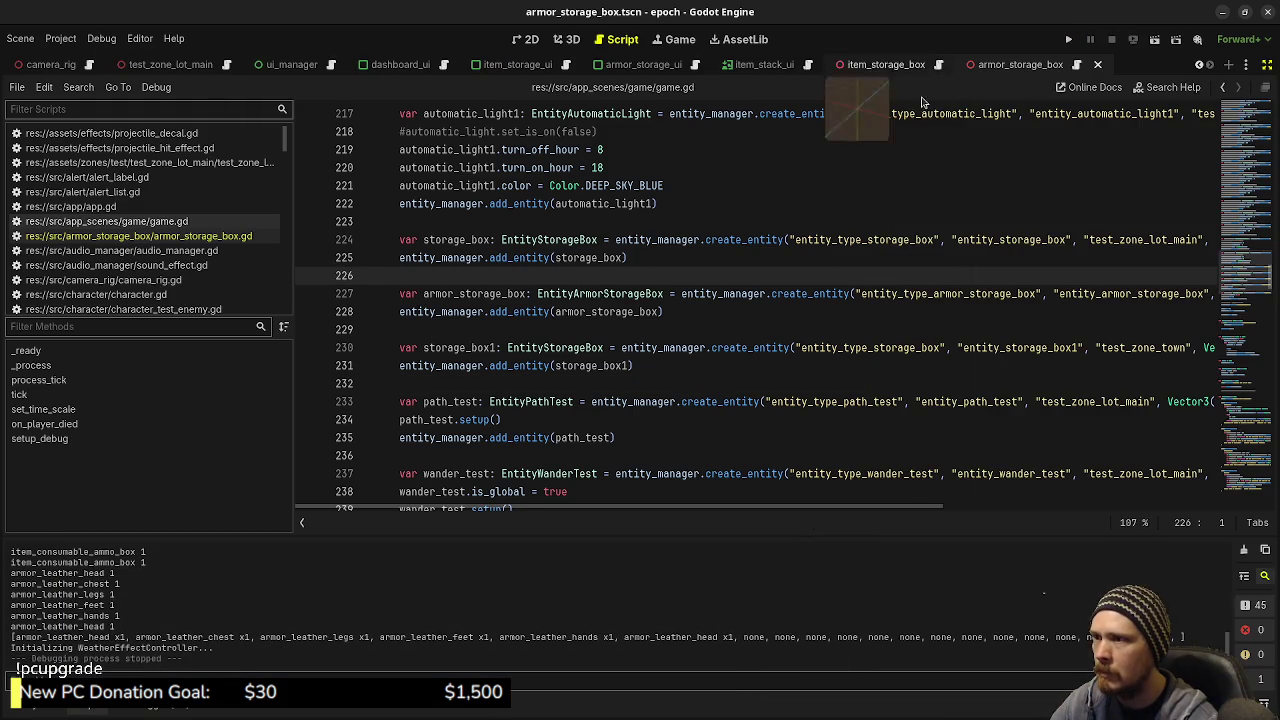
drag(731, 507, 1094, 492)
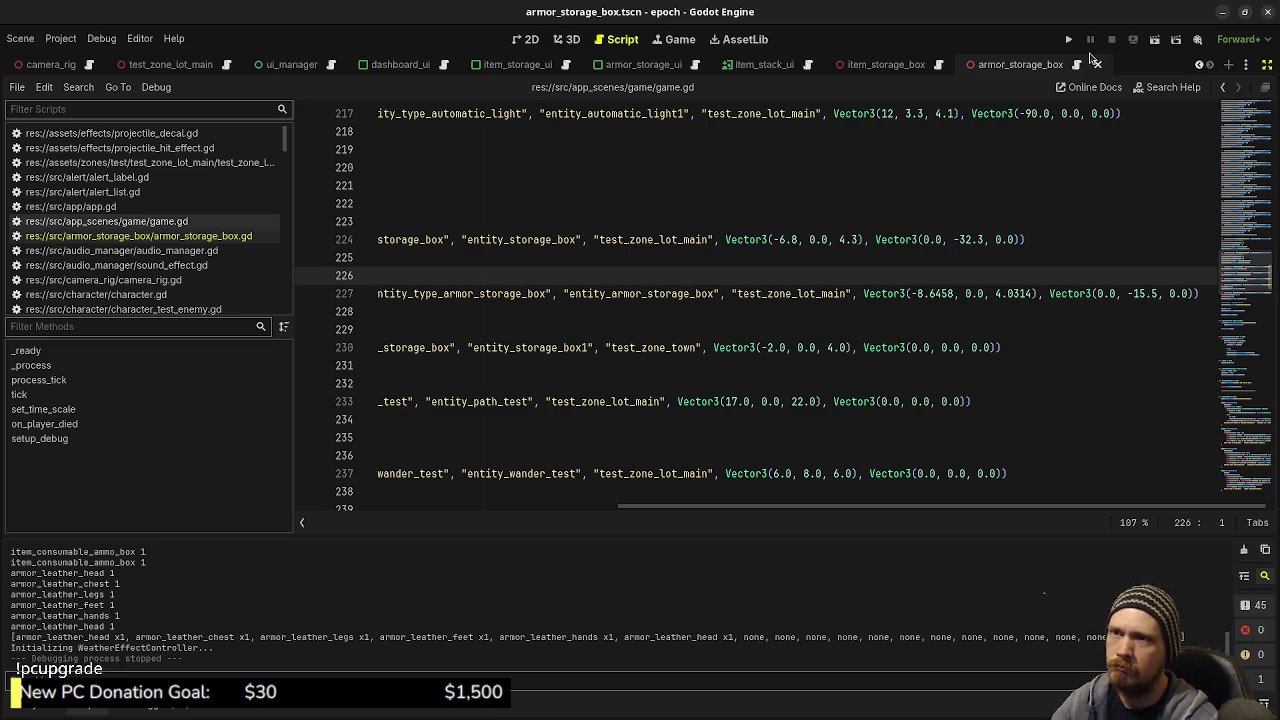
click(1070, 41)
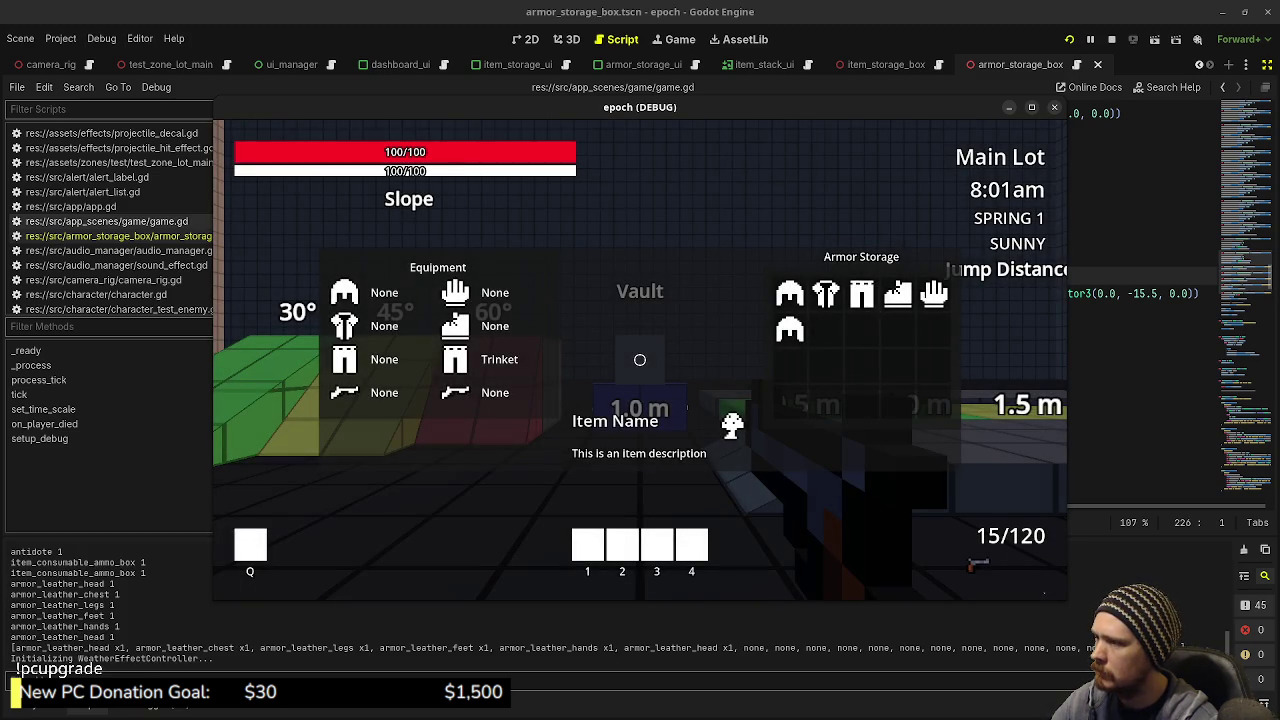
key(Escape)
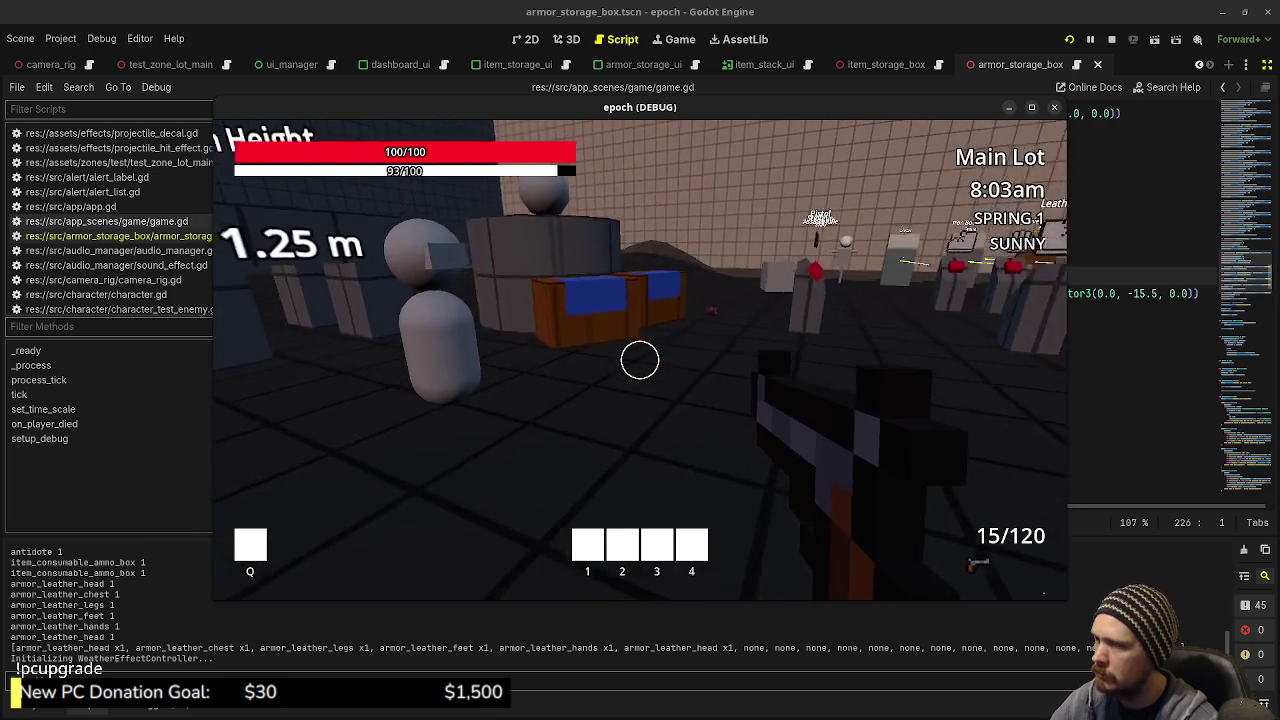
key(shift+w)
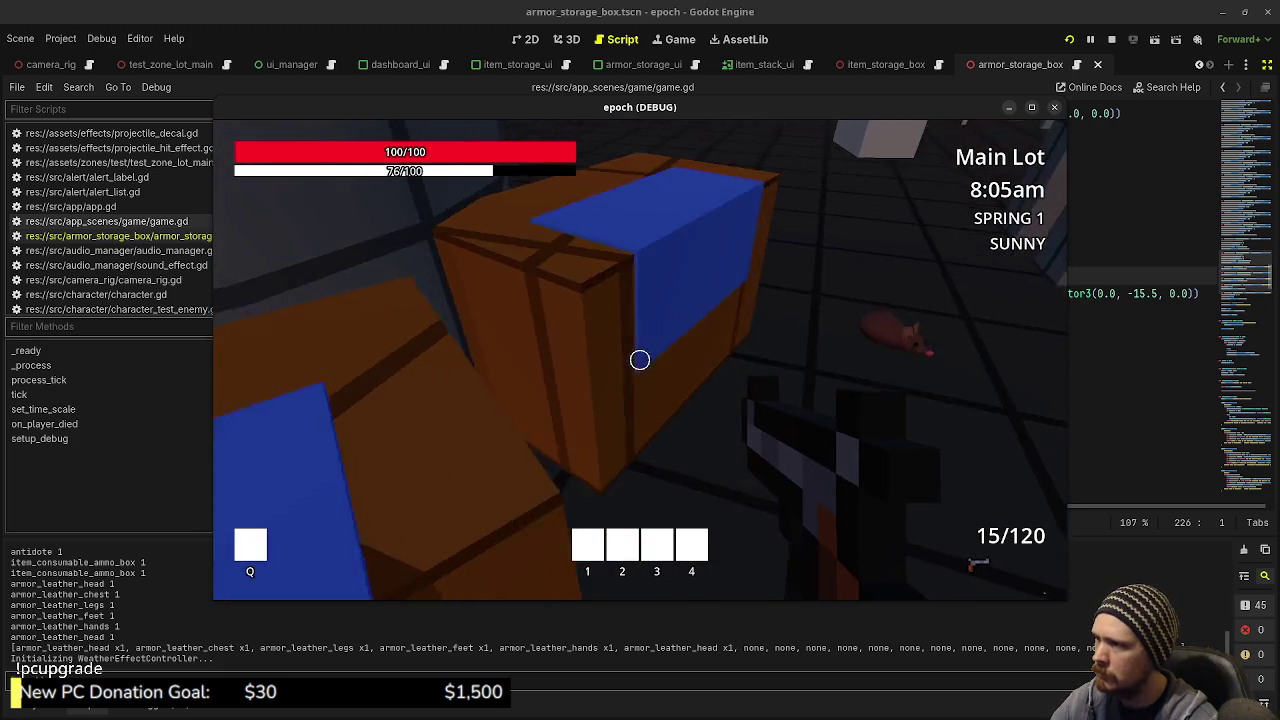
key(s)
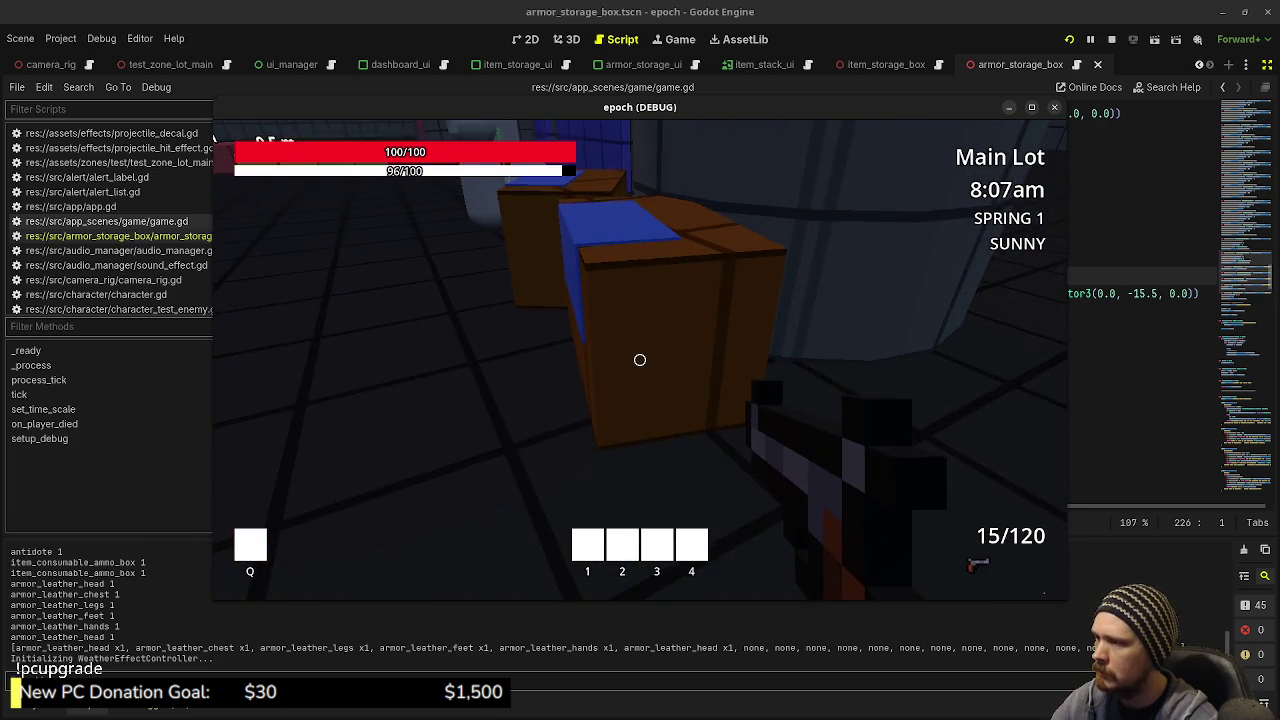
key(s)
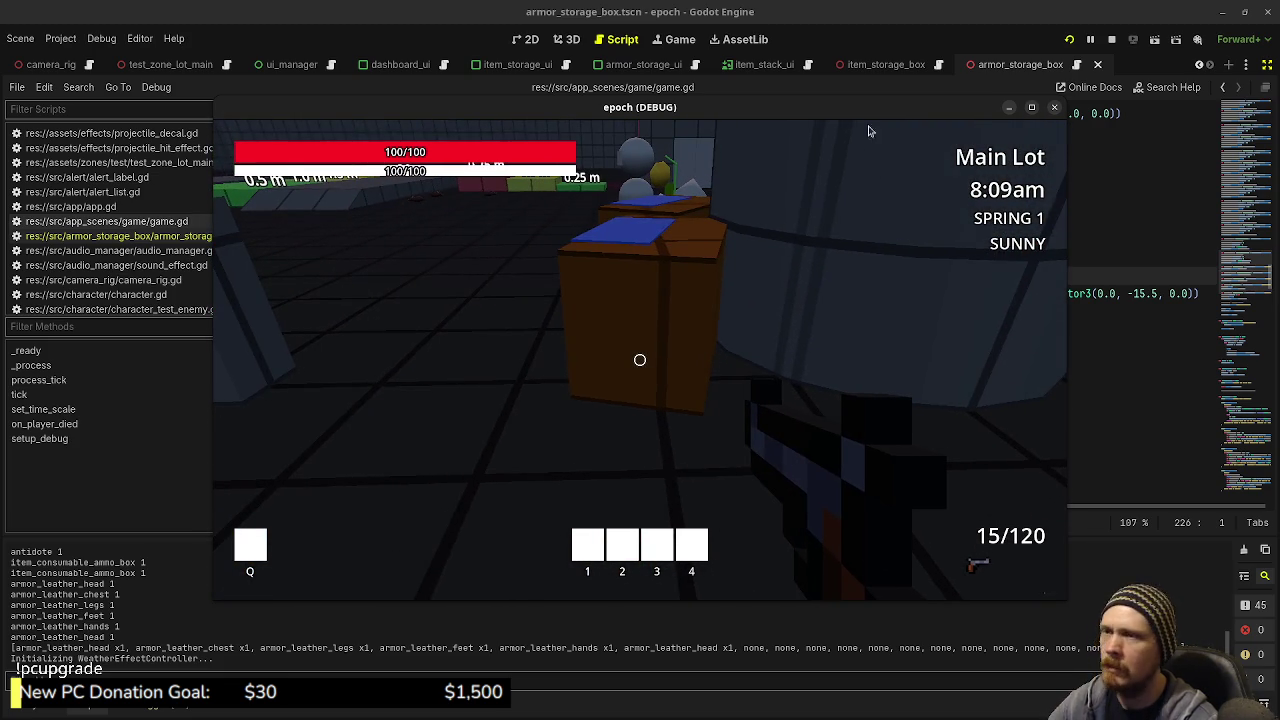
key(F8)
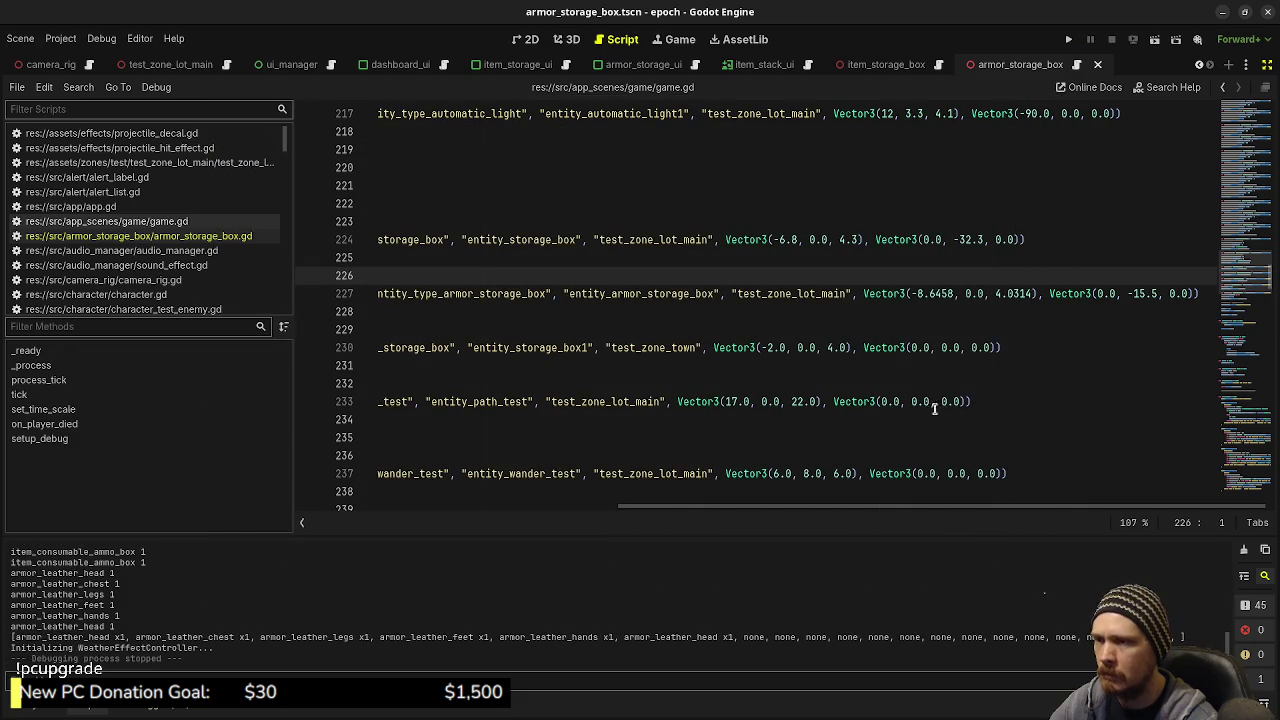
Step: Change the armor box rotation from -15.5 to 15.5, save, and rerun the game
click(1133, 293)
key(BackSpace)
key(ctrl+s)
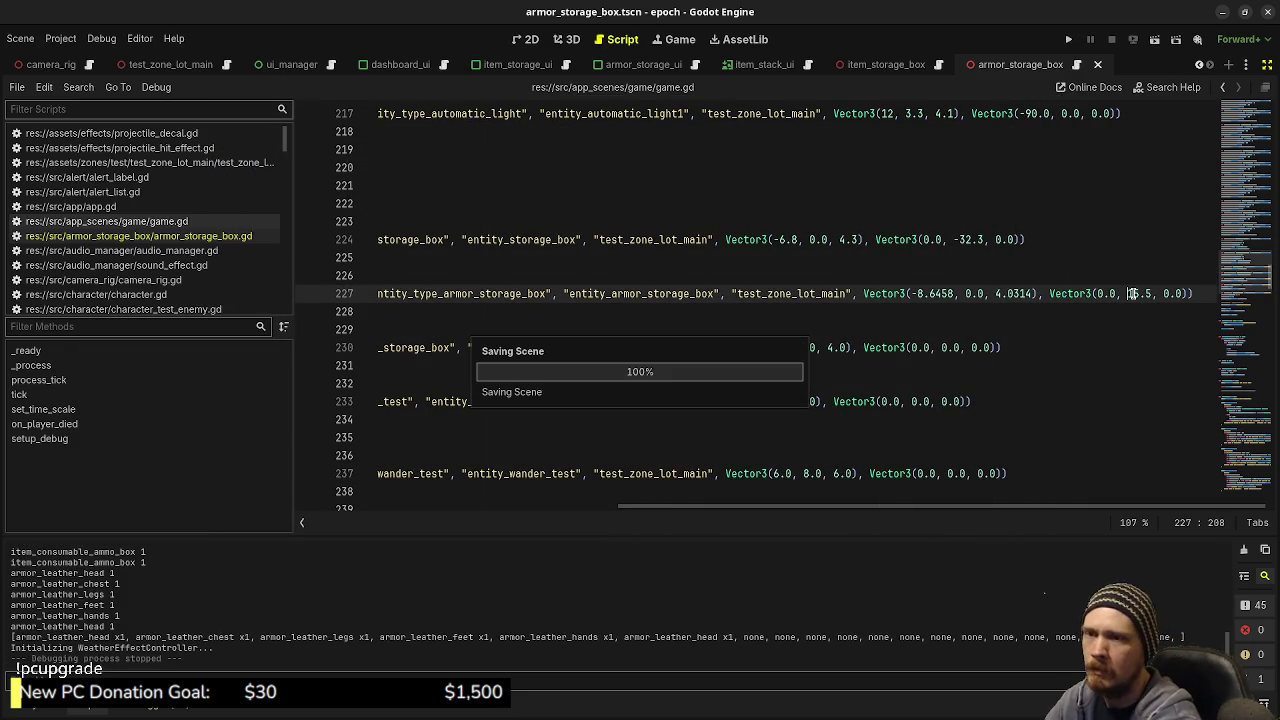
key(F5)
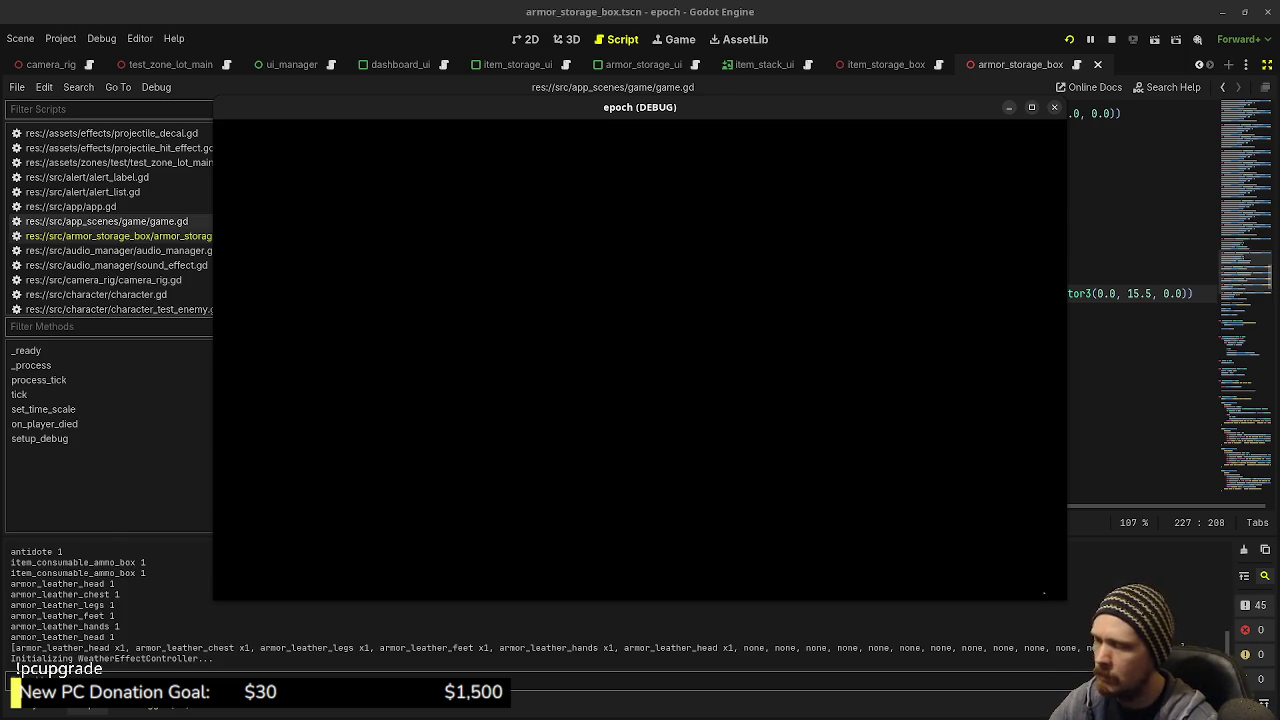
Step: Walk to the blue armor storage box, open and close its panels with E
key(Tab)
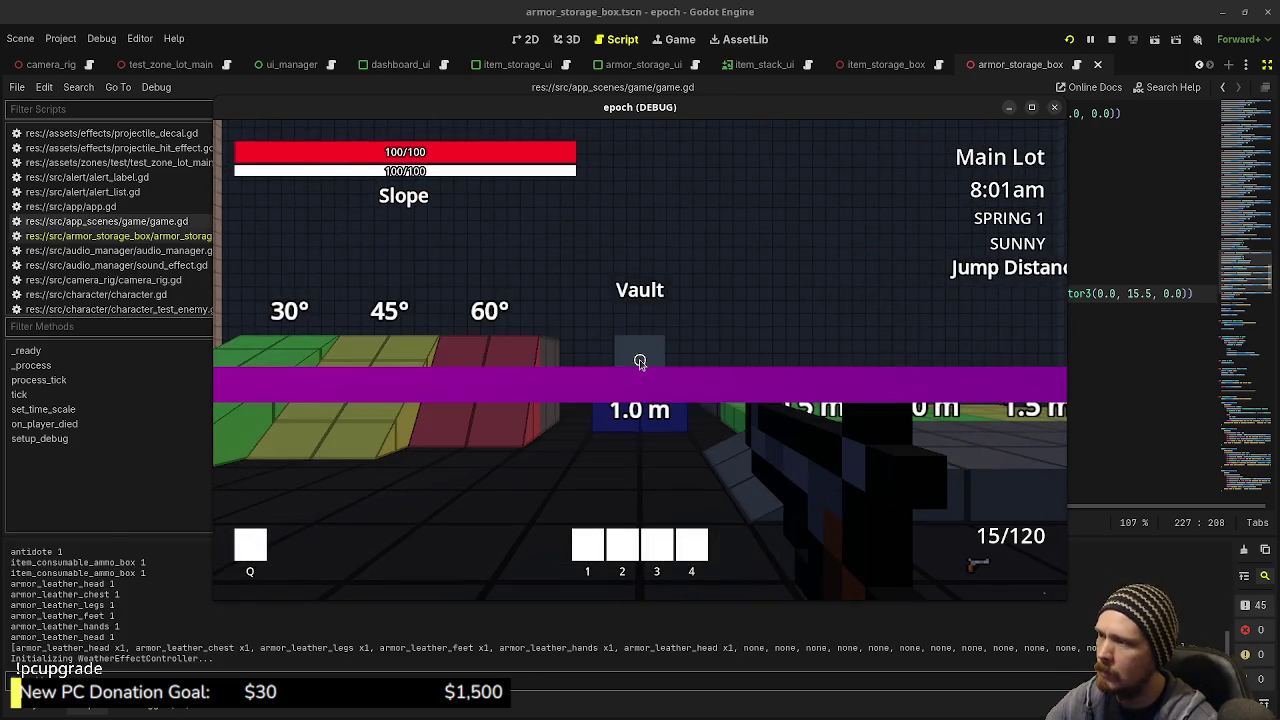
key(shift+w)
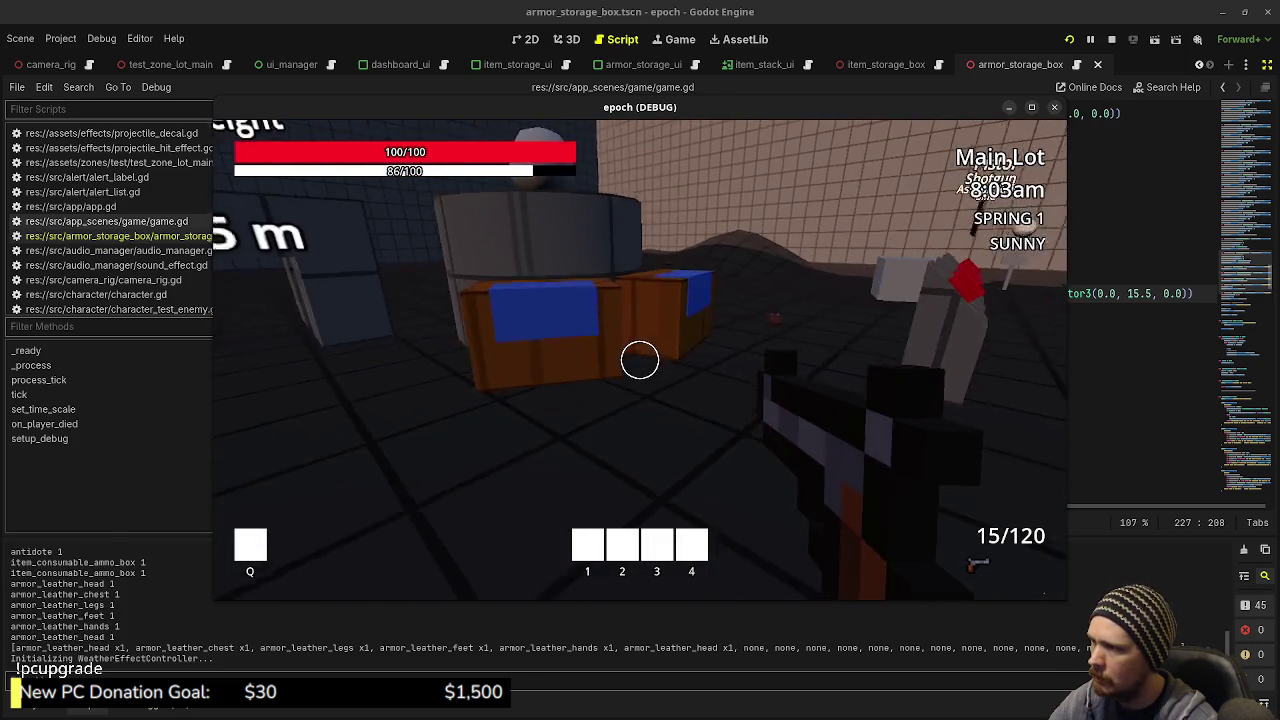
key(w)
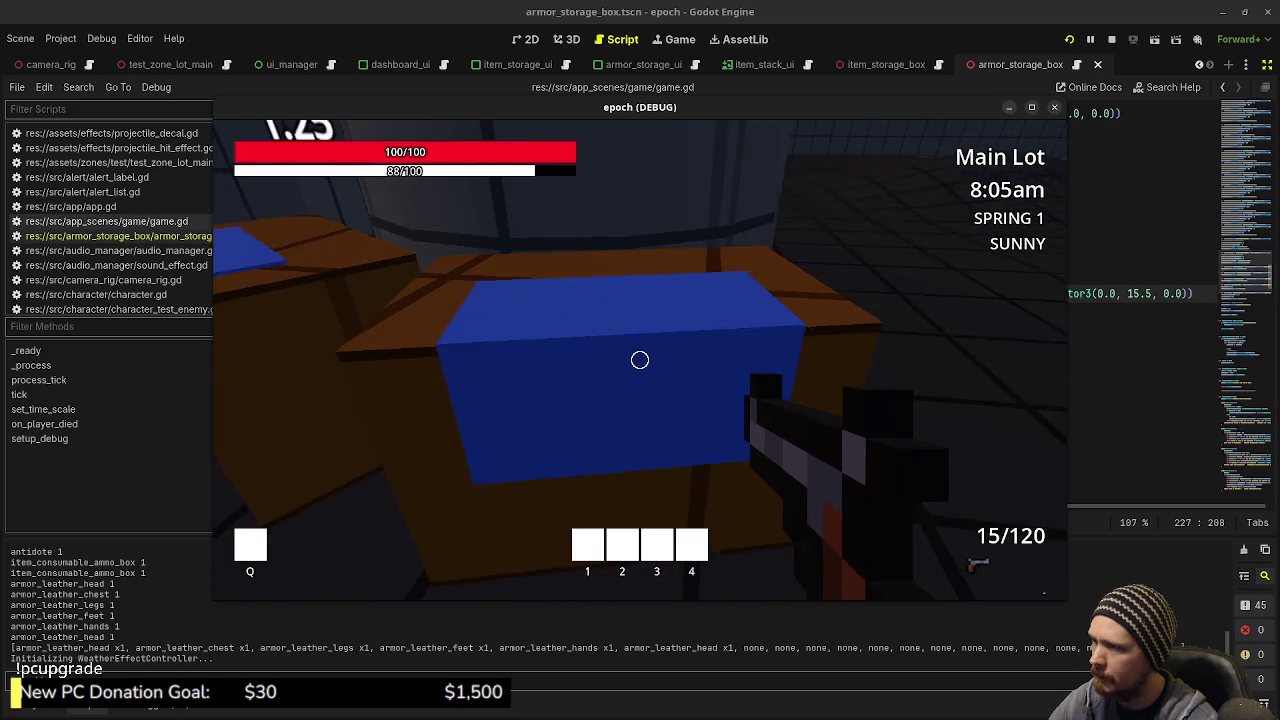
key(s)
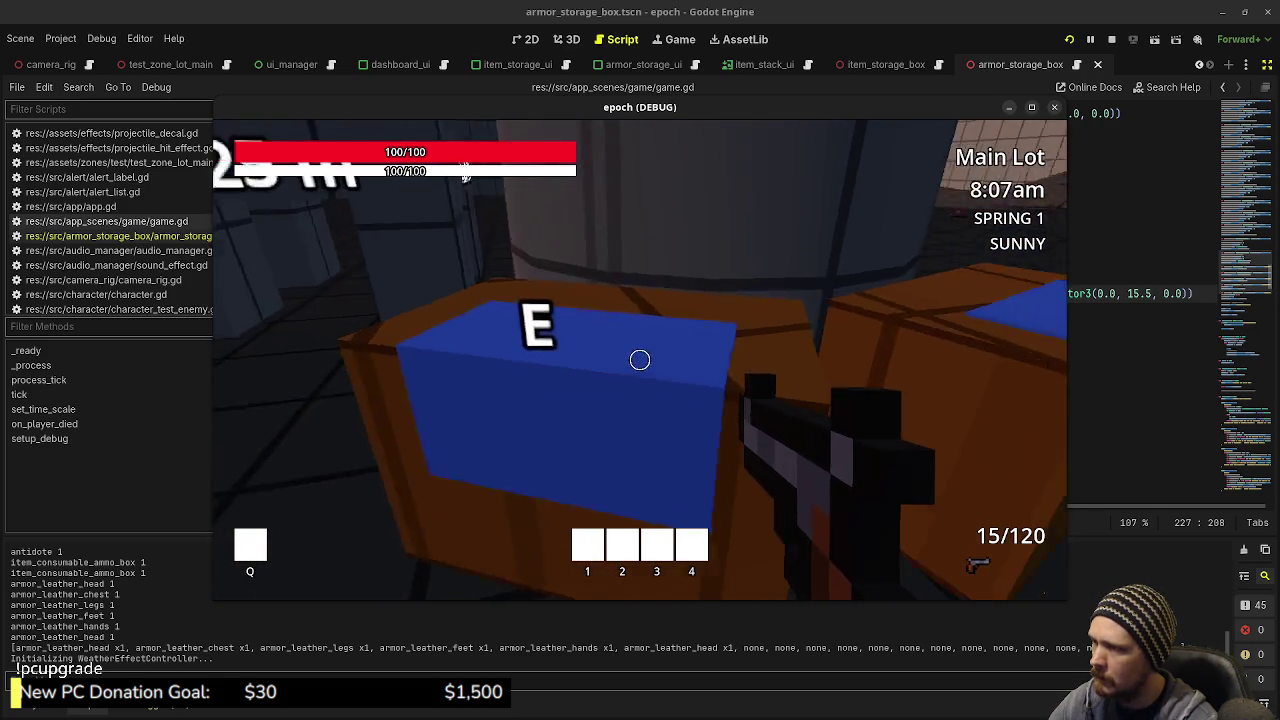
key(w)
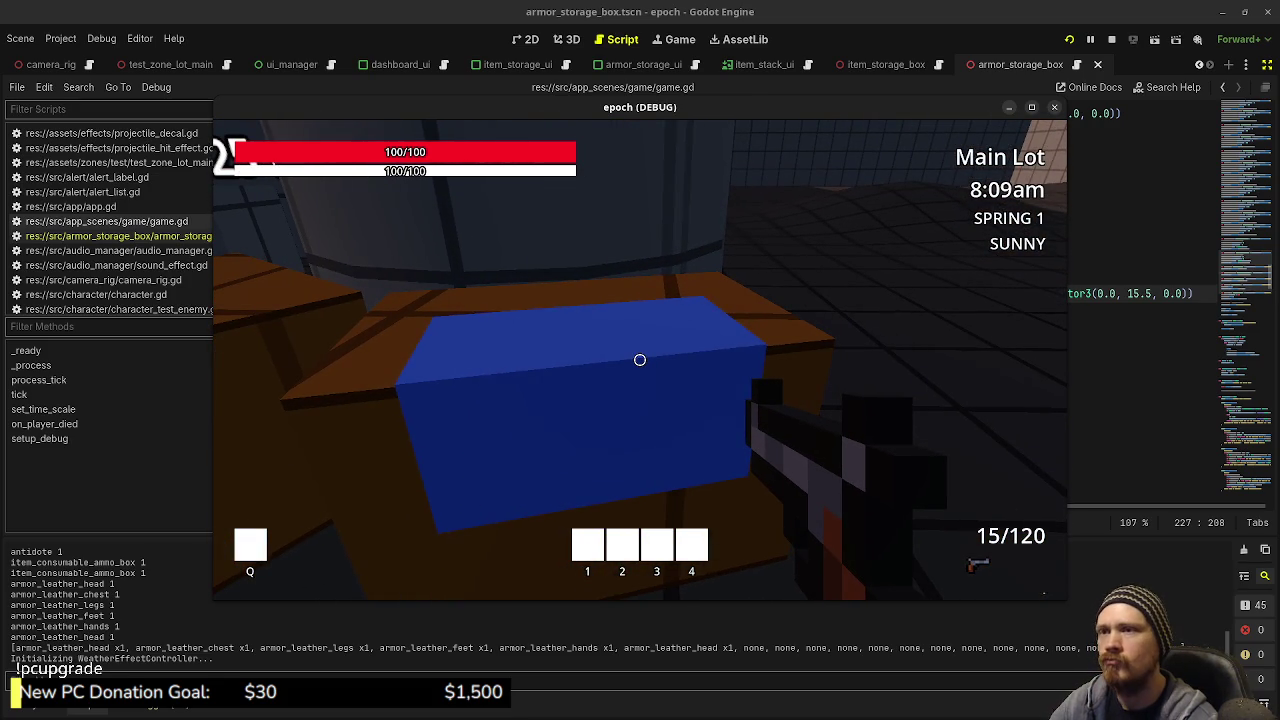
key(a)
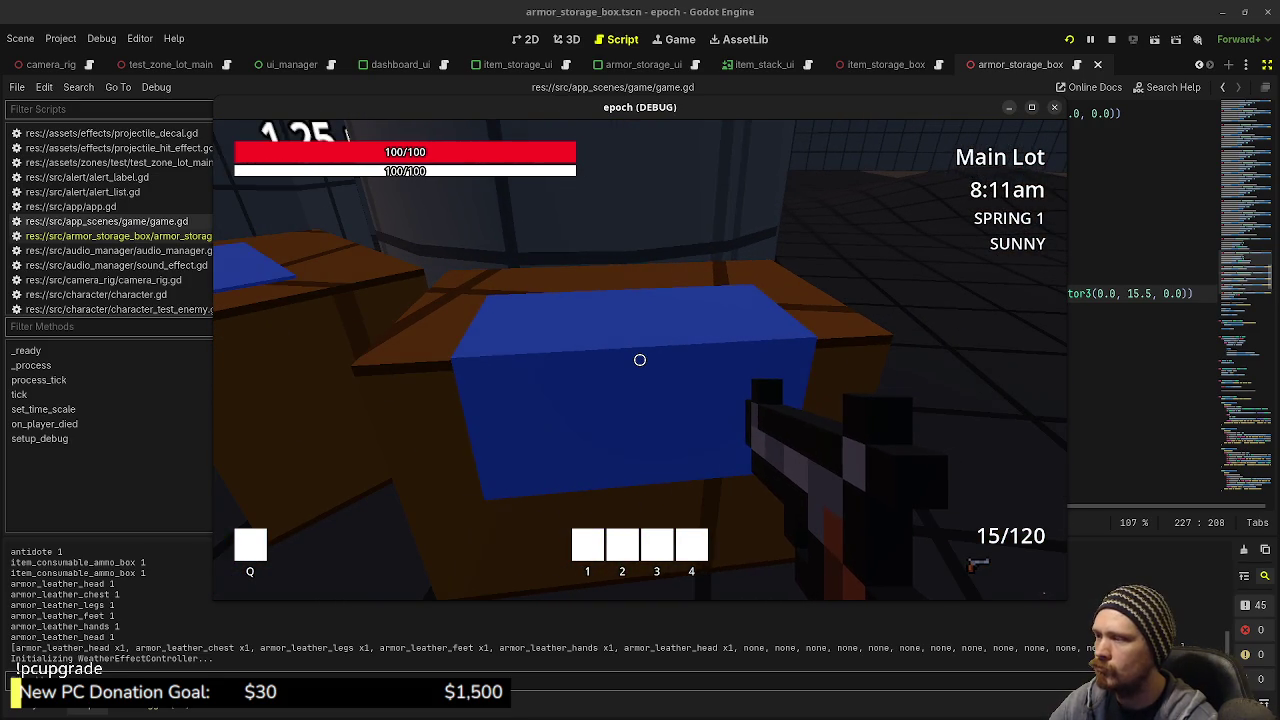
key(e)
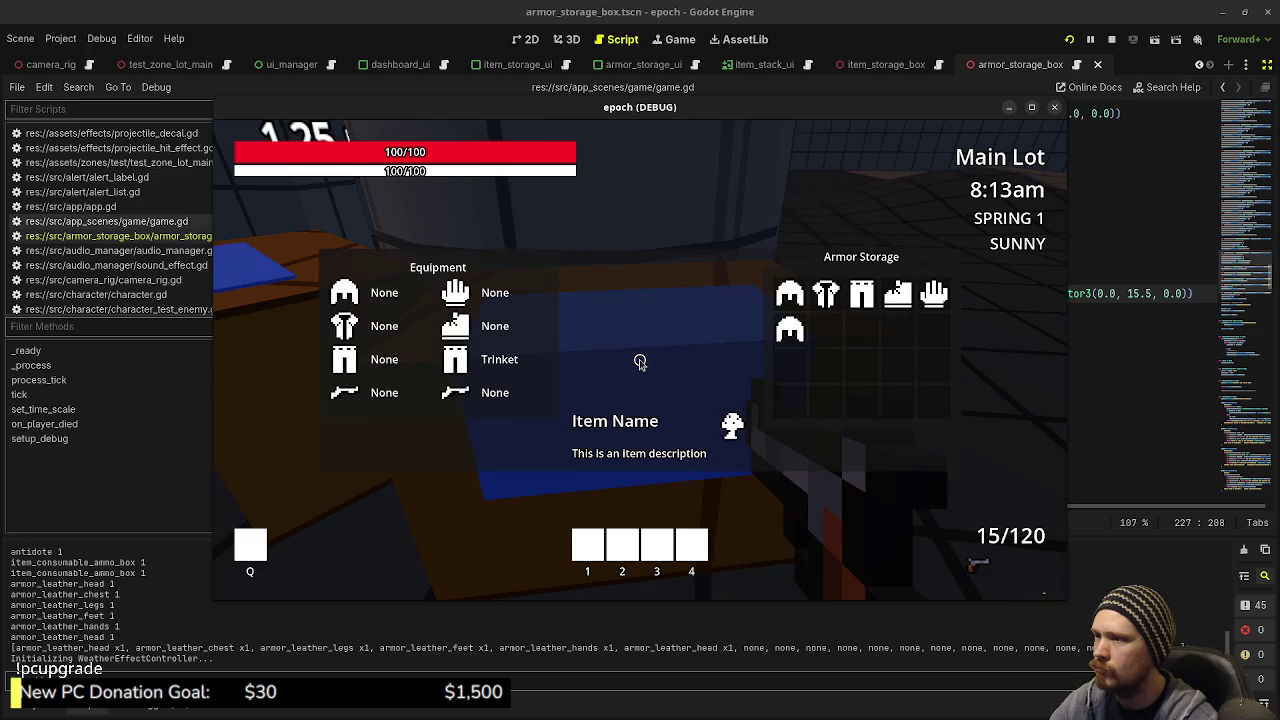
key(e)
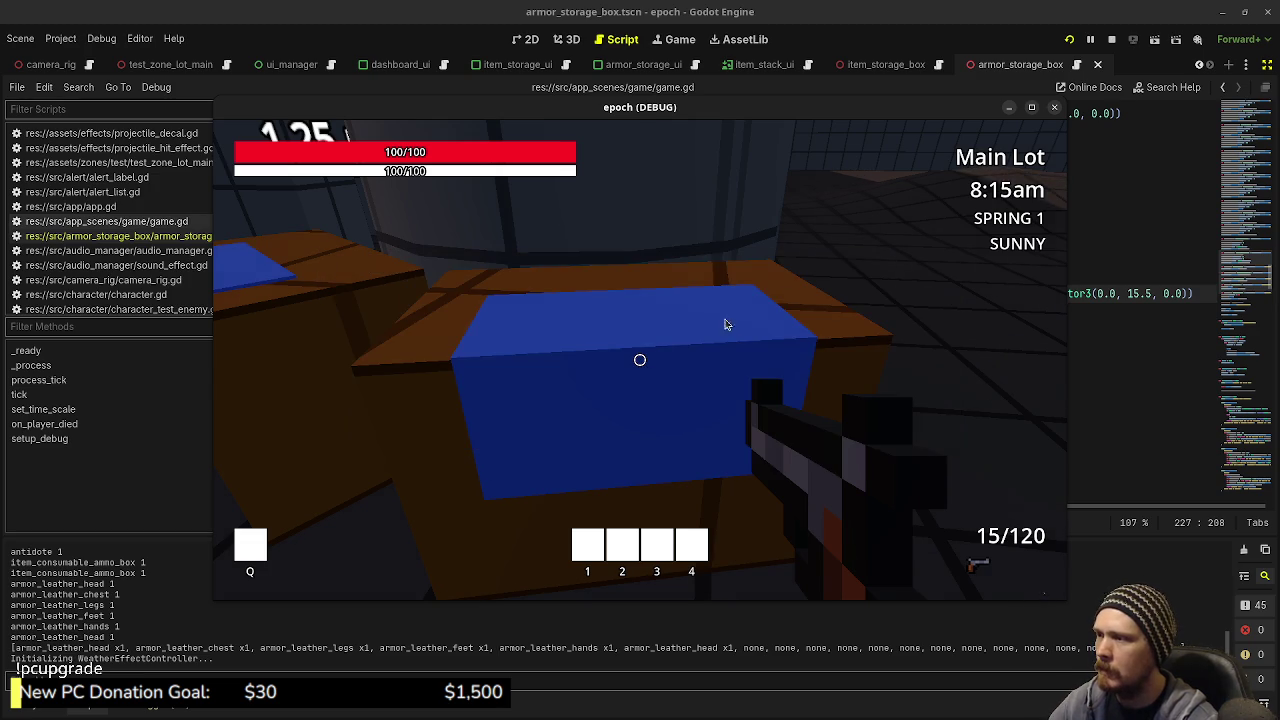
key(w)
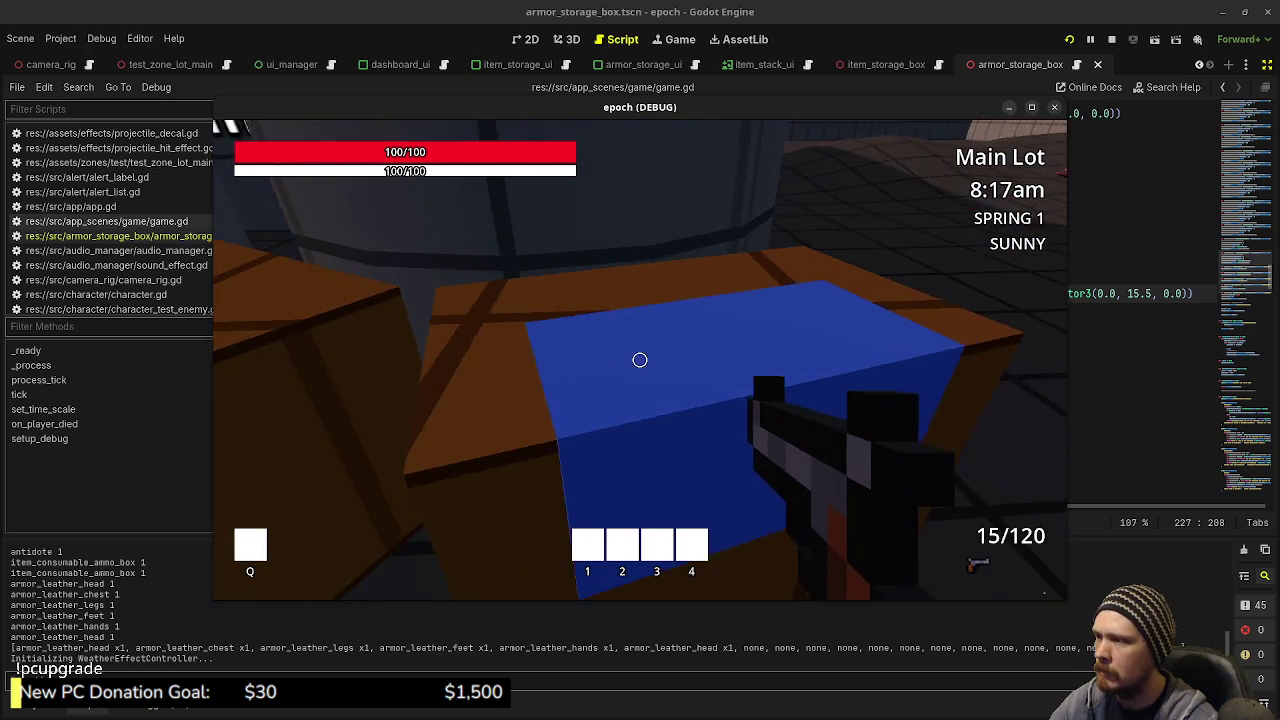
key(w)
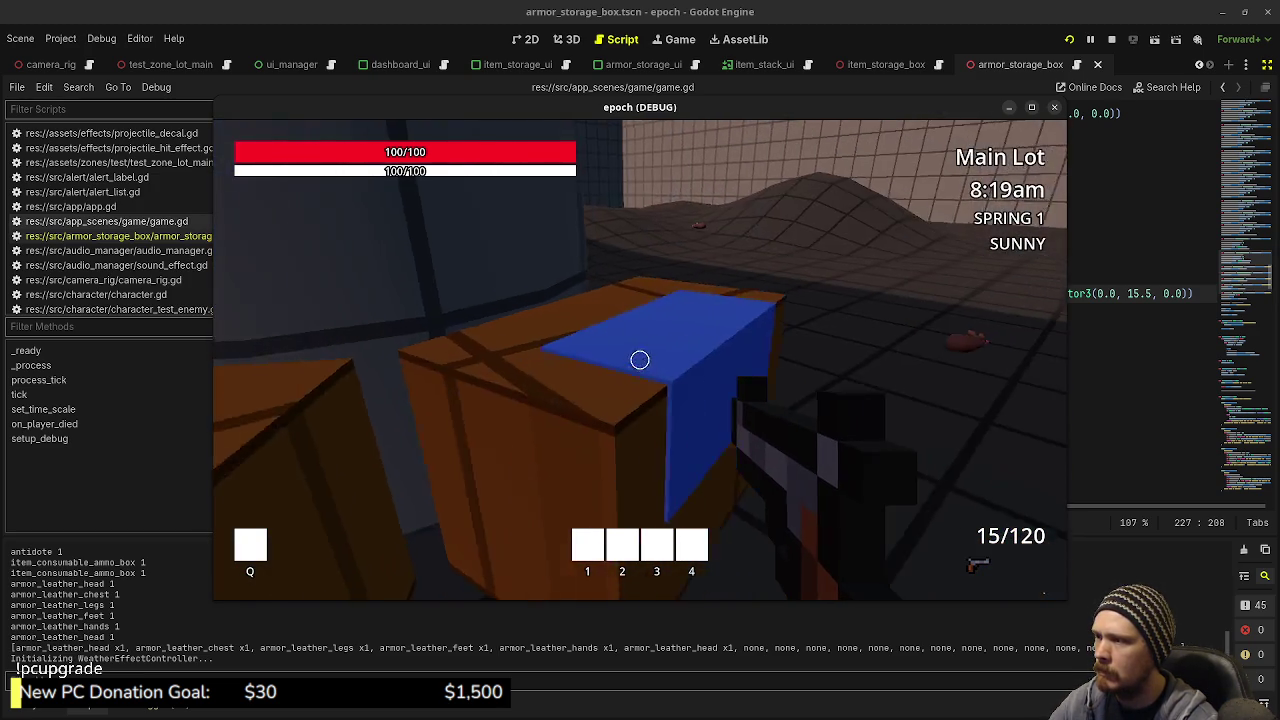
Step: Assign Label3D as the Interactable's Interaction Prompt, save the scene, and rerun the game
click(1111, 39)
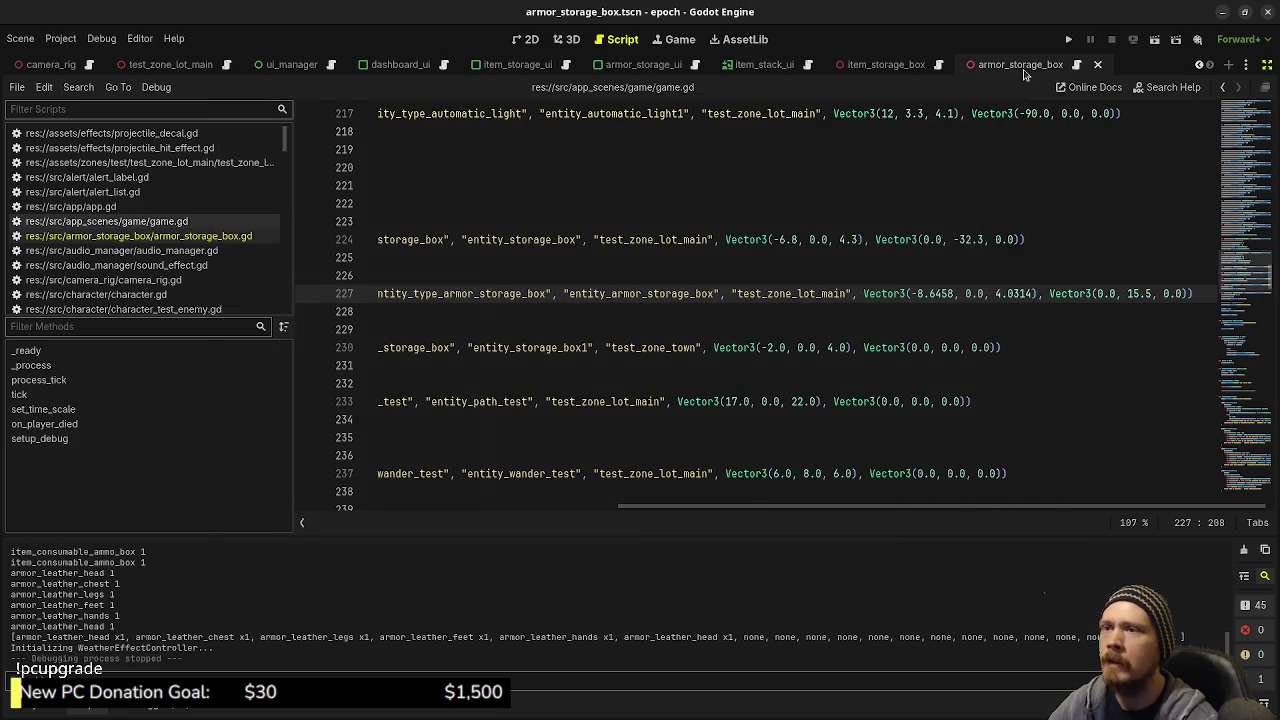
click(1266, 65)
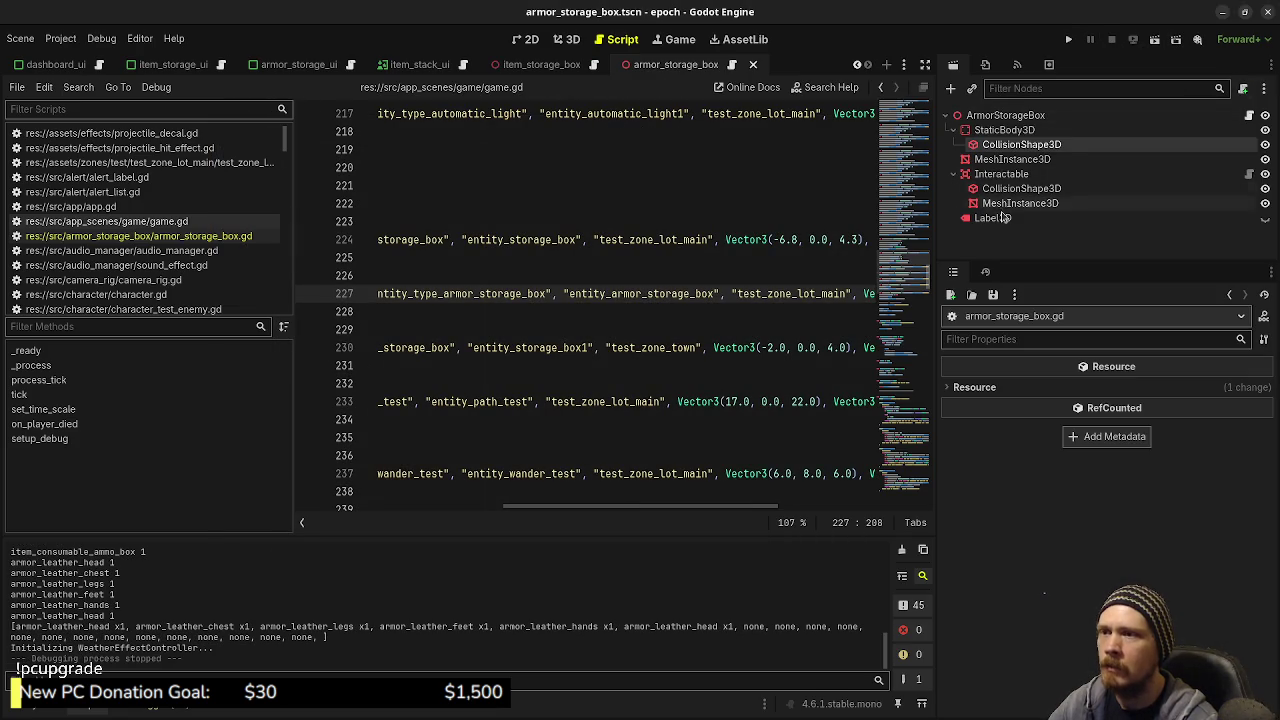
click(1015, 178)
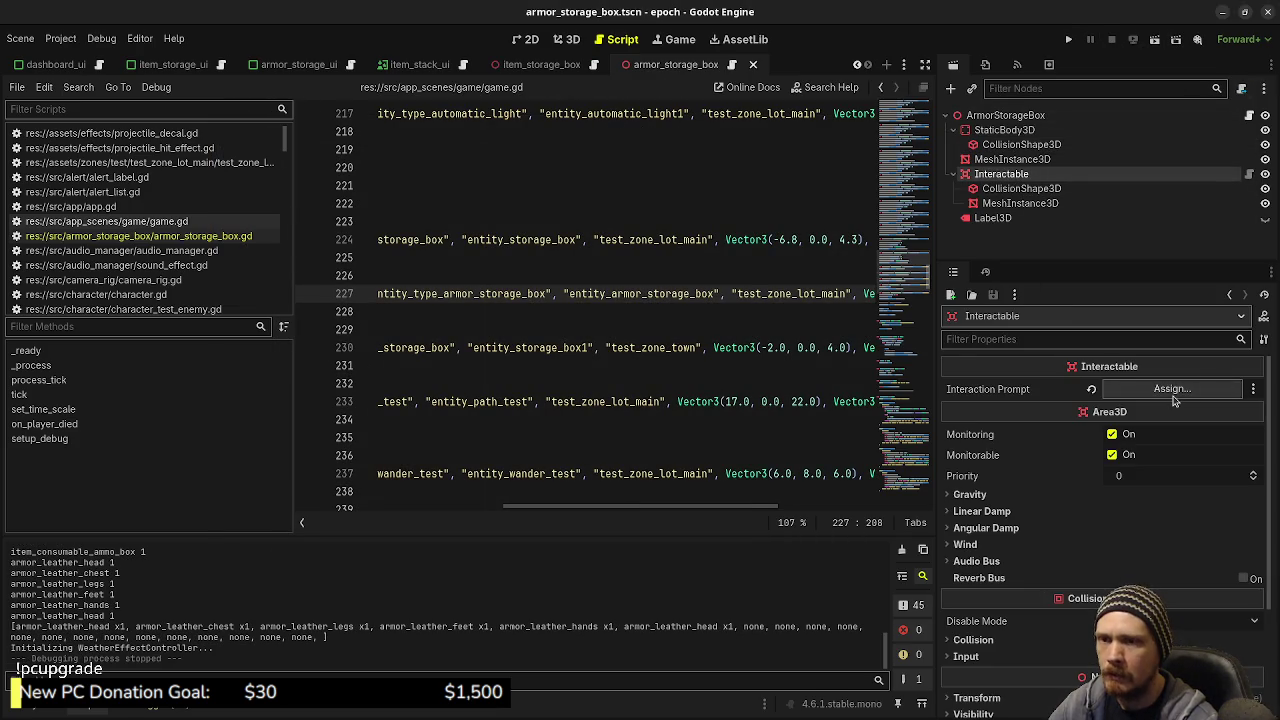
click(1172, 389)
click(580, 308)
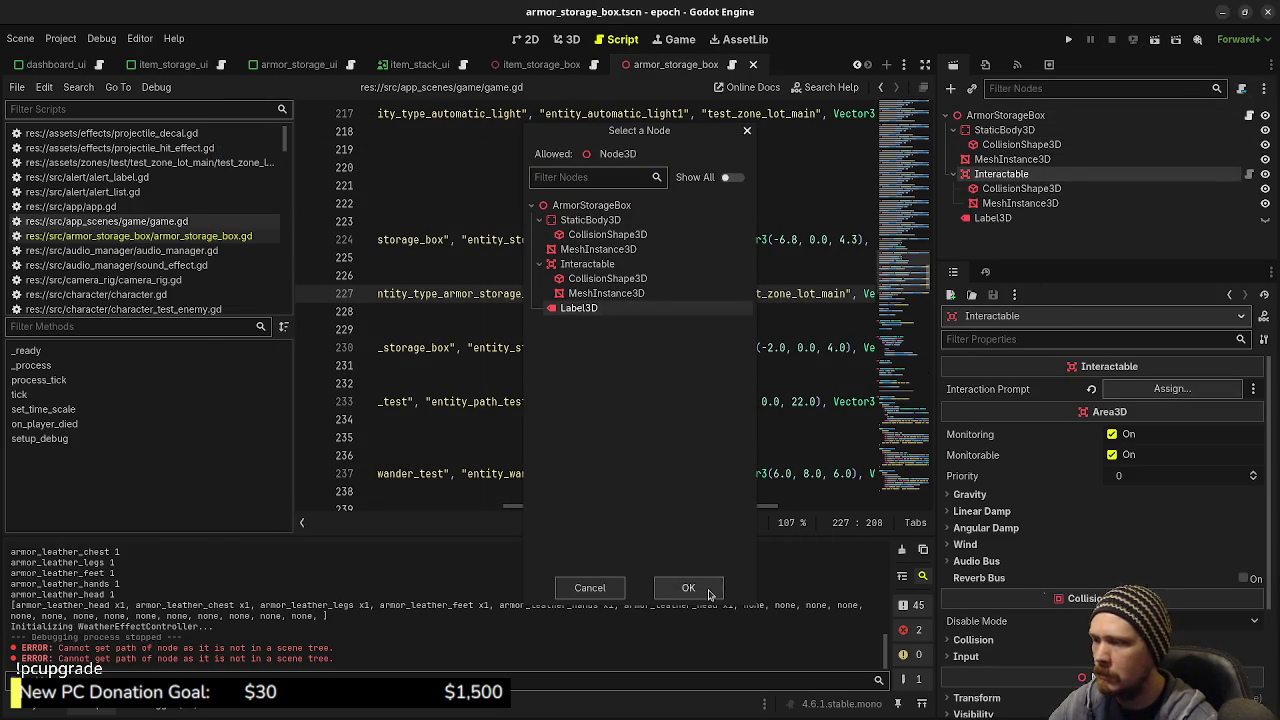
click(706, 590)
key(ctrl+s)
click(1072, 39)
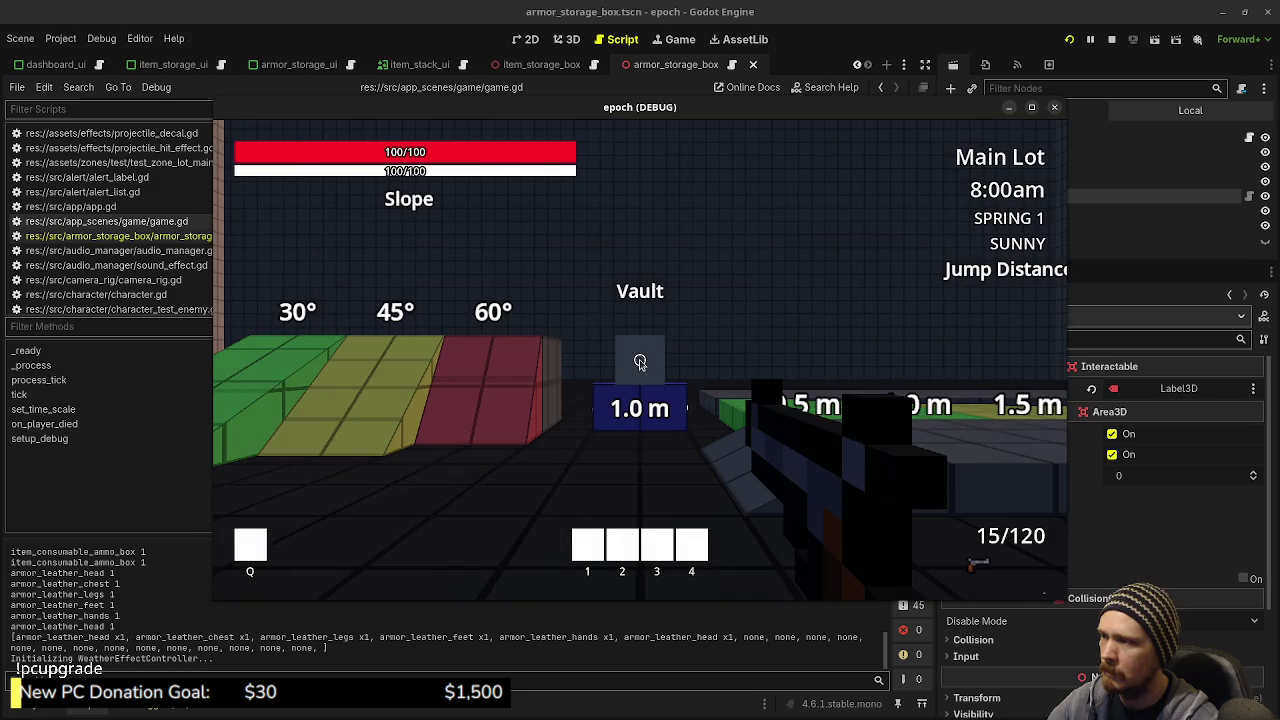
Step: Walk to the armor storage box and open and close its panels with E
click(100, 68)
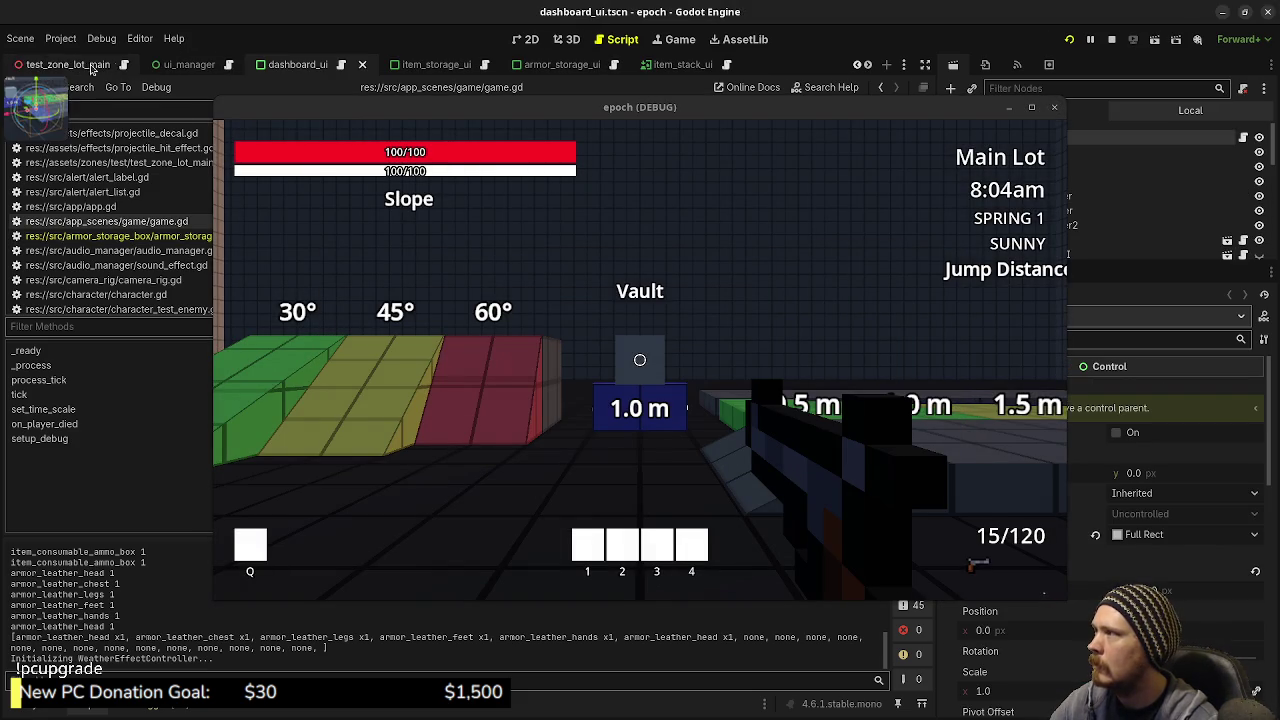
click(189, 64)
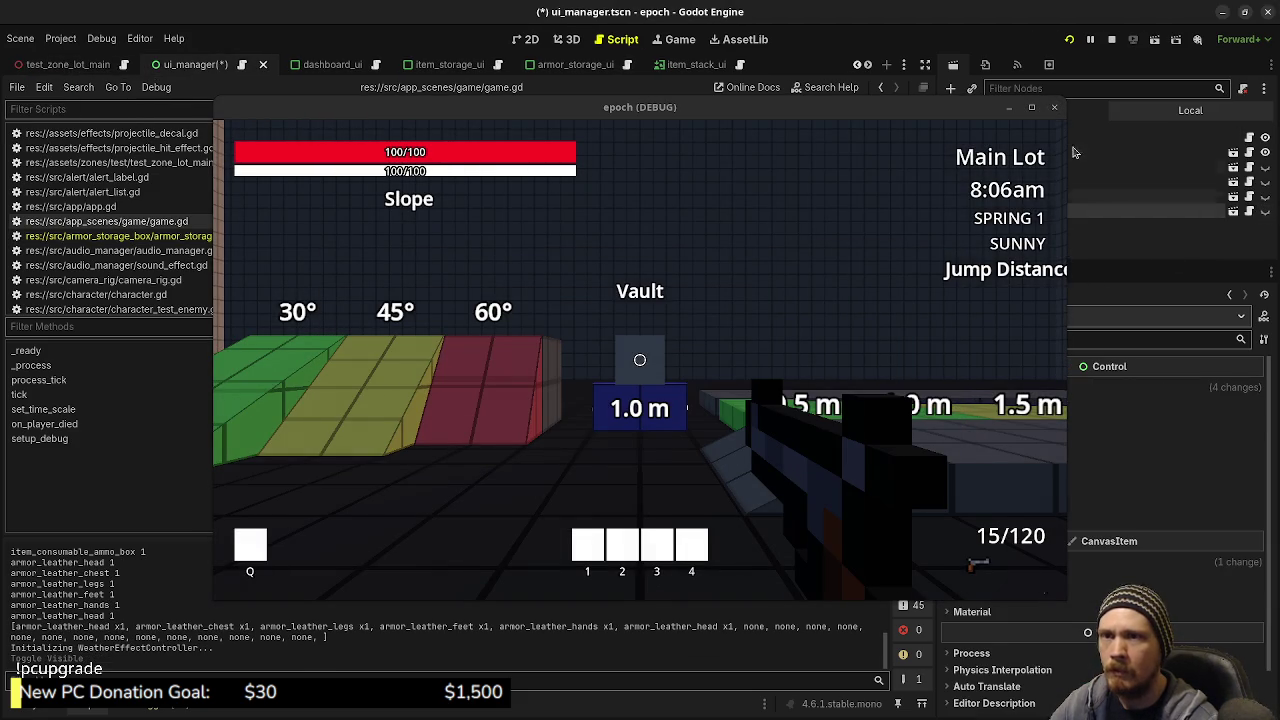
click(783, 237)
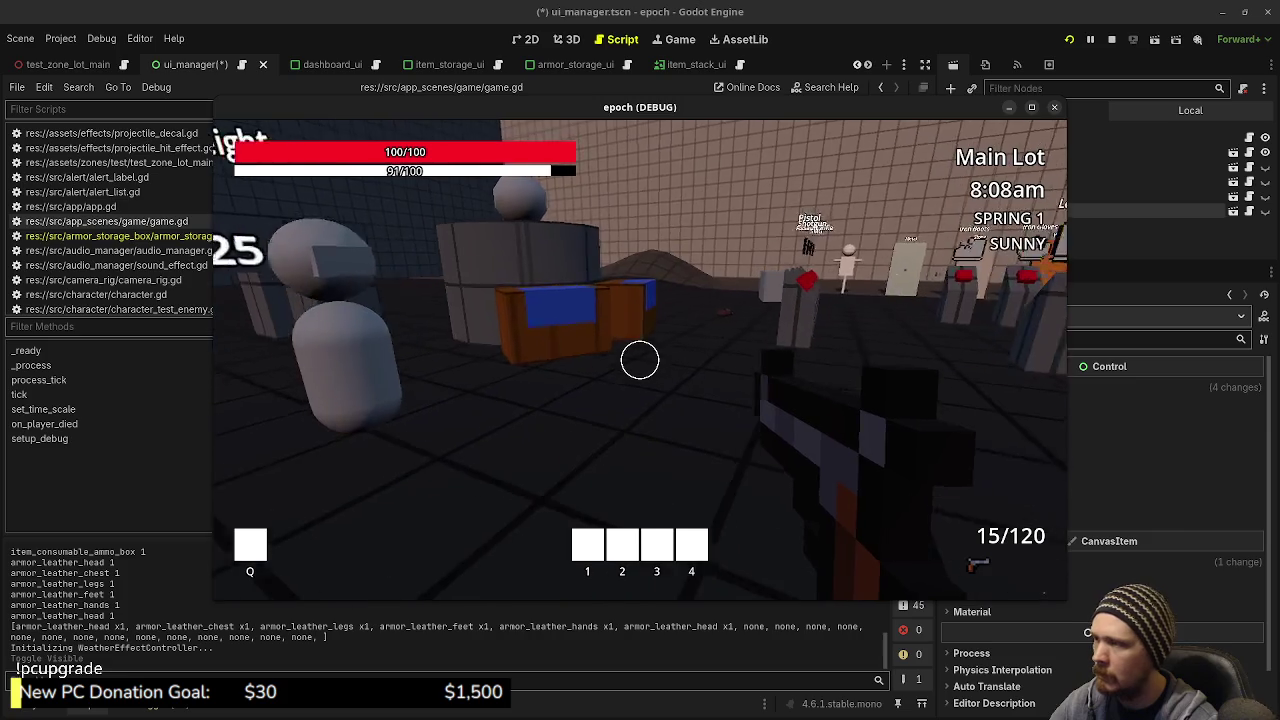
key(w)
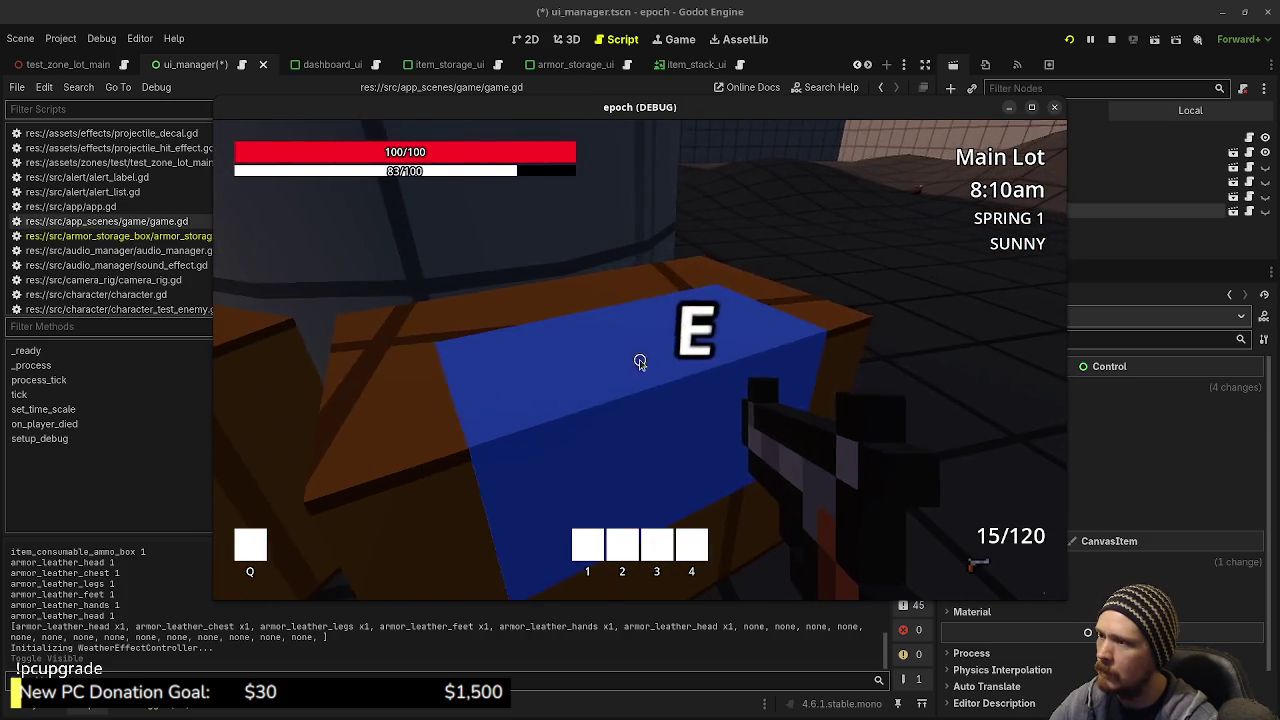
key(e)
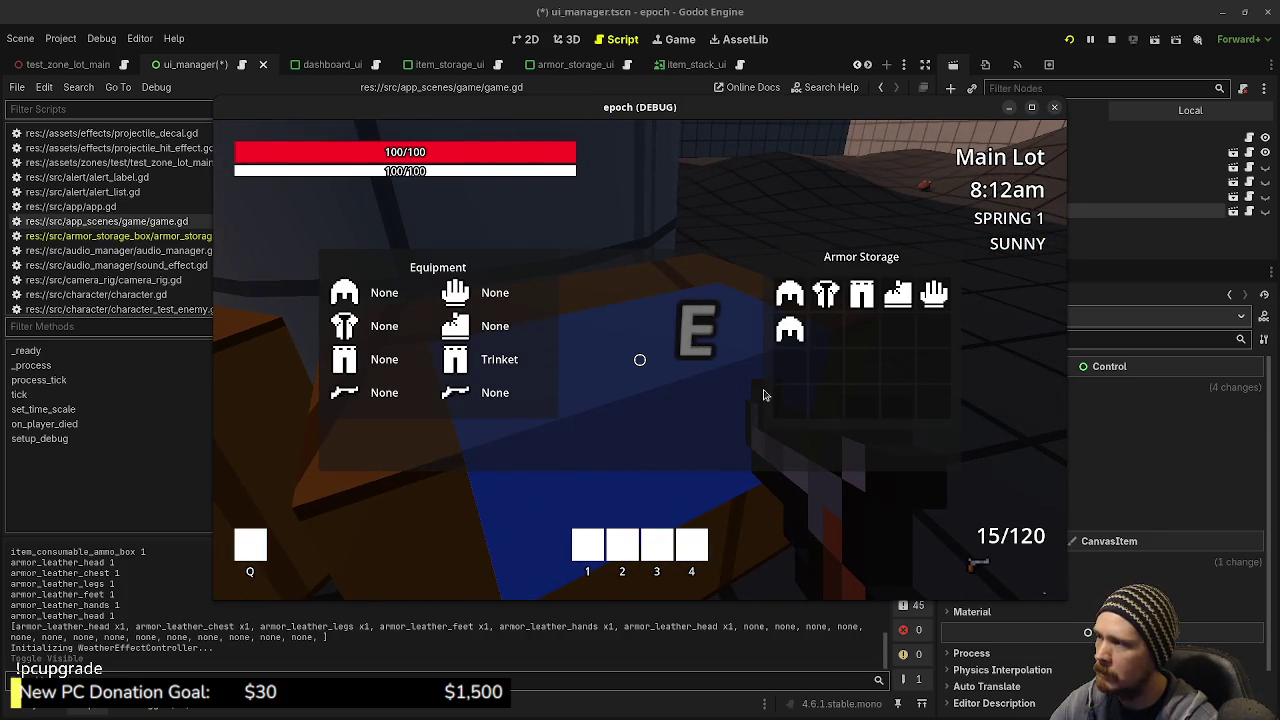
mouse_move(790, 331)
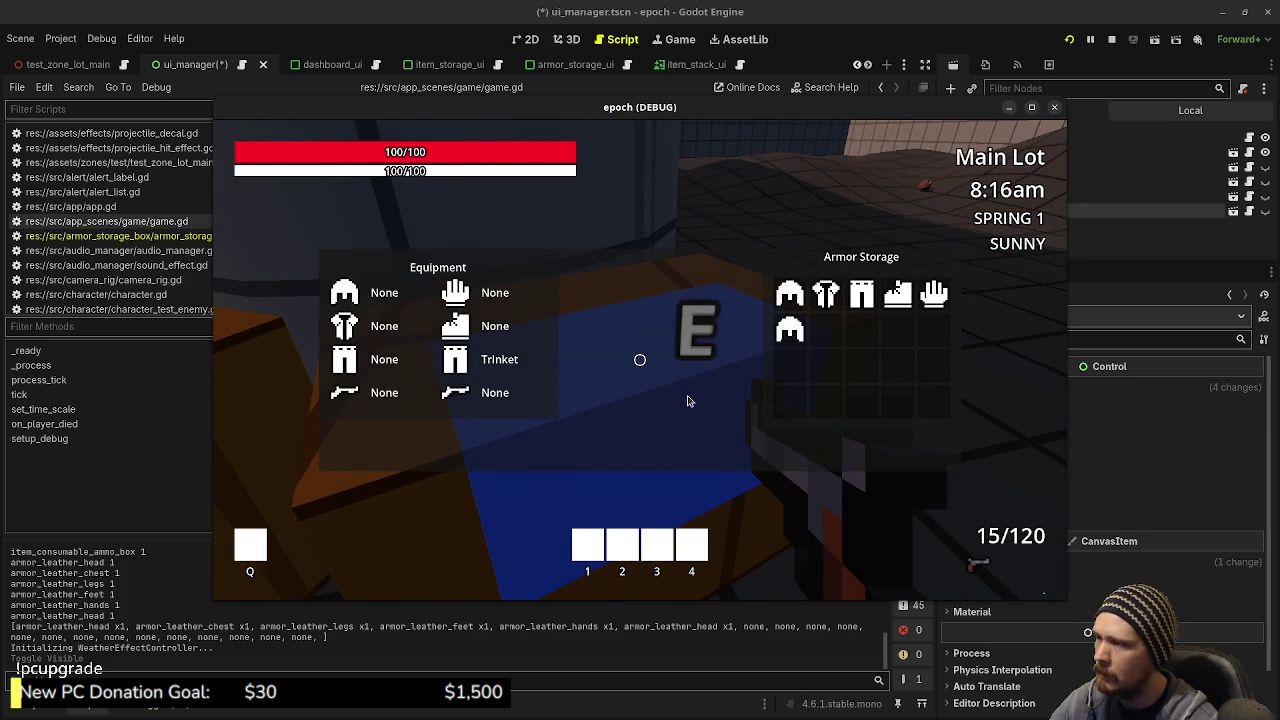
key(e)
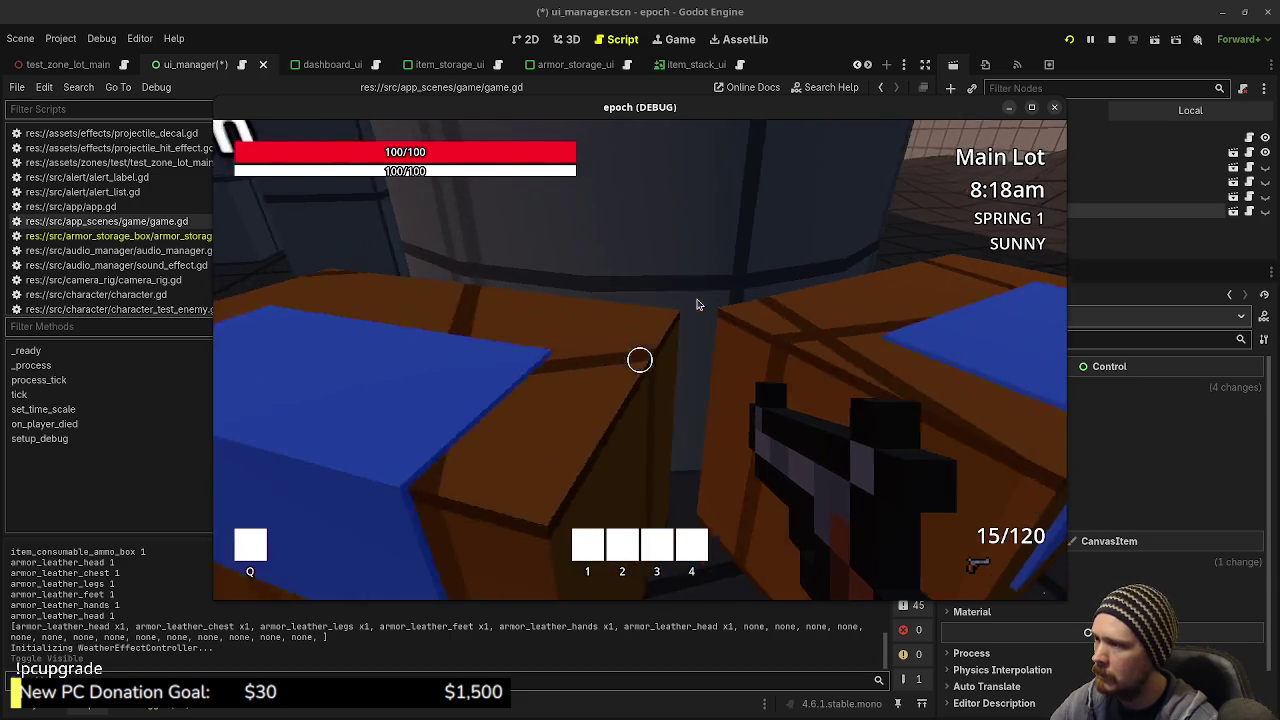
Step: Open the item storage box, reopen the armor box to view the Leather Cap info, then stop
key(e)
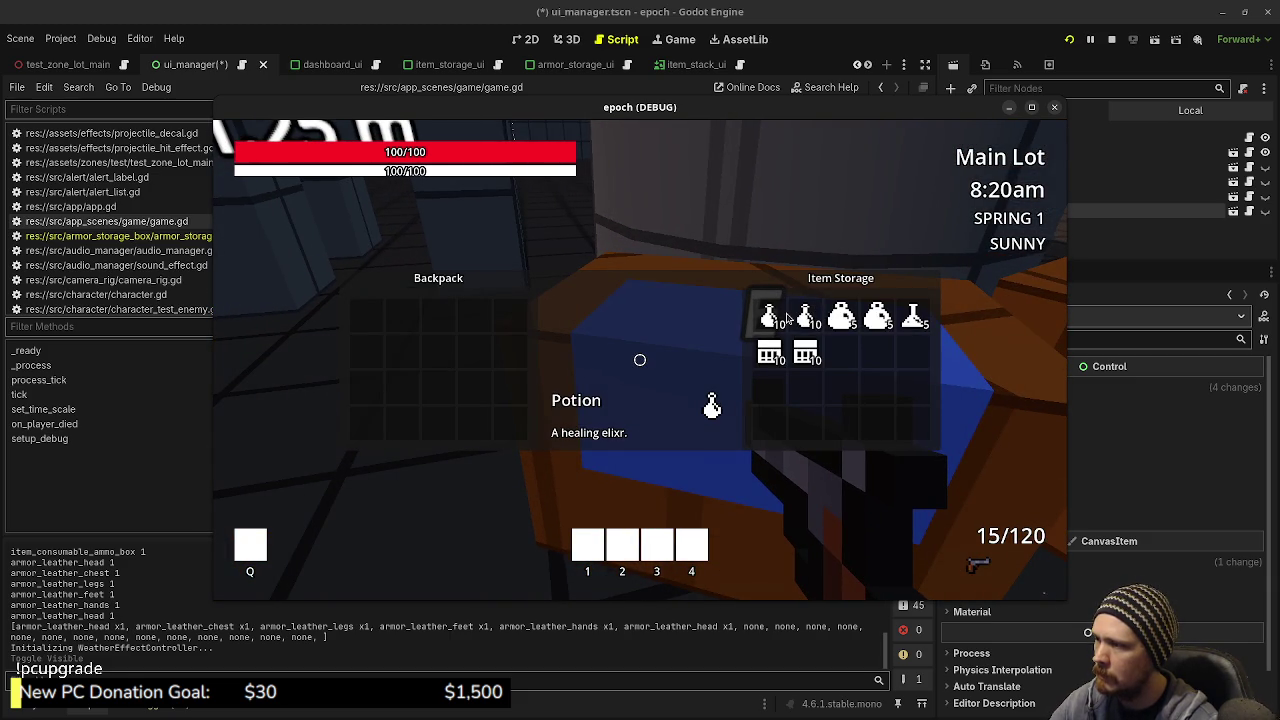
key(e)
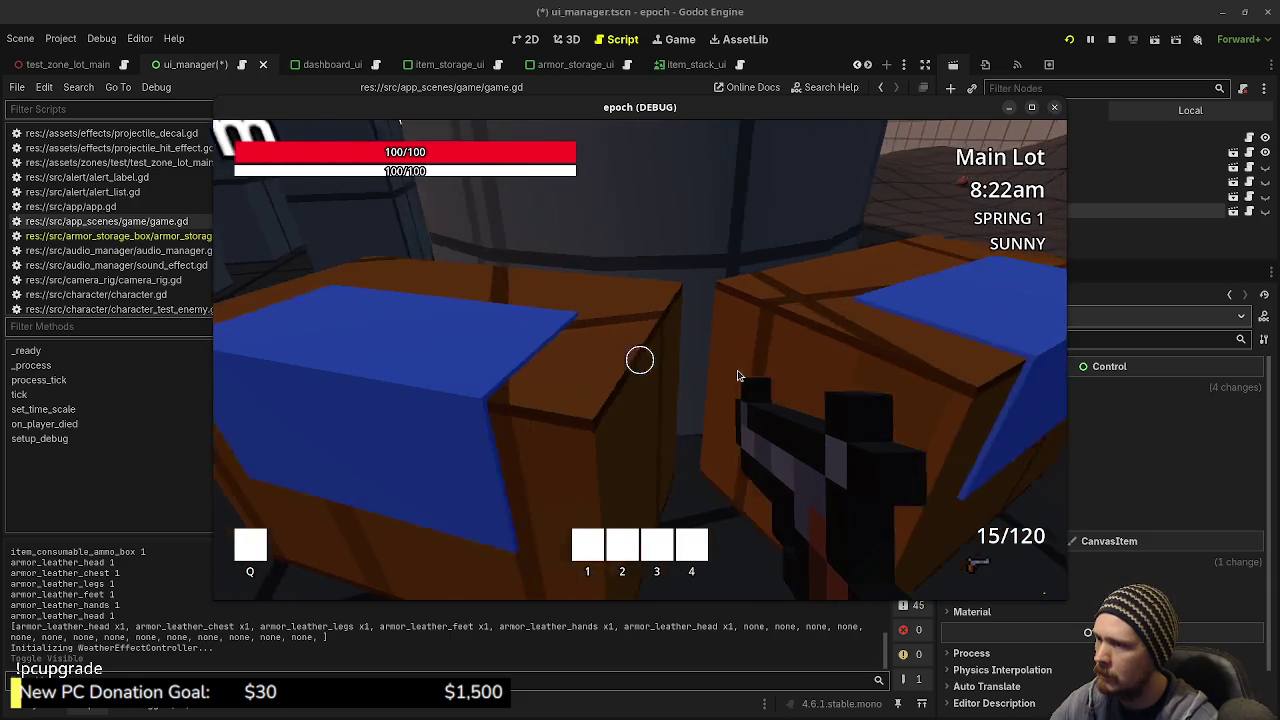
key(e)
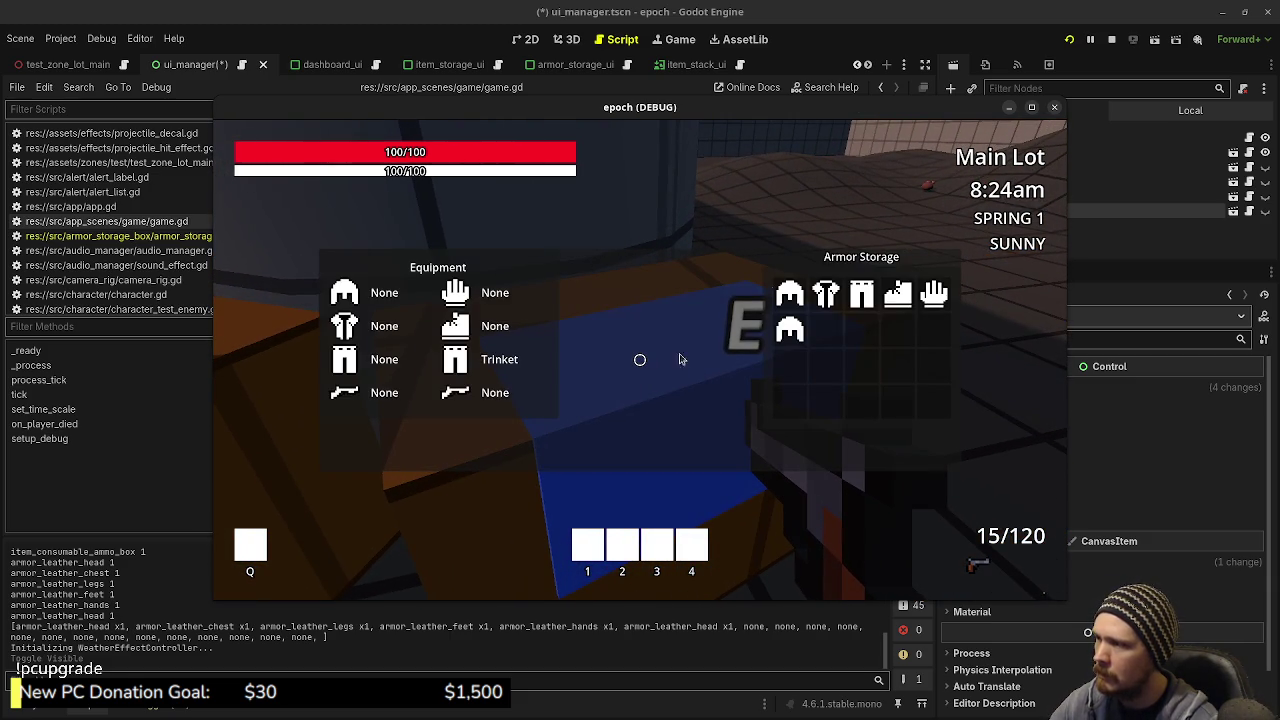
mouse_move(571, 409)
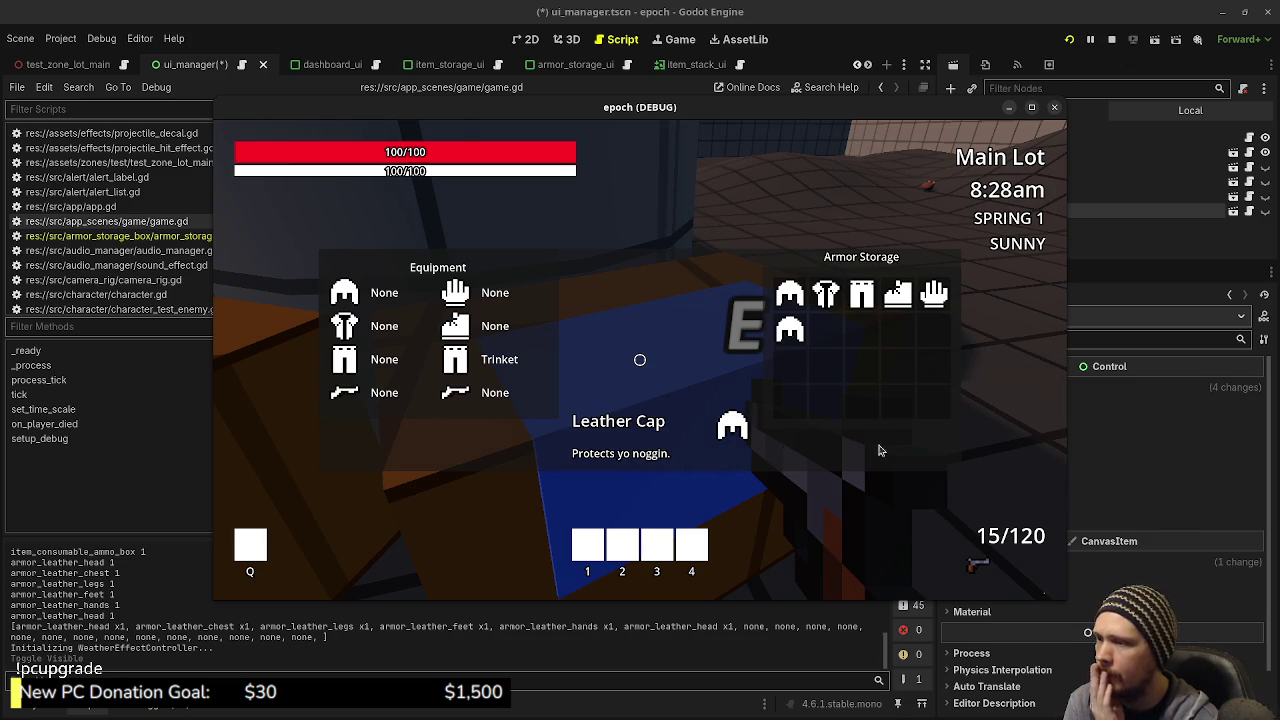
click(1111, 39)
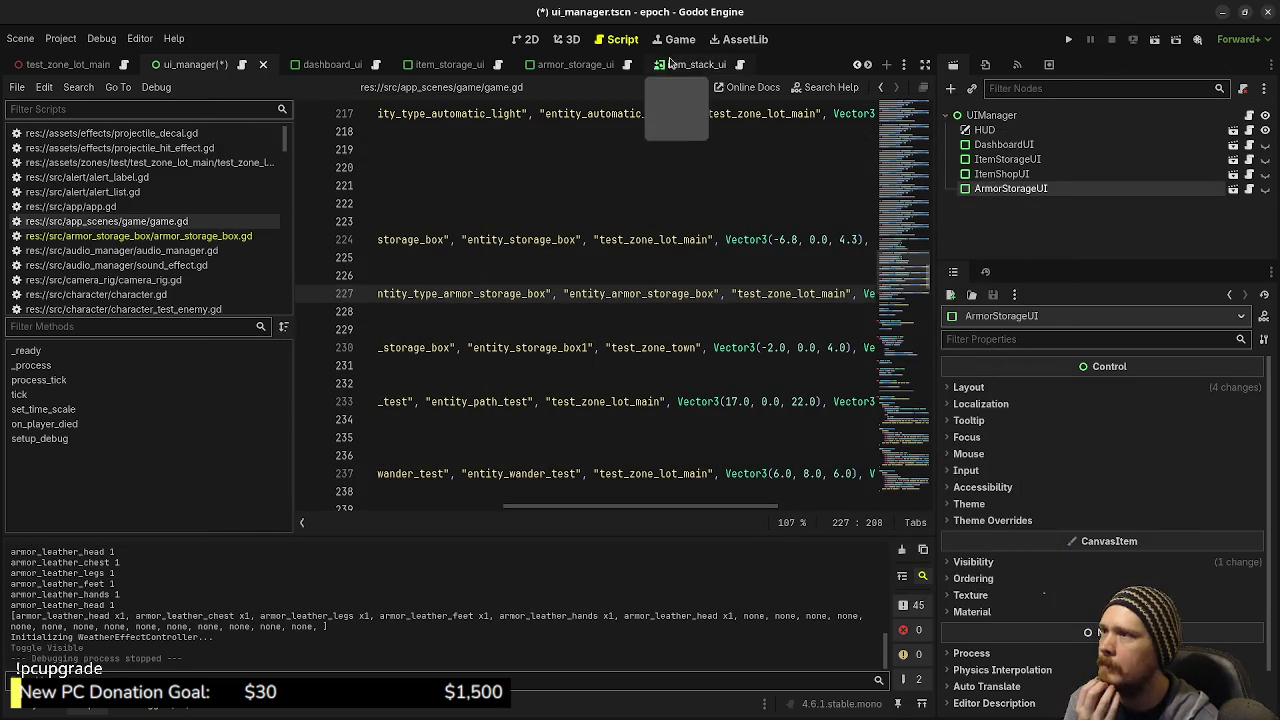
Step: Open the armor_storage_ui scene in the 2D view and select its ArmorStorageUI root
click(629, 65)
click(526, 39)
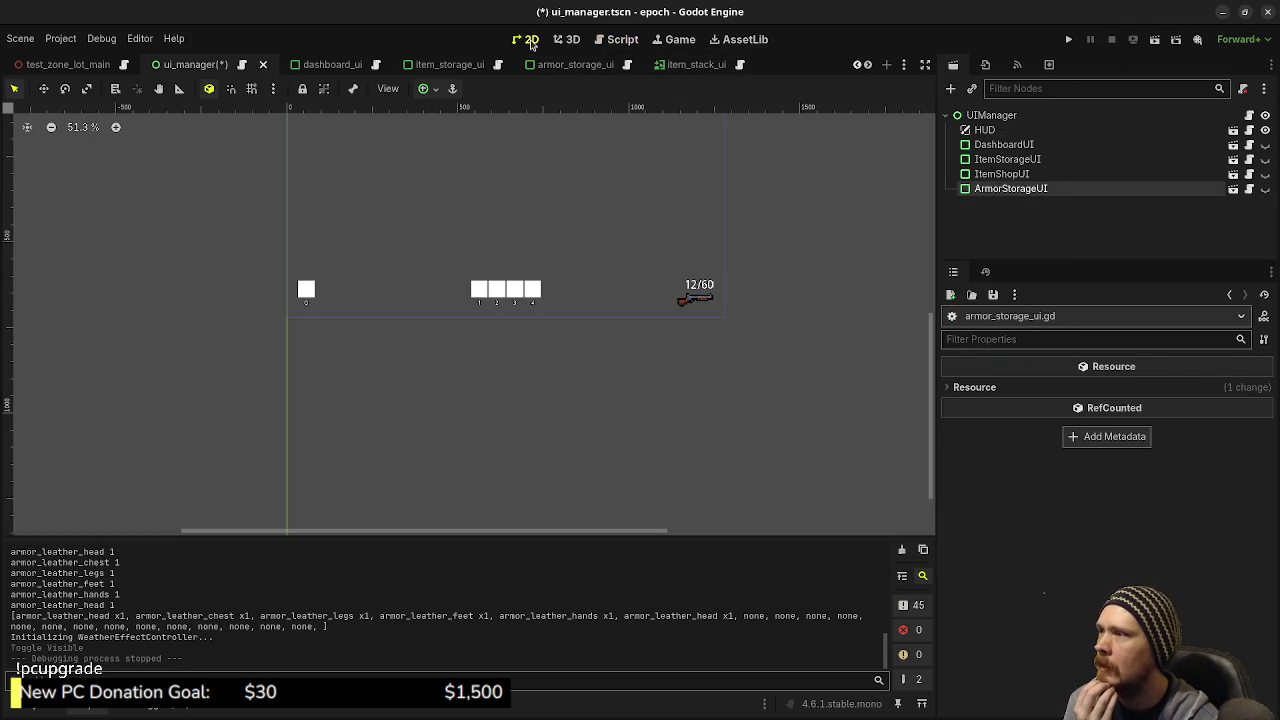
scroll(500, 337, up, 3)
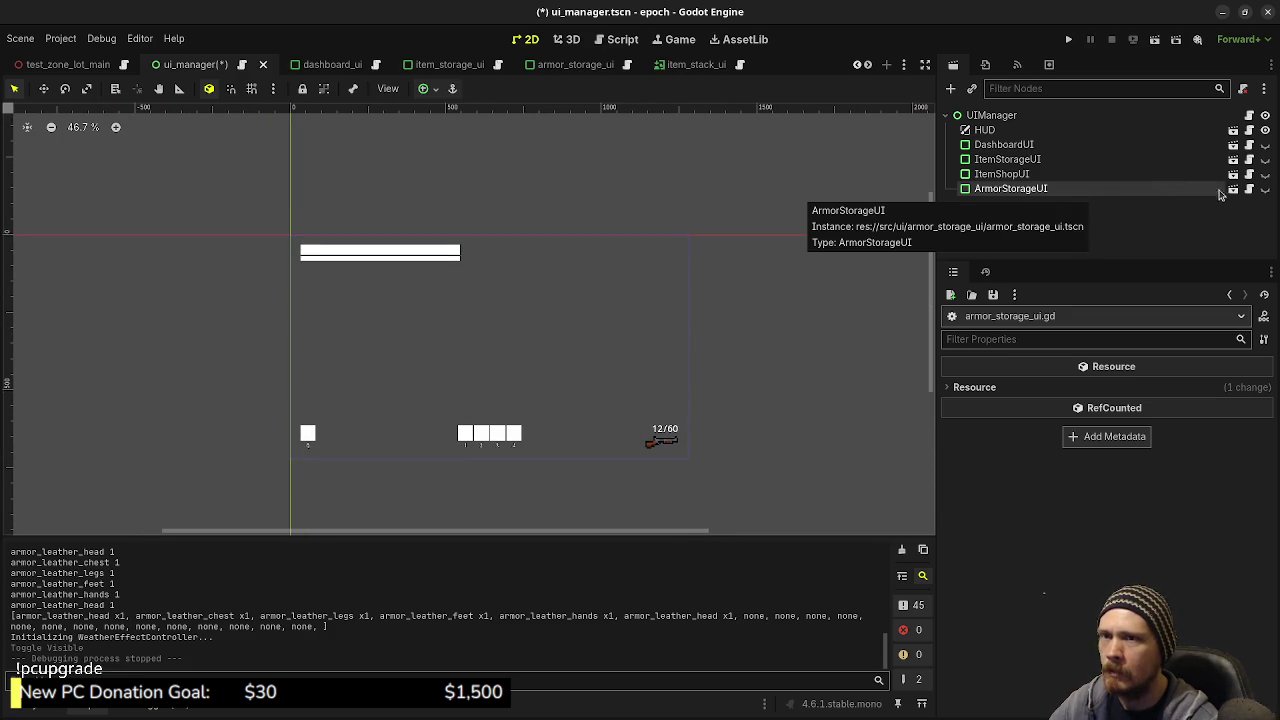
click(587, 67)
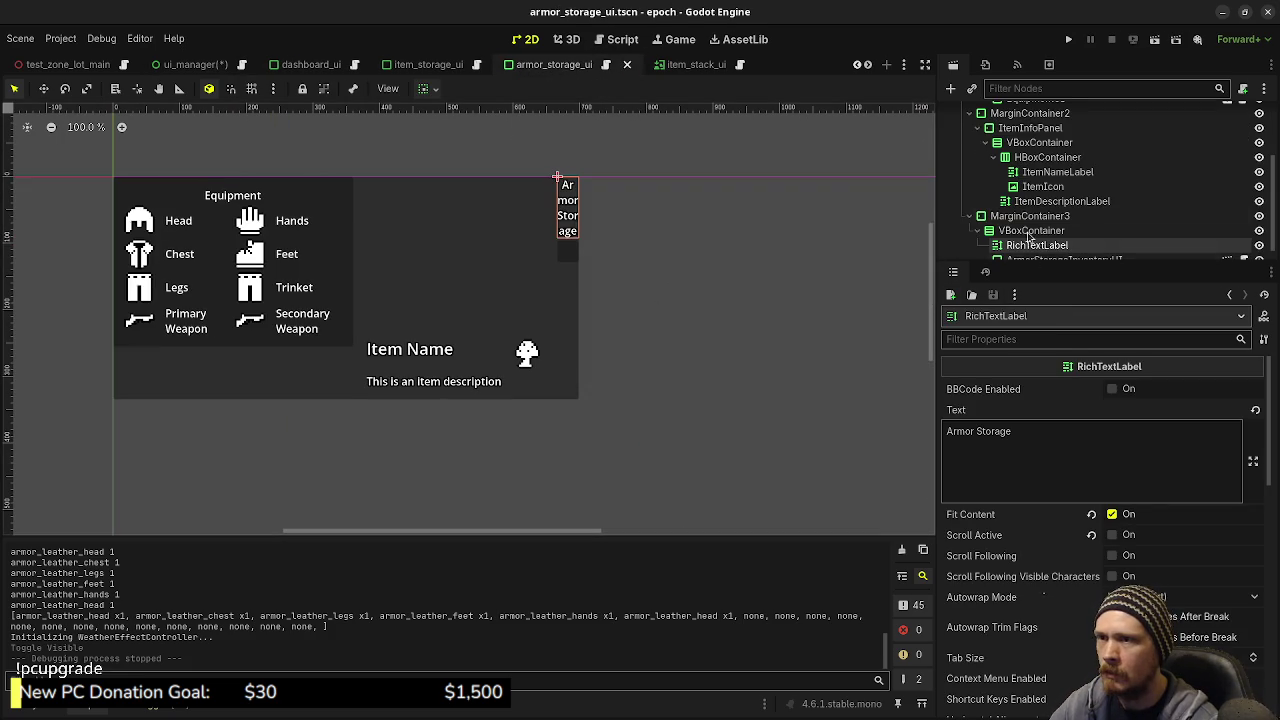
scroll(1028, 235, up, 3)
click(1003, 115)
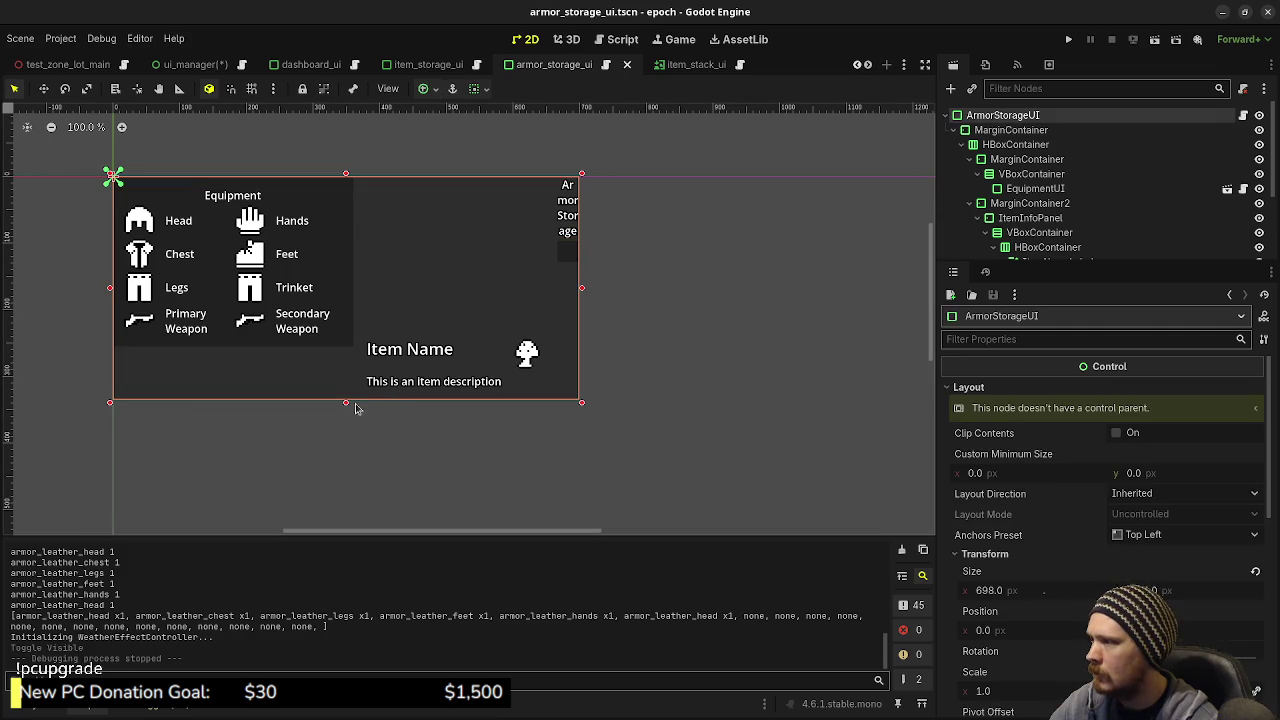
click(358, 406)
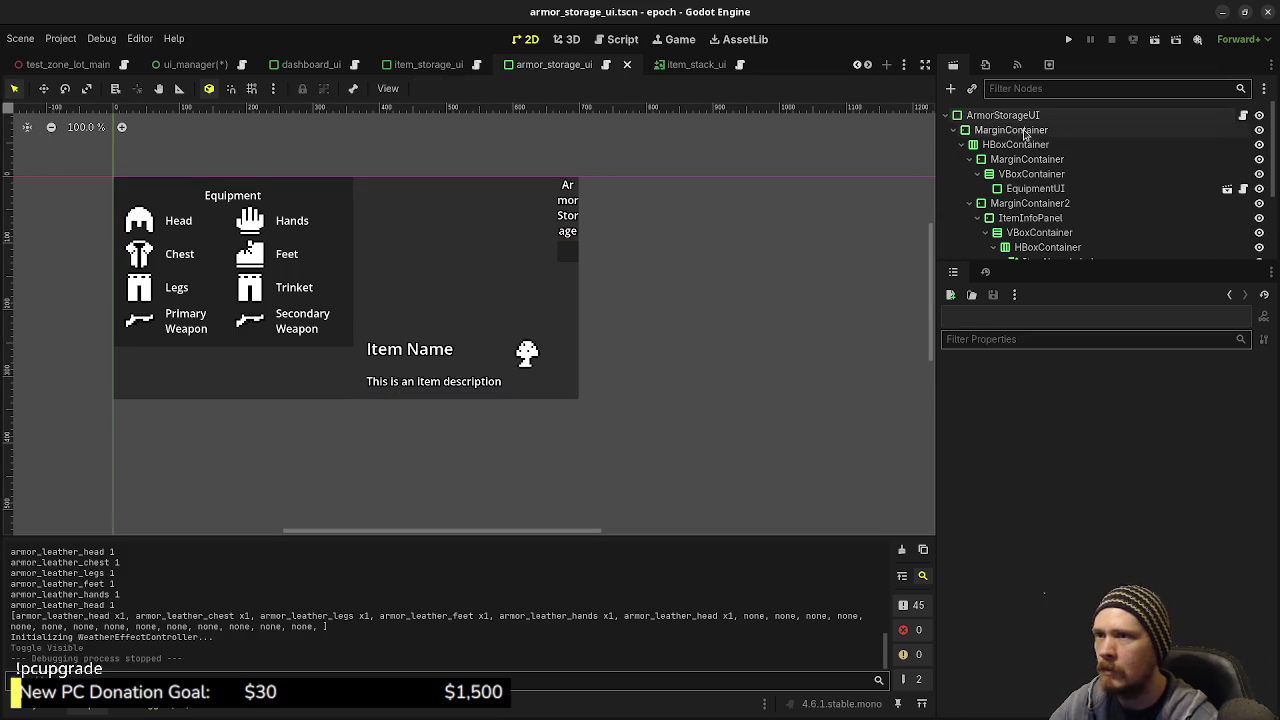
click(116, 180)
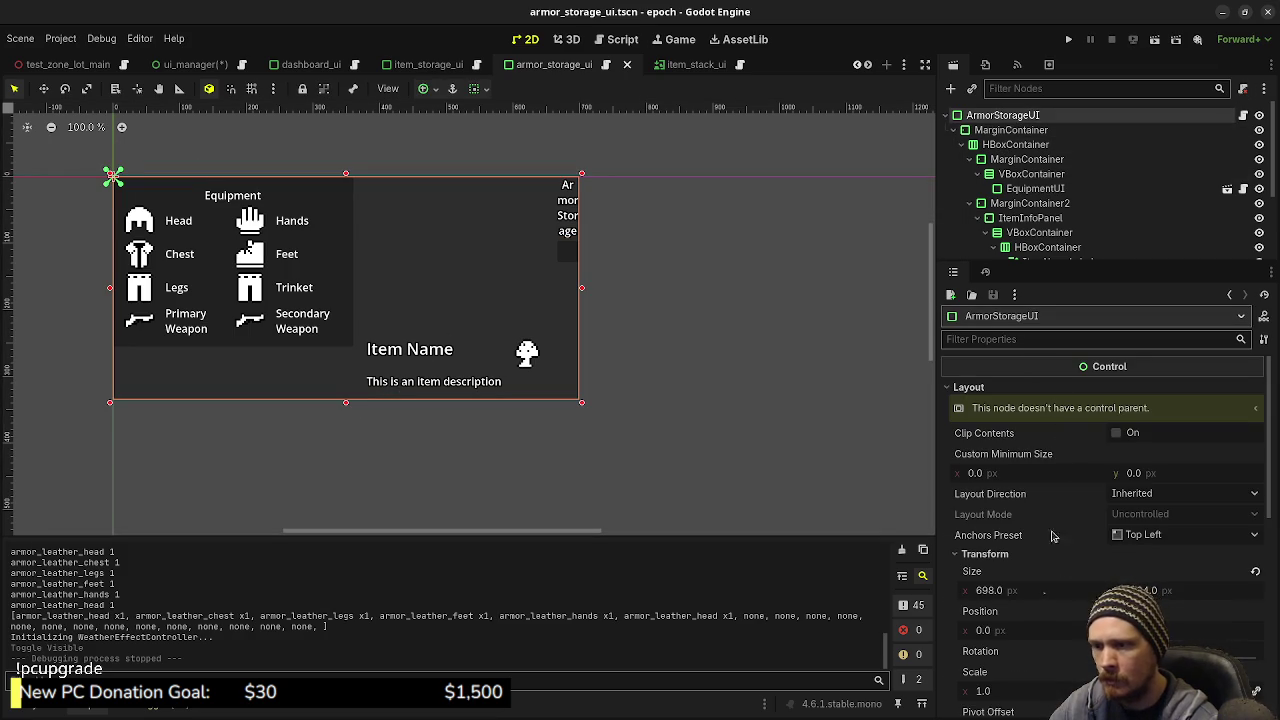
Step: Pull the panel's bottom edge up to a 698 × 255 size and save
drag(1163, 593, 1158, 593)
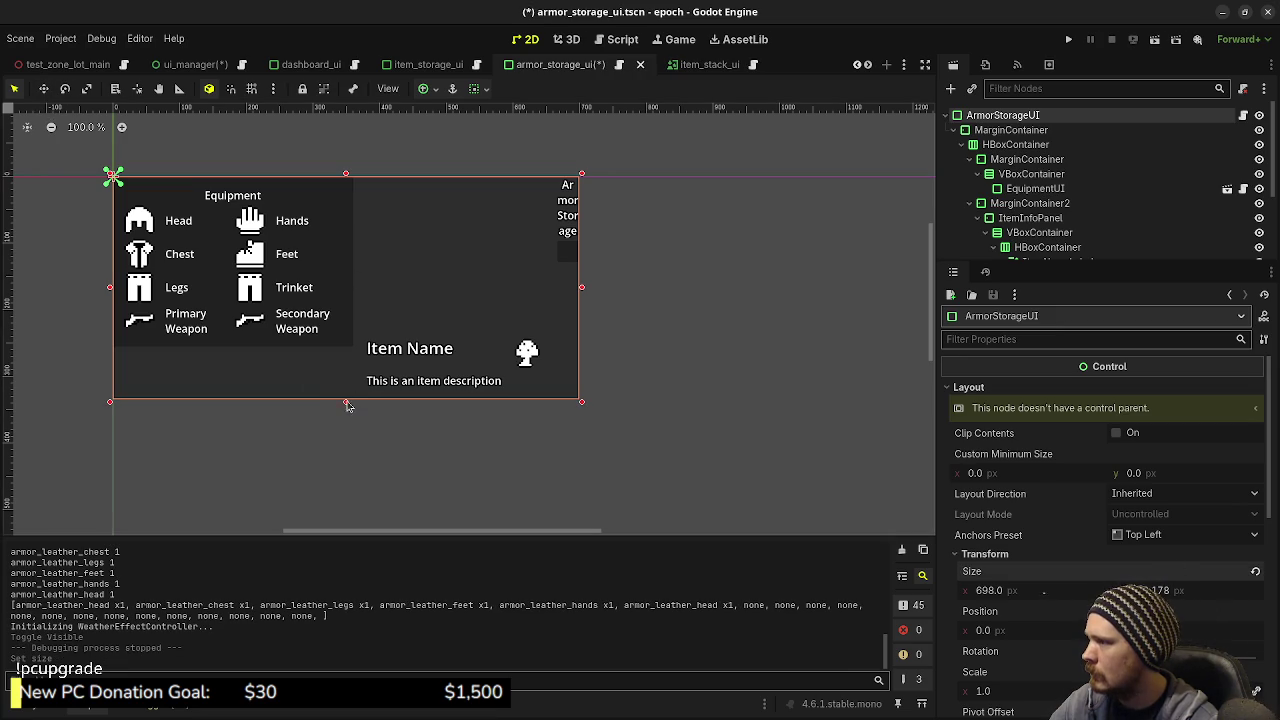
drag(347, 405, 340, 347)
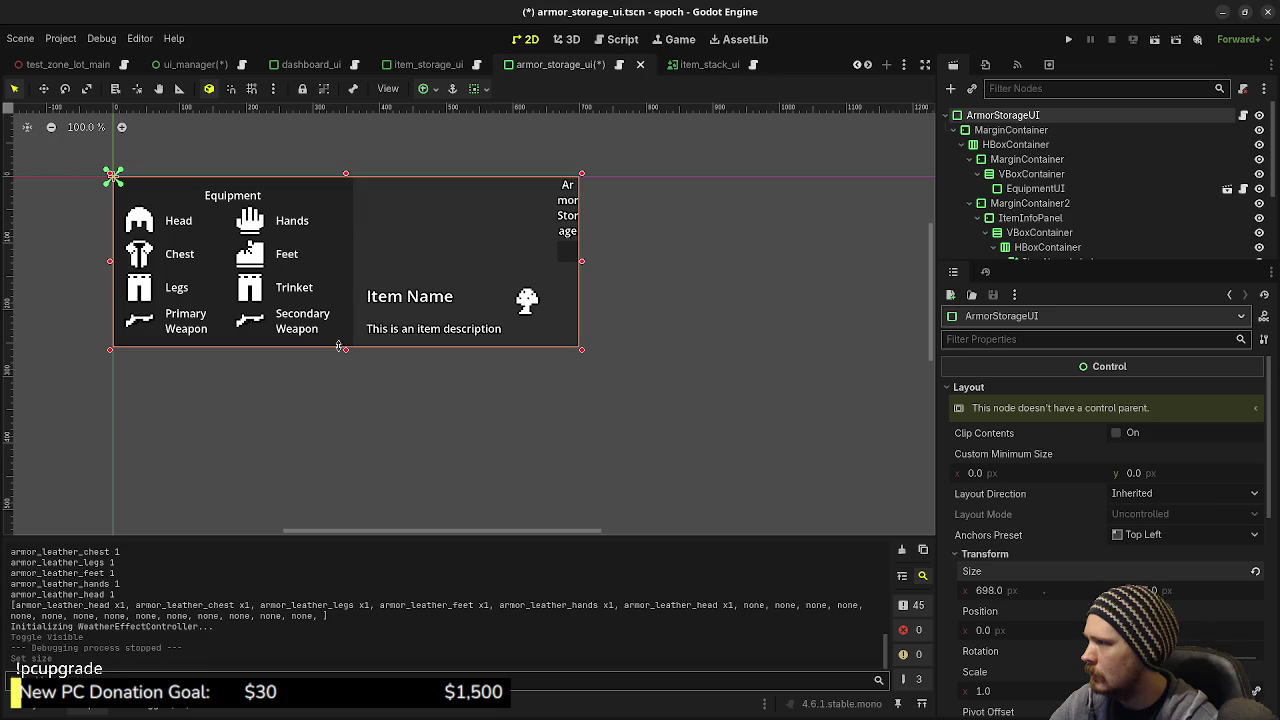
key(ctrl+s)
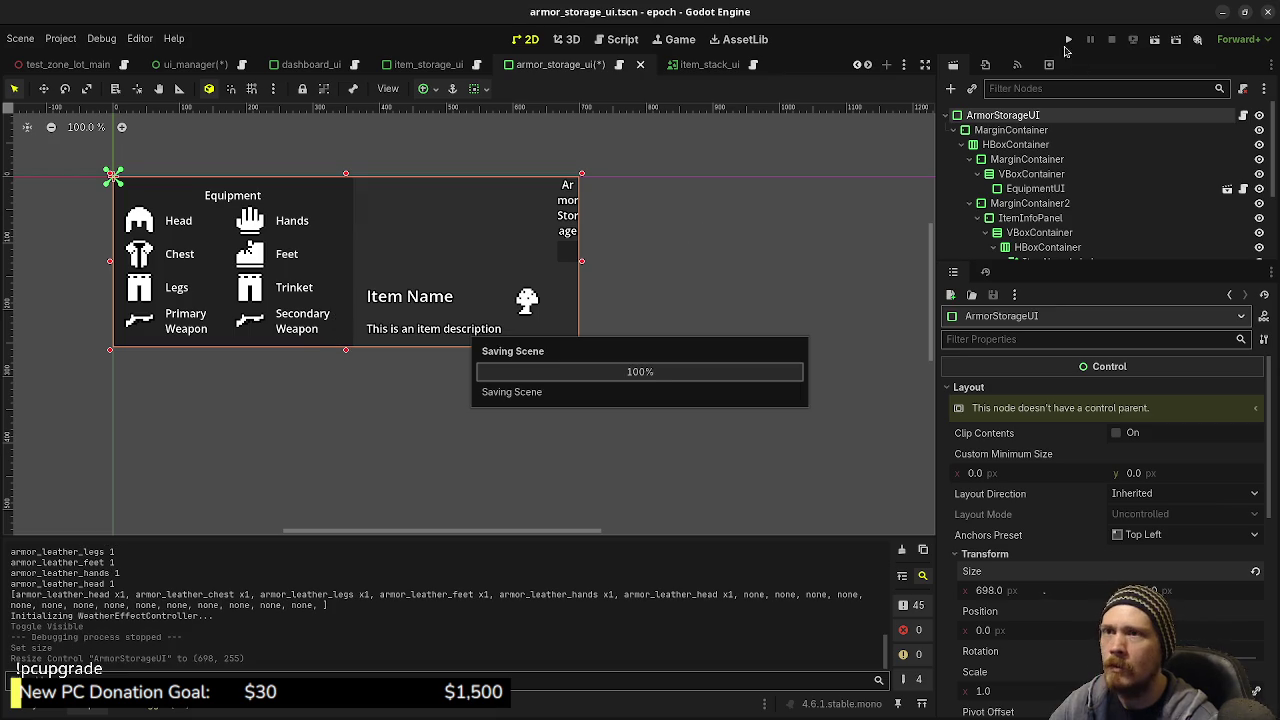
Step: Run the game, open the resized armor storage panel at the crate with E, then stop
click(1067, 40)
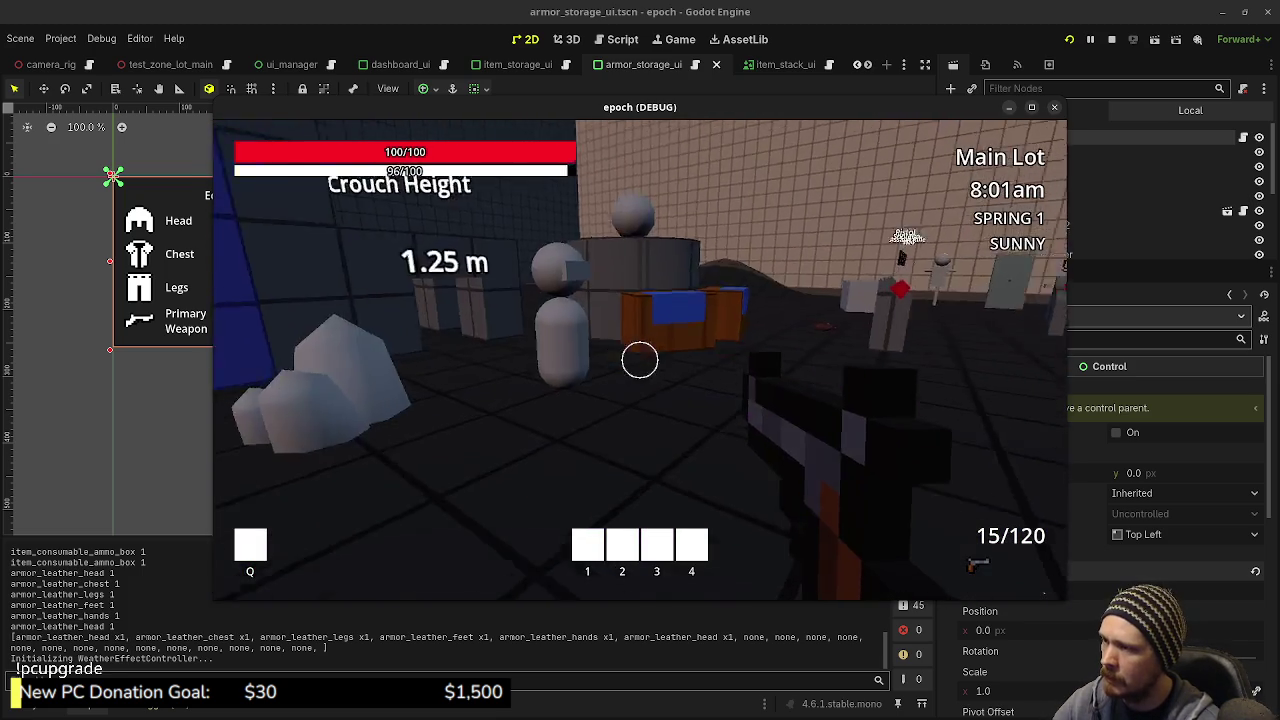
key(shift+w)
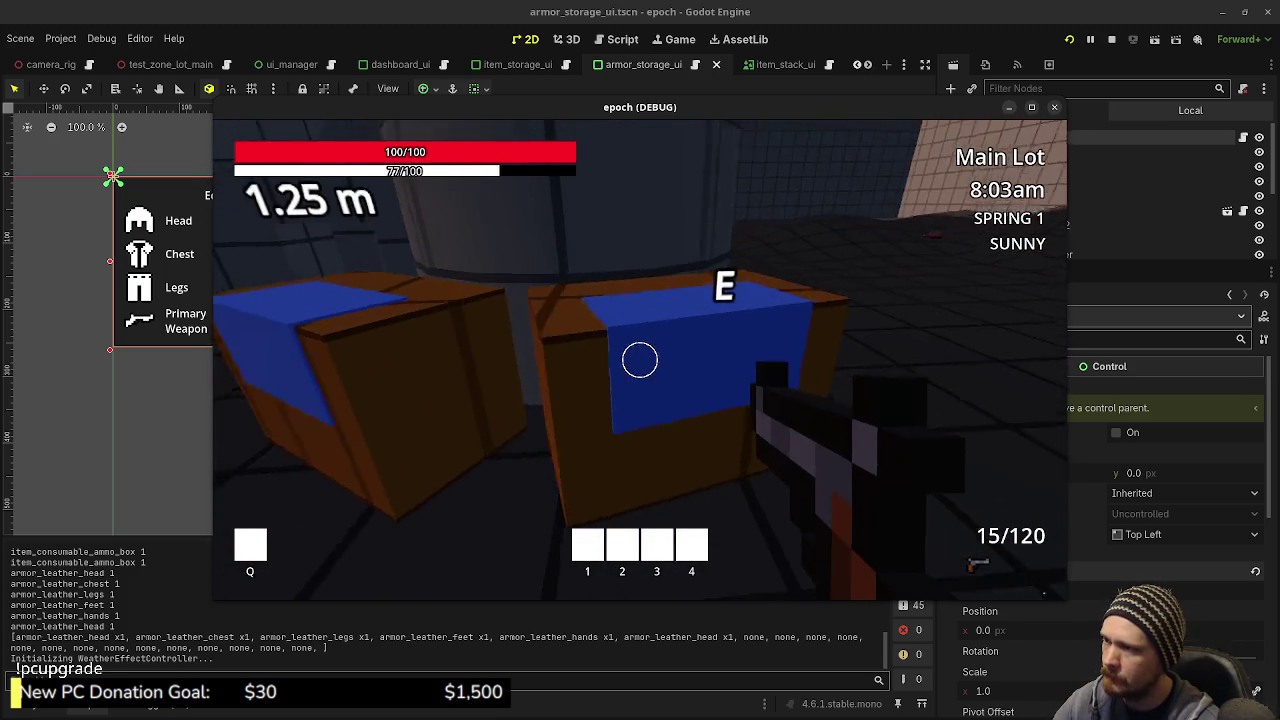
key(e)
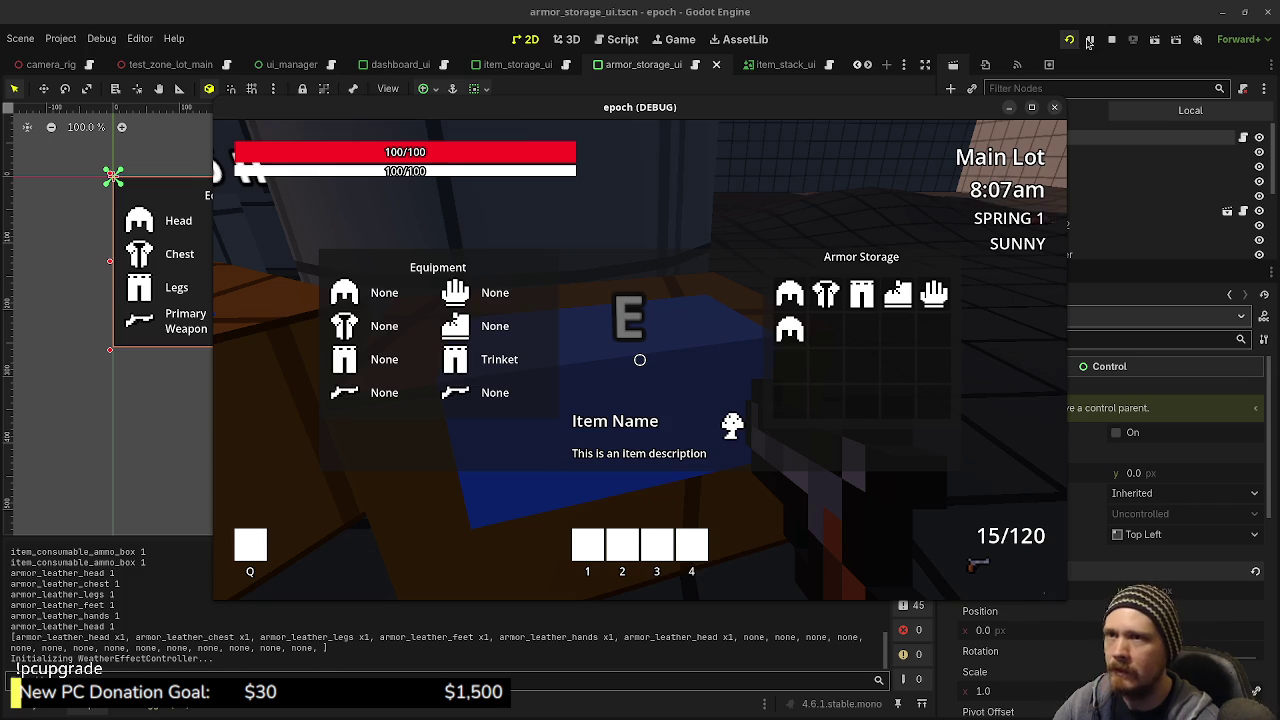
click(1111, 40)
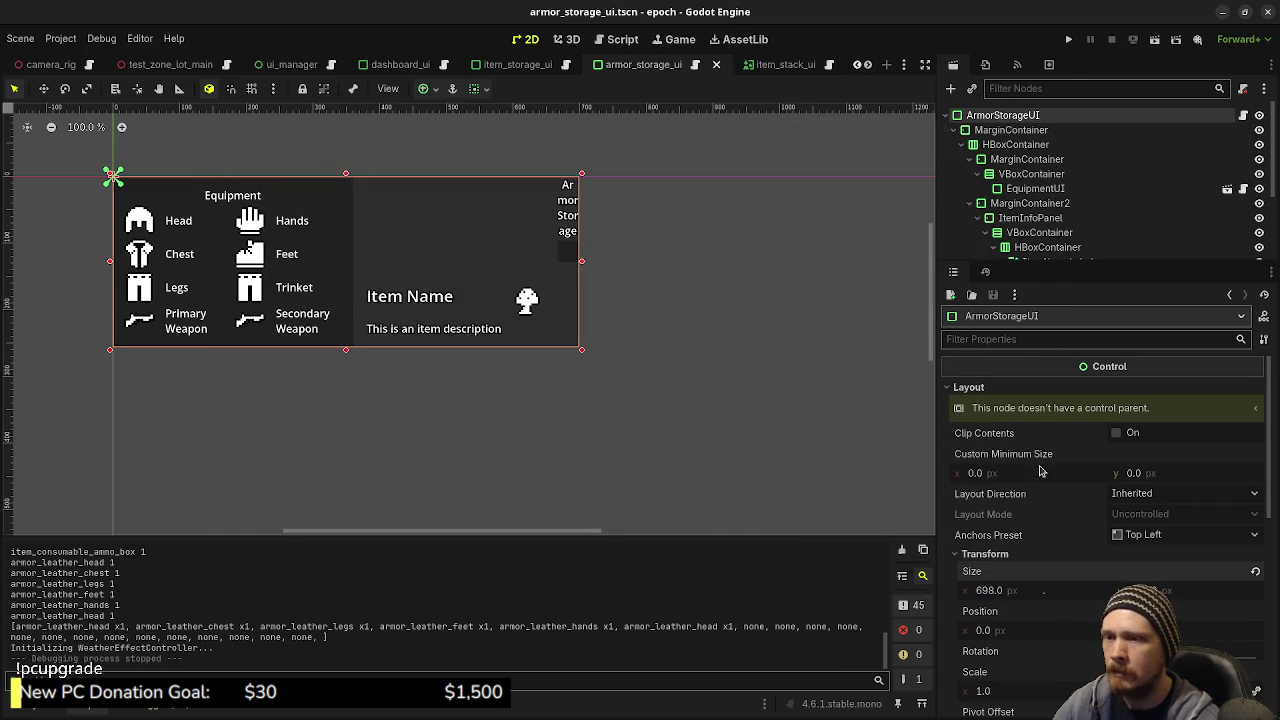
Step: Copy the panel's Size and paste it onto ArmorStorageUI in ui_manager, then save
right_click(993, 578)
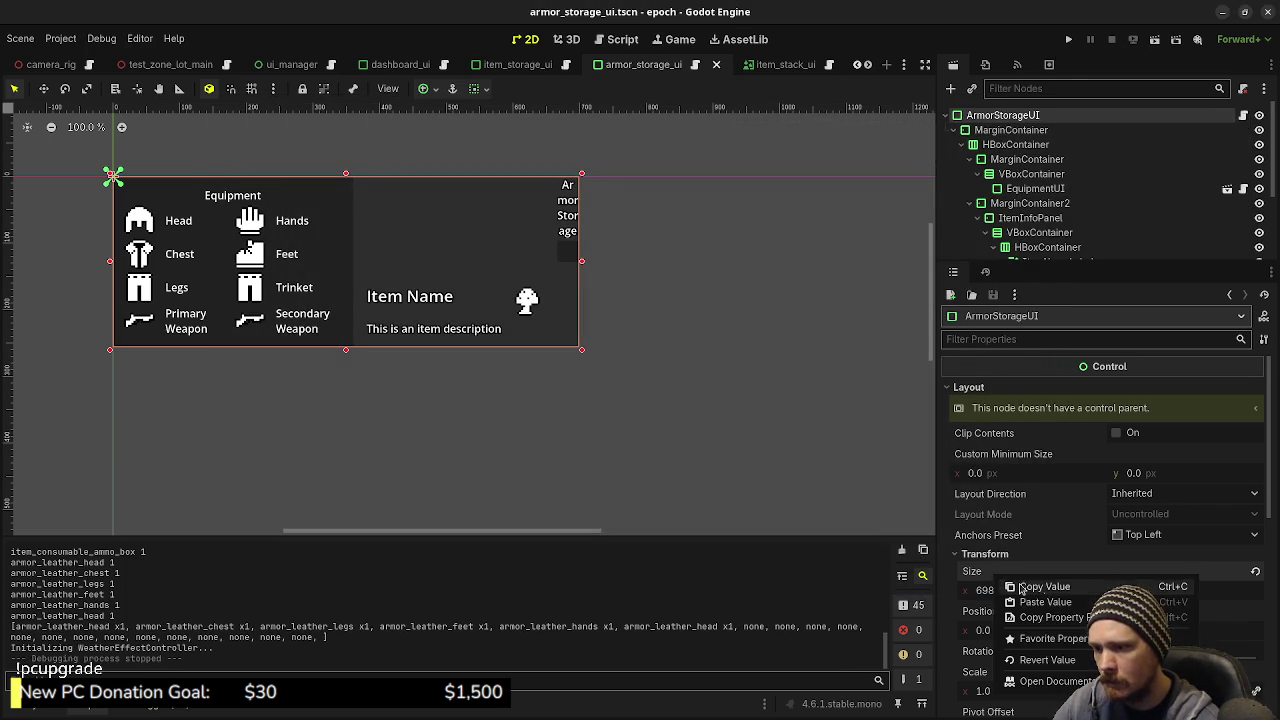
click(268, 64)
click(1265, 188)
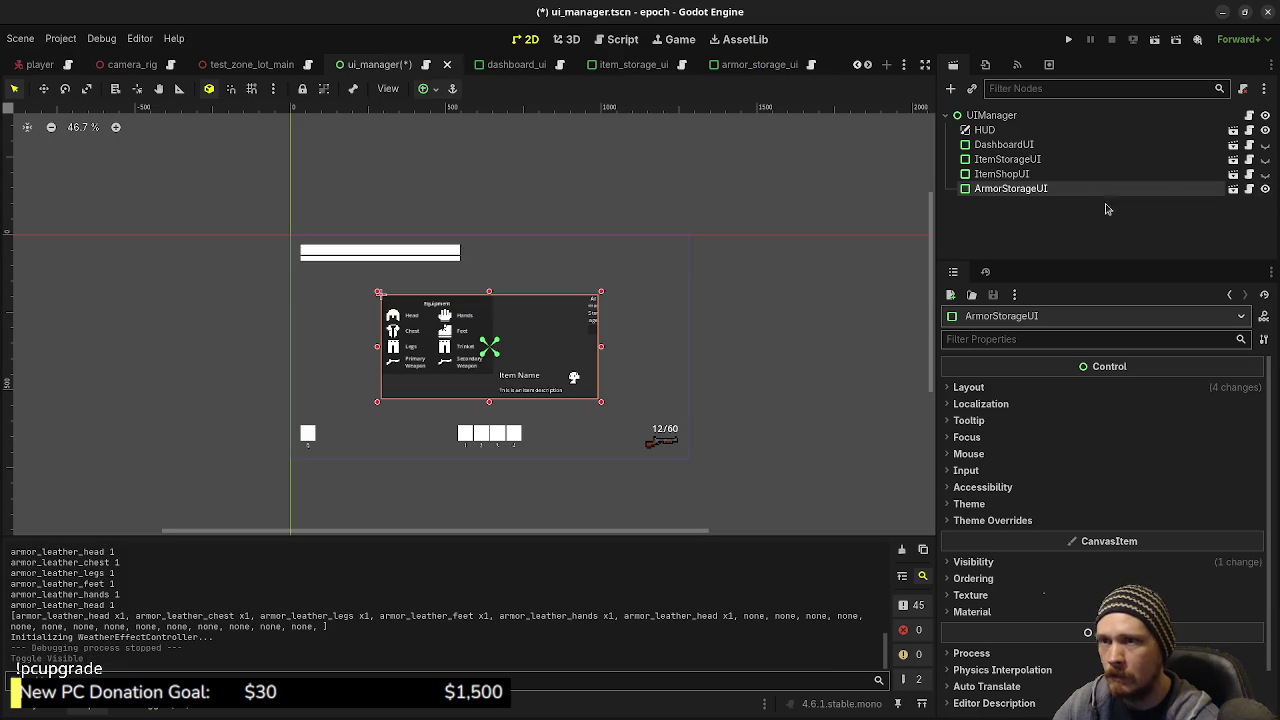
click(970, 387)
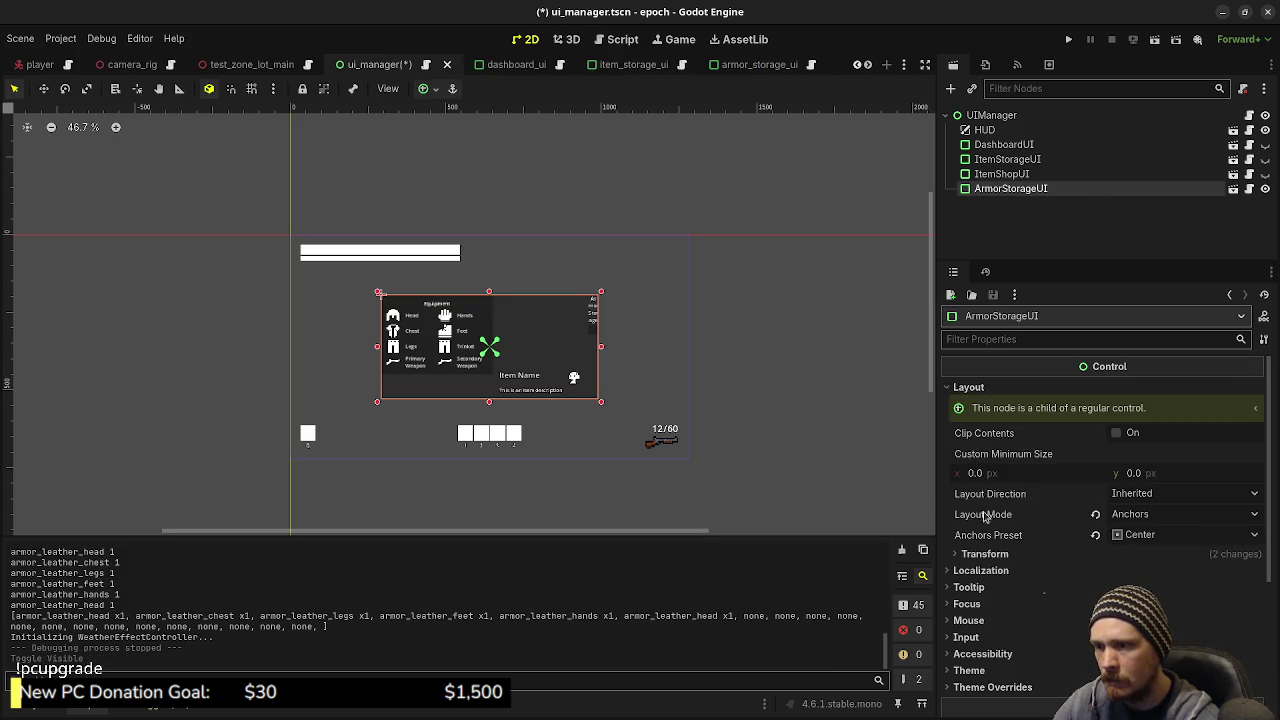
click(985, 554)
right_click(972, 571)
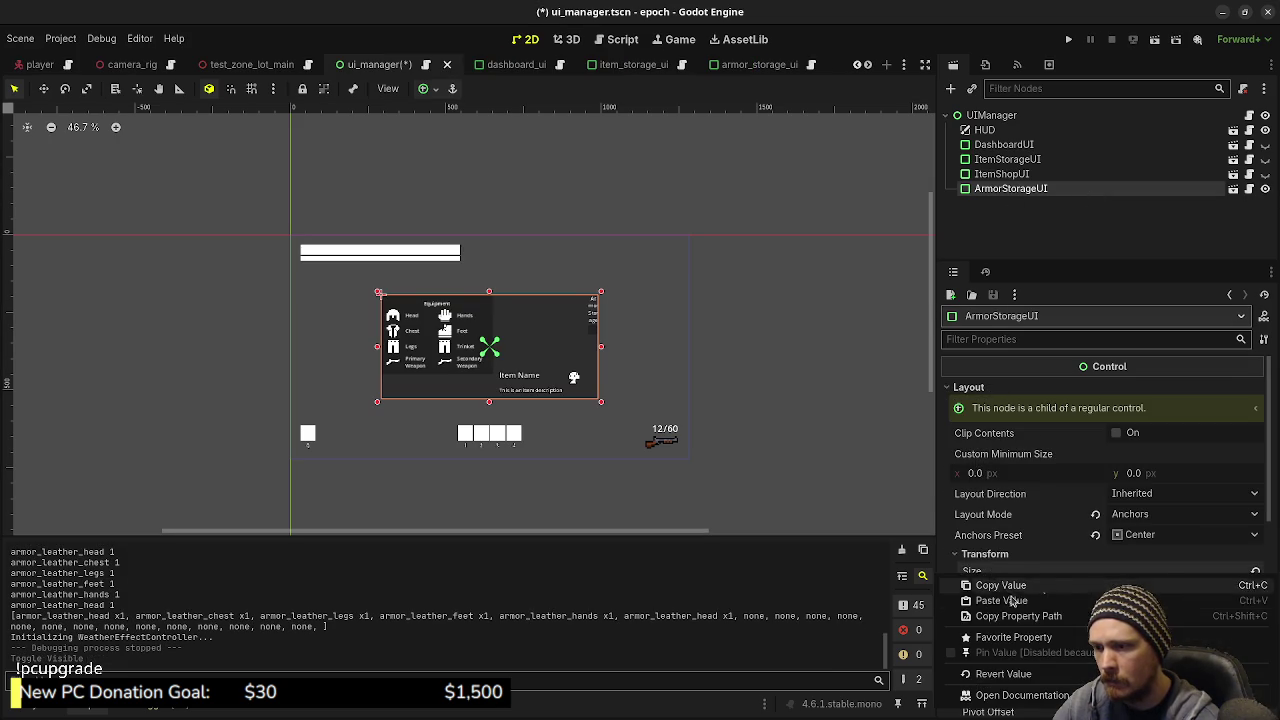
click(1015, 600)
key(ctrl+s)
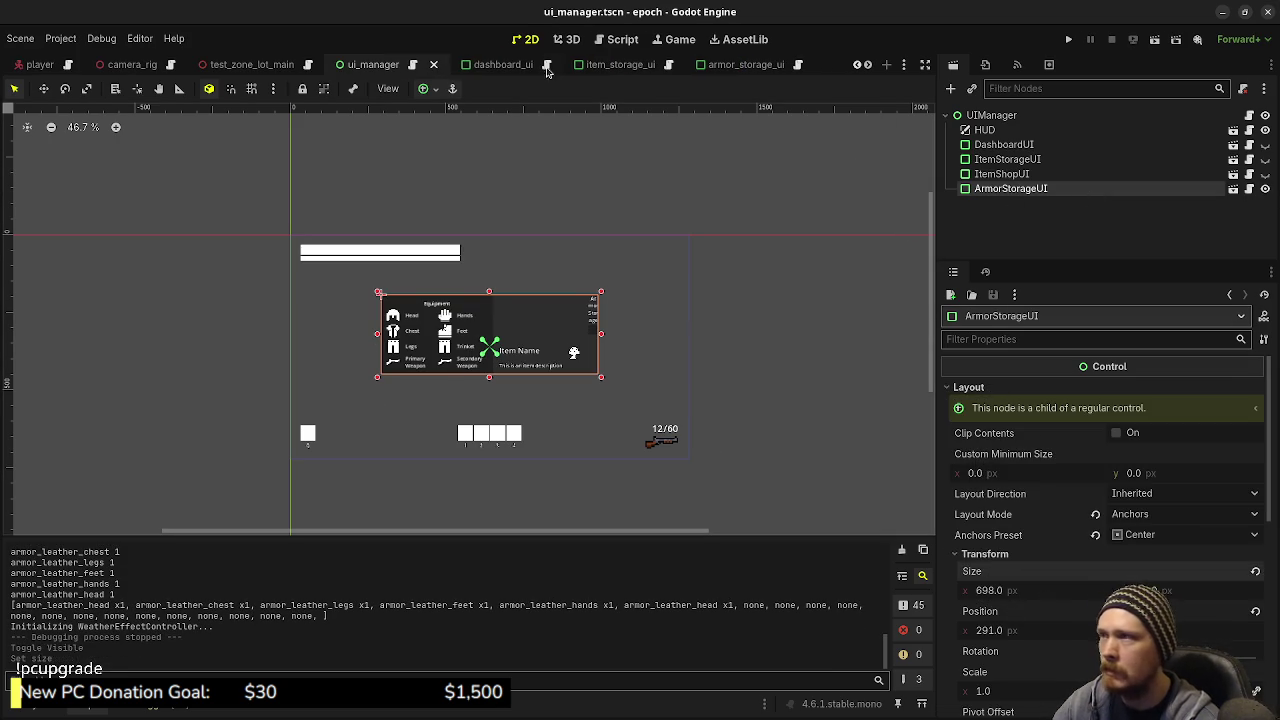
Step: Apply the Center anchor preset to ArmorStorageUI, hide it again, and run the game
click(423, 89)
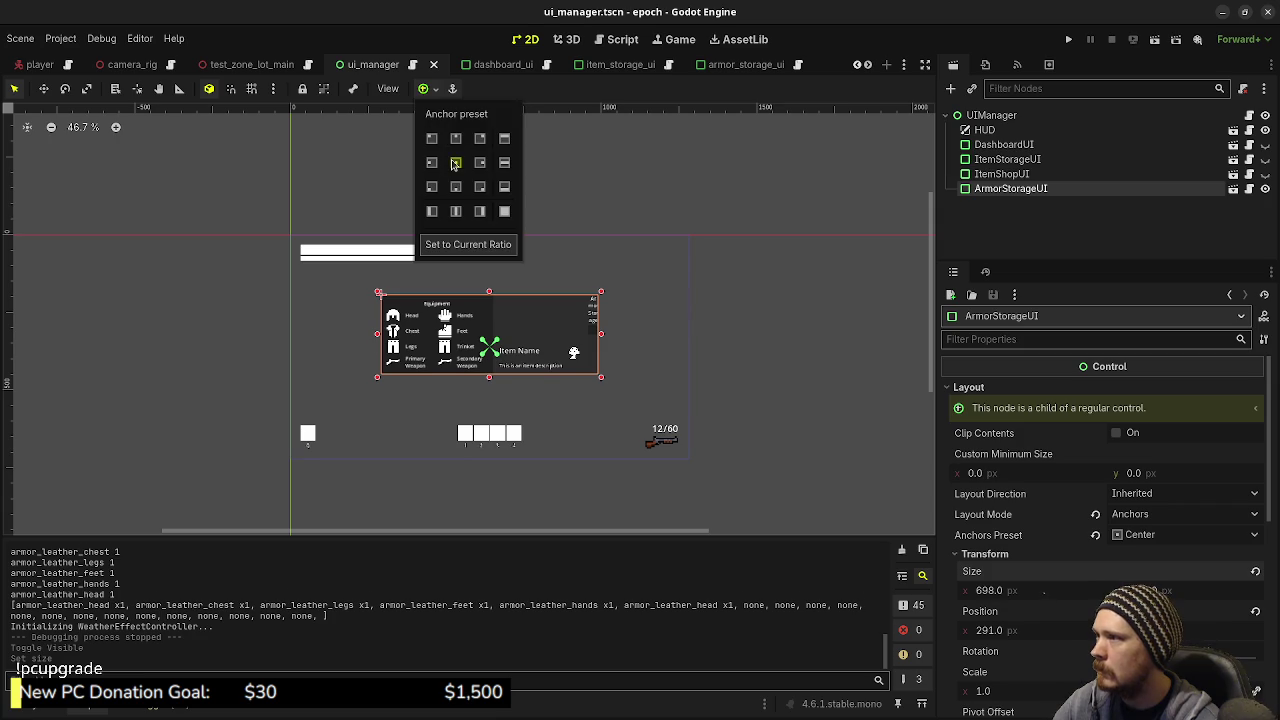
click(455, 163)
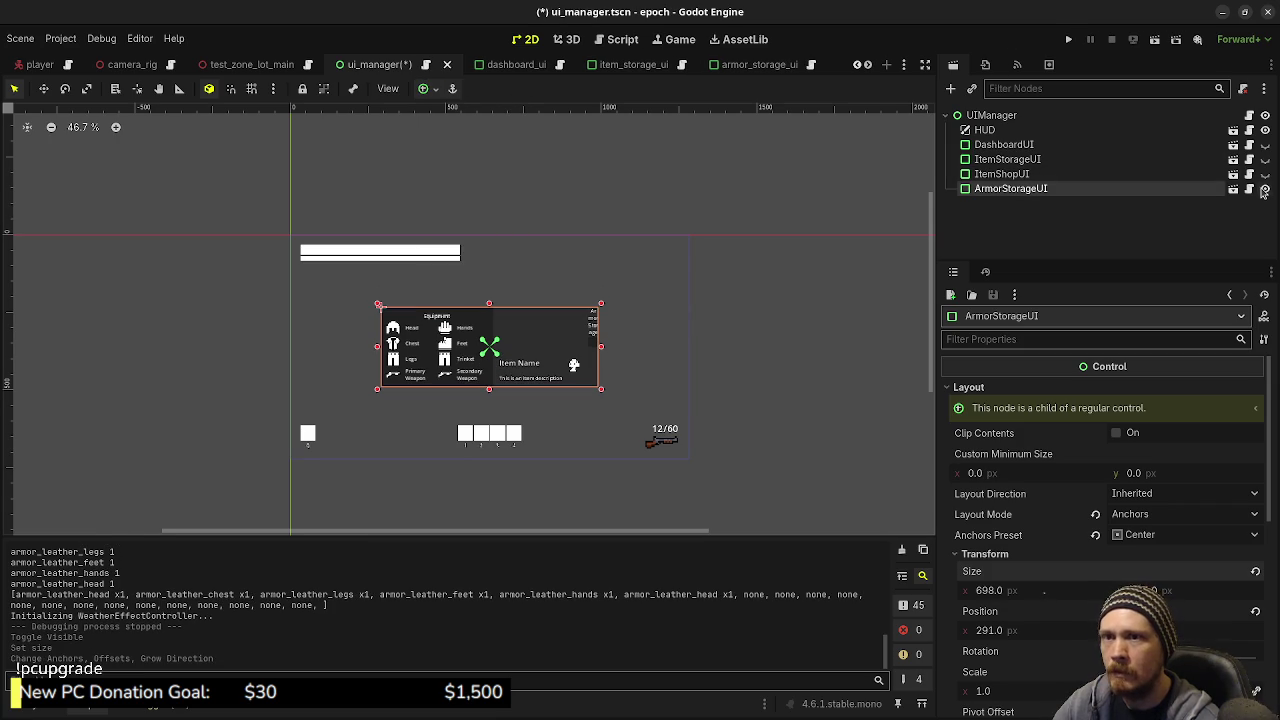
click(1263, 189)
key(F5)
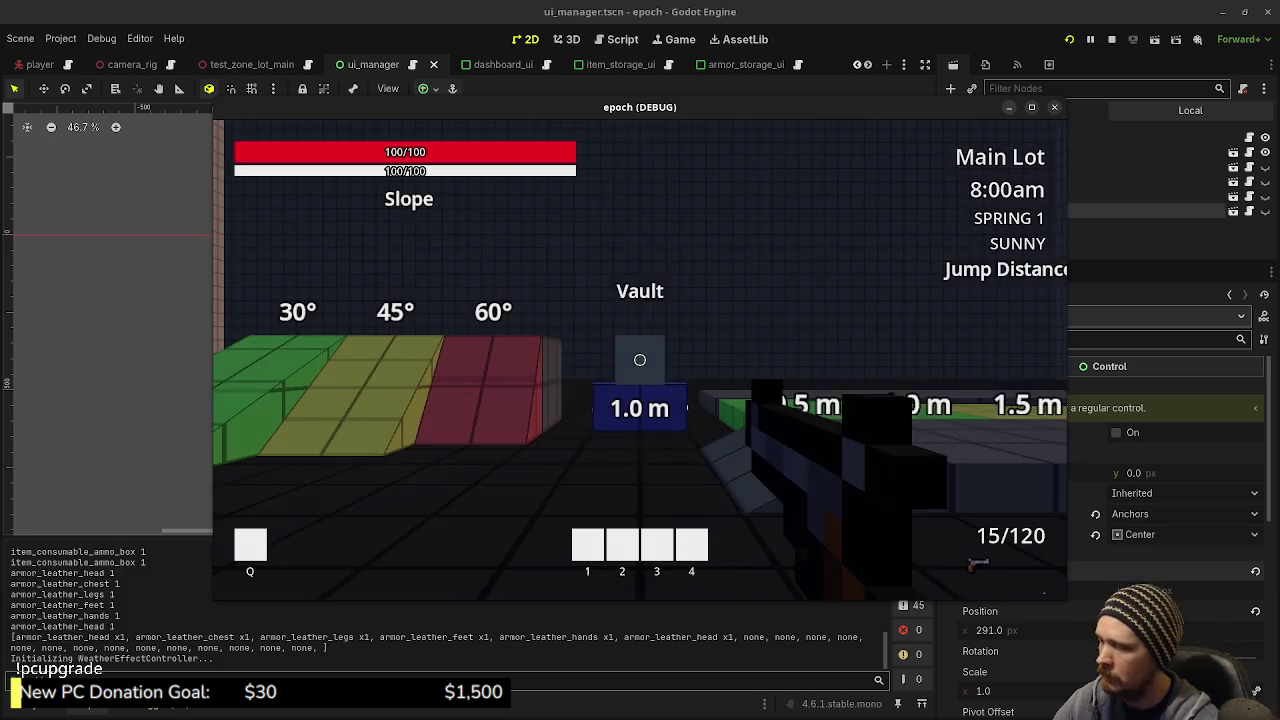
Step: Open the armor crate with E and view the six leather armor pieces beside Equipment
mouse_move(640, 360)
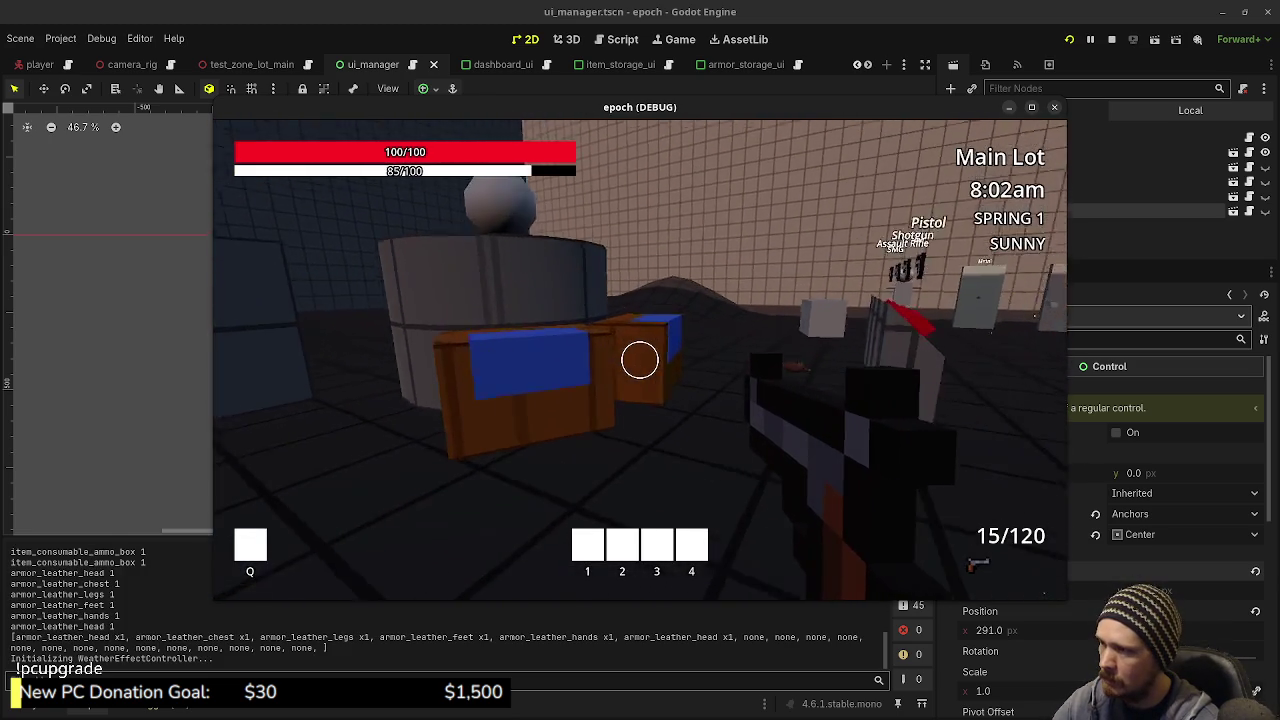
key(e)
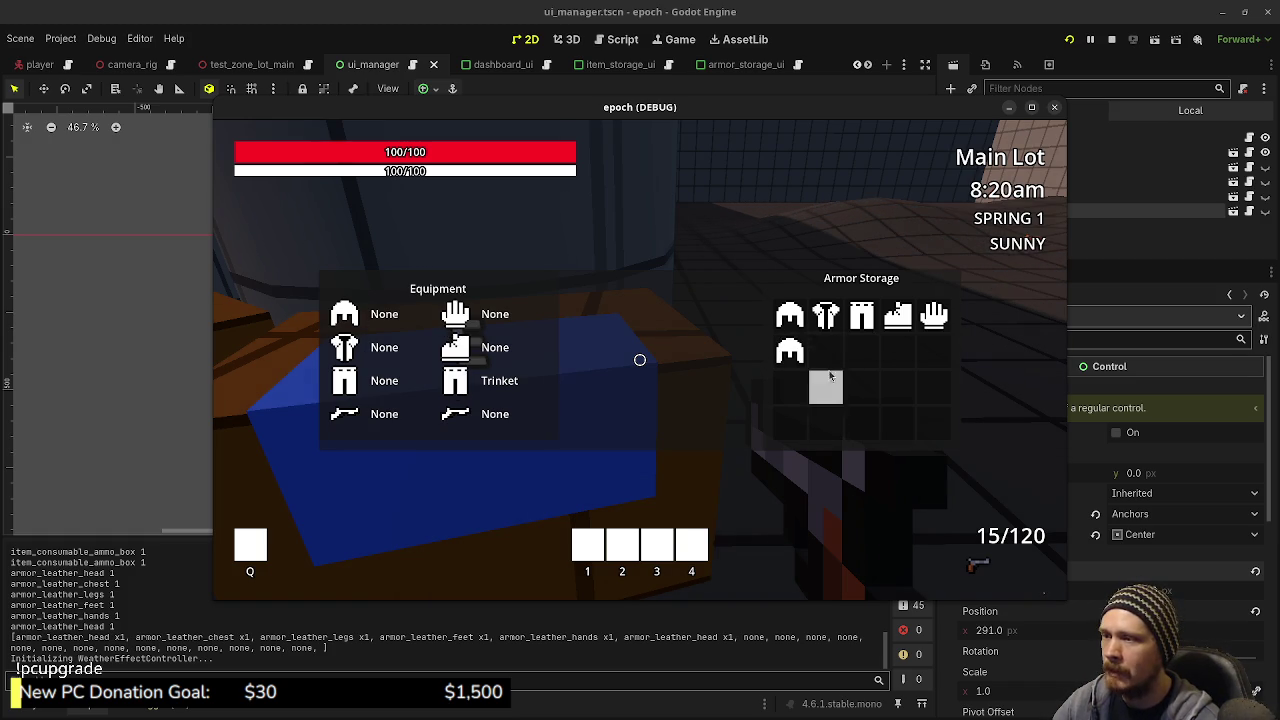
mouse_move(799, 320)
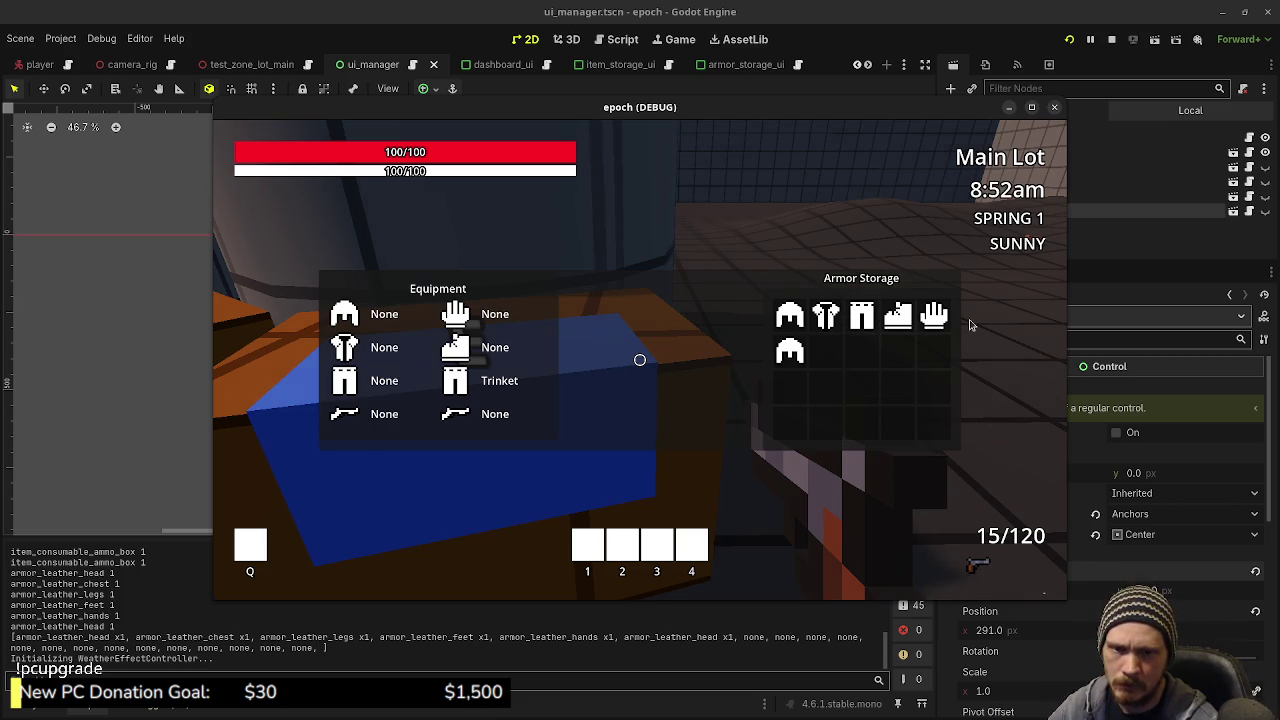
Step: Close the panels and reopen armor storage at the crate to check stored armor info, then stop the game
key(Tab)
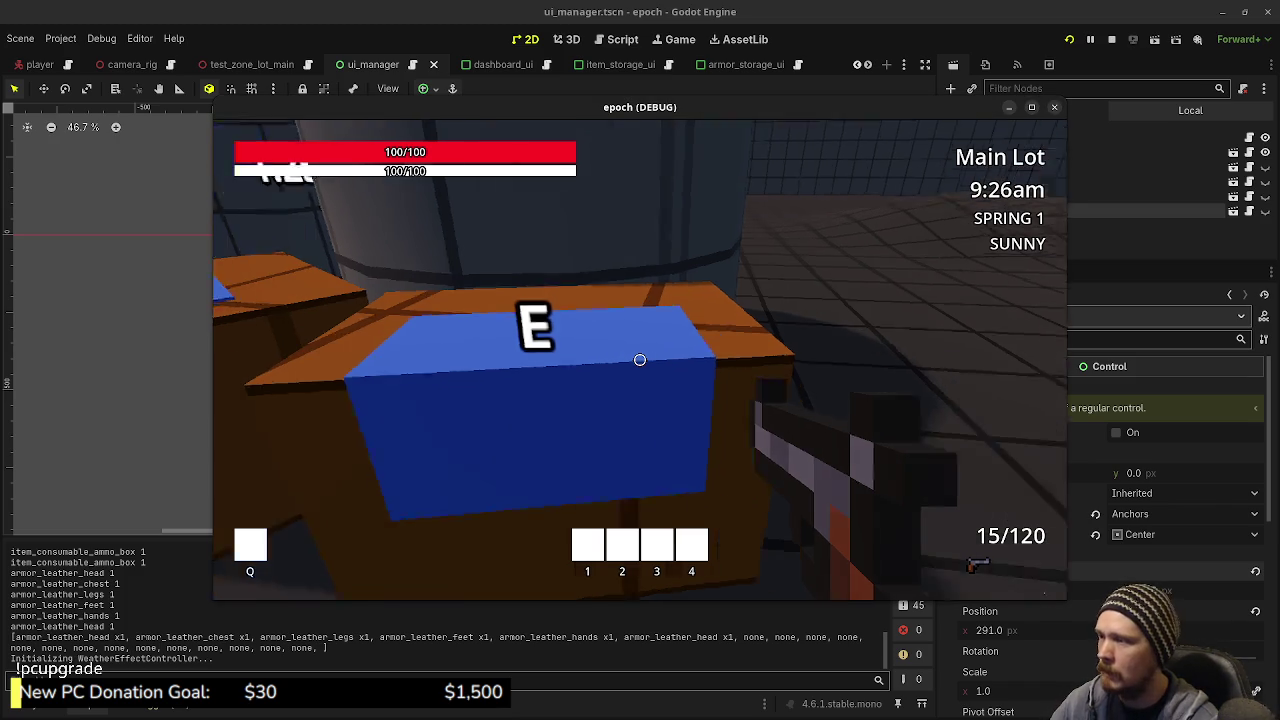
key(e)
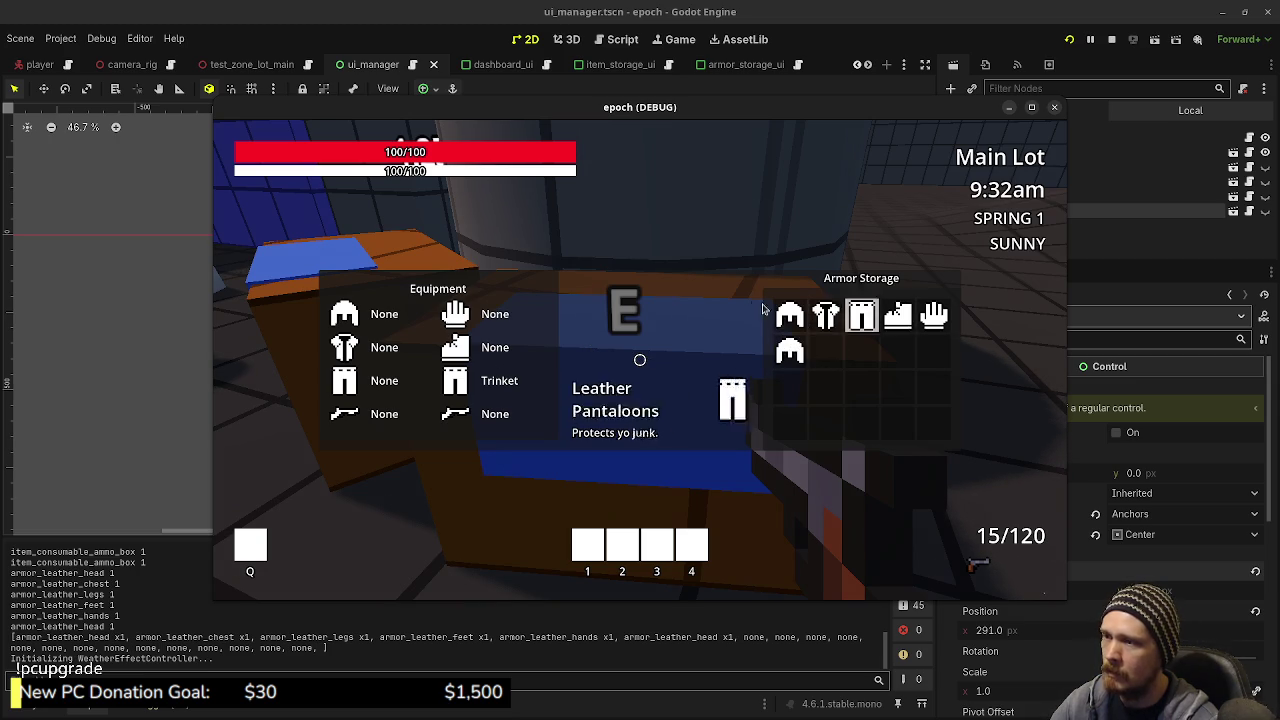
click(1113, 44)
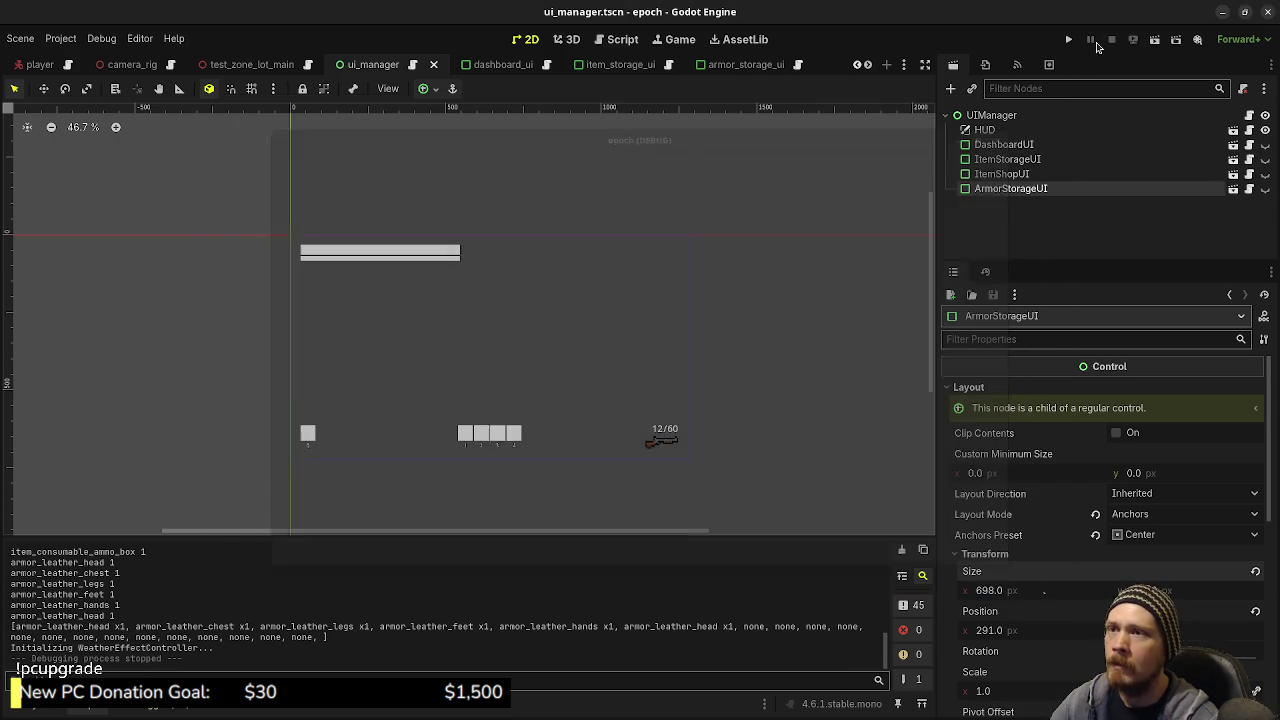
Step: Save the scene and select the pass placeholder on line 42 of armor_storage_ui.gd
key(ctrl+s)
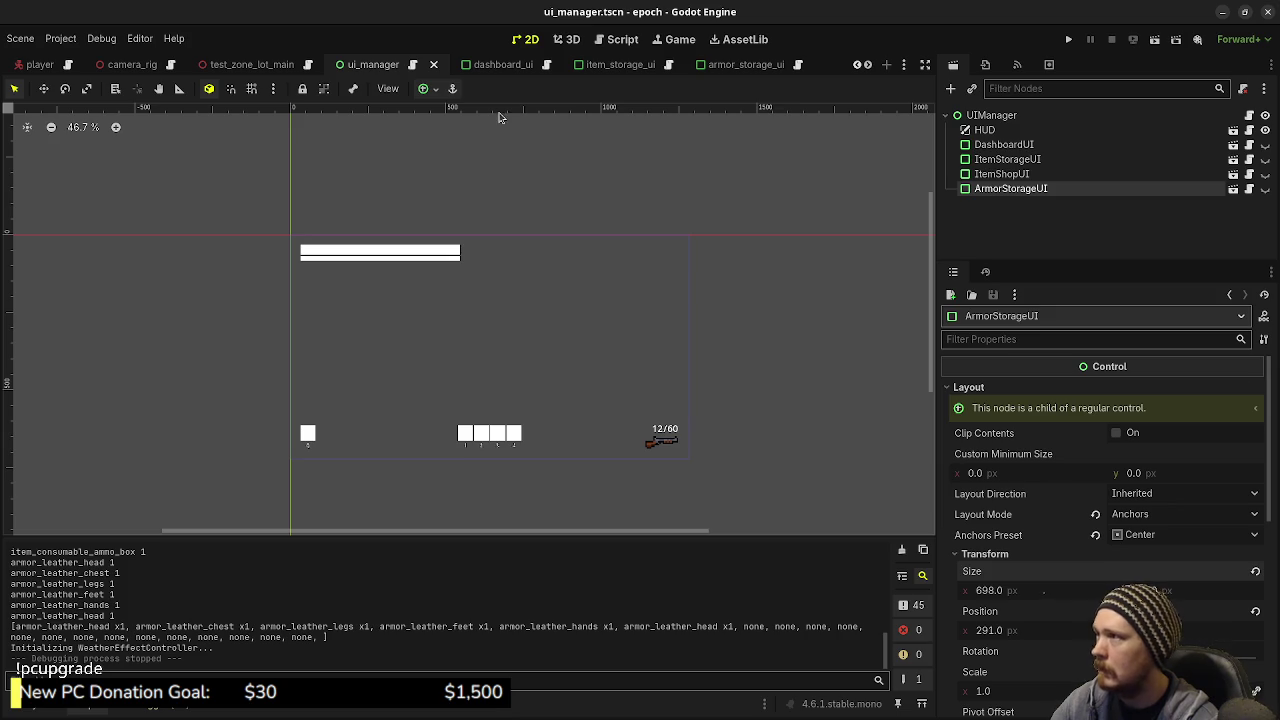
click(615, 39)
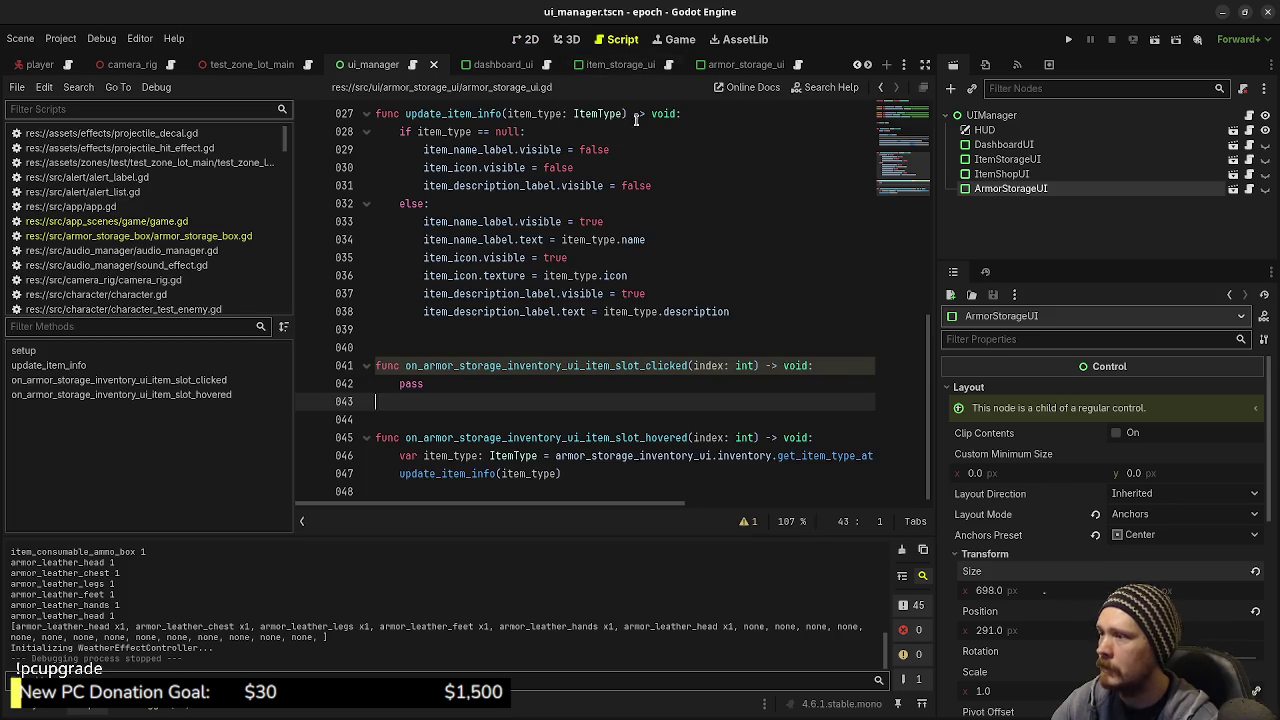
double_click(410, 384)
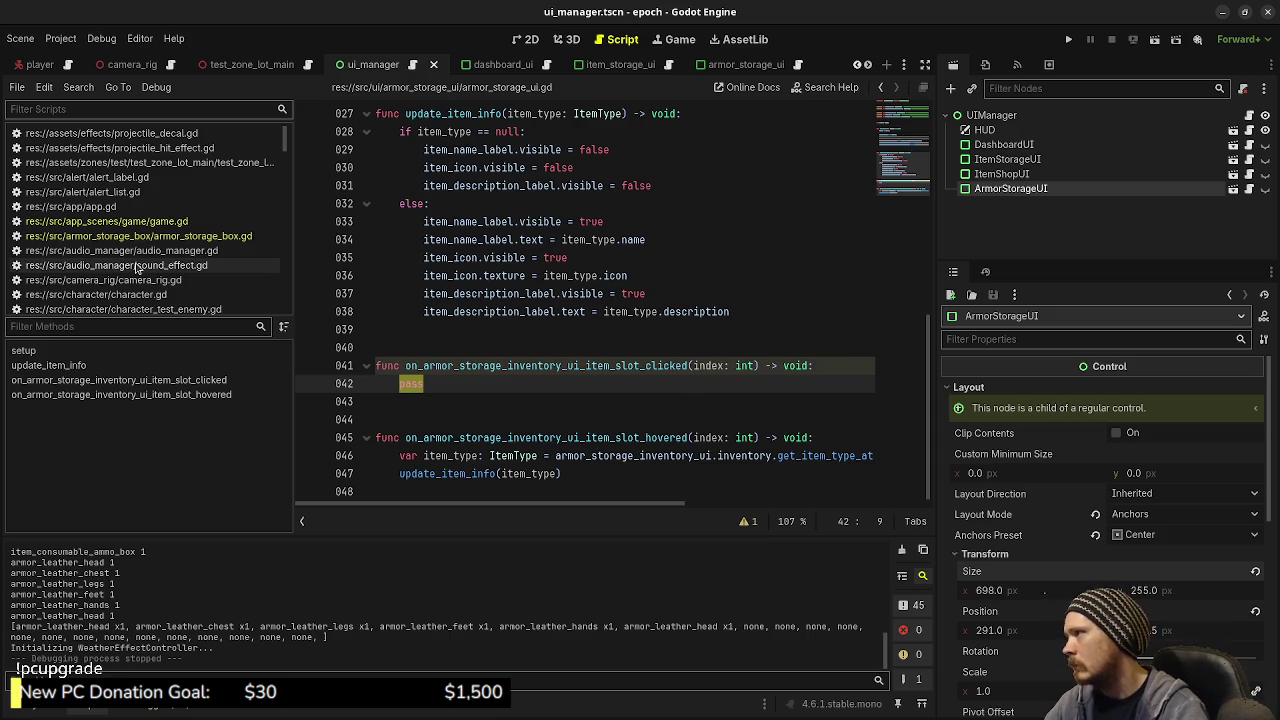
Step: Scroll the script list to locate equipment_dispenser.gd
scroll(160, 268, down, 2)
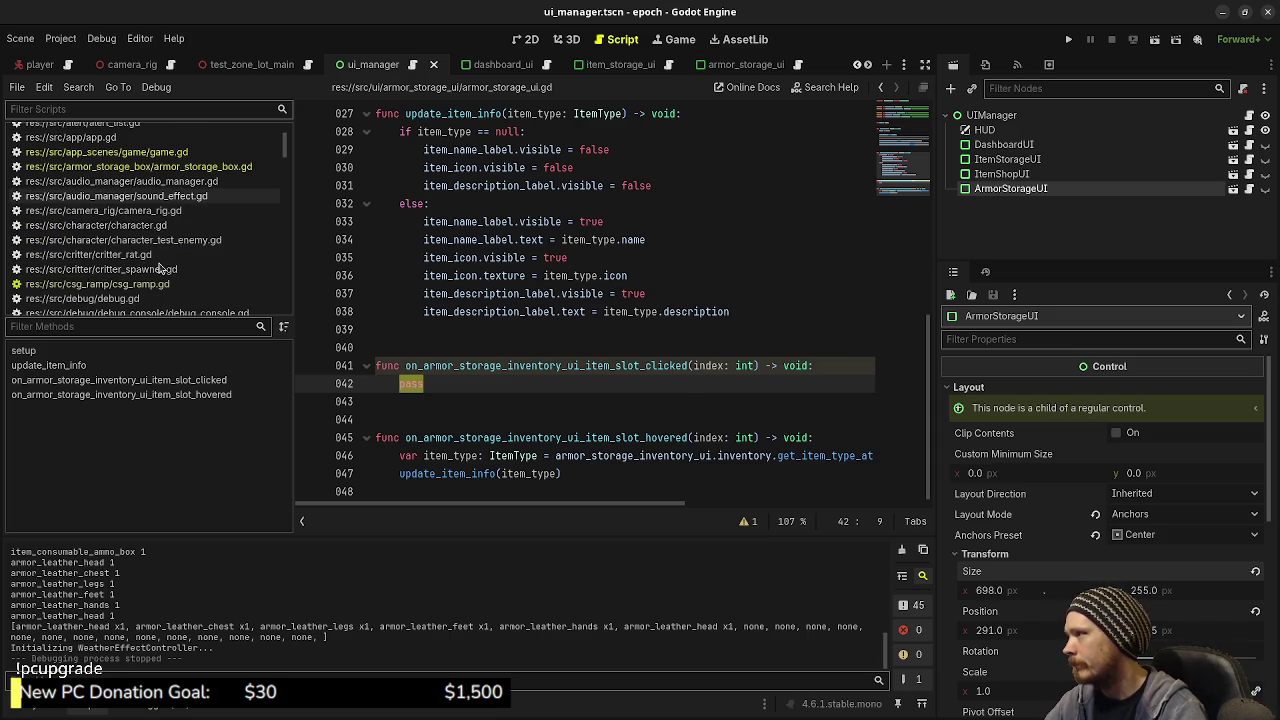
scroll(160, 268, down, 5)
scroll(155, 275, up, 7)
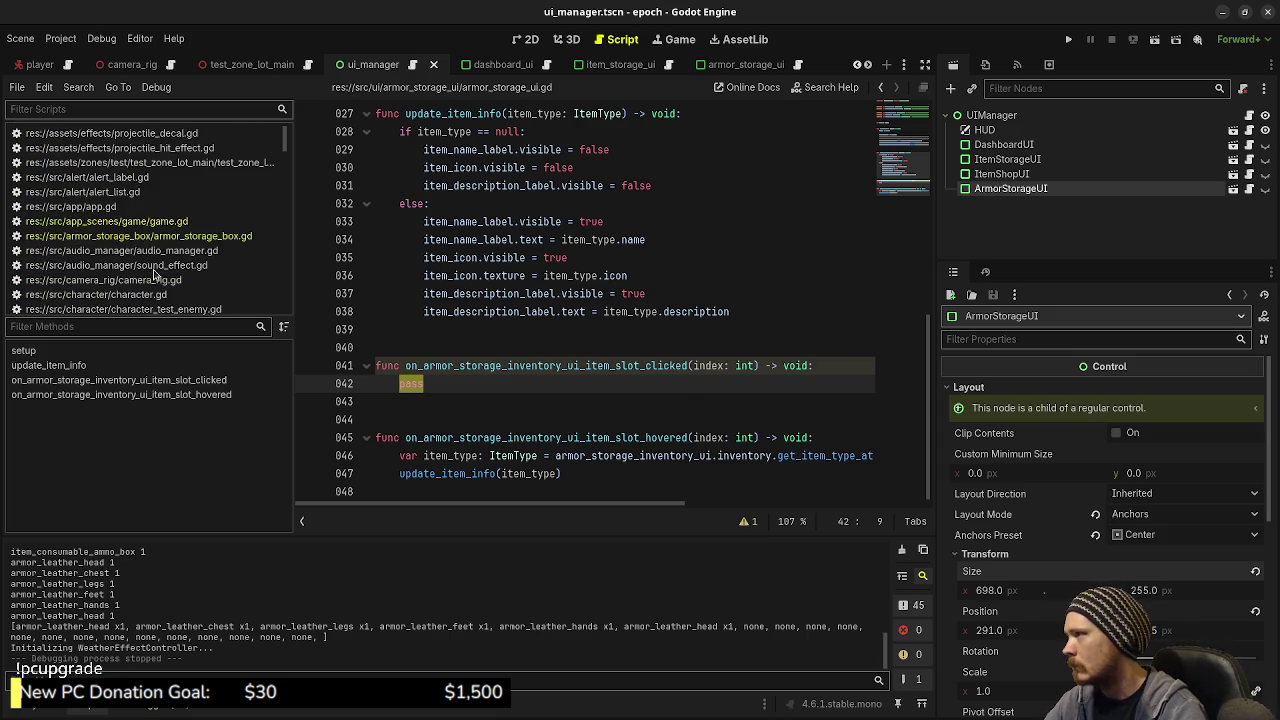
scroll(155, 275, down, 10)
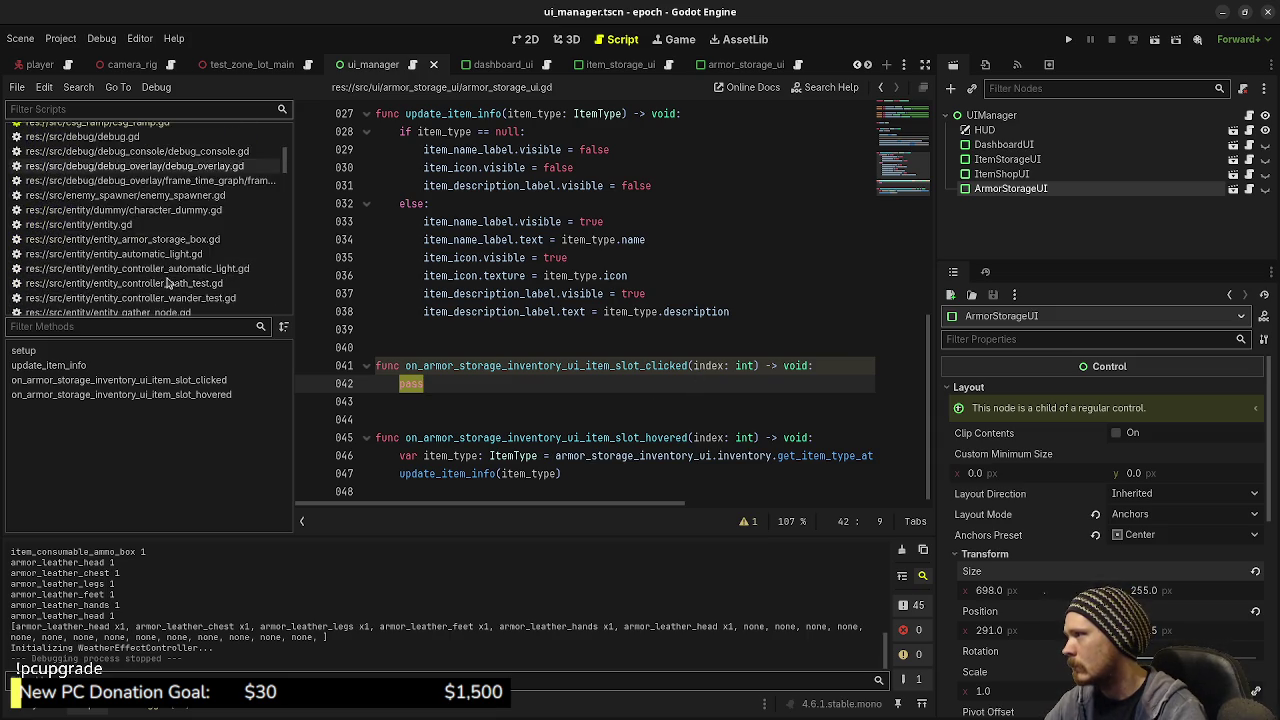
scroll(168, 284, down, 5)
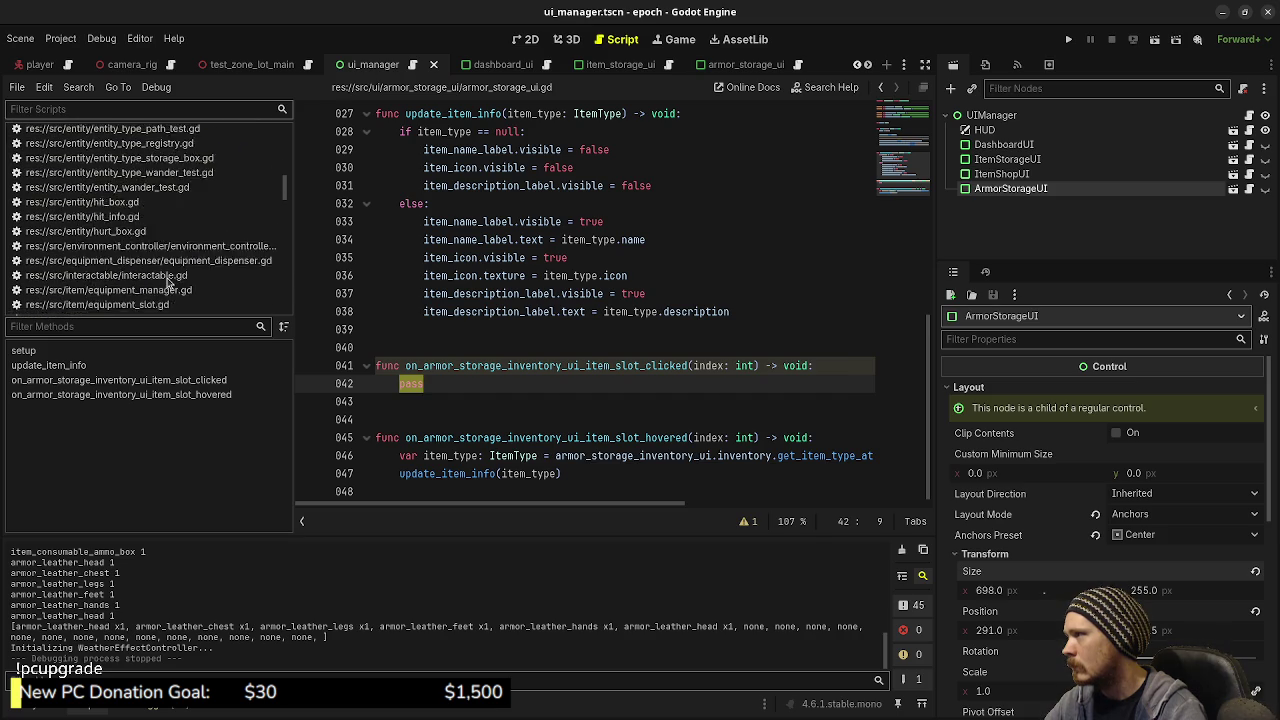
Step: Copy the try_equip call on line 33 of equipment_dispenser.gd, then return to armor_storage_ui.gd
click(140, 238)
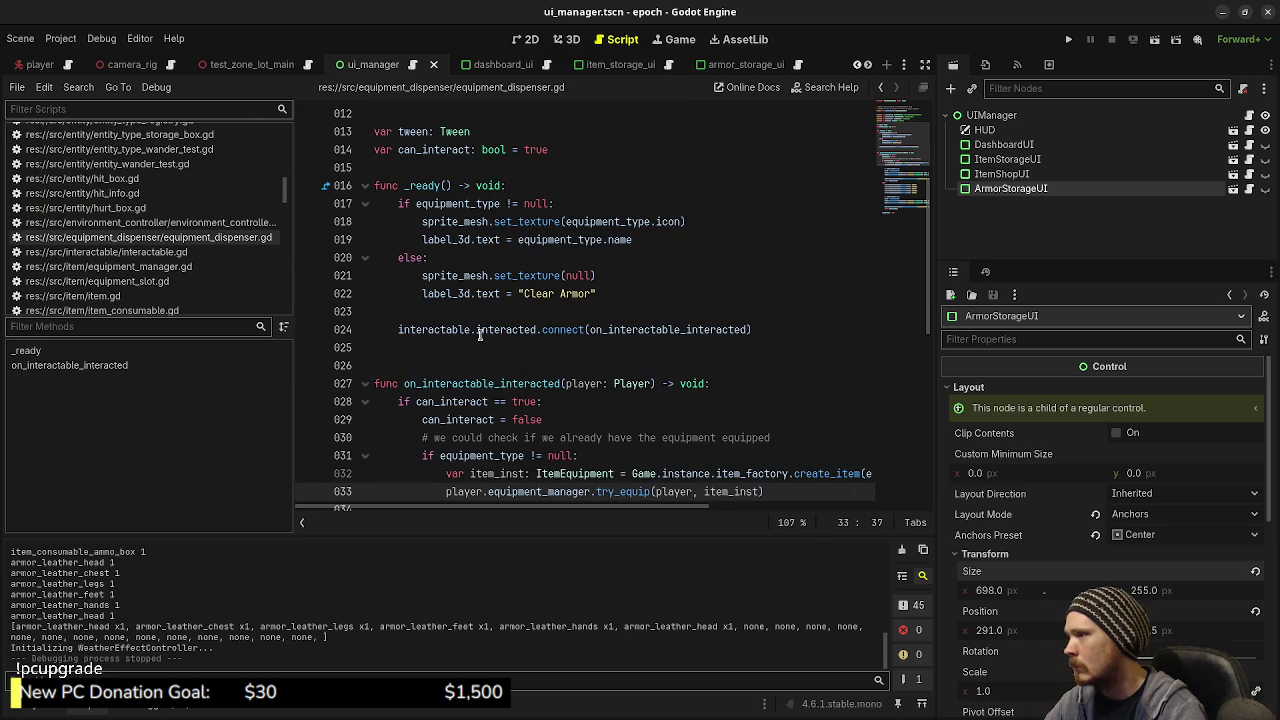
scroll(572, 349, down, 1)
mouse_move(784, 440)
mouse_down()
mouse_move(449, 437)
mouse_move(446, 422)
mouse_up()
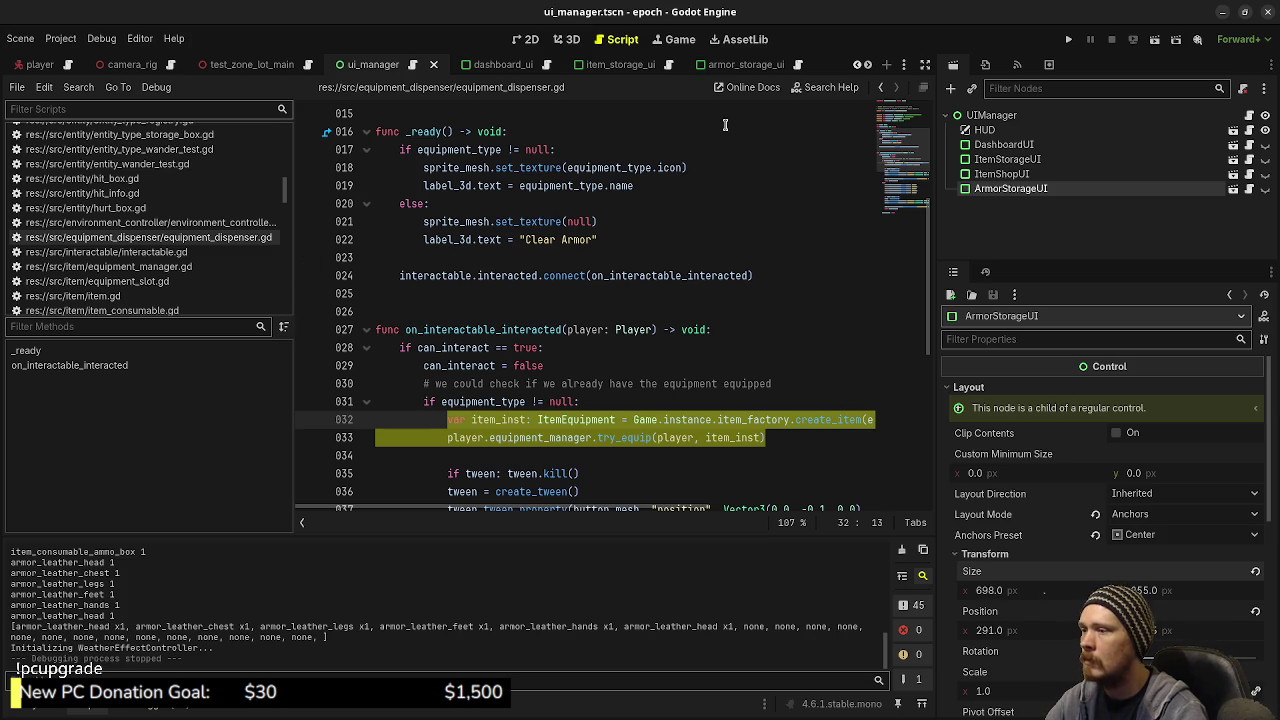
drag(777, 438, 444, 438)
key(ctrl+c)
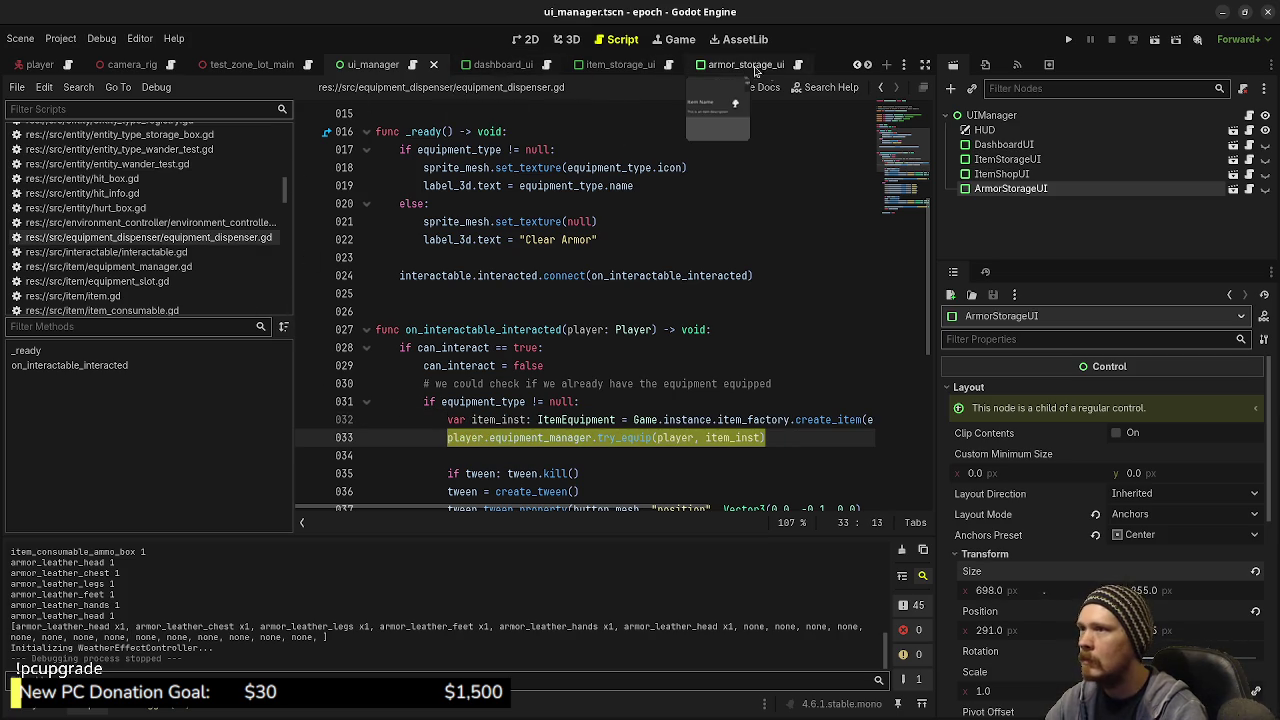
click(798, 64)
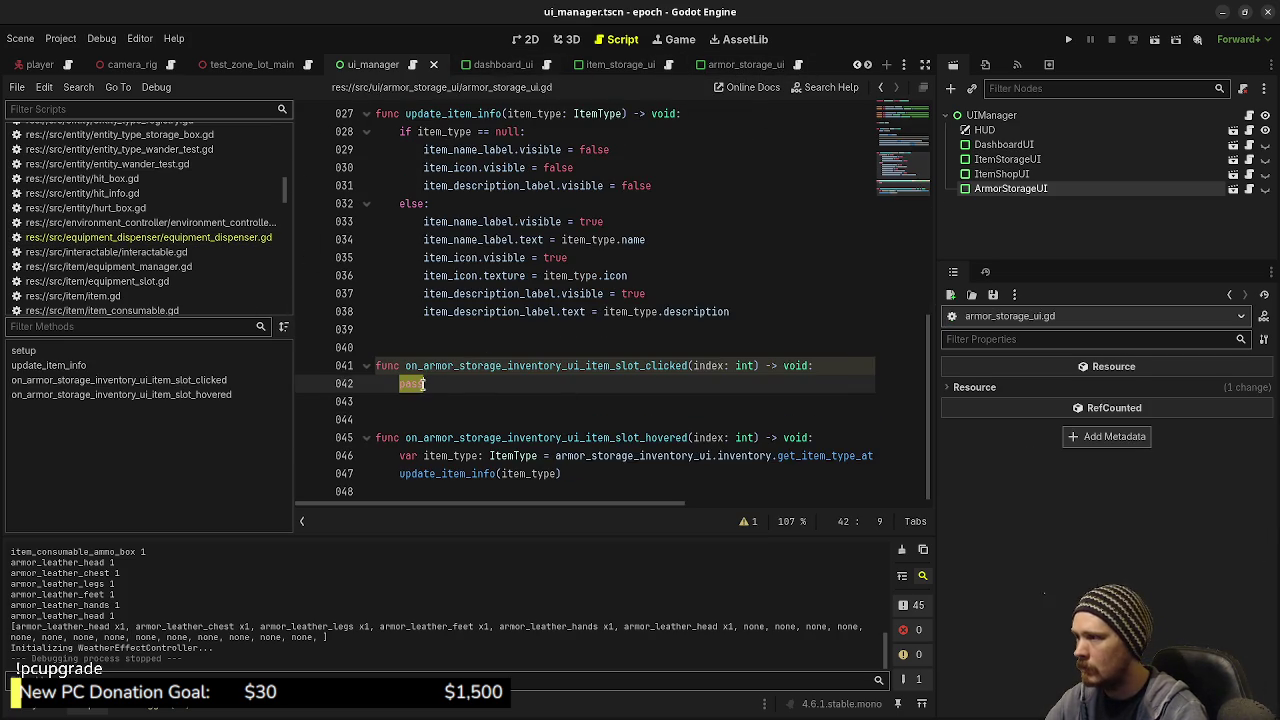
double_click(413, 384)
key(ctrl+v)
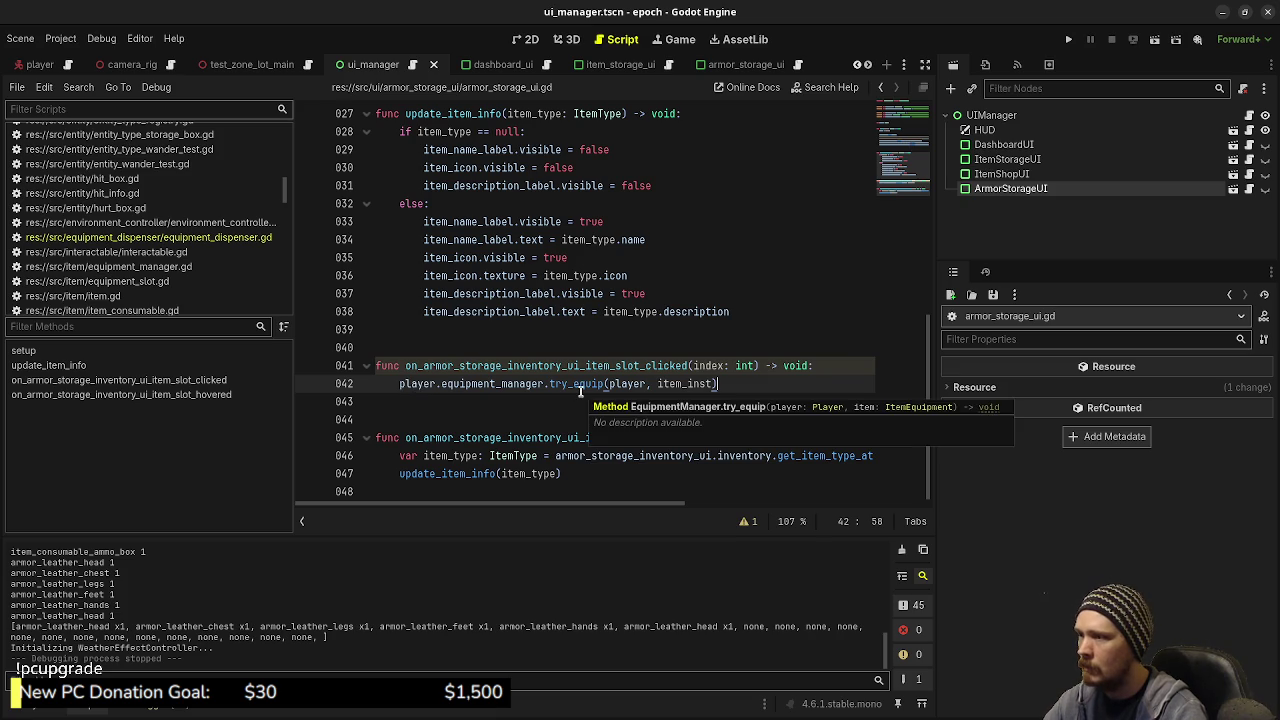
click(401, 384)
text(Game.instance.)
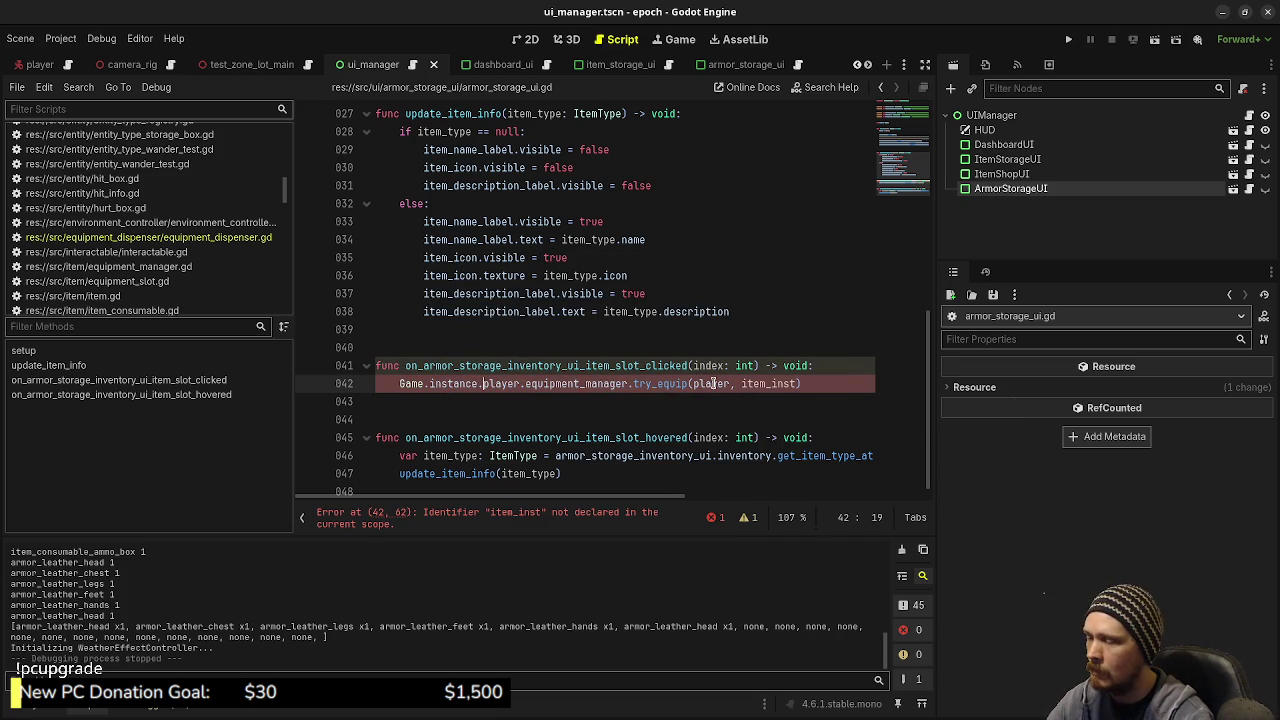
drag(520, 384, 399, 384)
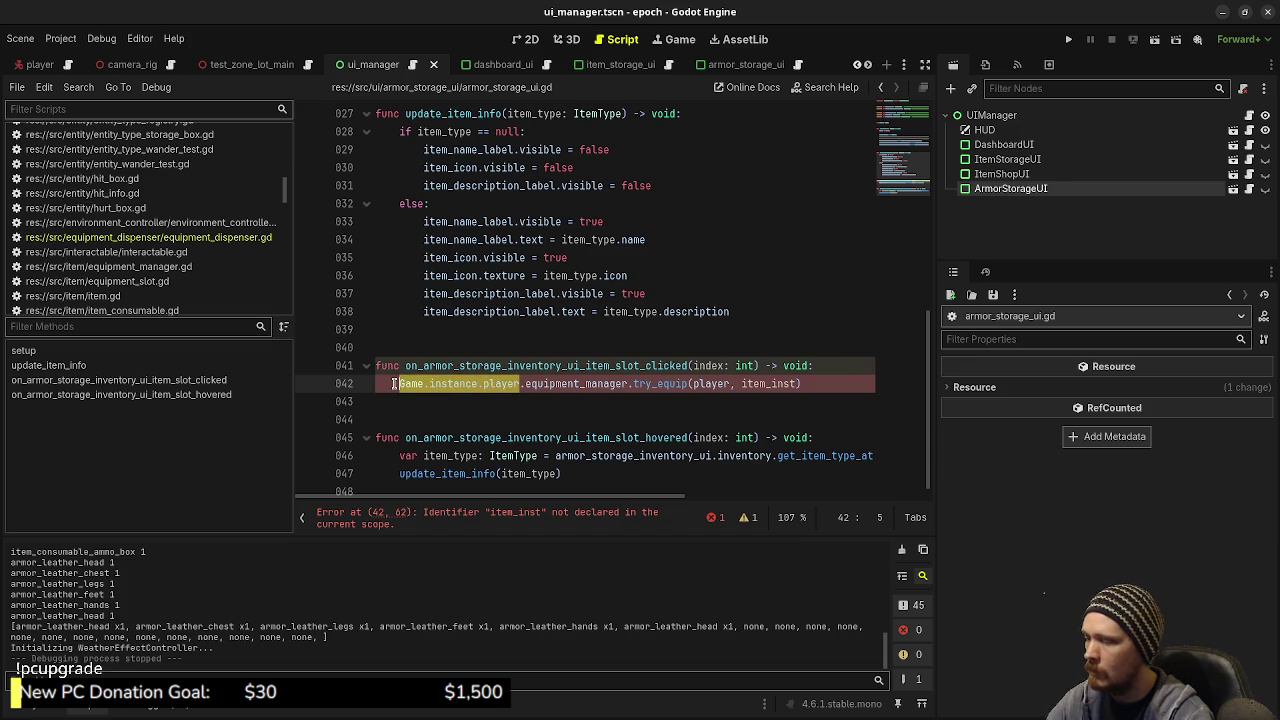
key(ctrl+c)
double_click(711, 384)
key(ctrl+v)
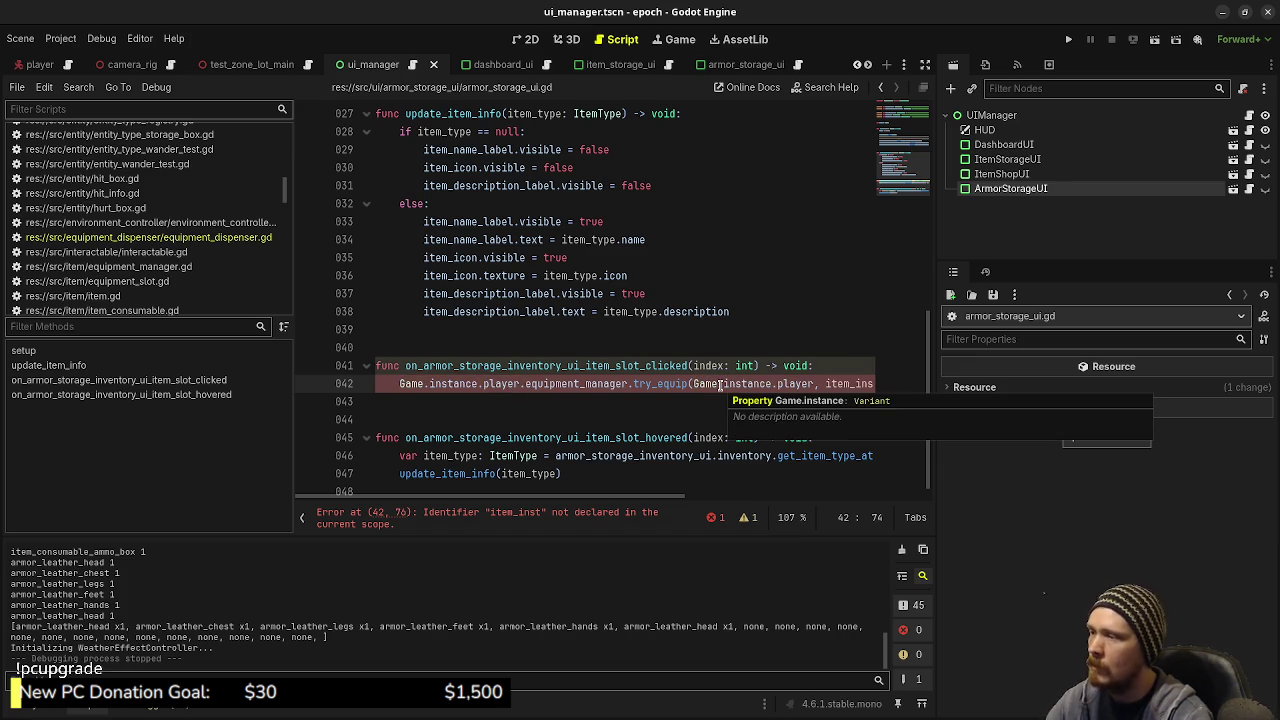
scroll(651, 310, down, 1)
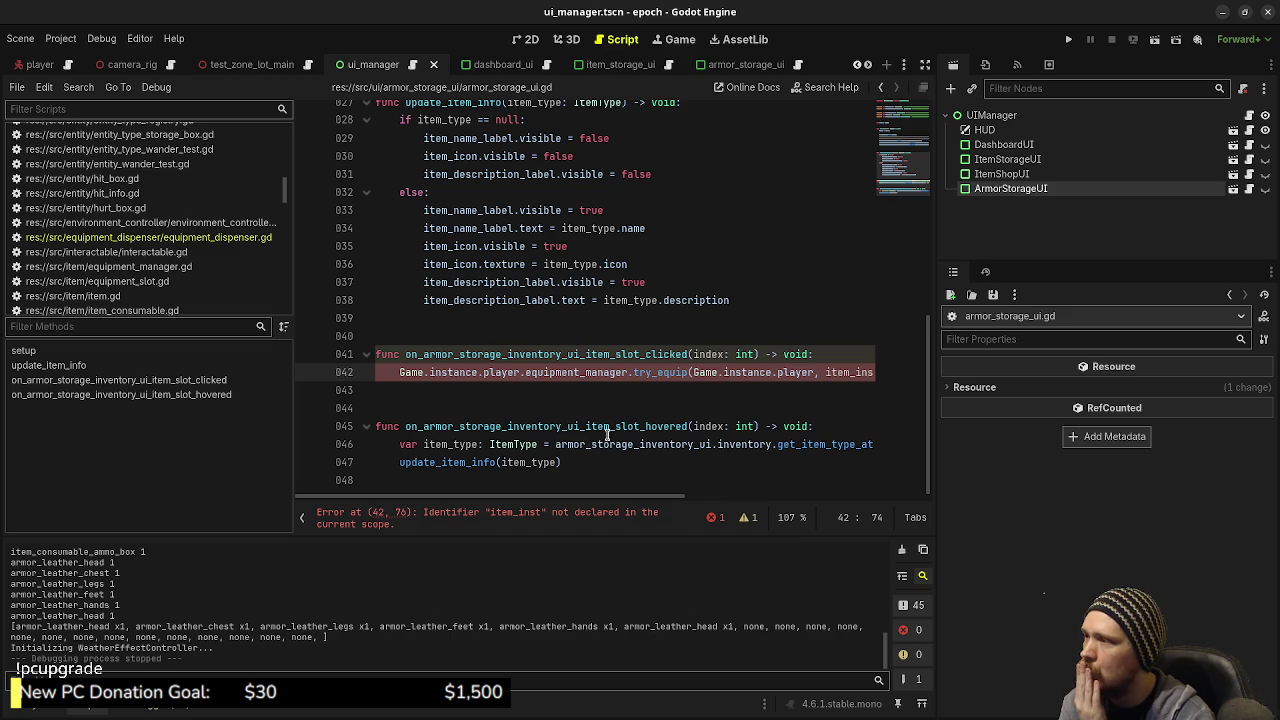
scroll(606, 432, up, 3)
scroll(606, 432, up, 3)
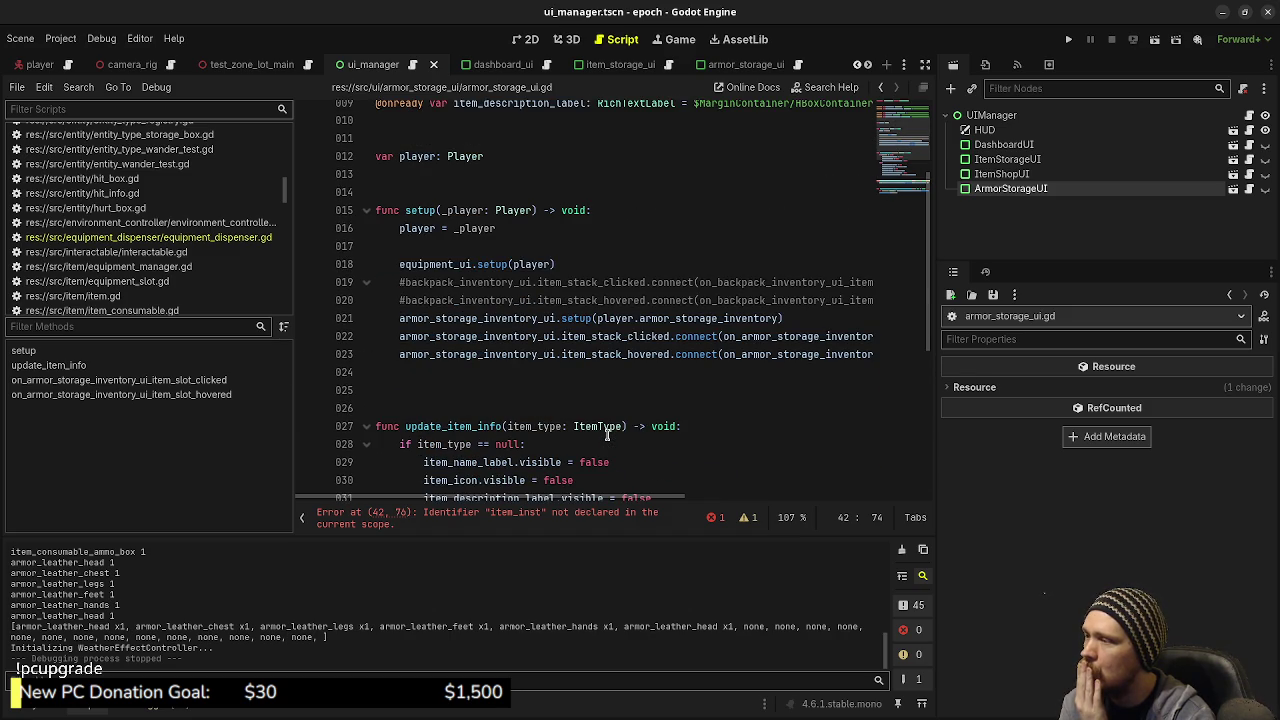
scroll(606, 432, down, 6)
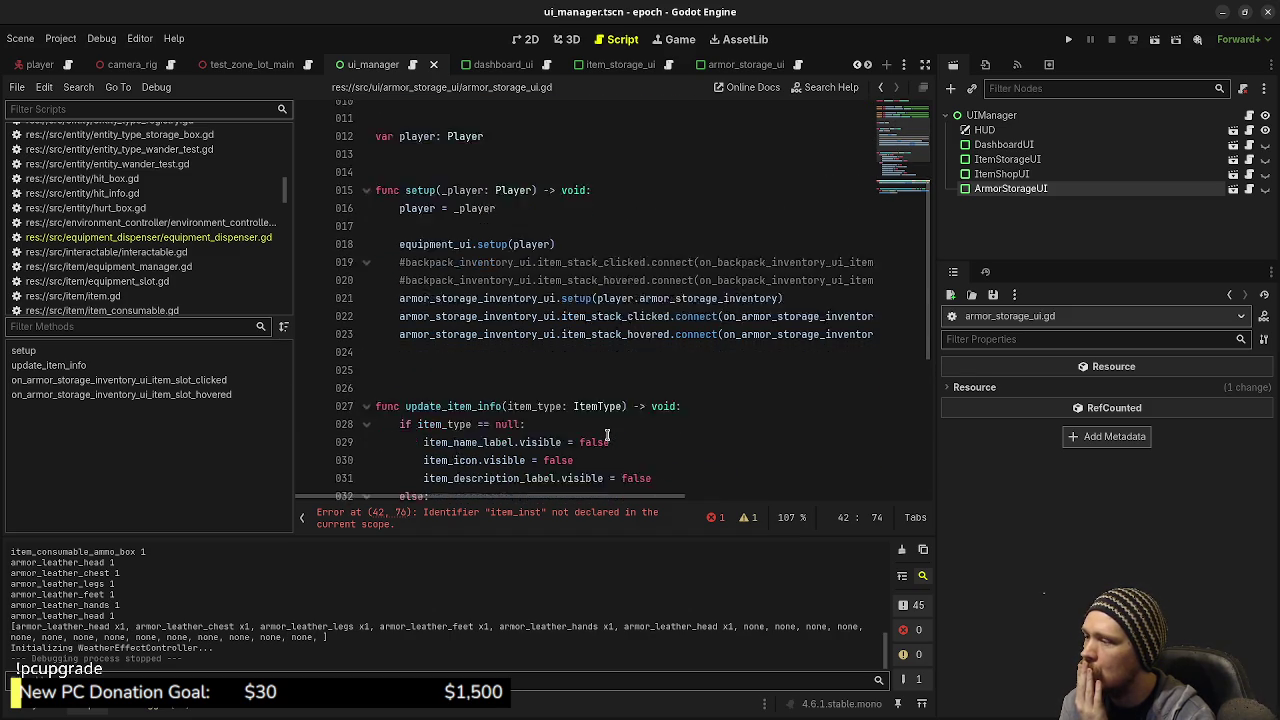
click(838, 356)
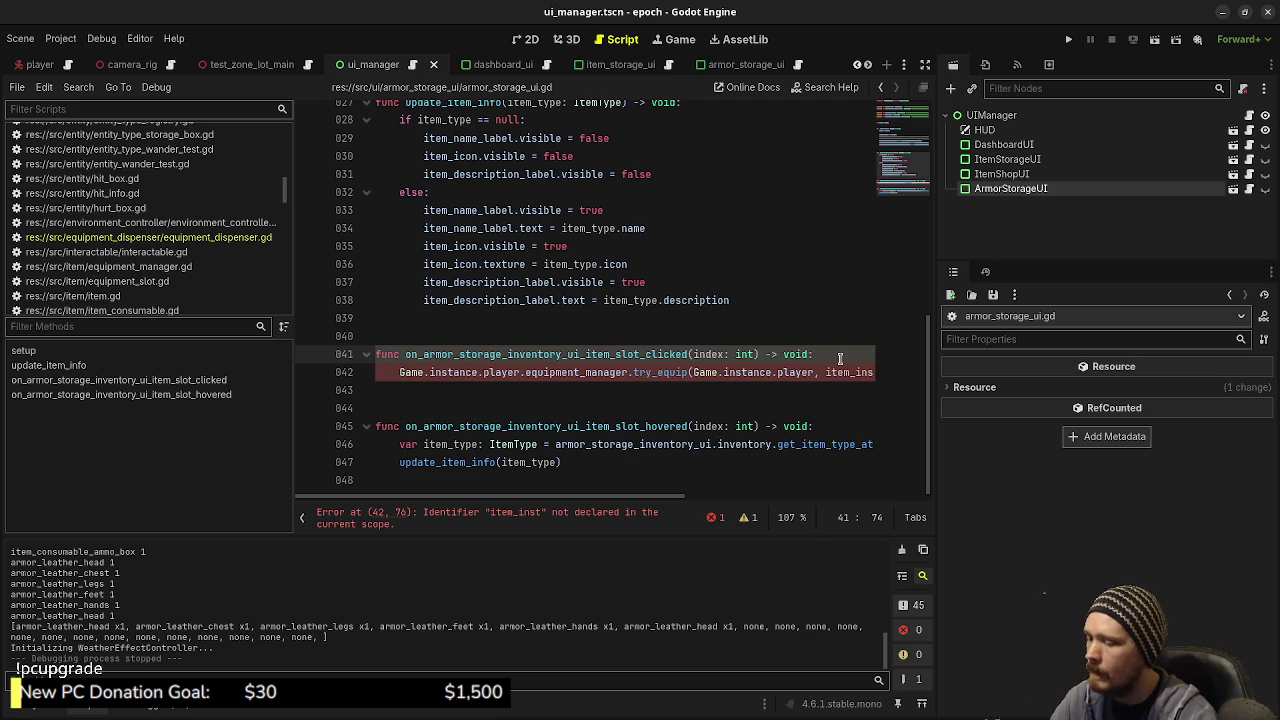
Step: Add a new line 42 declaring var item typed as ItemEquipmentArmor
key(Return)
text(var item_)
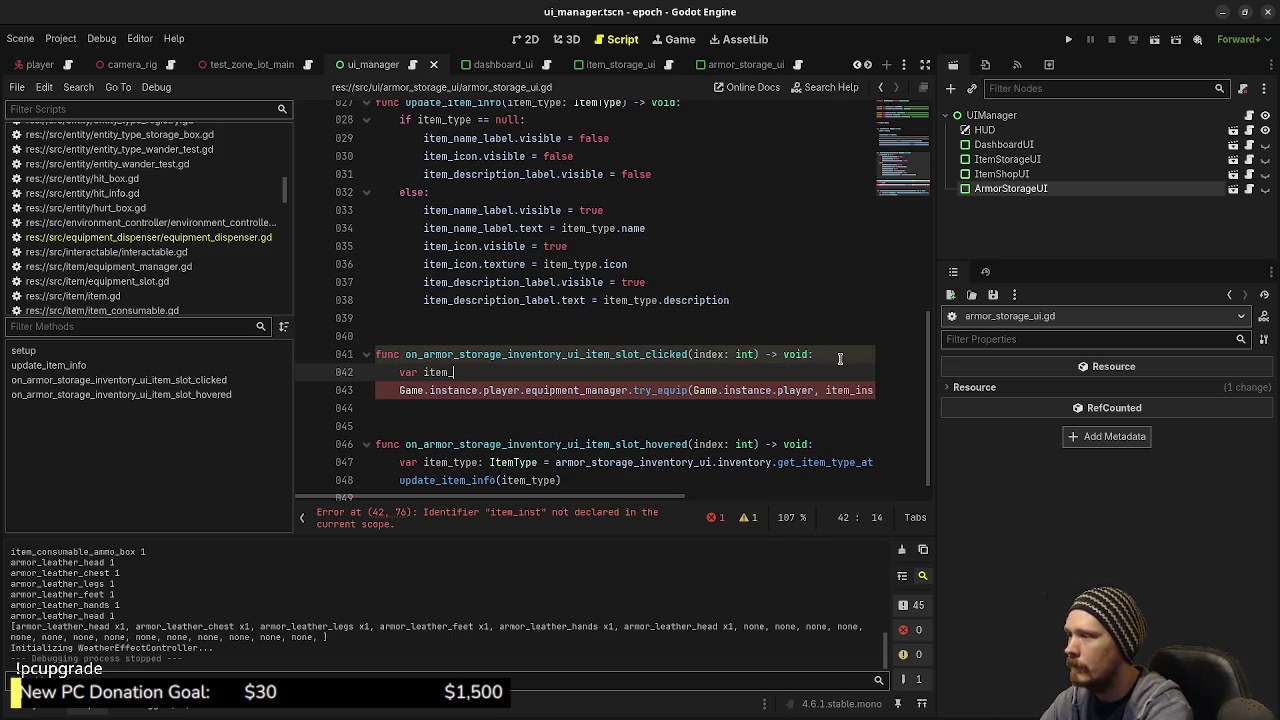
key(BackSpace)
text(: Item)
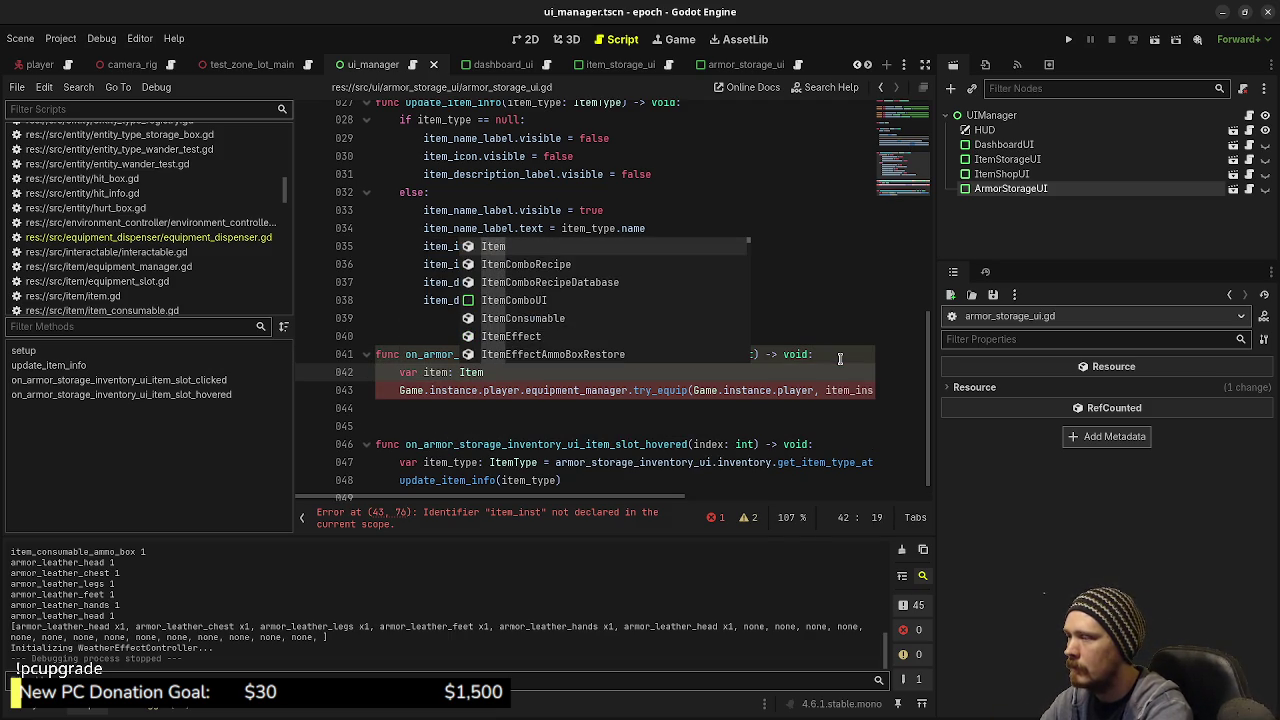
key(BackSpace)
key(BackSpace)
key(BackSpace)
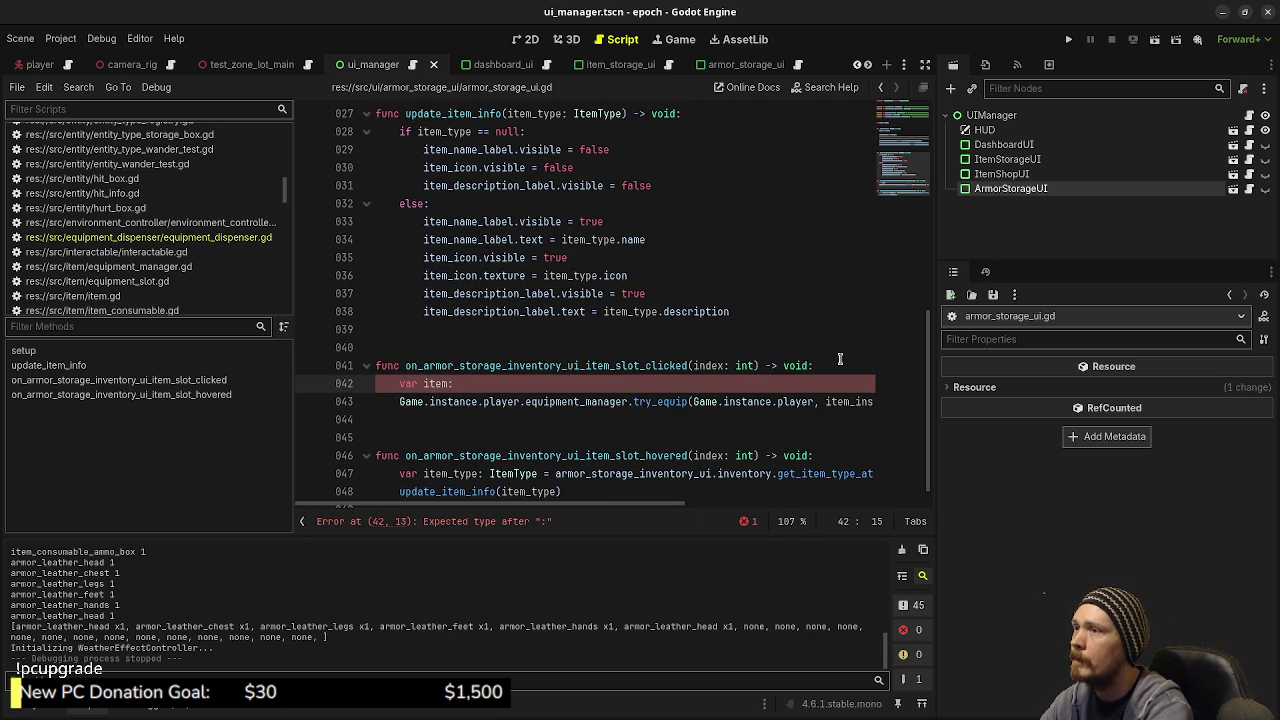
text(Arm)
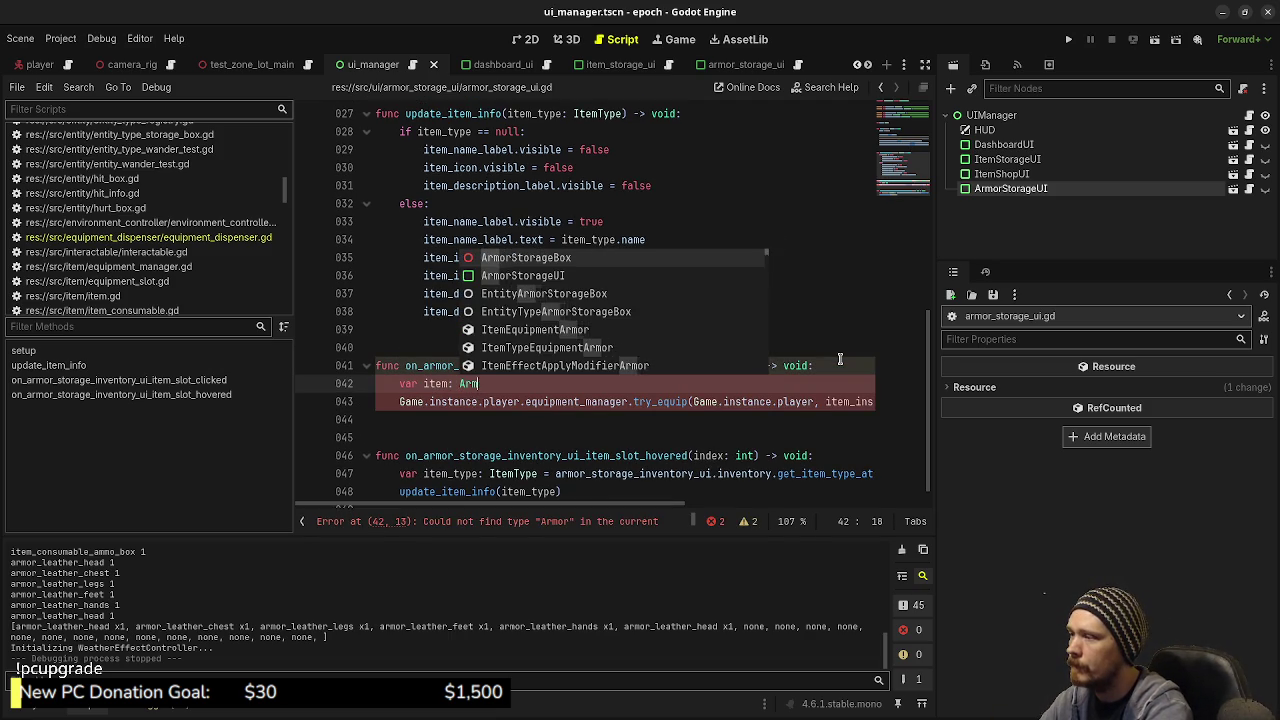
key(BackSpace)
key(BackSpace)
key(BackSpace)
text(Item)
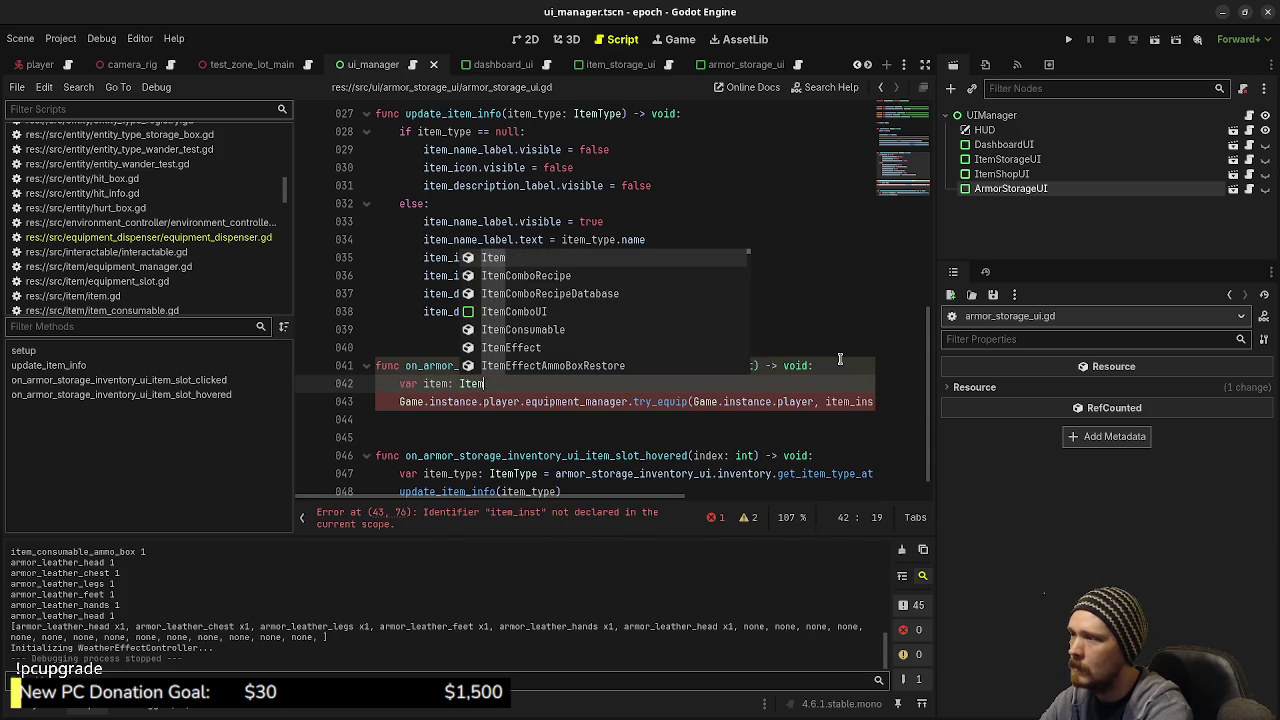
text(Ar)
key(BackSpace)
key(BackSpace)
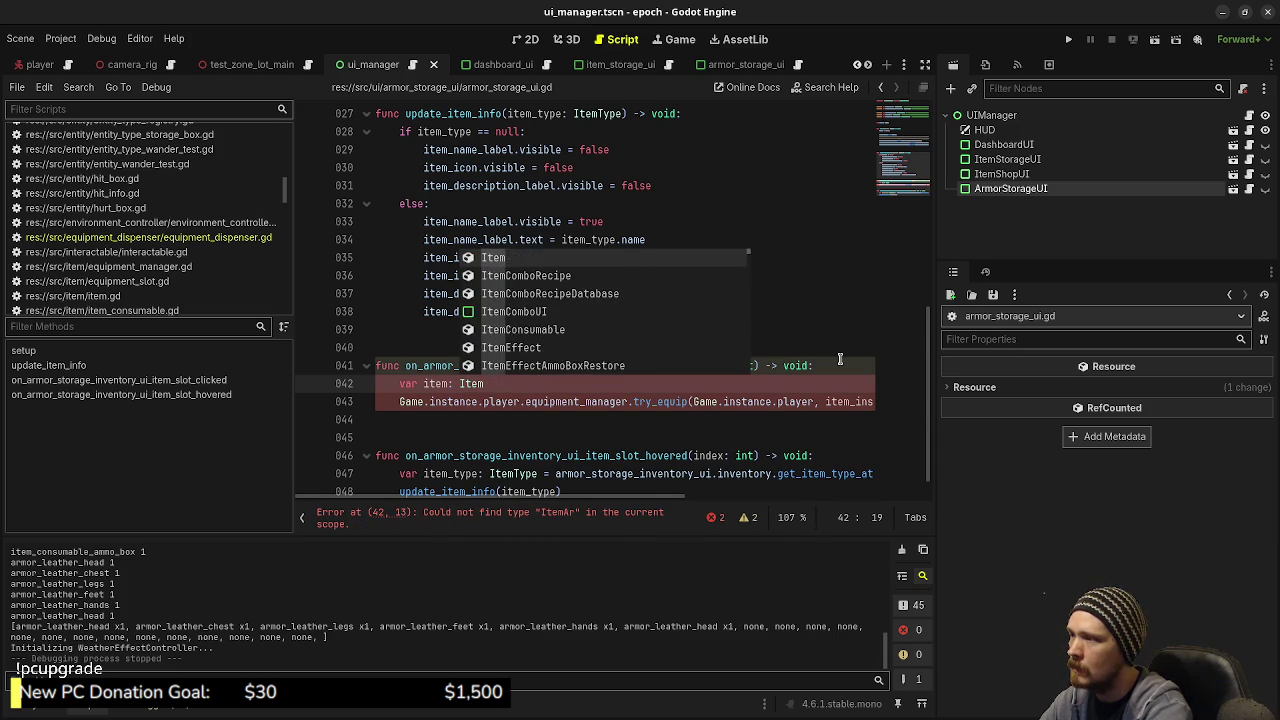
text(Equ)
key(Down)
key(Return)
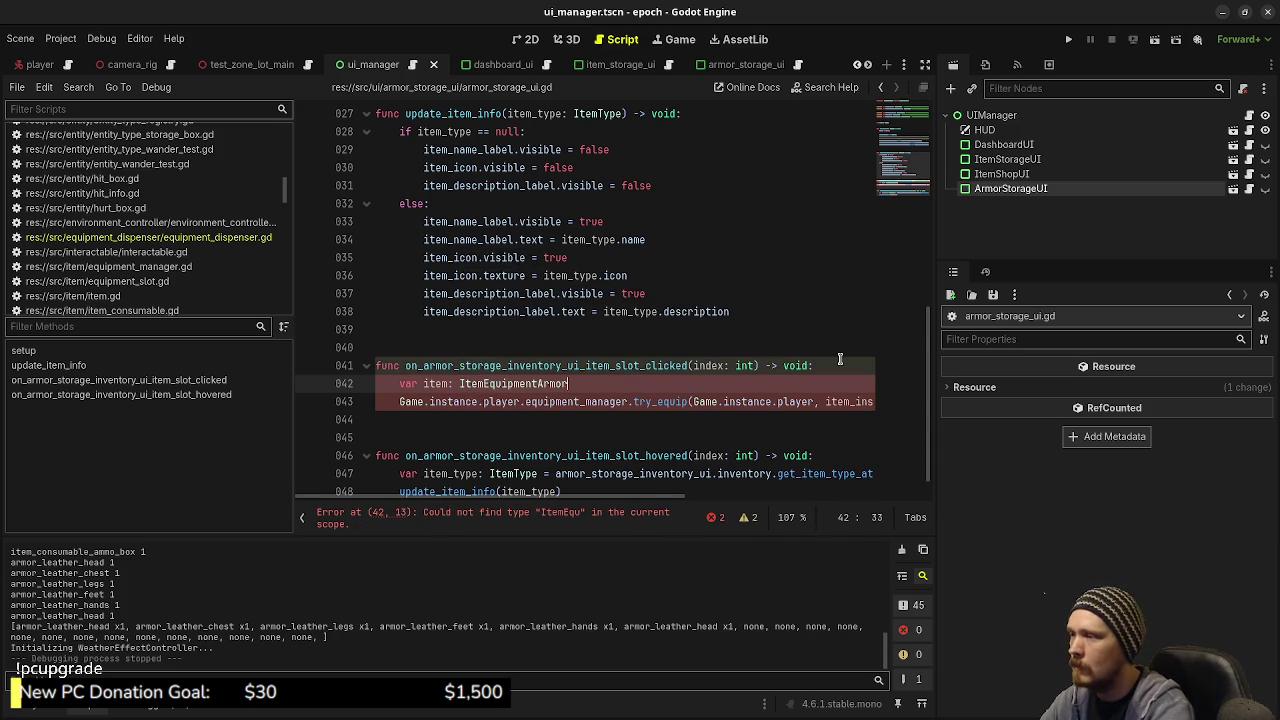
Step: Assign item from armor_storage_inventory_ui.inventory.get_item_at(index)
text( = )
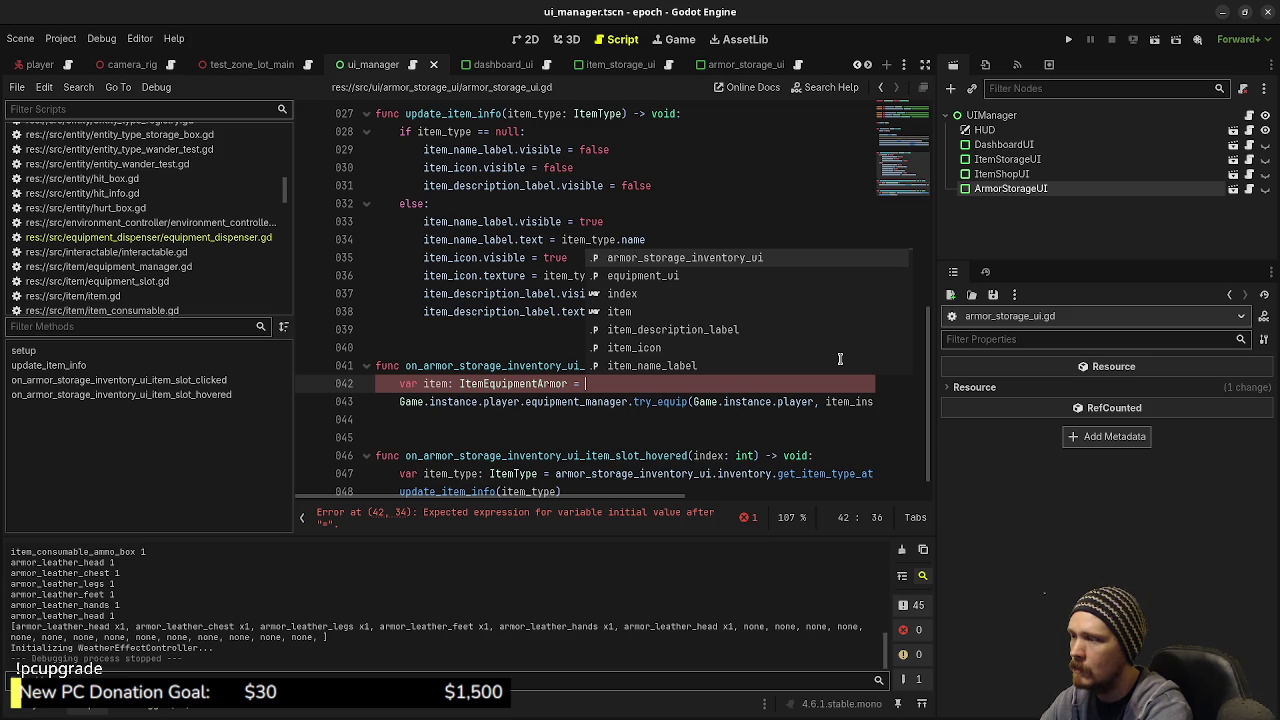
text(armor_)
key(Return)
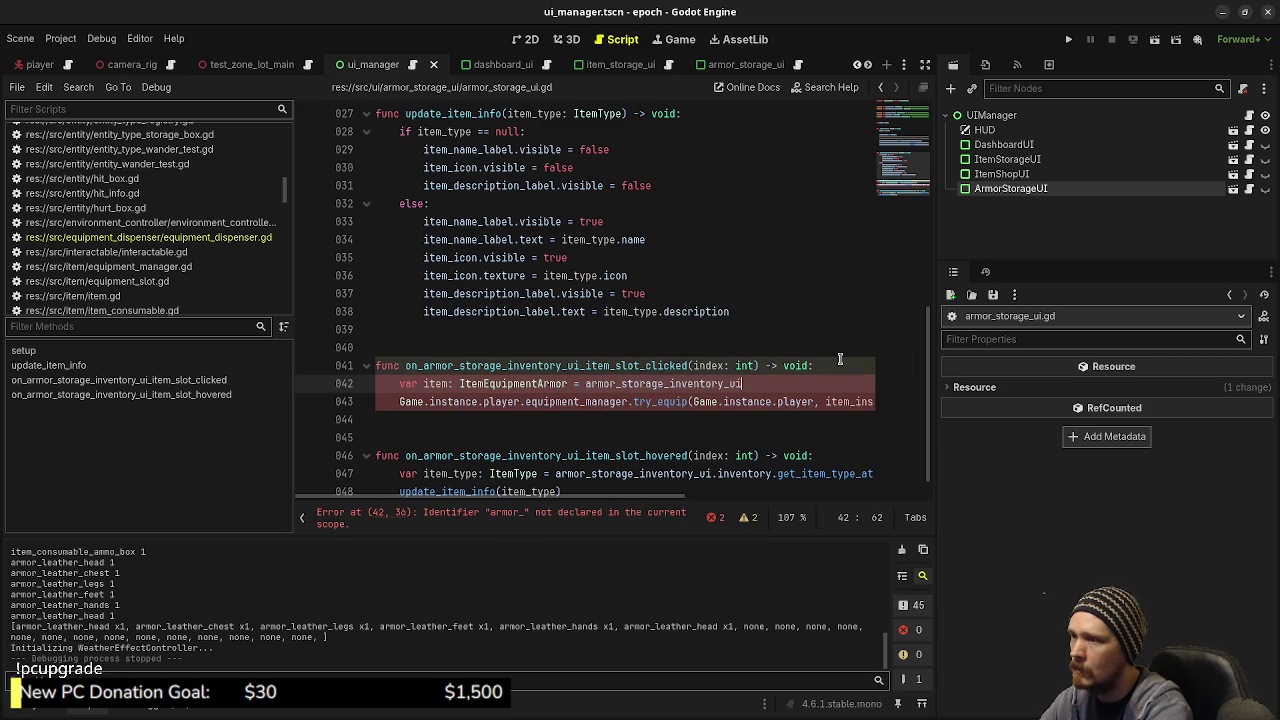
text(.inven)
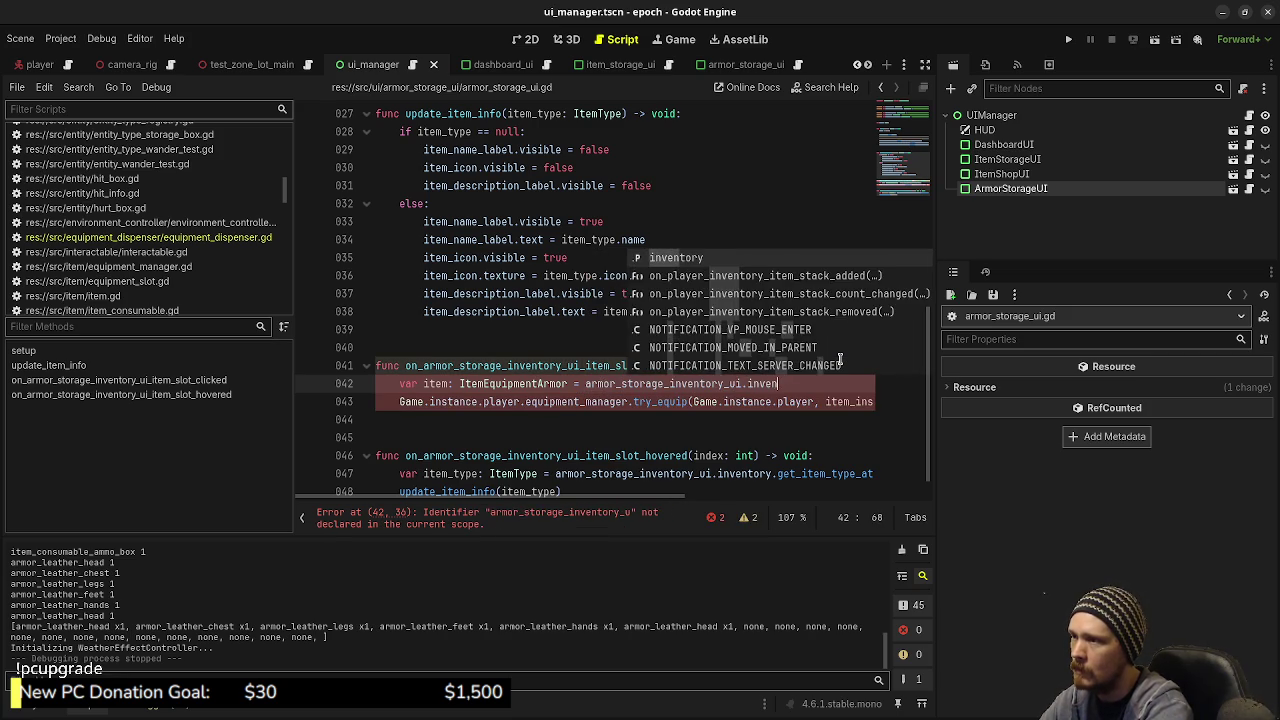
key(Return)
text(.get_item)
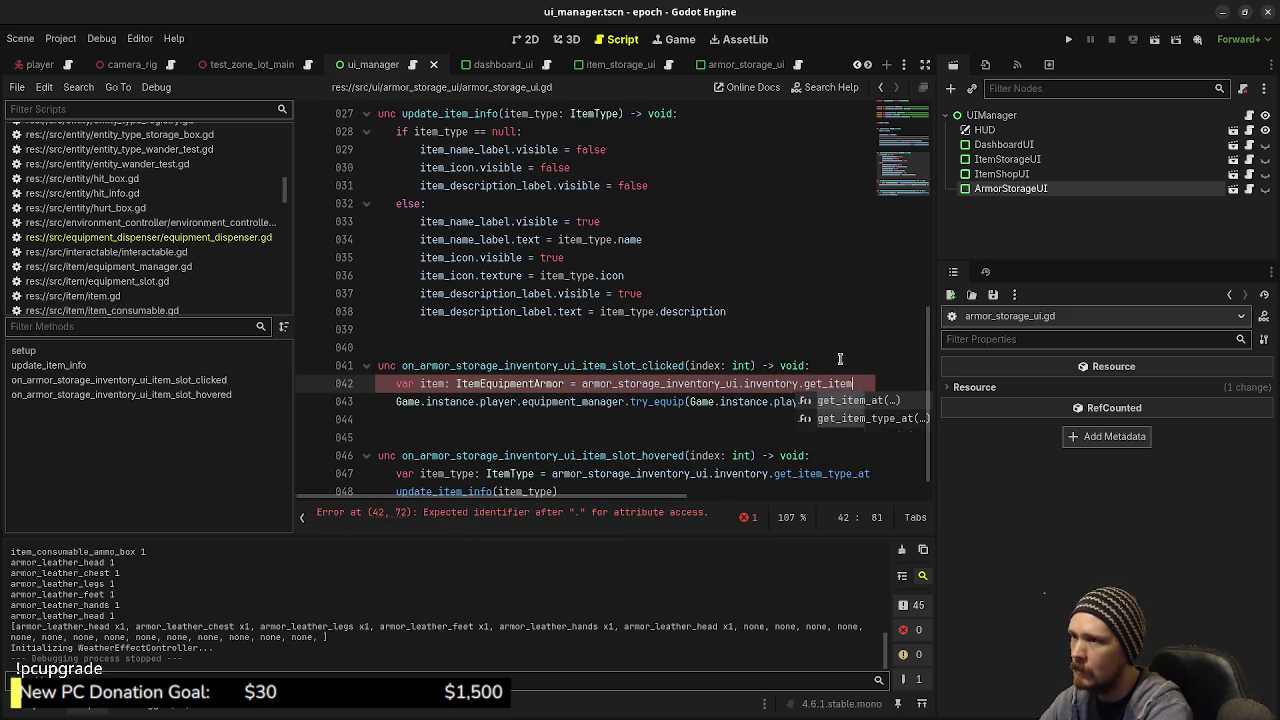
key(Return)
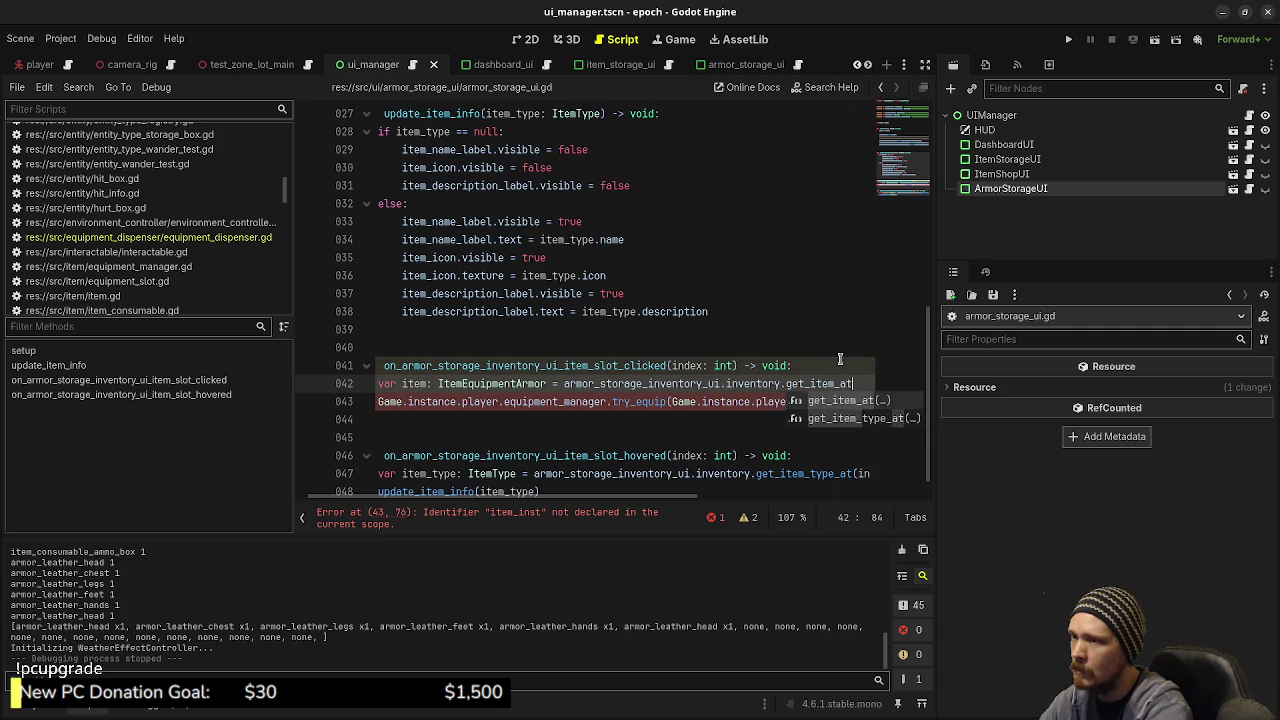
text(index))
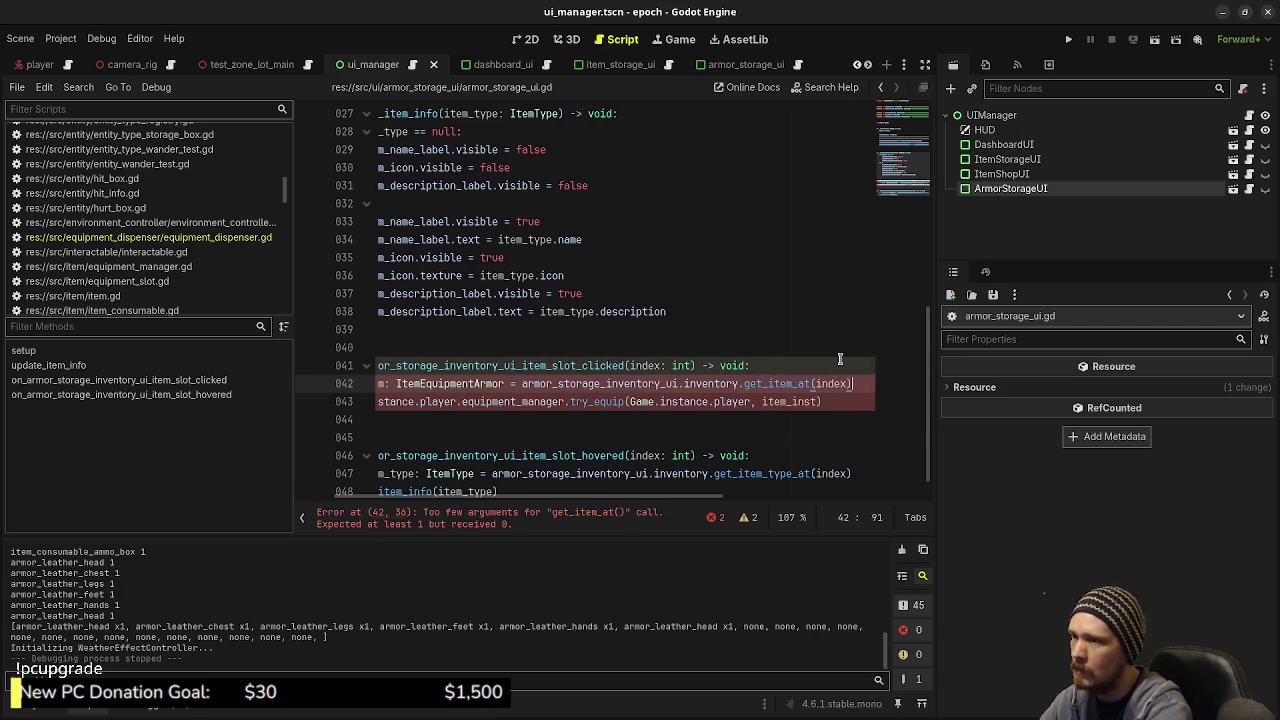
Step: Replace the undeclared item_inst argument in line 43's try_equip call with item and save
key(ctrl+s)
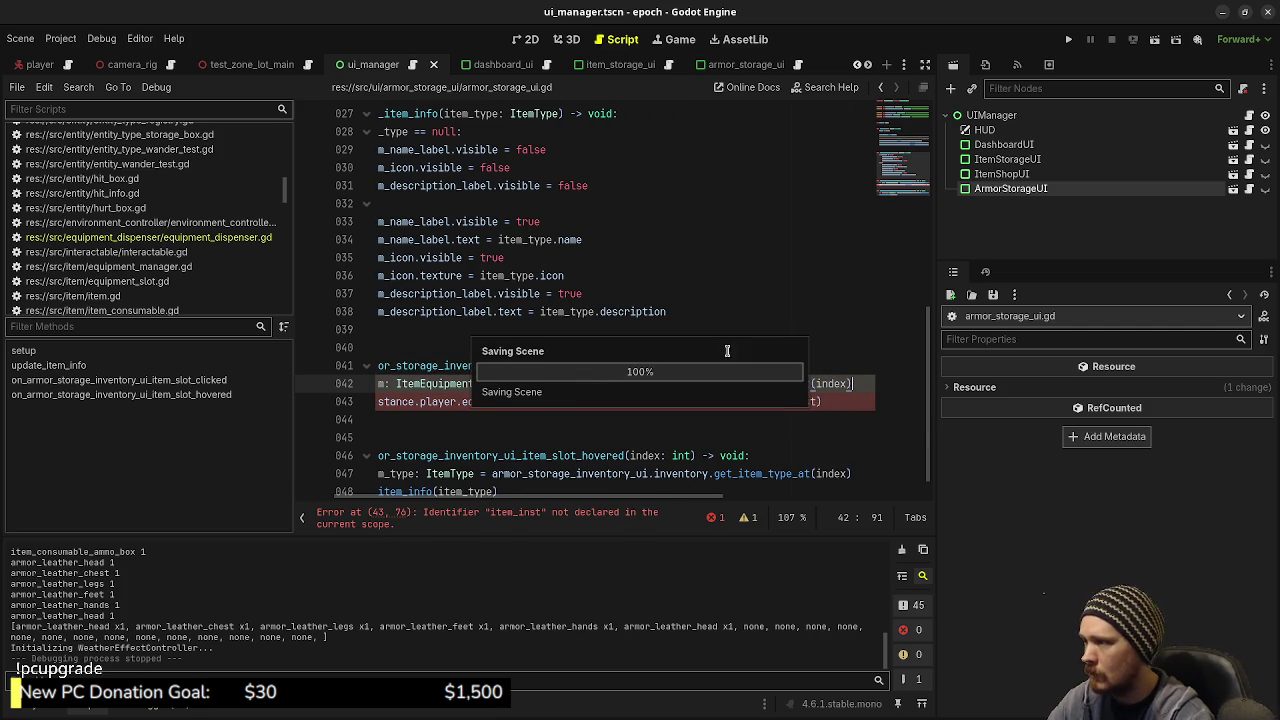
double_click(801, 402)
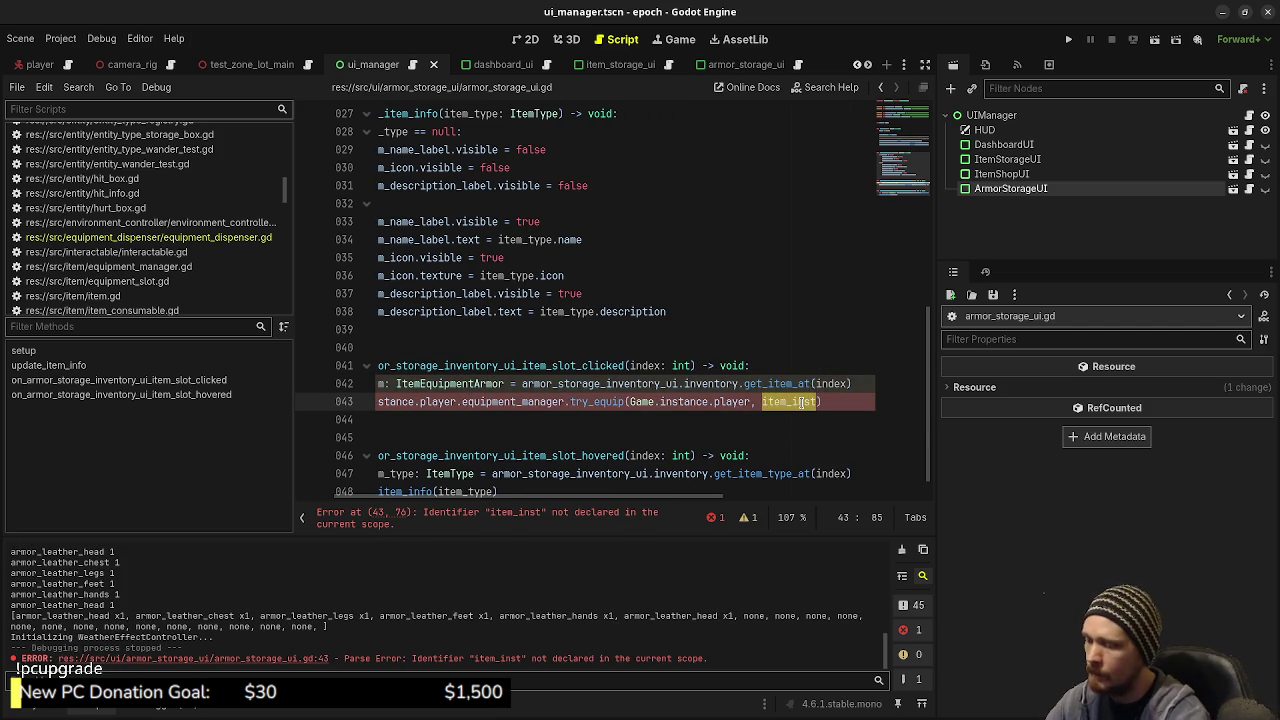
text(item)
key(ctrl+s)
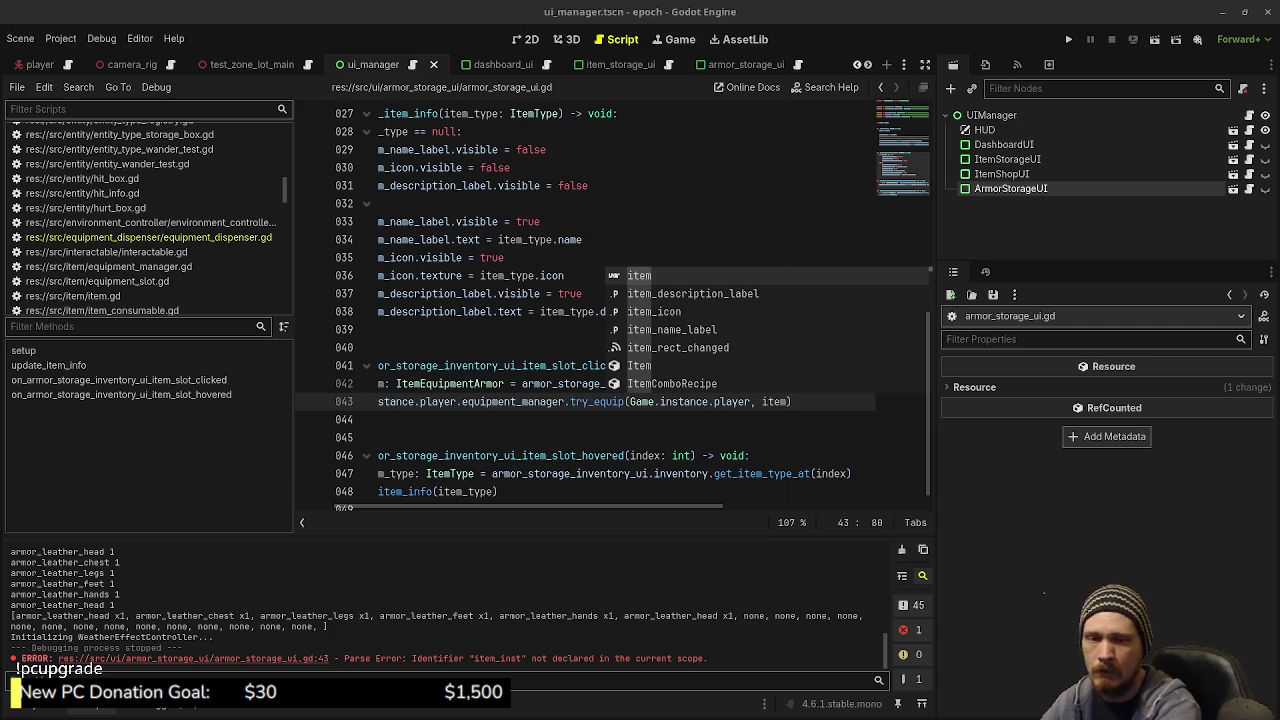
Step: Save armor_storage_ui.gd and place the caret on the try_equip call on line 43
click(701, 437)
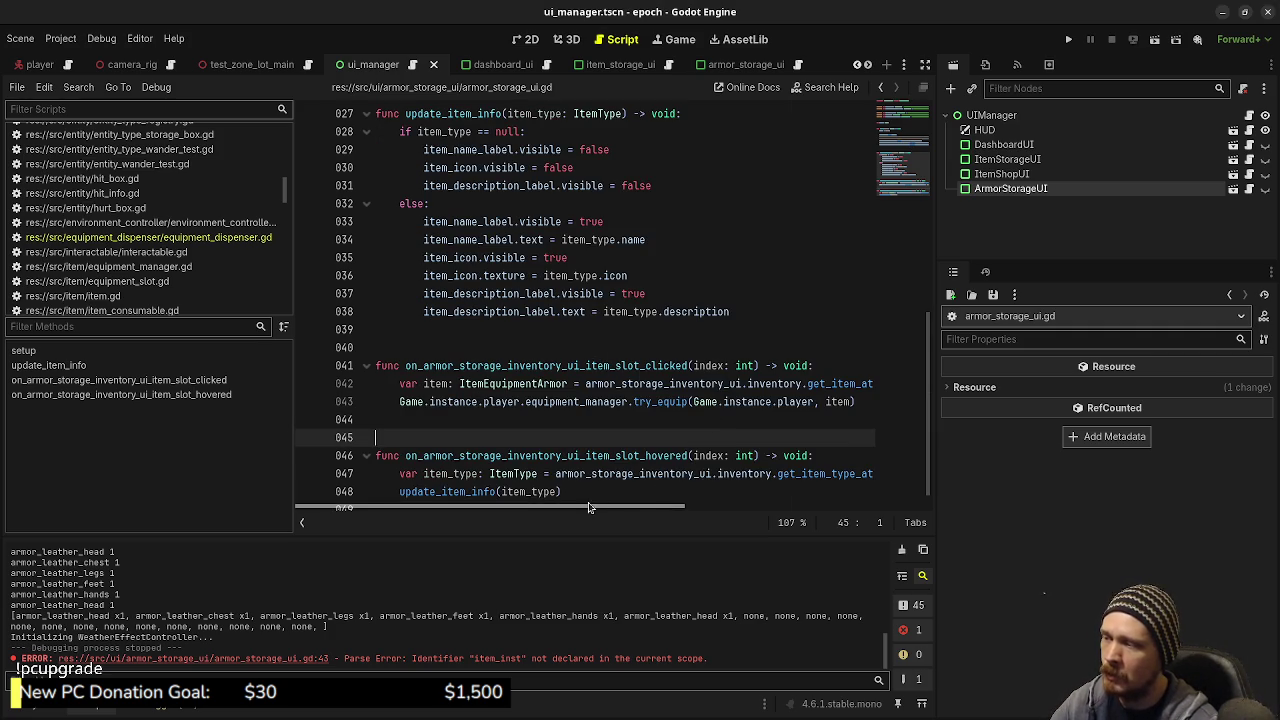
key(ctrl+s)
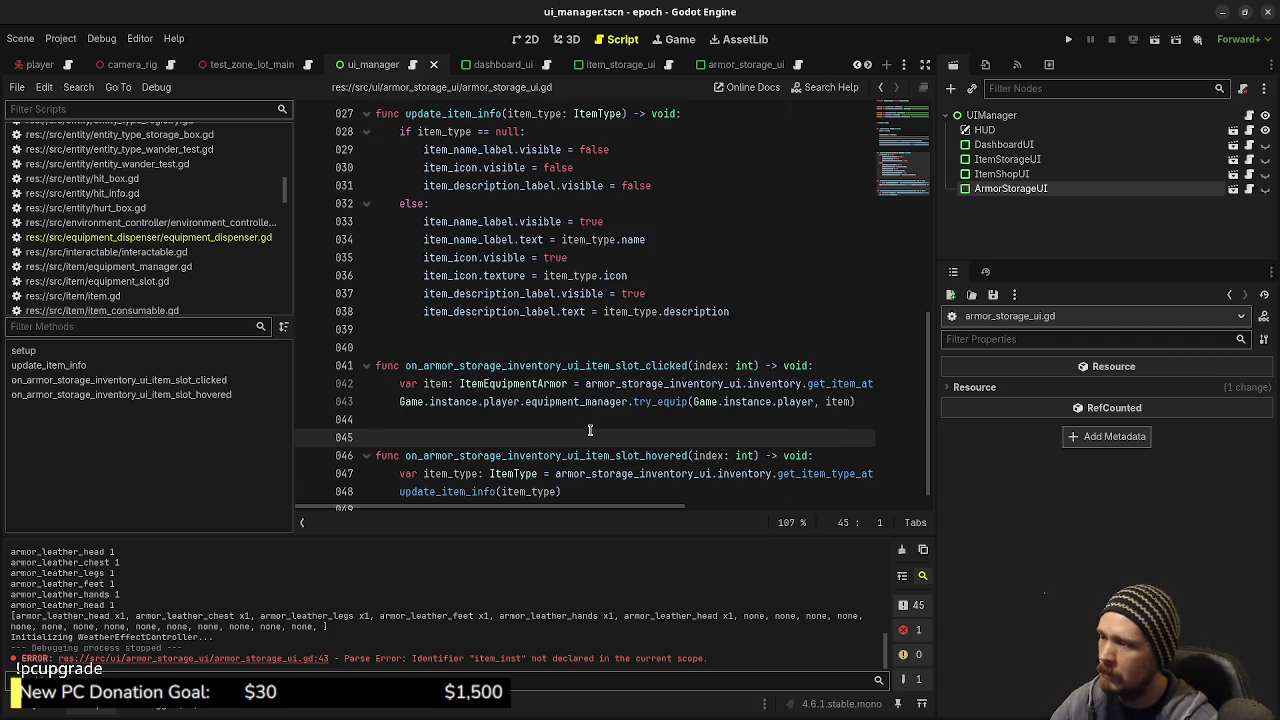
scroll(590, 431, down, 1)
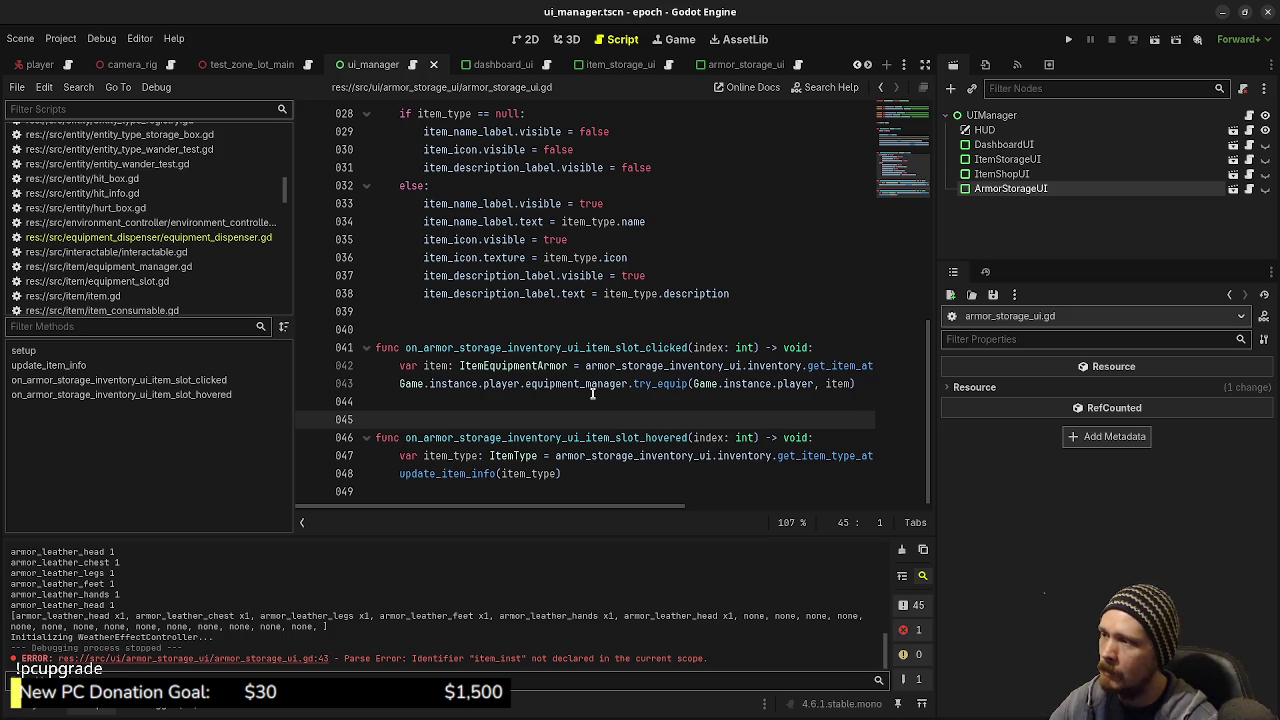
scroll(592, 393, up, 9)
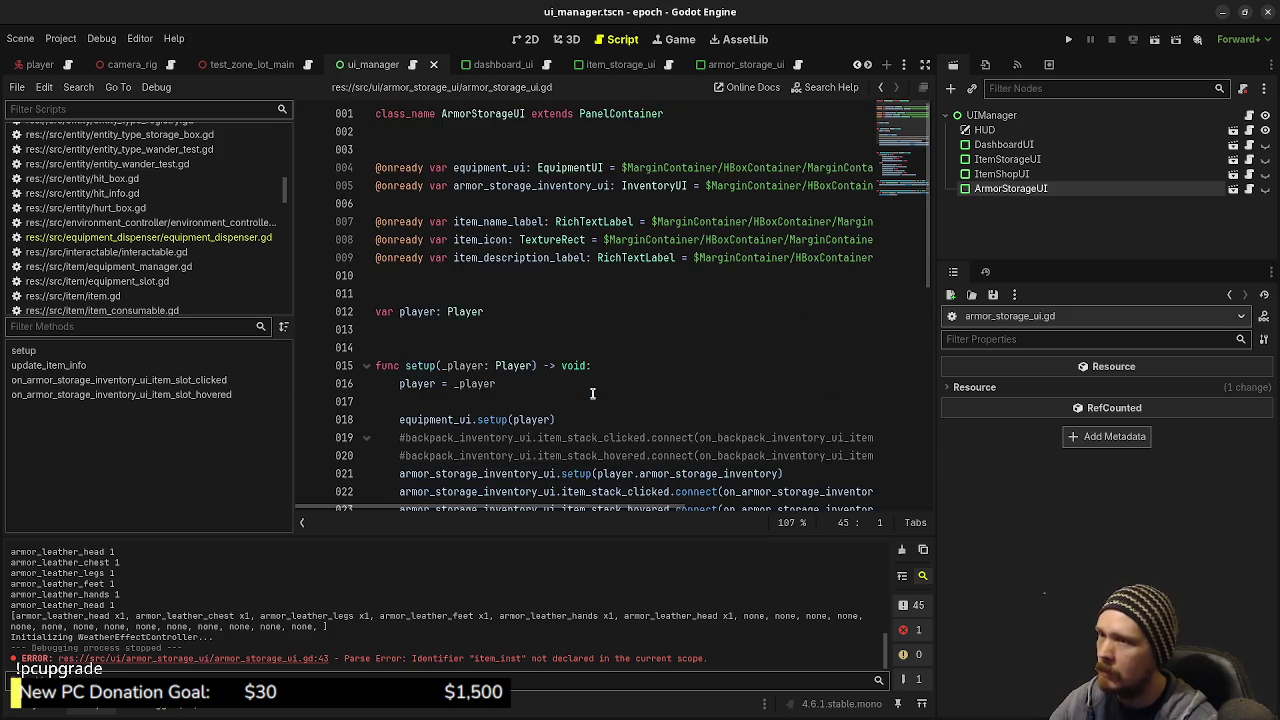
scroll(592, 393, down, 9)
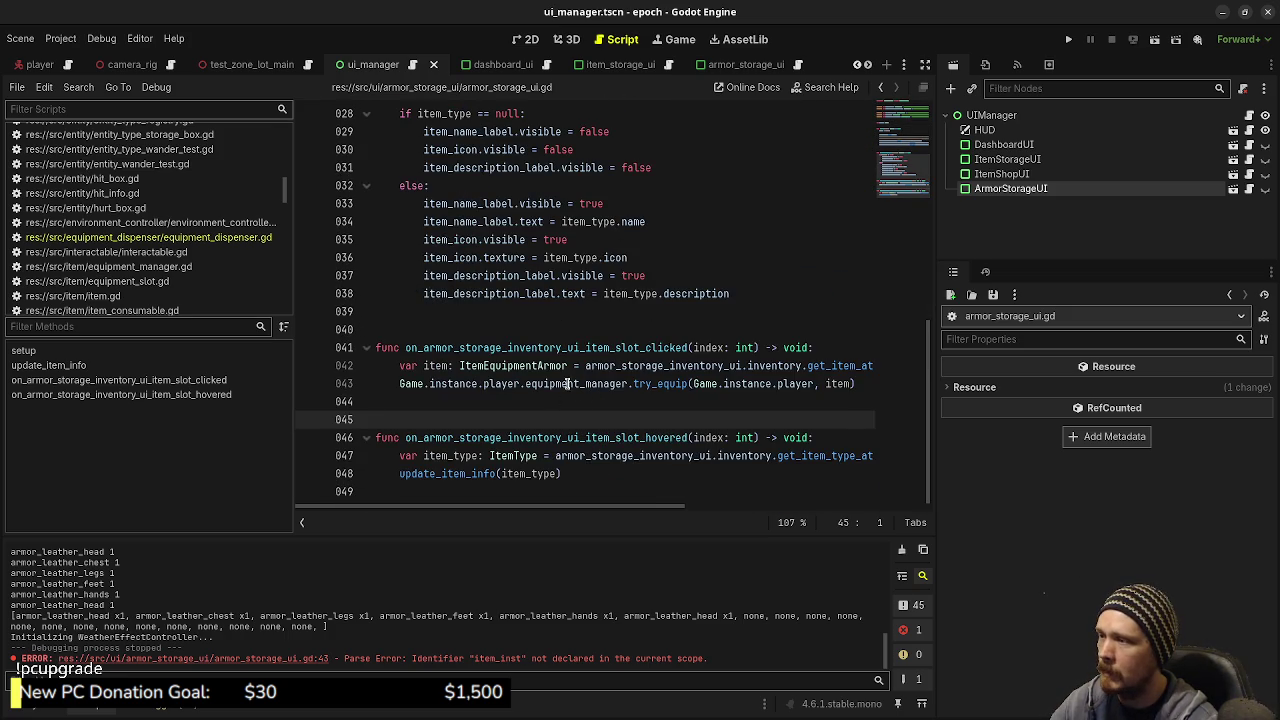
click(657, 384)
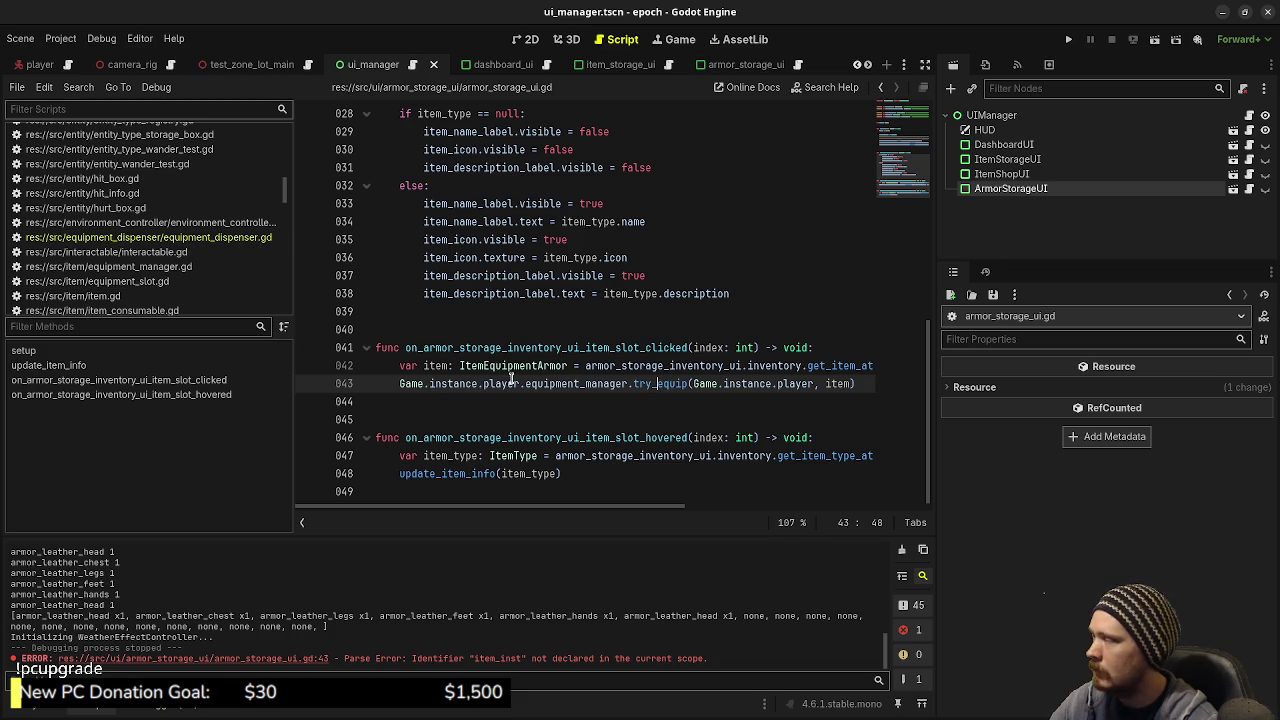
Step: Scroll the script list and bring up the Select Script quick search with Ctrl+Alt+O
scroll(180, 245, up, 5)
scroll(167, 254, up, 10)
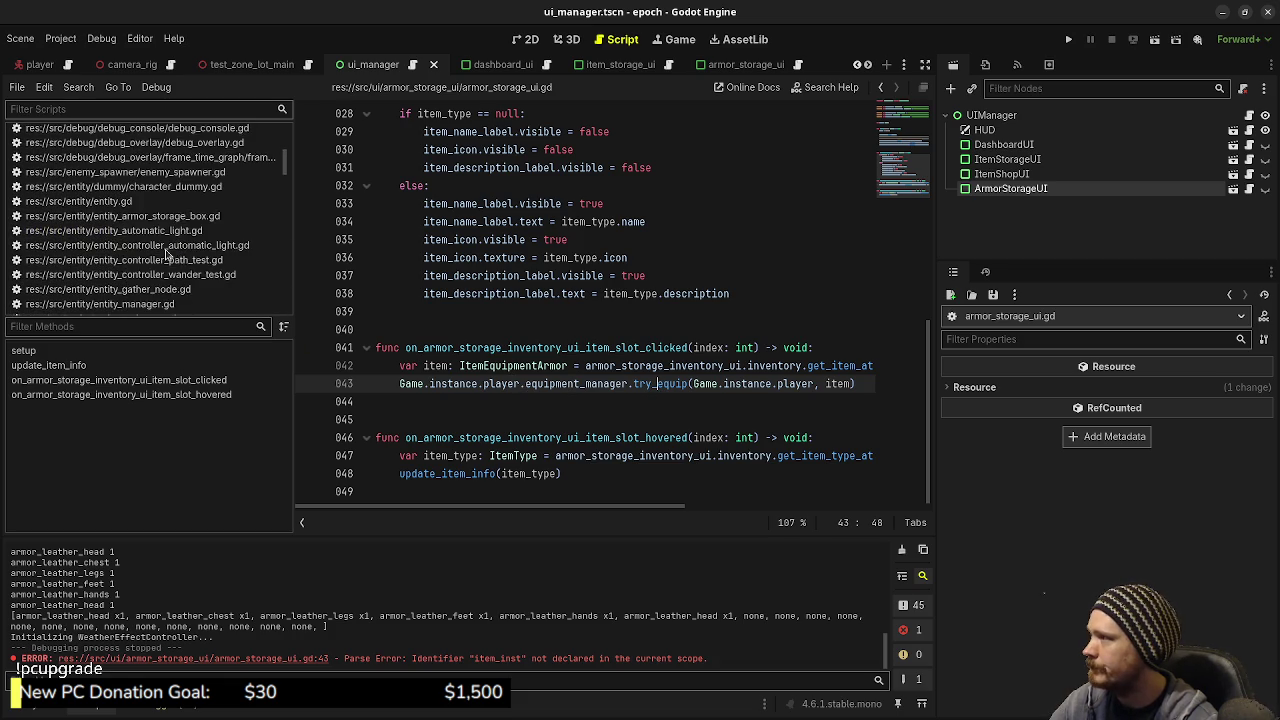
scroll(167, 254, down, 15)
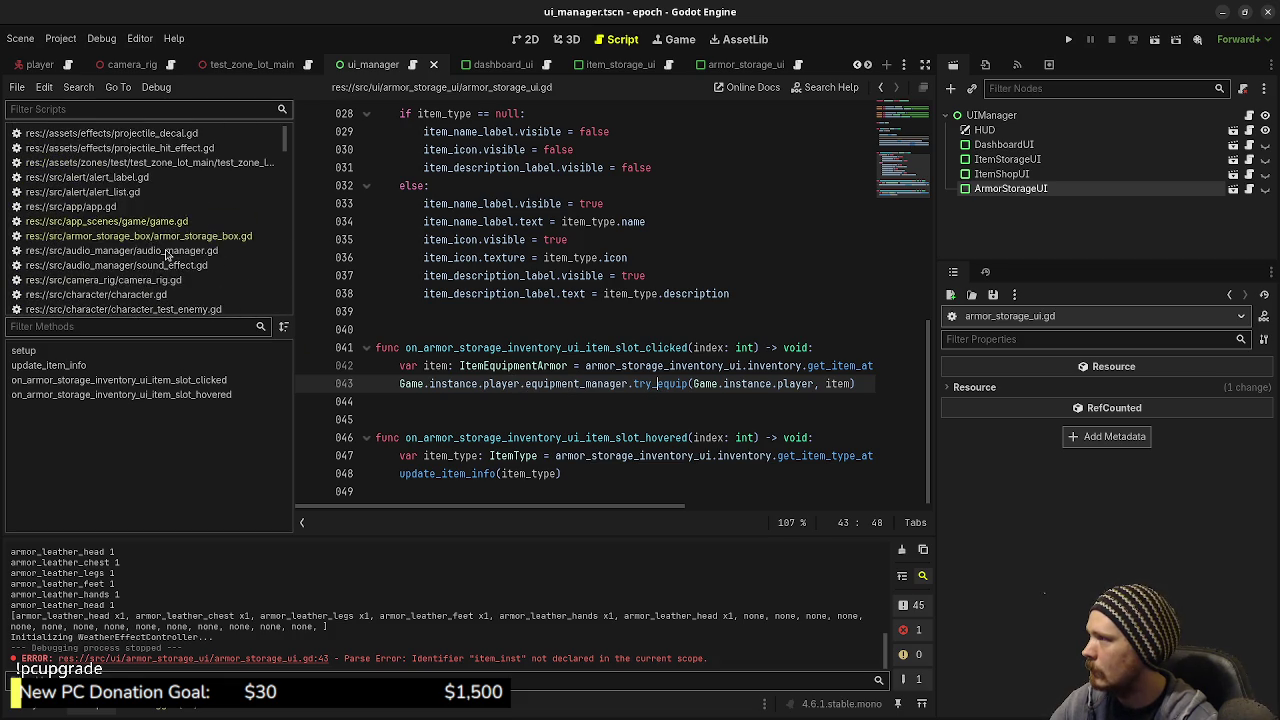
scroll(167, 254, down, 3)
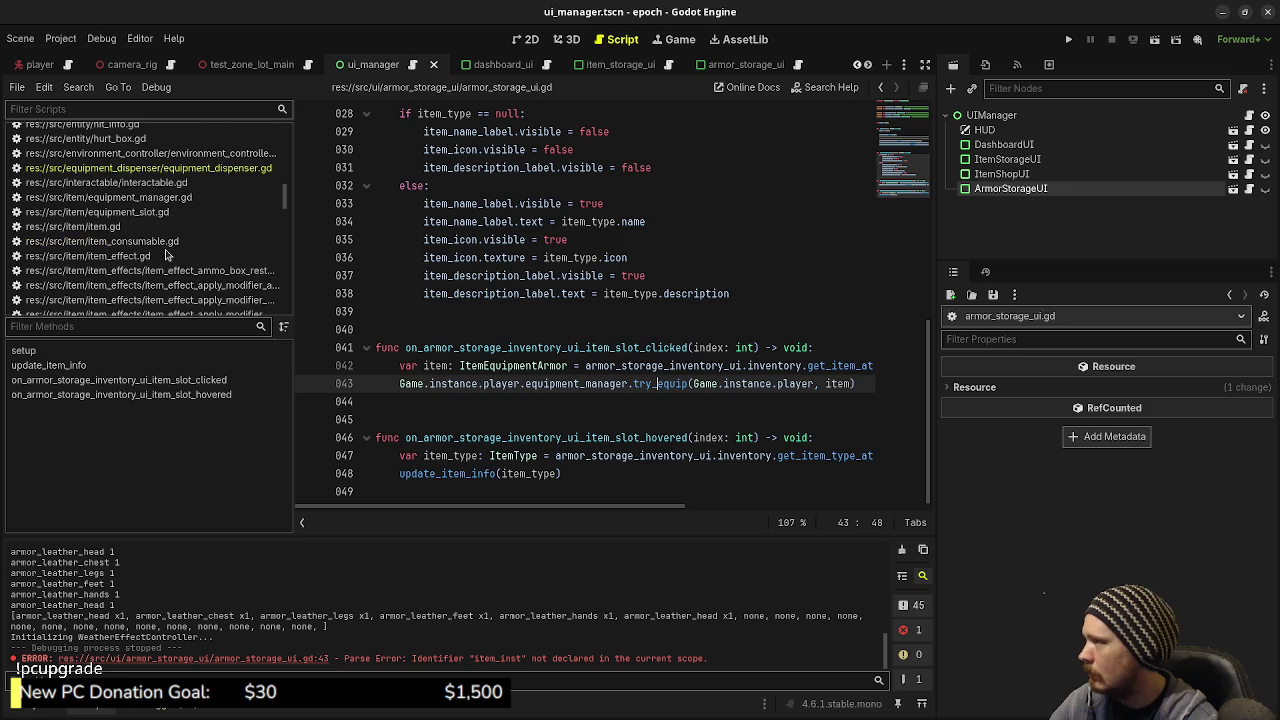
scroll(150, 250, down, 4)
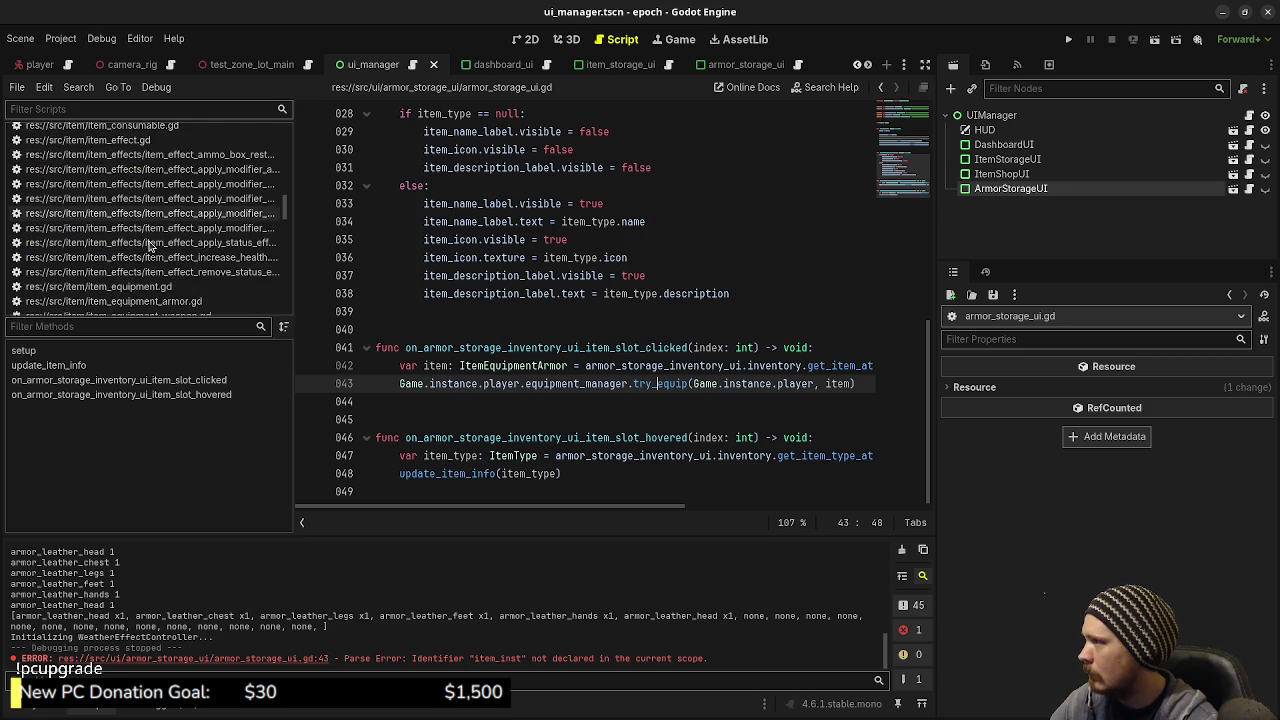
scroll(150, 245, down, 10)
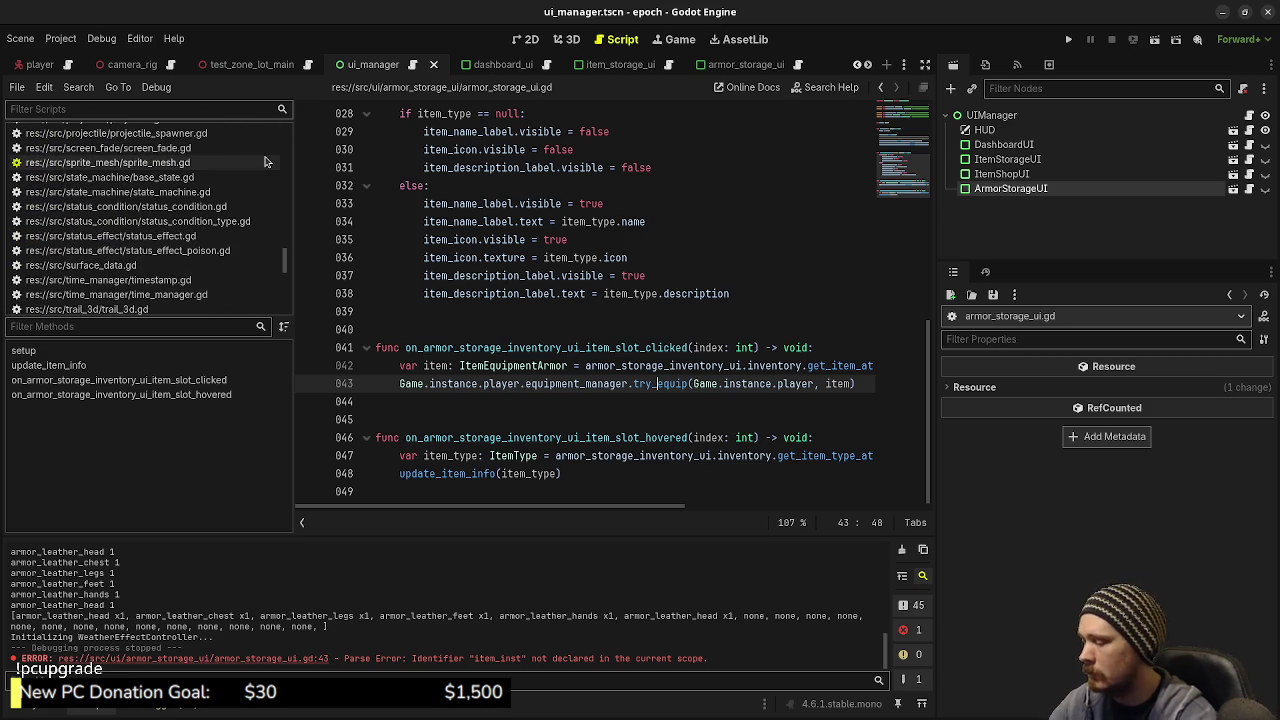
key(ctrl+alt+o)
Step: Open equipment_manager.gd by searching 'equipmentmana' and highlight the equip call on line 66
text(equipmentmana)
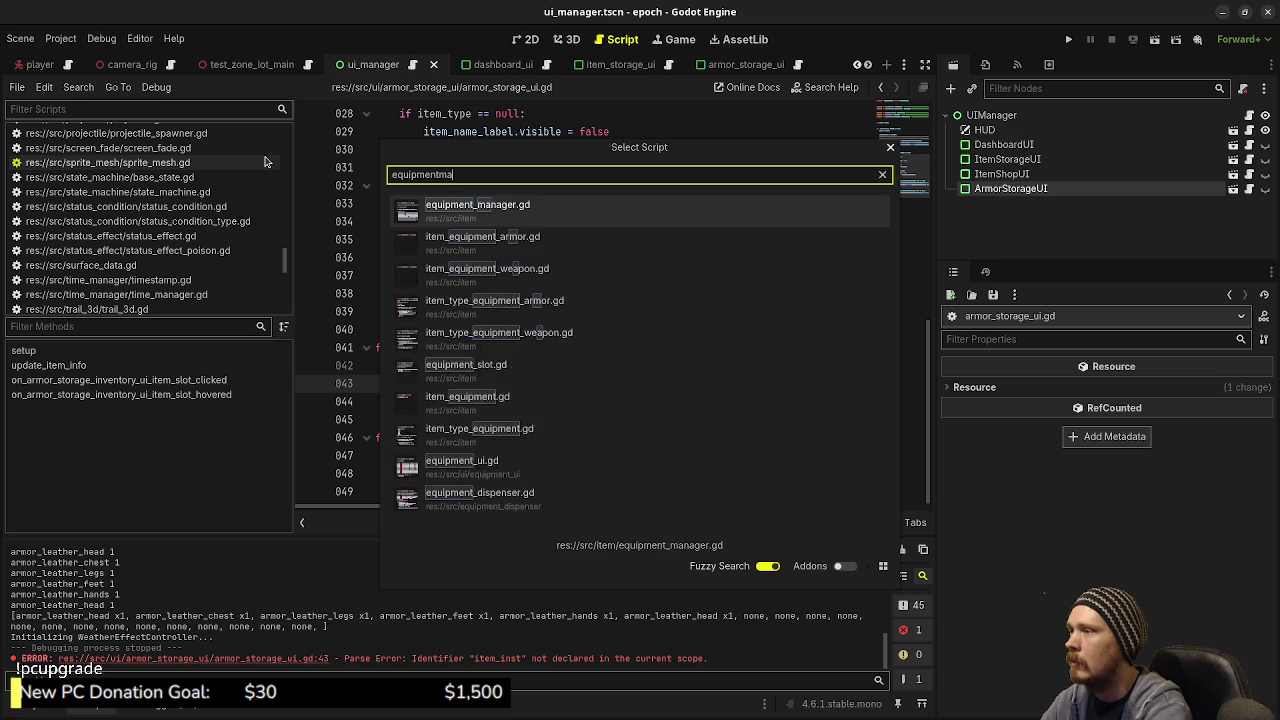
key(Return)
scroll(462, 378, down, 6)
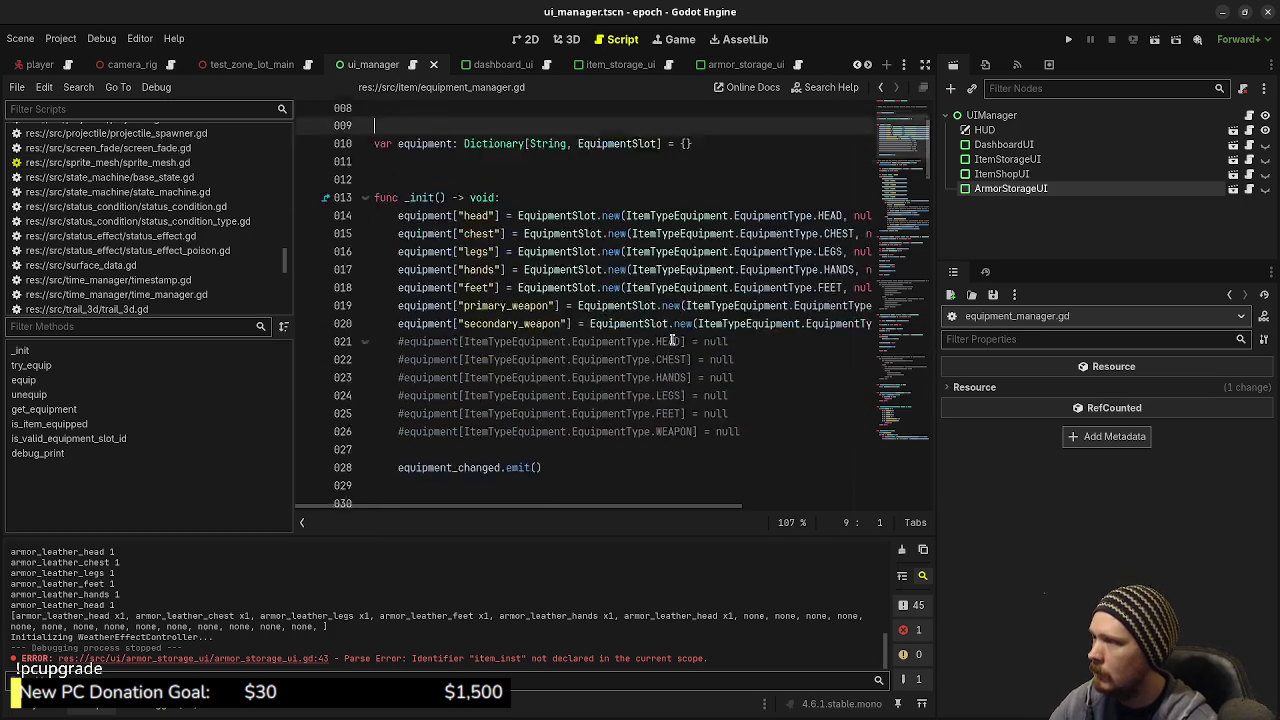
scroll(462, 378, down, 11)
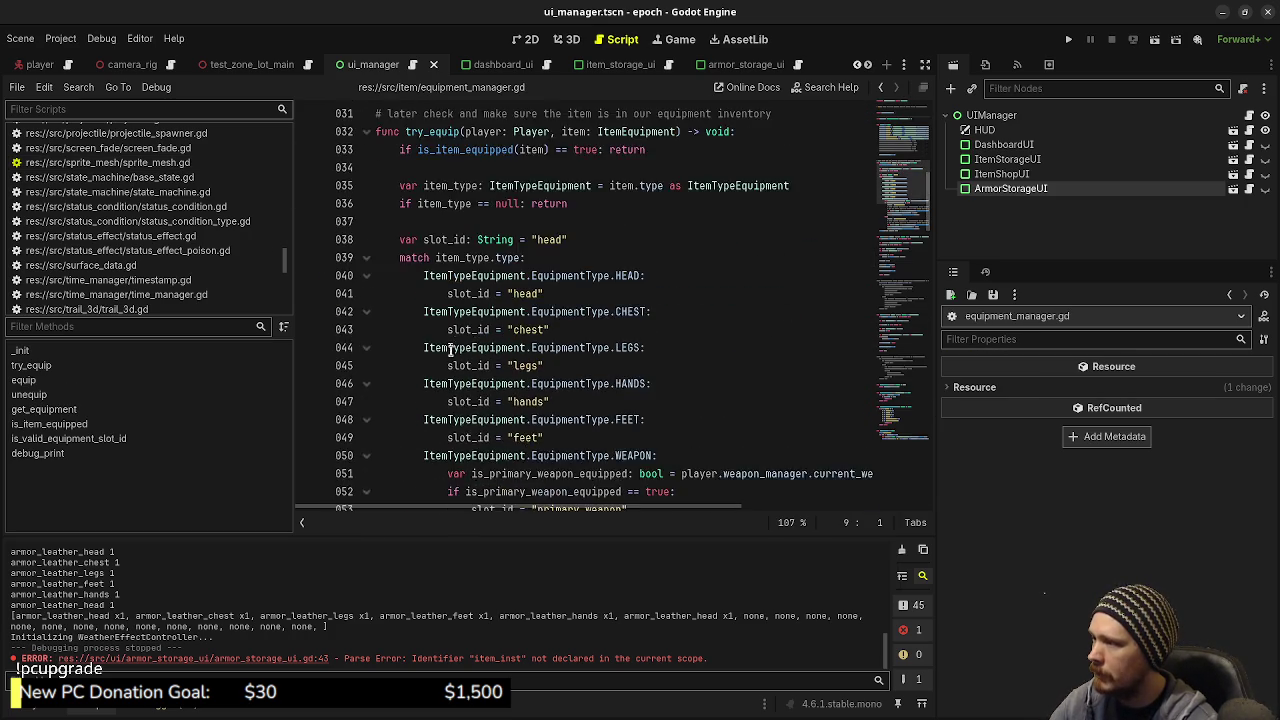
double_click(410, 313)
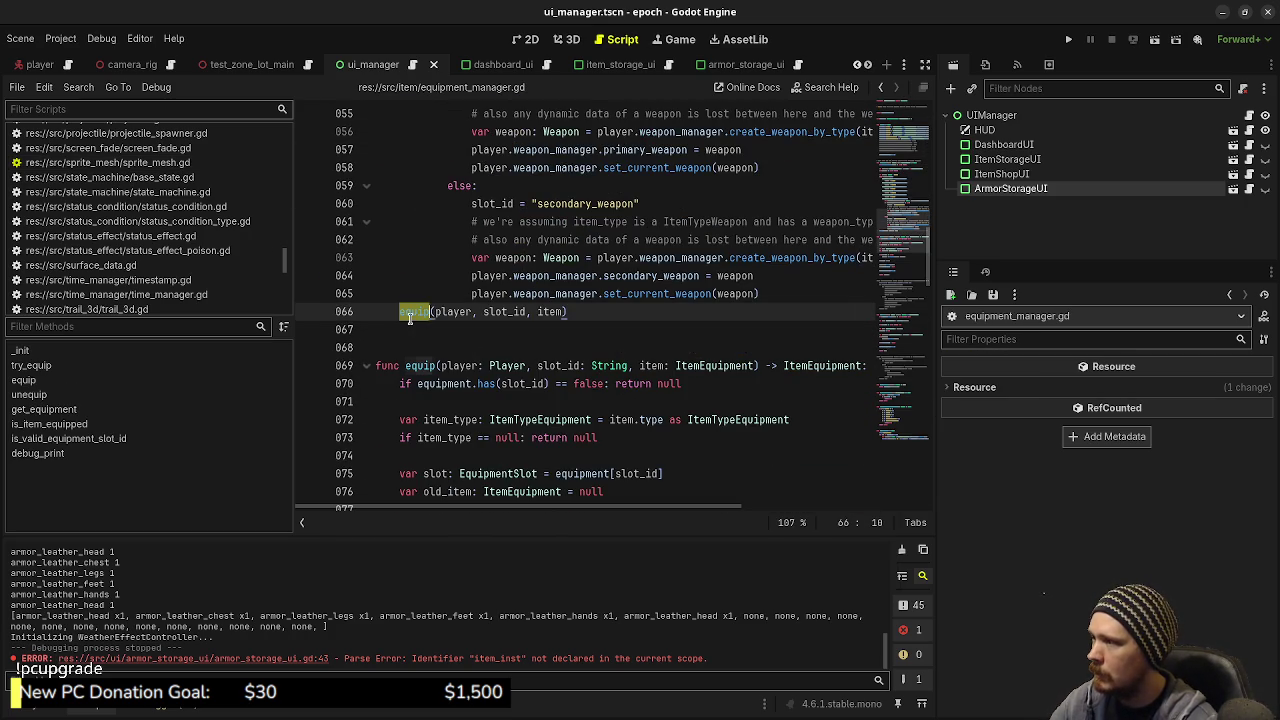
Step: Review the unequip call on line 79 and the is_equipped flags on lines 84 and 122
scroll(470, 405, down, 2)
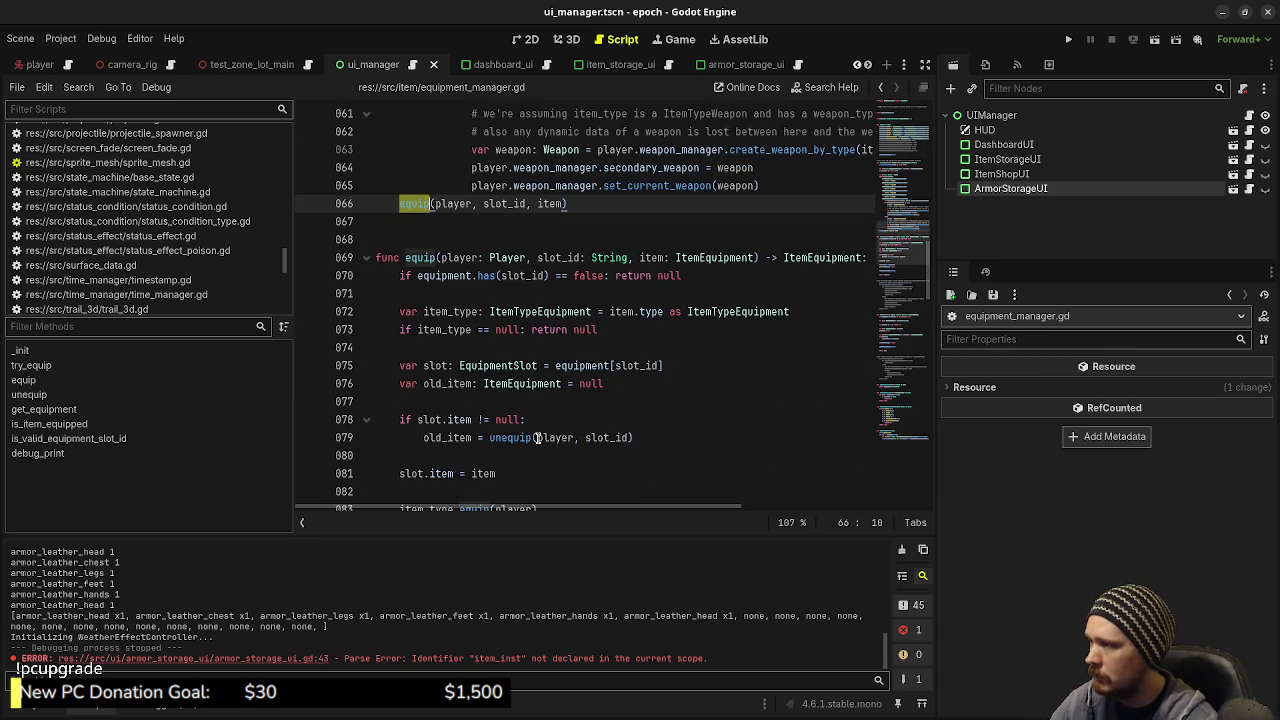
click(515, 437)
double_click(515, 437)
scroll(515, 465, down, 1)
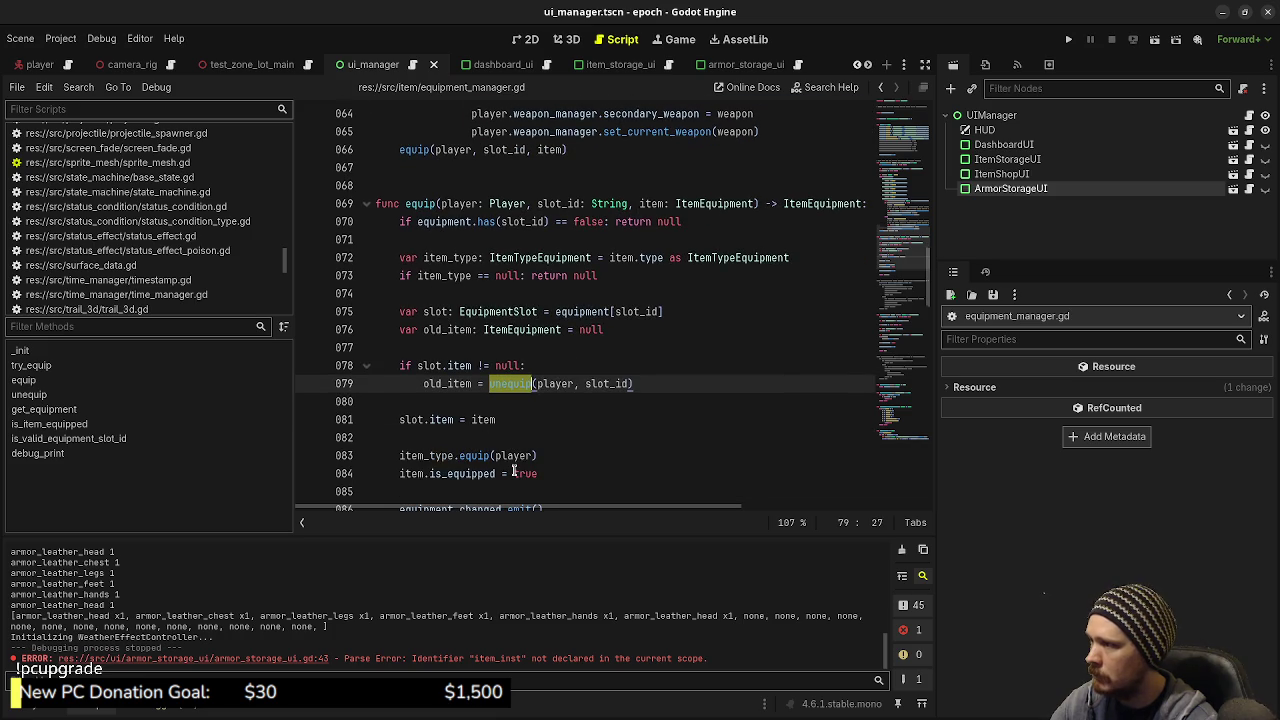
double_click(436, 473)
scroll(628, 372, down, 11)
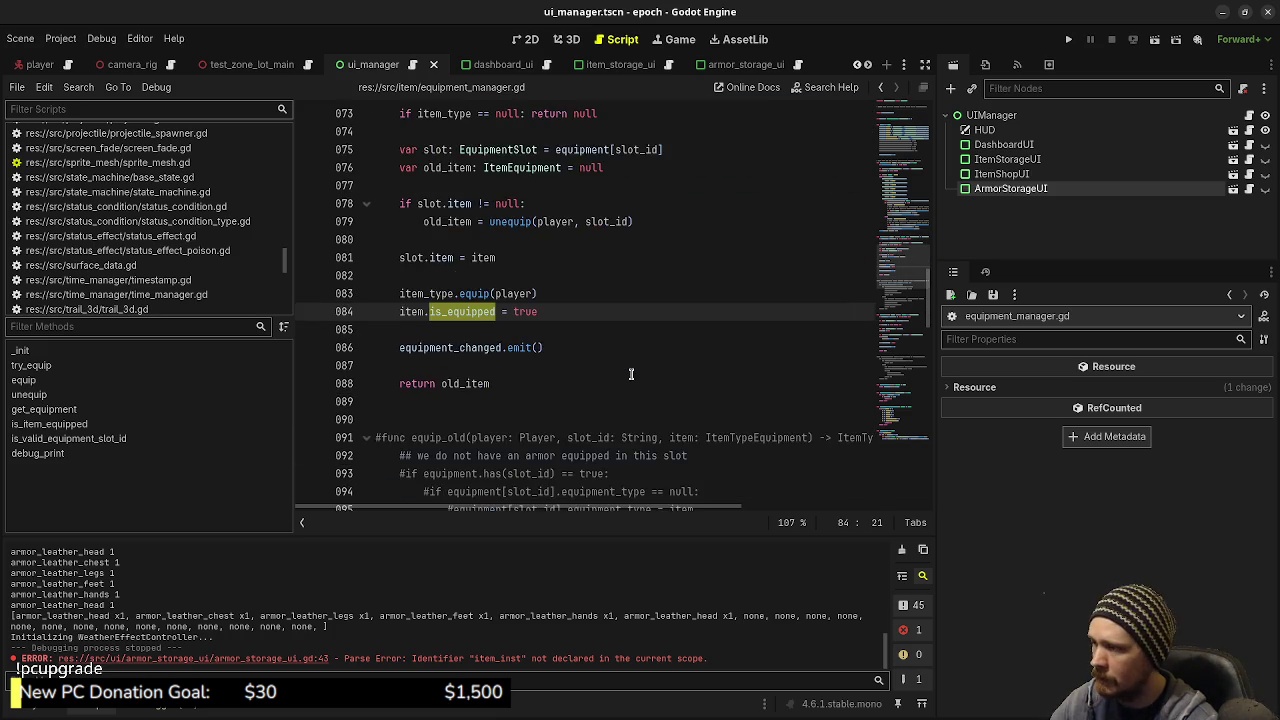
scroll(630, 358, down, 4)
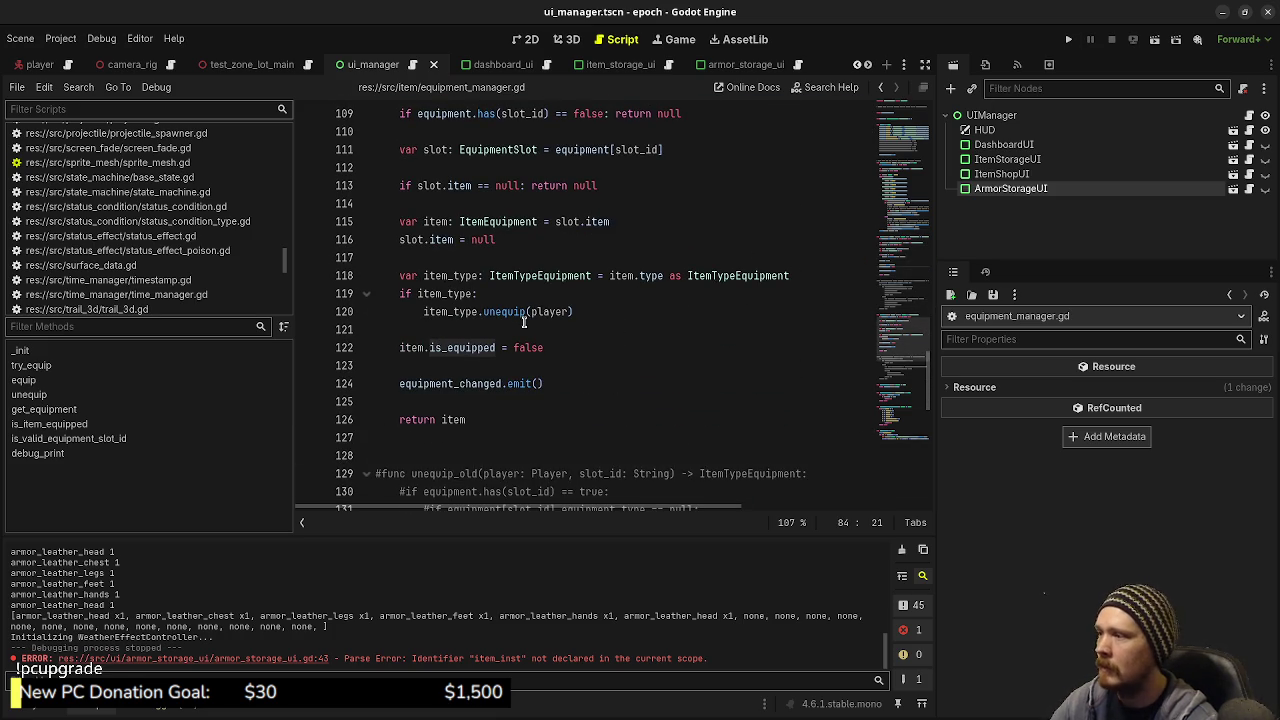
double_click(472, 348)
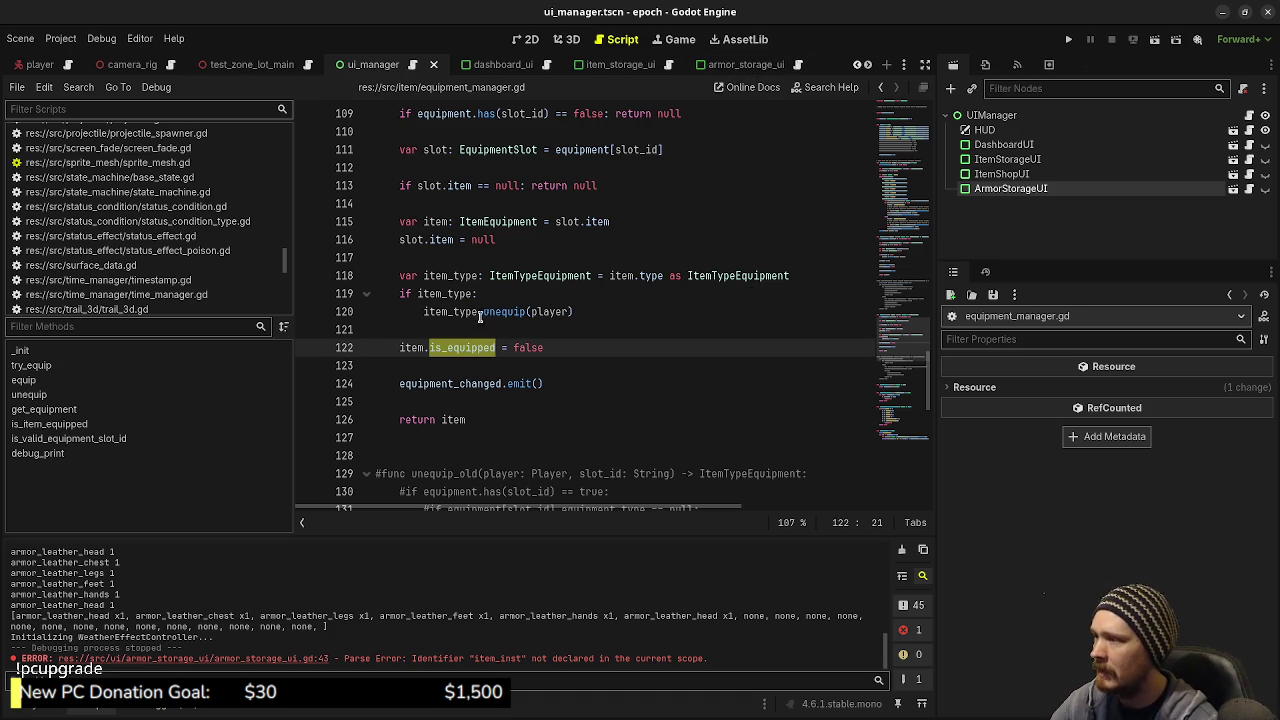
Step: Switch to armor_storage_ui.gd, run the game with F5, and open the armor storage crate
click(799, 68)
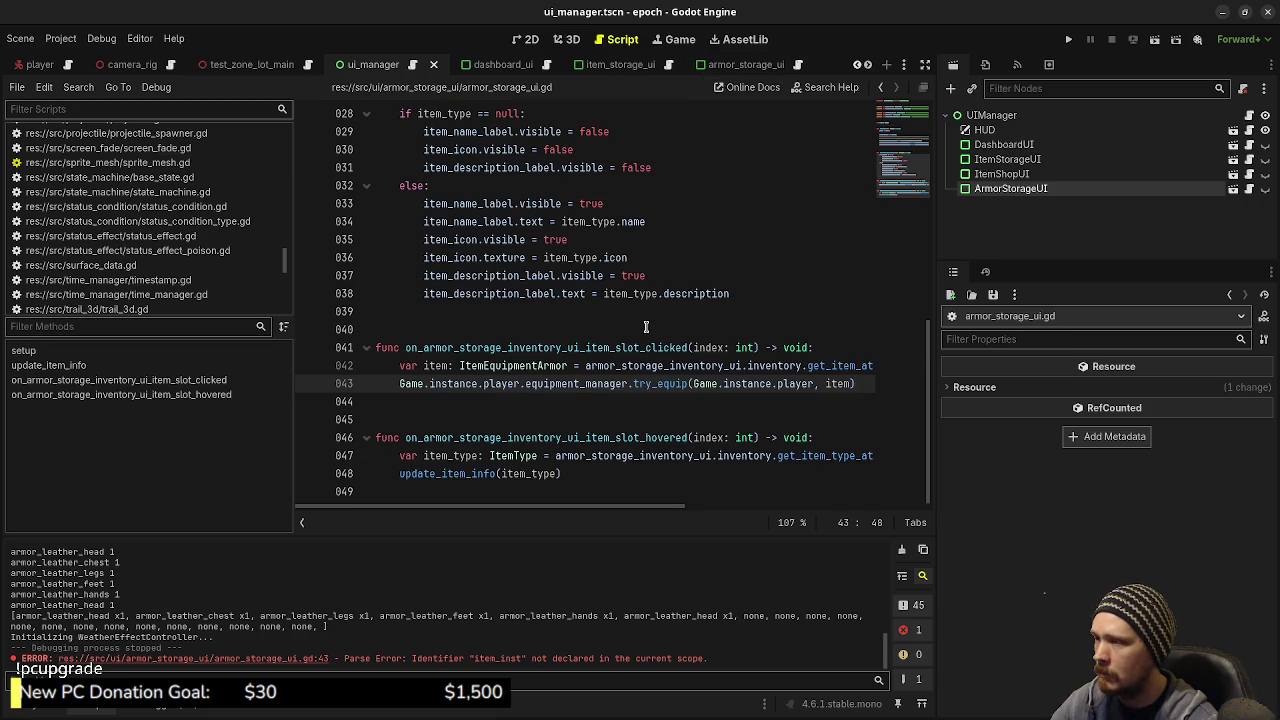
key(F5)
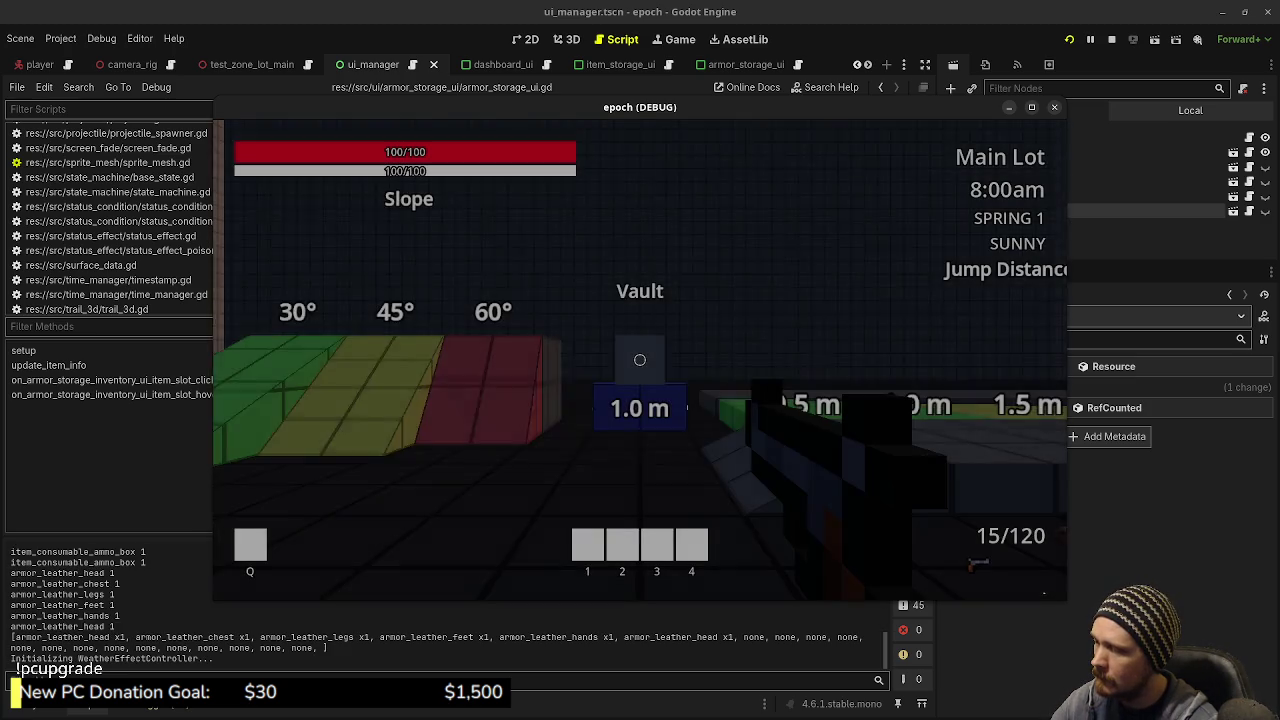
key(shift+w)
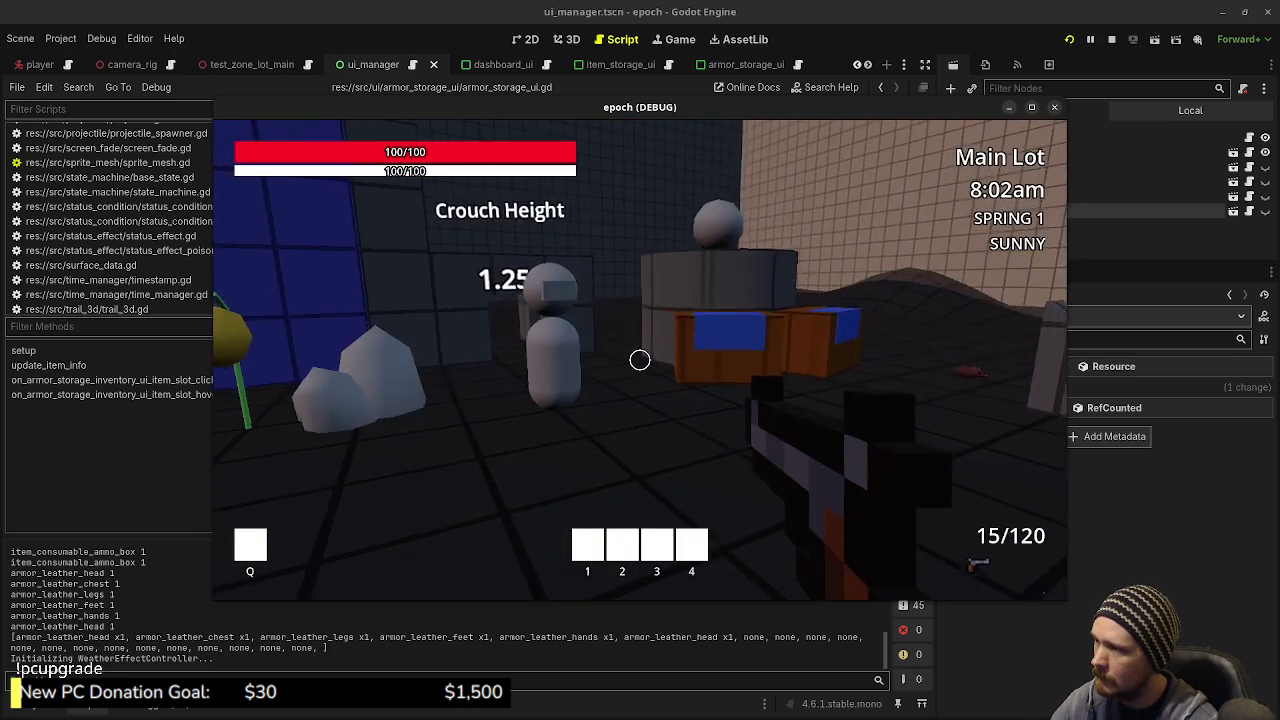
key(w)
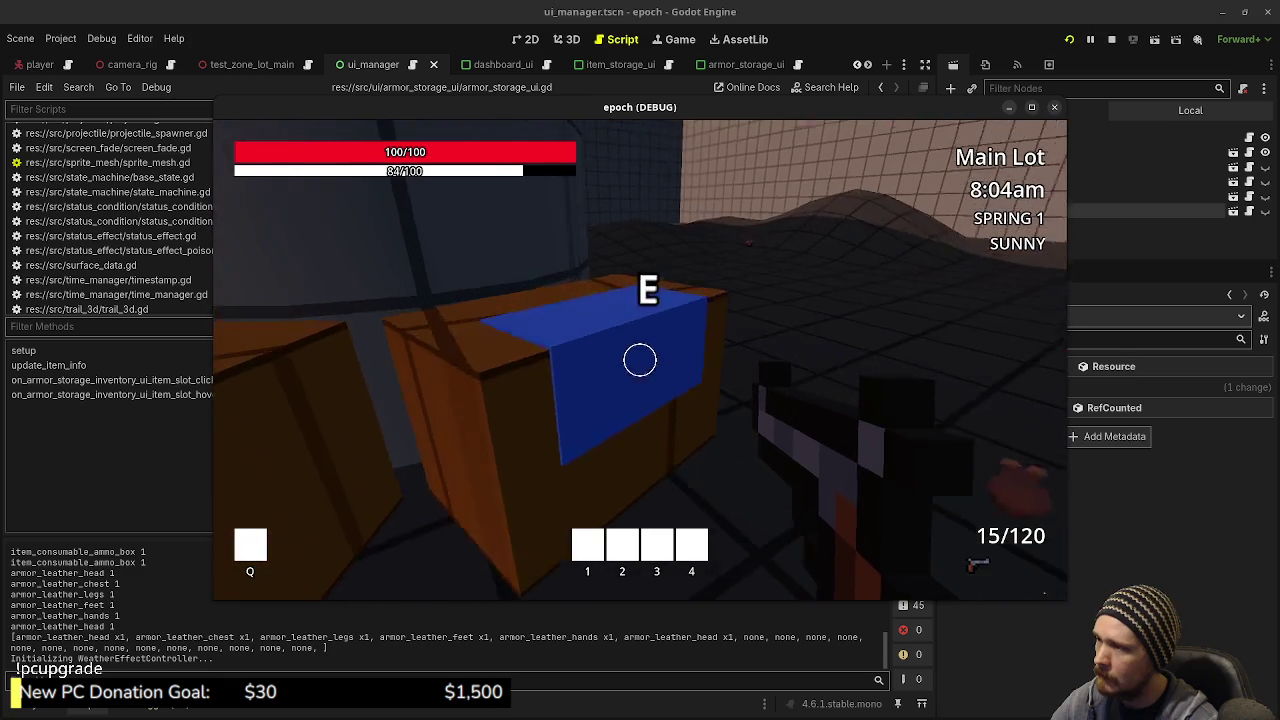
key(e)
click(256, 378)
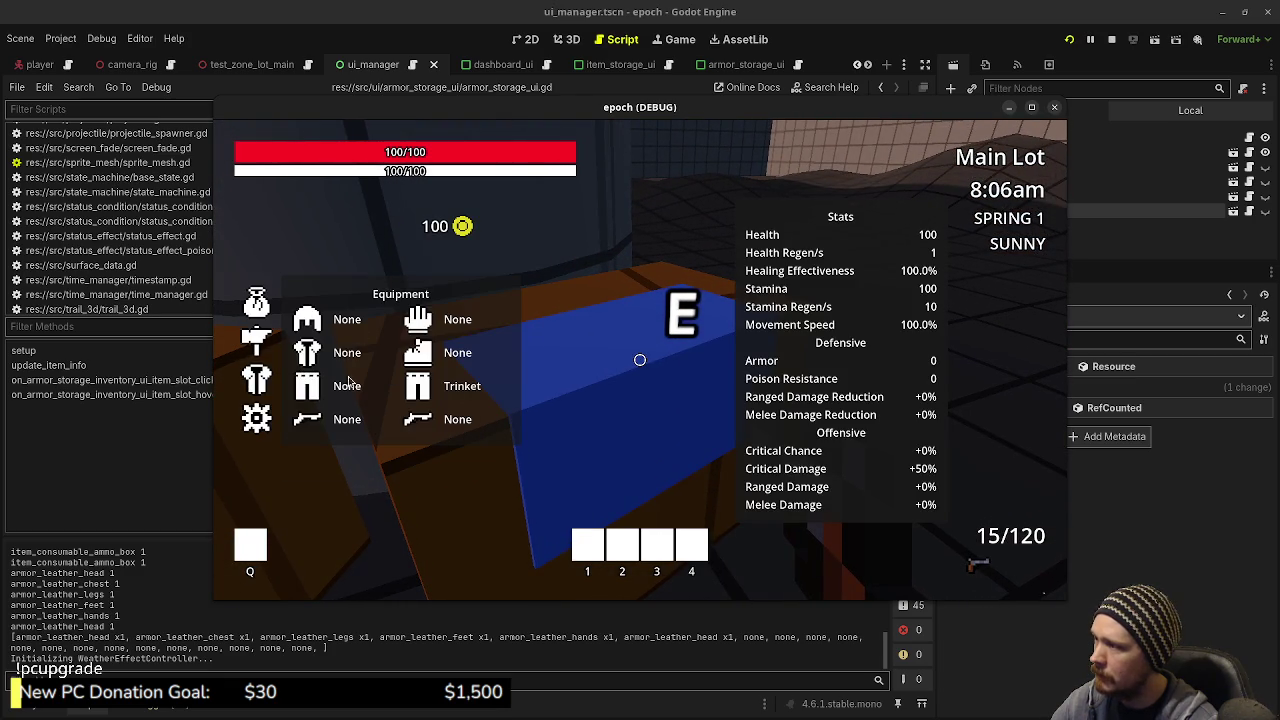
key(Tab)
key(e)
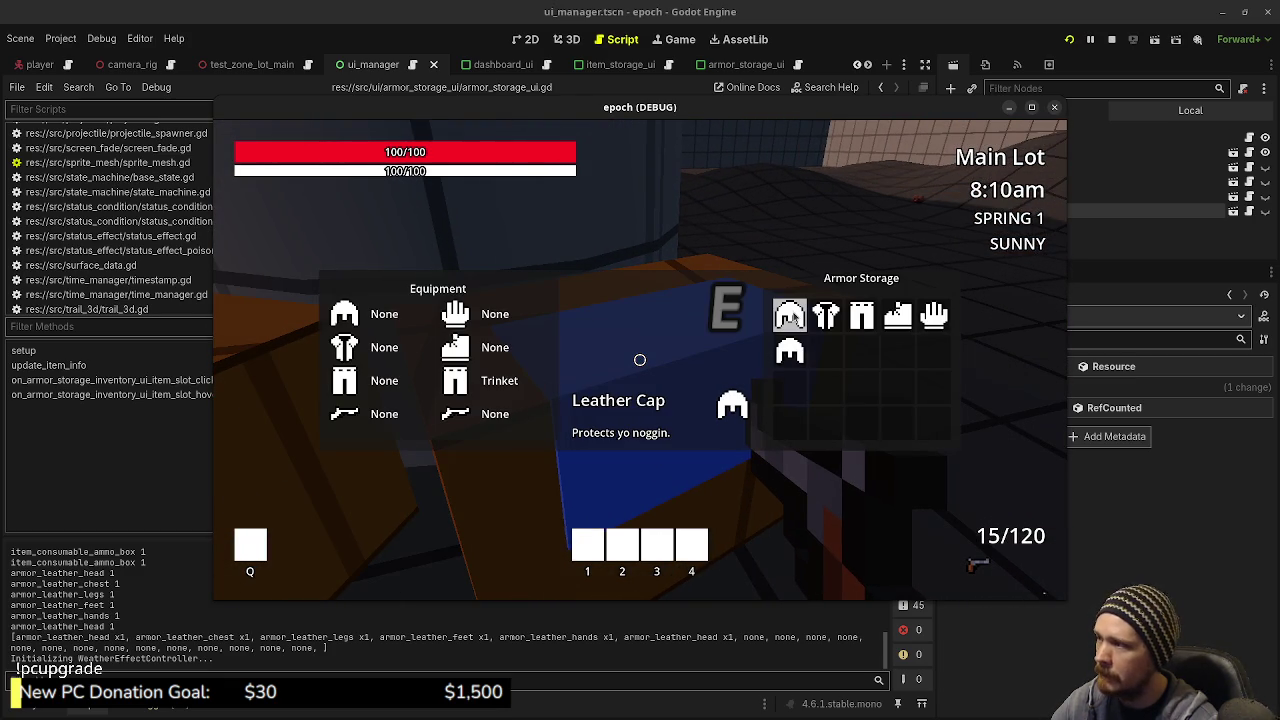
Step: Equip Leather Cap, Cuirass, Pantaloons, Boots and Gloves from storage, check Pantaloons info, then stop
click(790, 316)
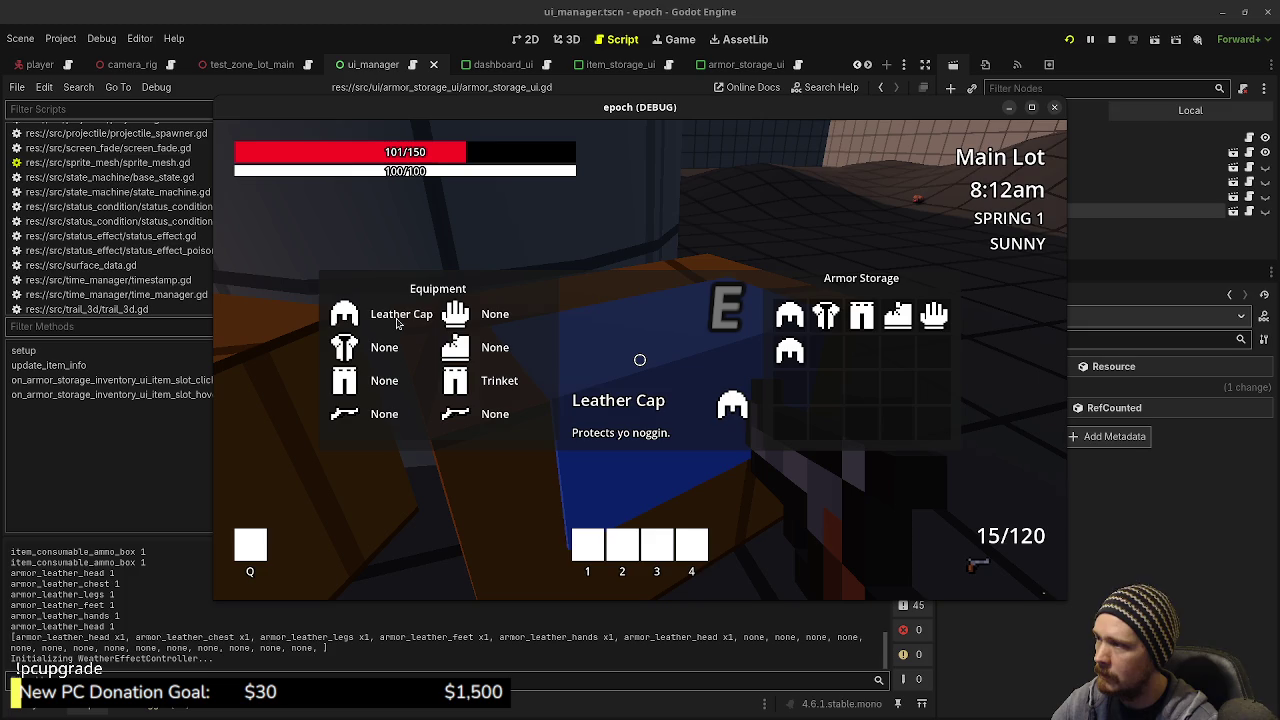
click(828, 318)
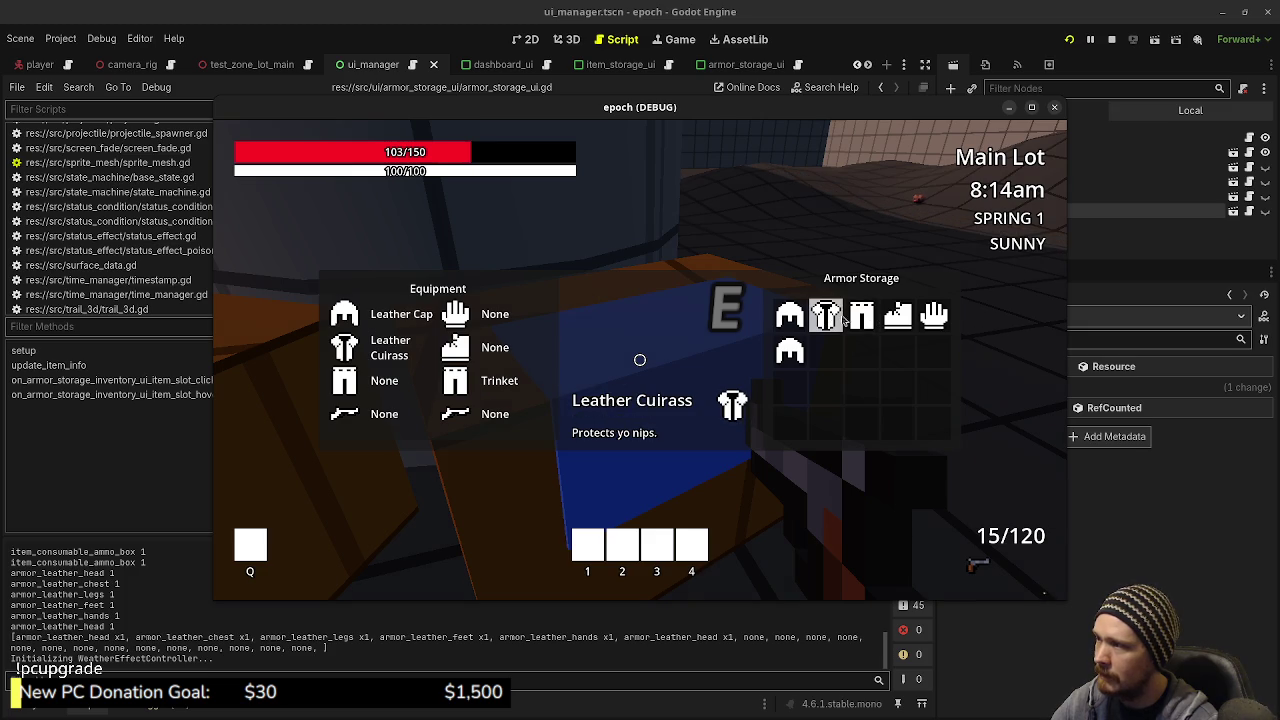
click(861, 318)
click(898, 316)
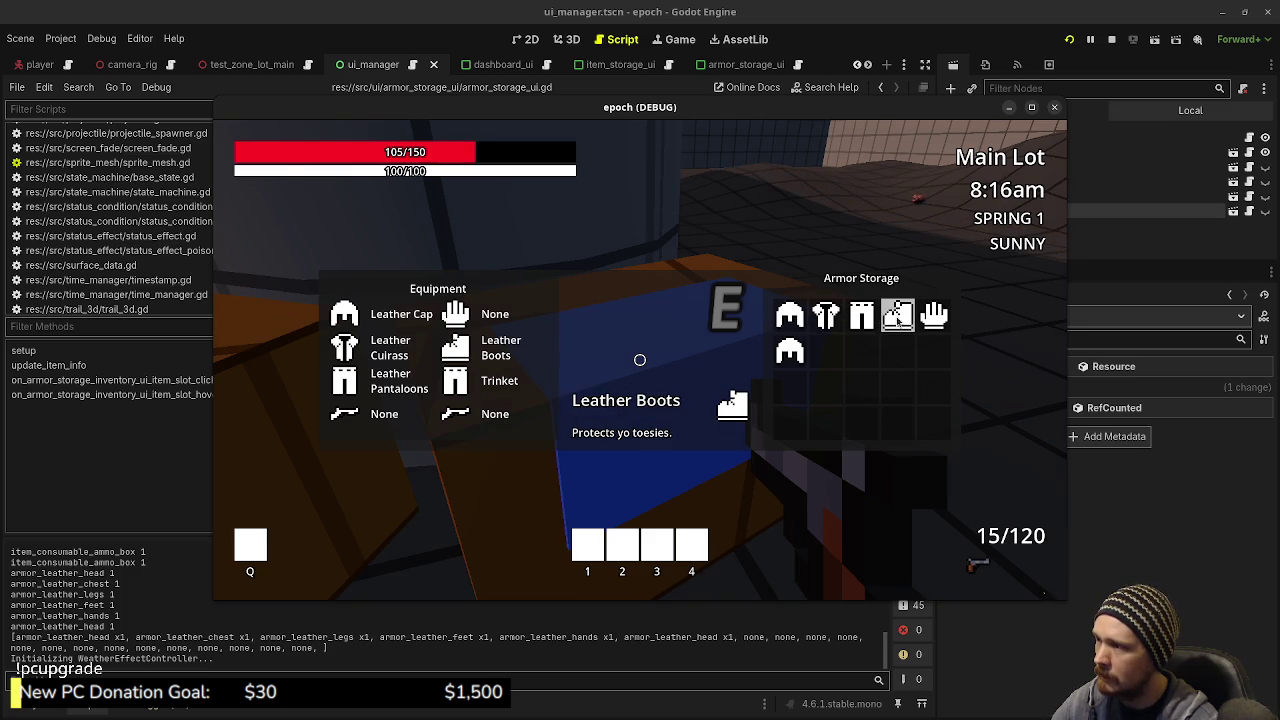
click(931, 318)
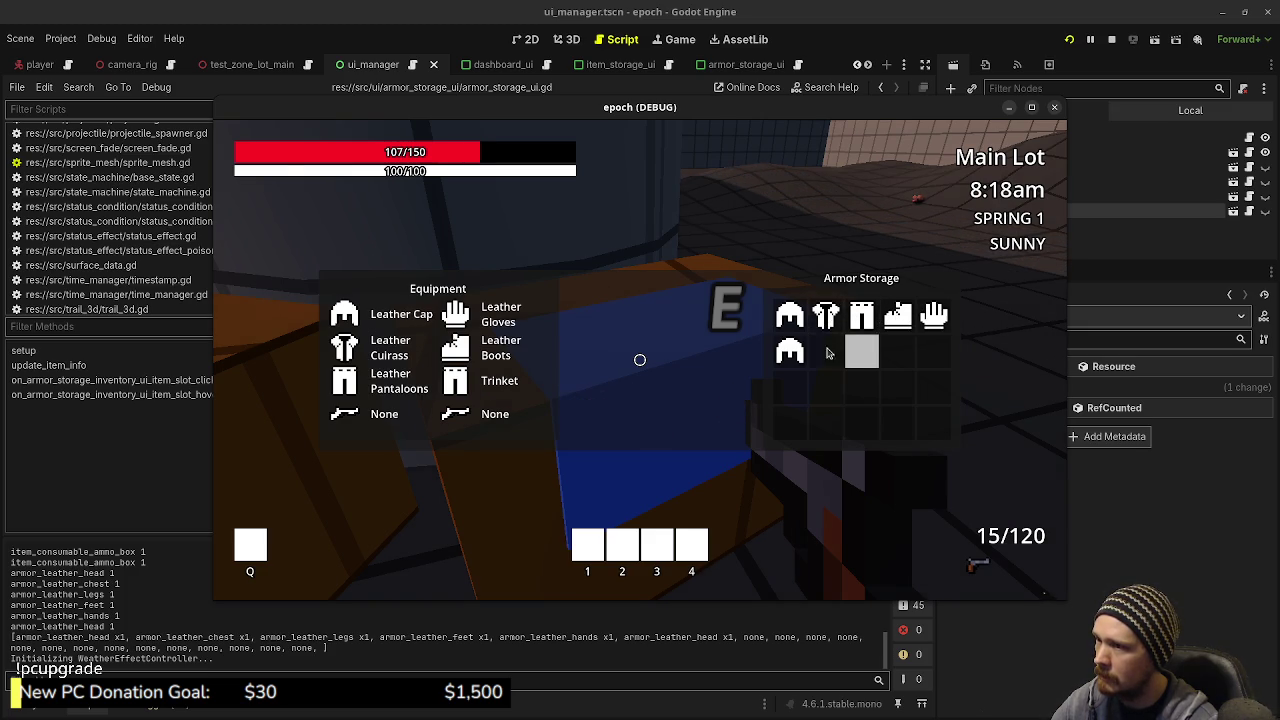
click(791, 356)
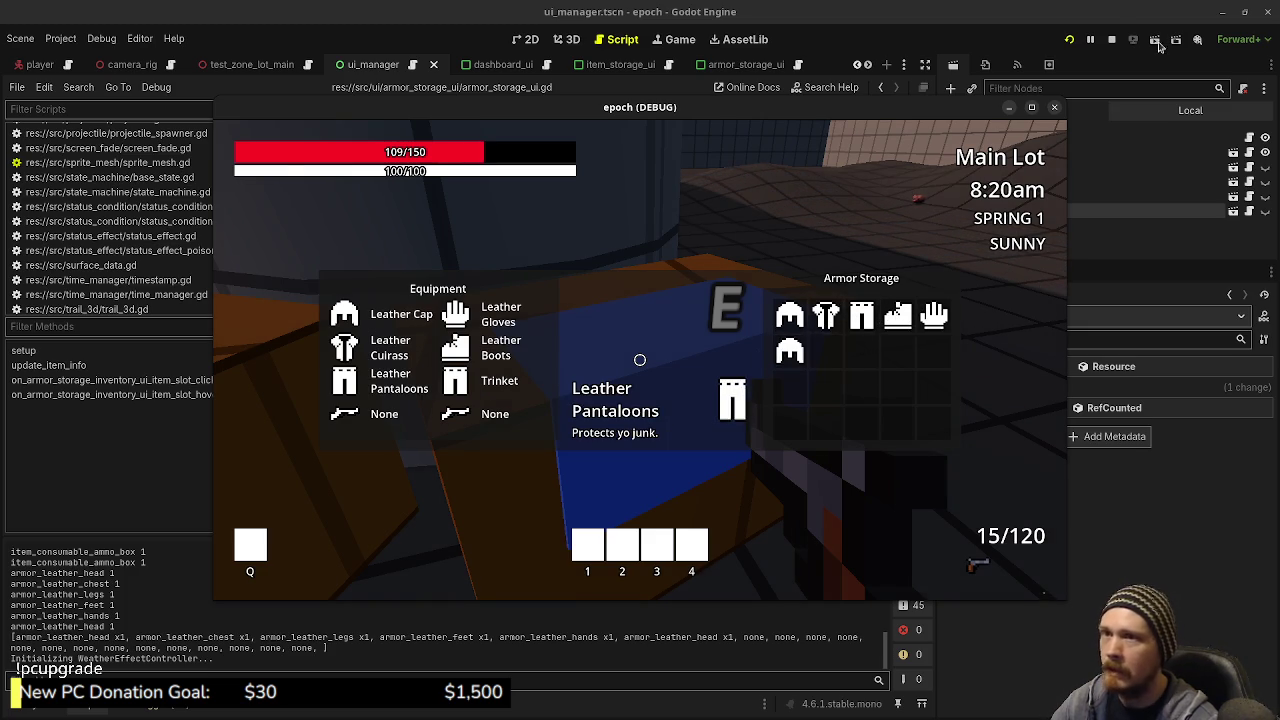
click(1111, 39)
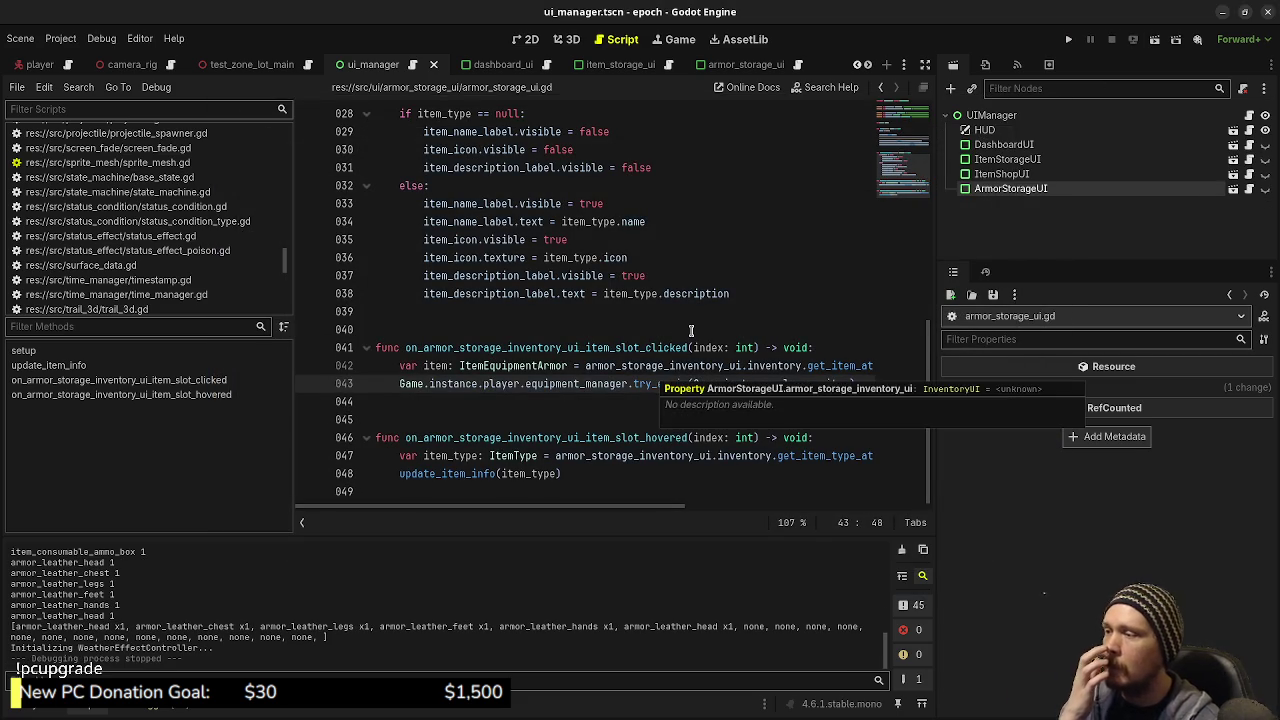
Step: Review update_item_info in armor_storage_ui.gd, then run the project again
click(690, 330)
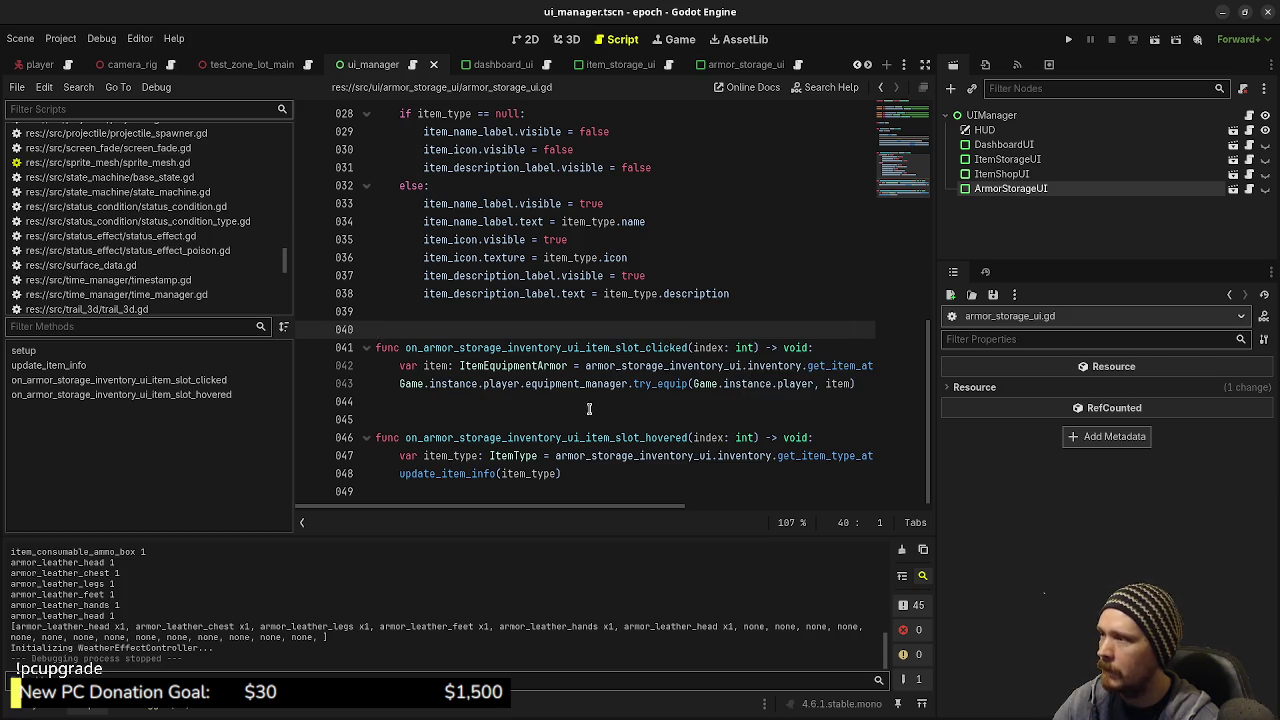
scroll(597, 410, up, 2)
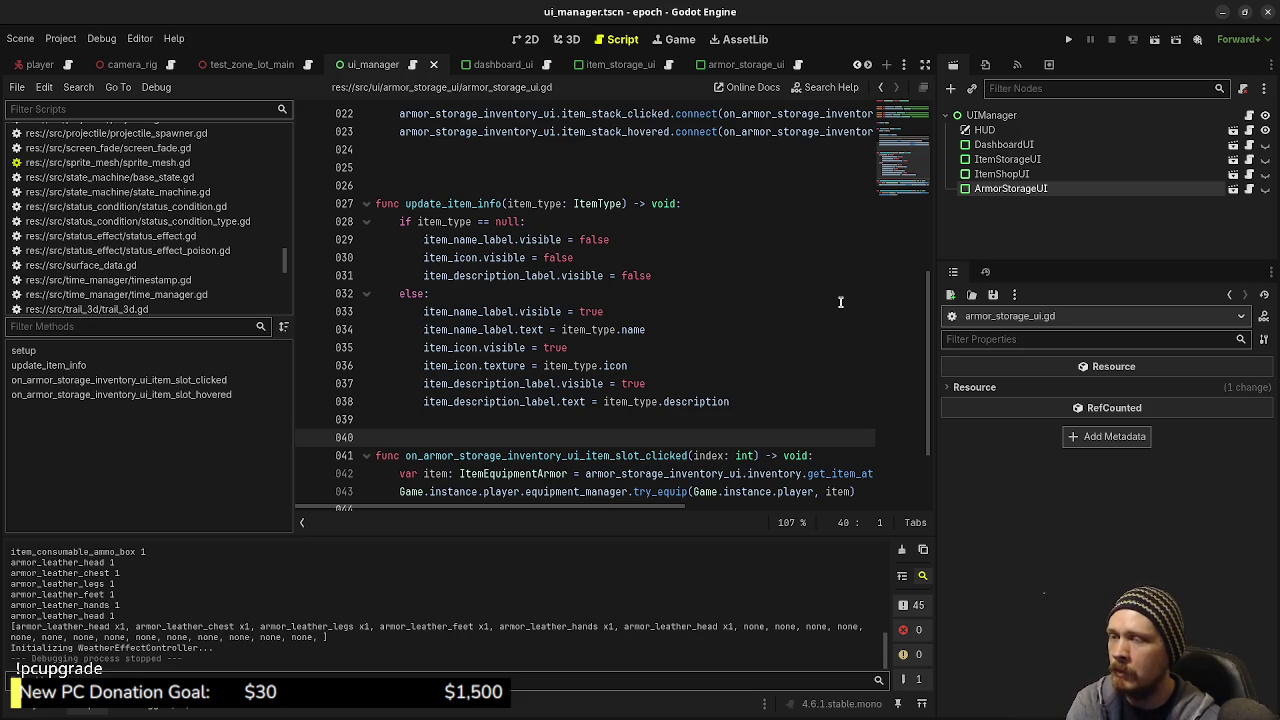
click(1068, 39)
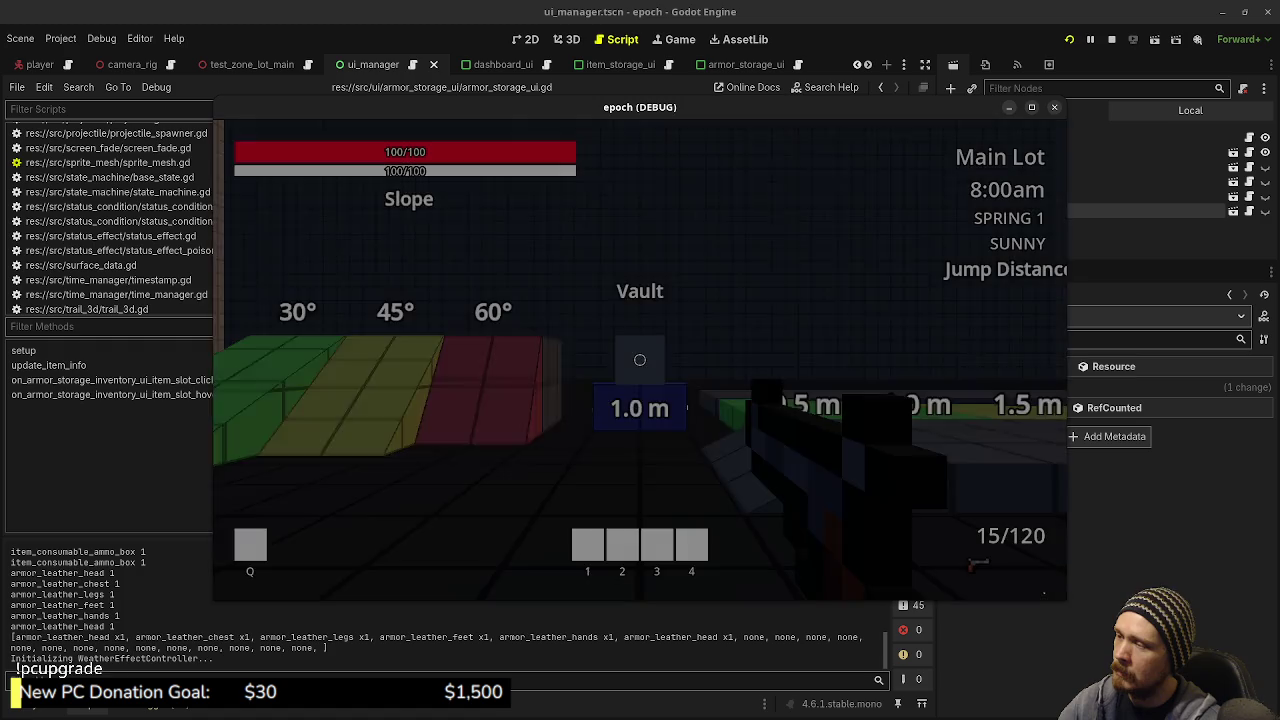
Step: Equip the Leather Cap from the crate's Armor Storage for 150 max health, then bring up the Obsidian Tasks board
key(shift+w)
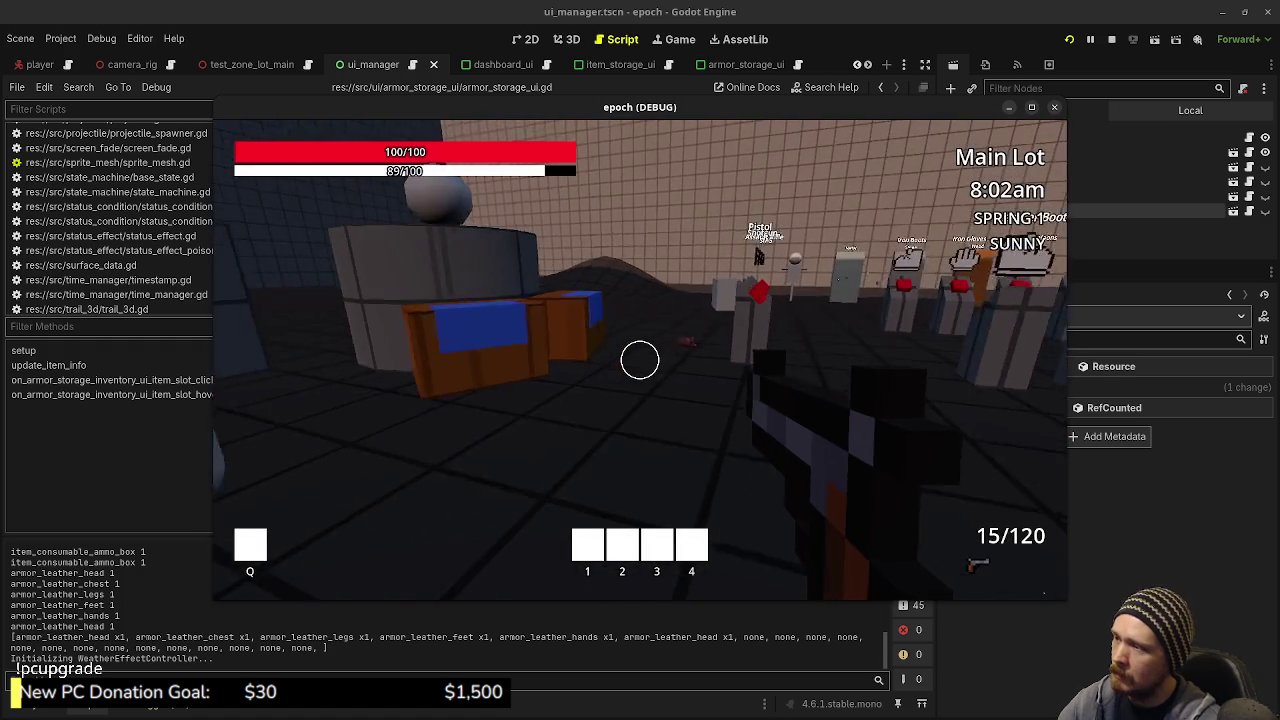
key(e)
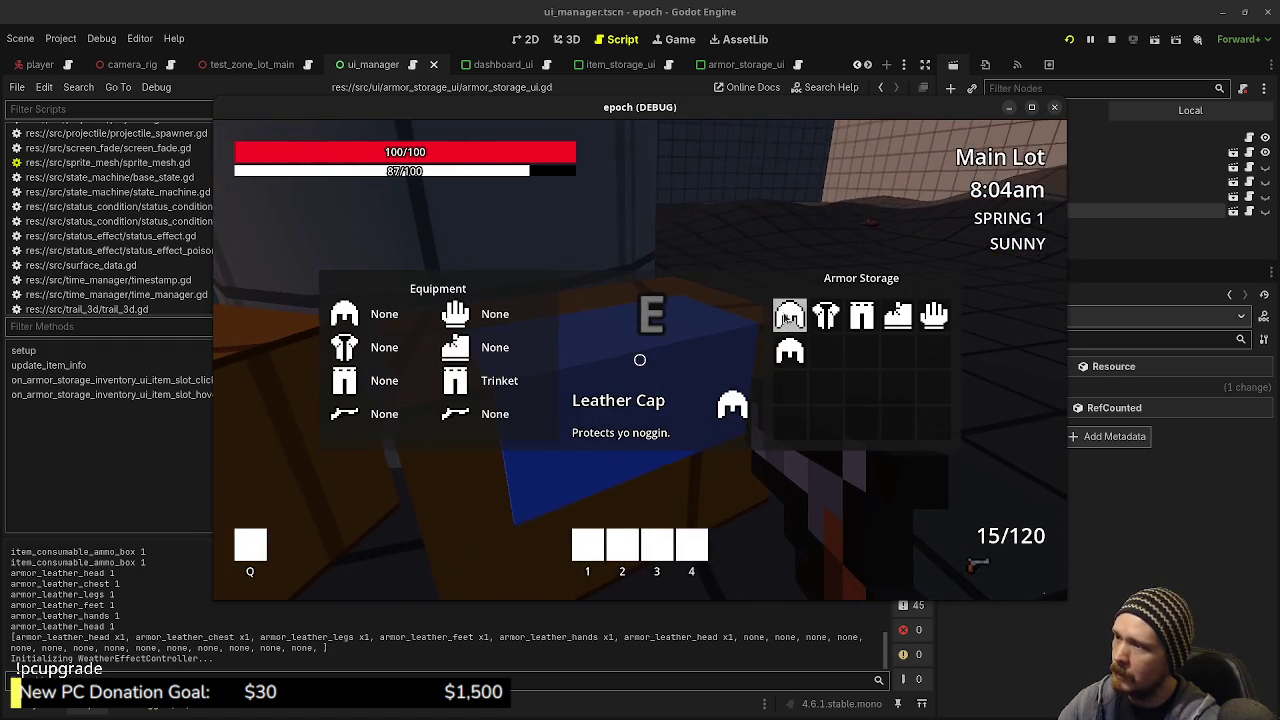
click(790, 318)
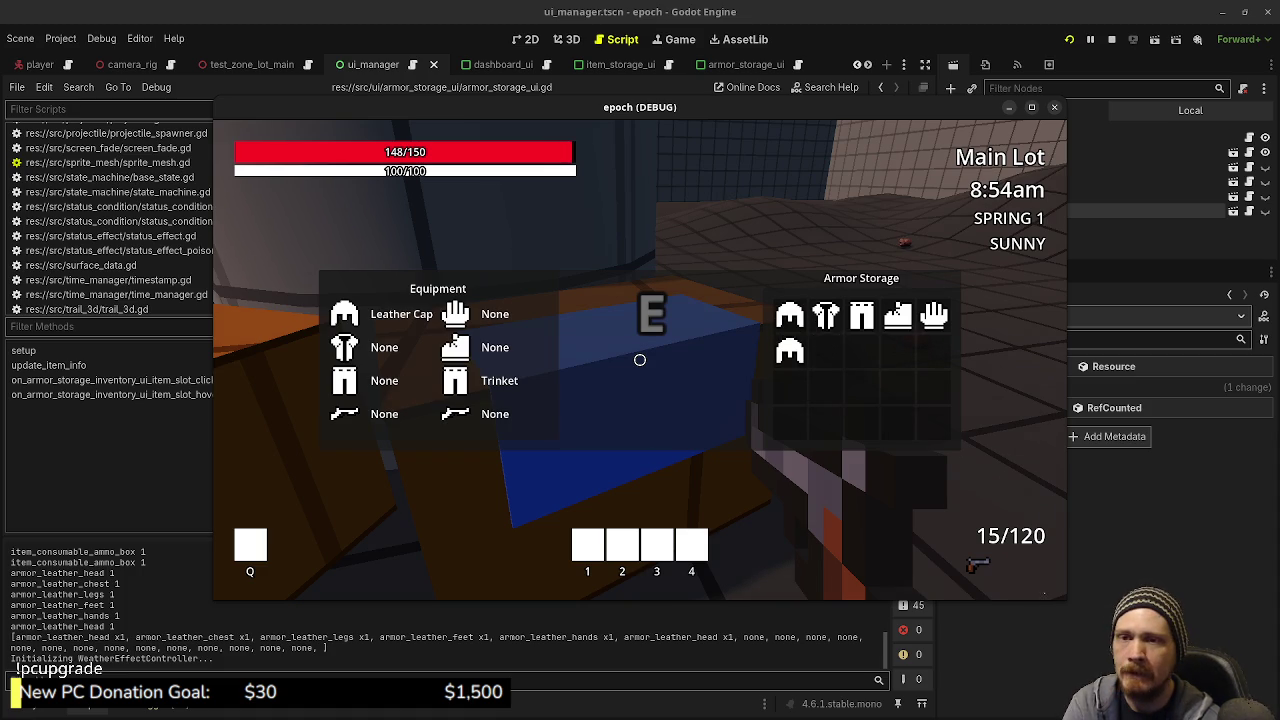
key(alt+Tab)
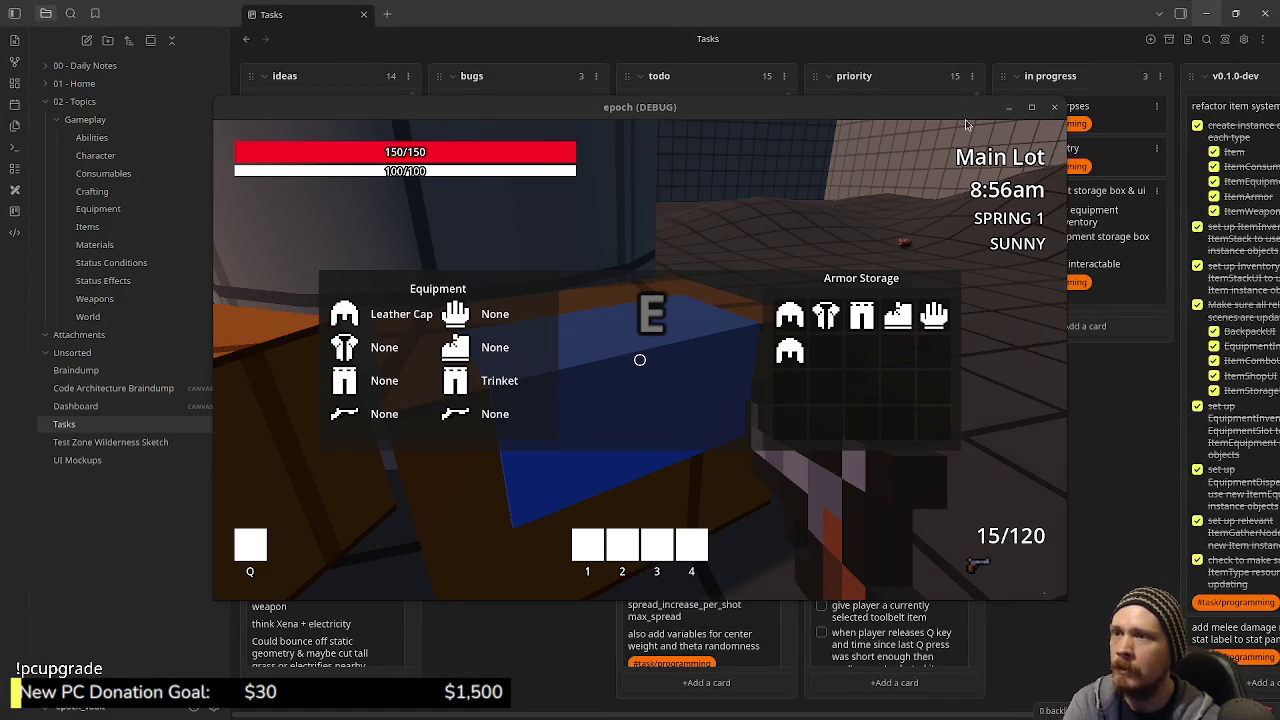
Step: Move the game window aside to read the Tasks board, then close the running game
drag(964, 118, 855, 140)
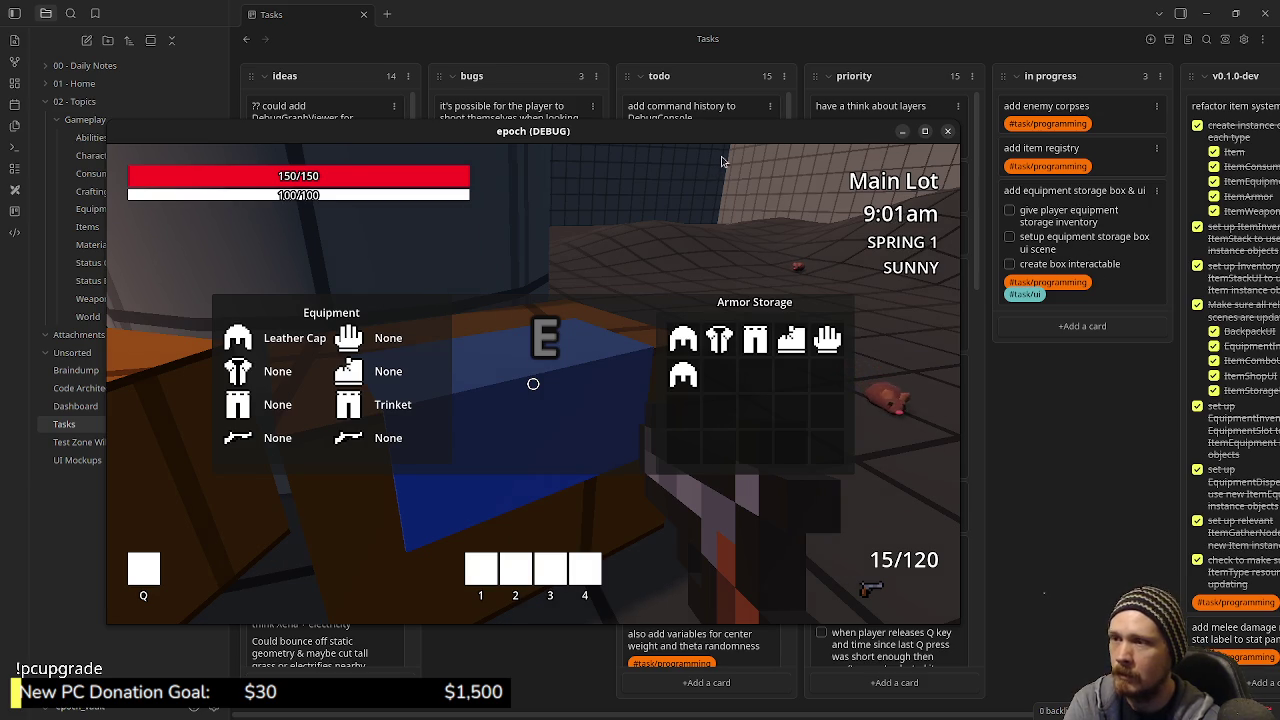
mouse_move(846, 131)
mouse_down()
mouse_move(703, 139)
mouse_move(1004, 107)
mouse_up()
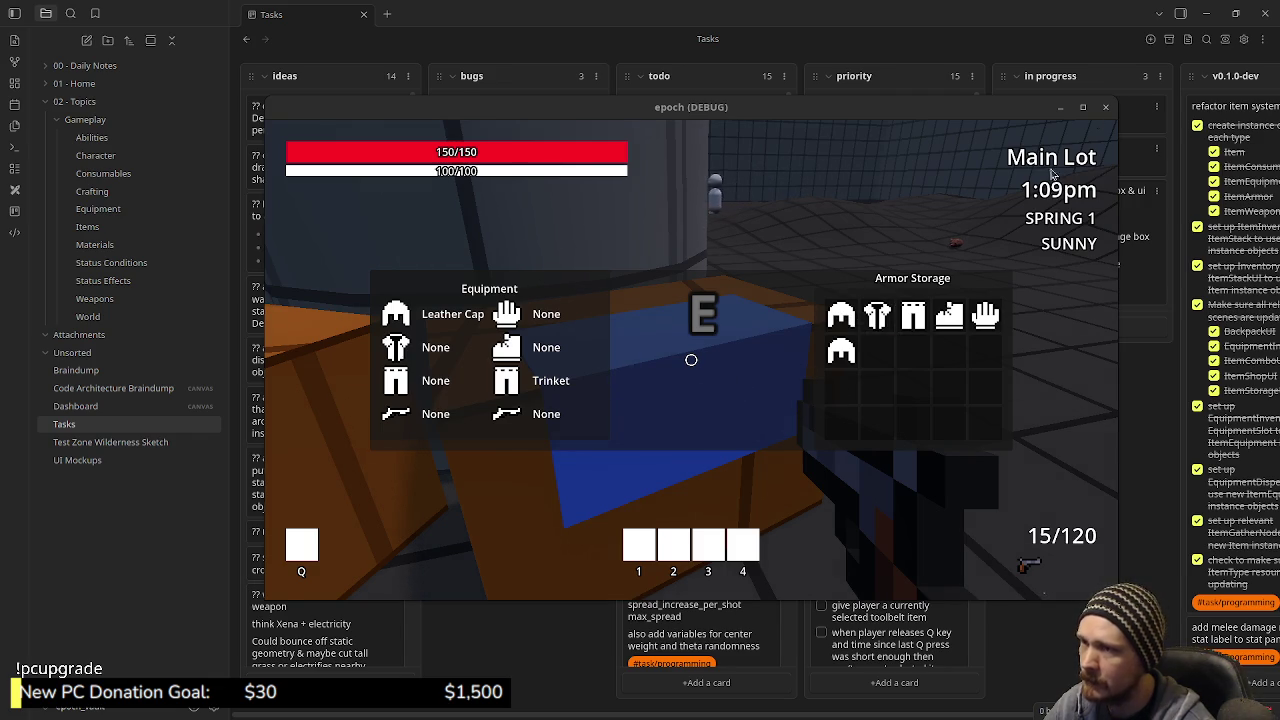
click(1105, 109)
click(1105, 109)
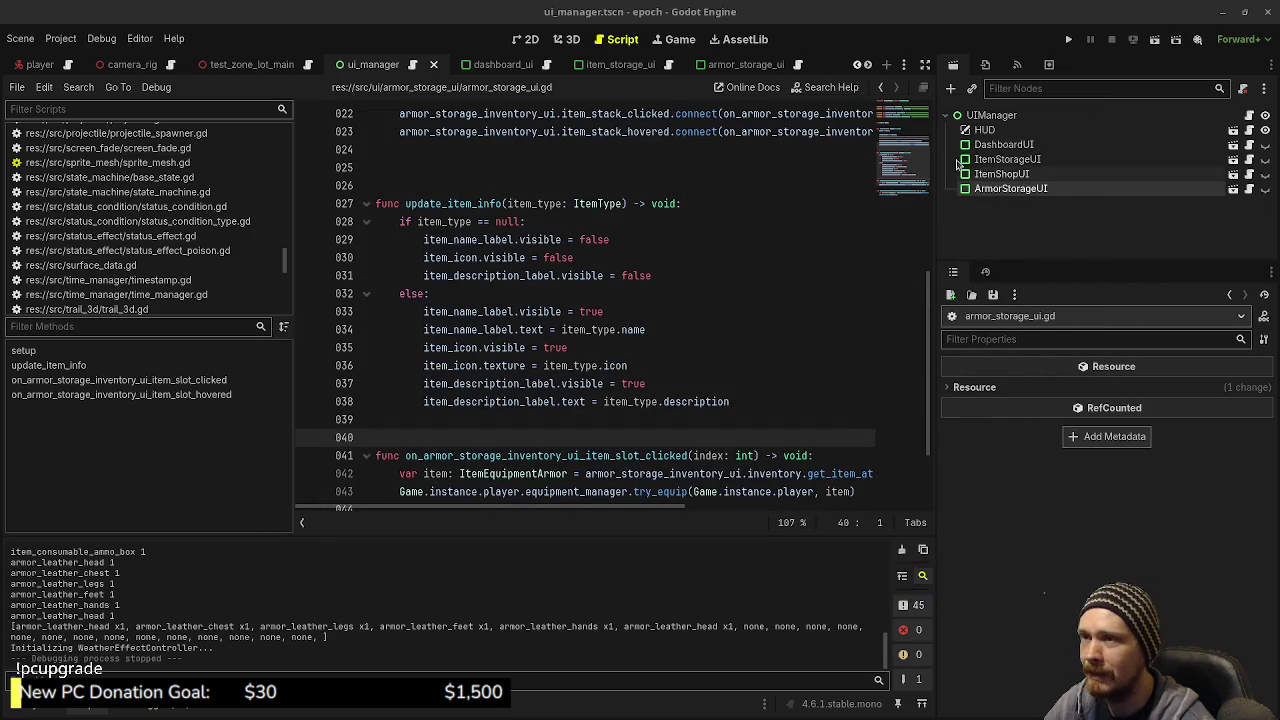
Step: Open the armor_storage_ui scene in 2D view and inspect its container sizing, comparing with item_storage_ui
click(567, 39)
key(ctrl+F1)
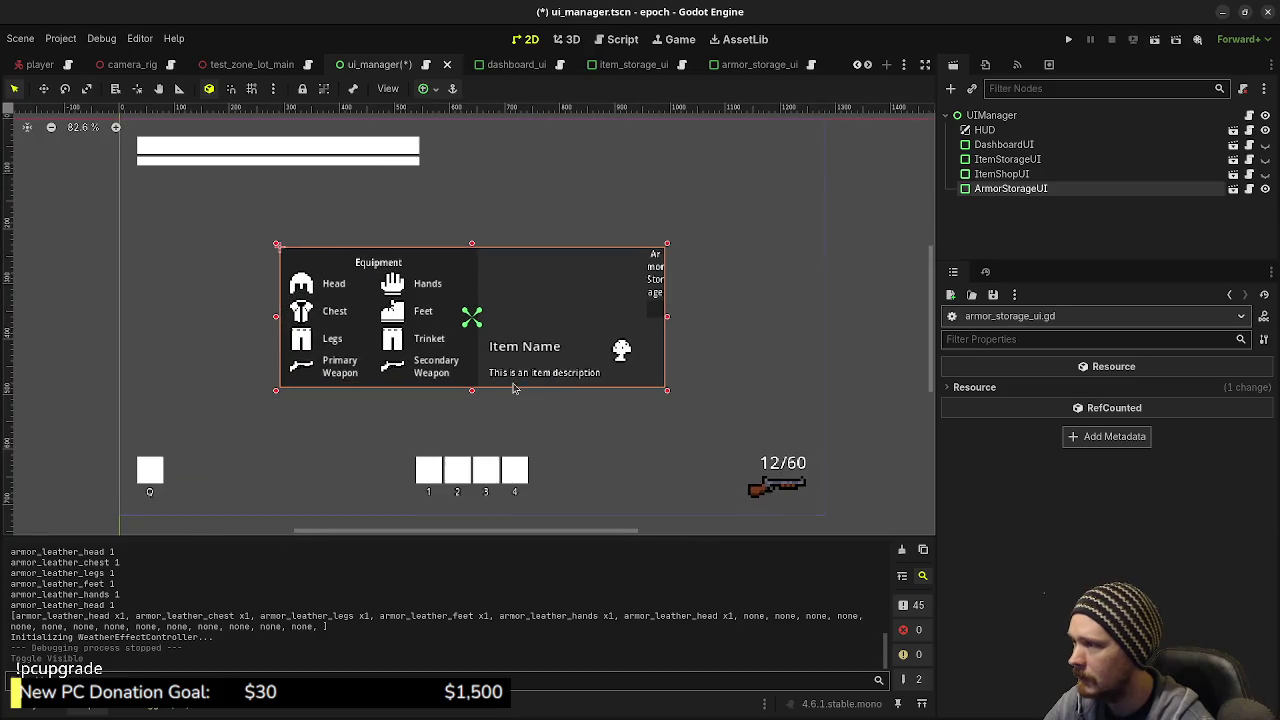
scroll(540, 395, up, 2)
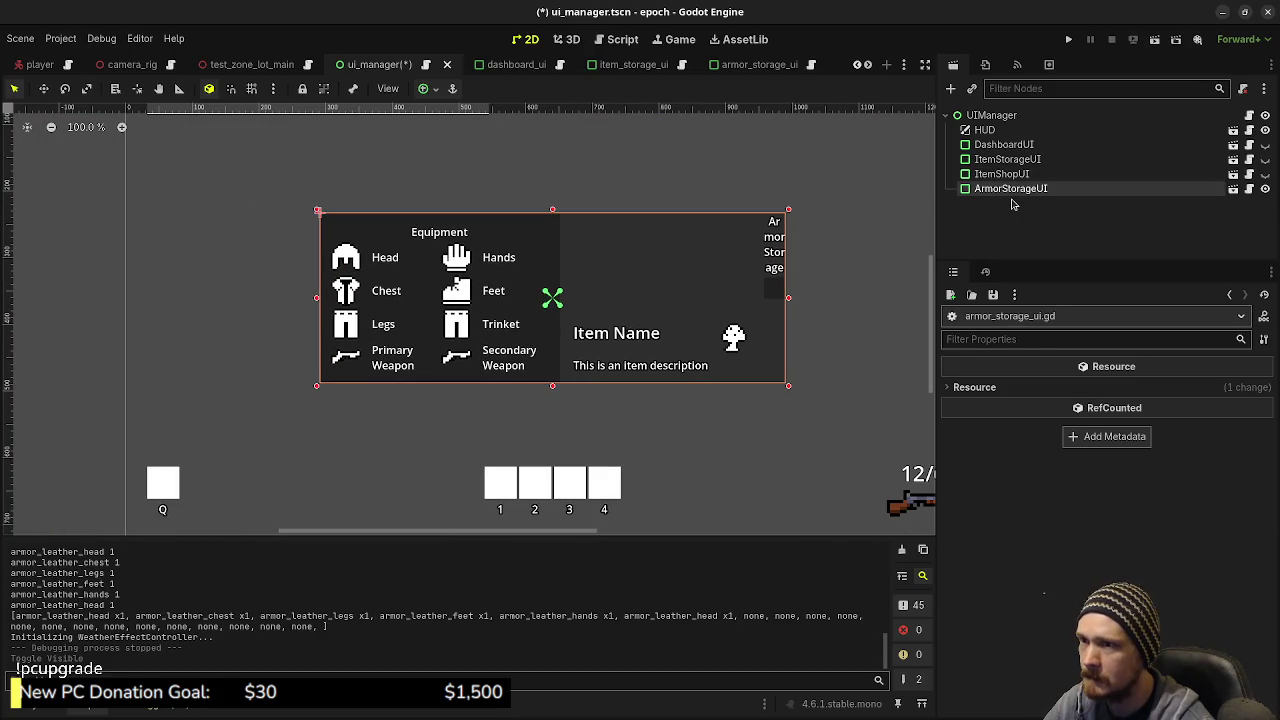
click(1234, 189)
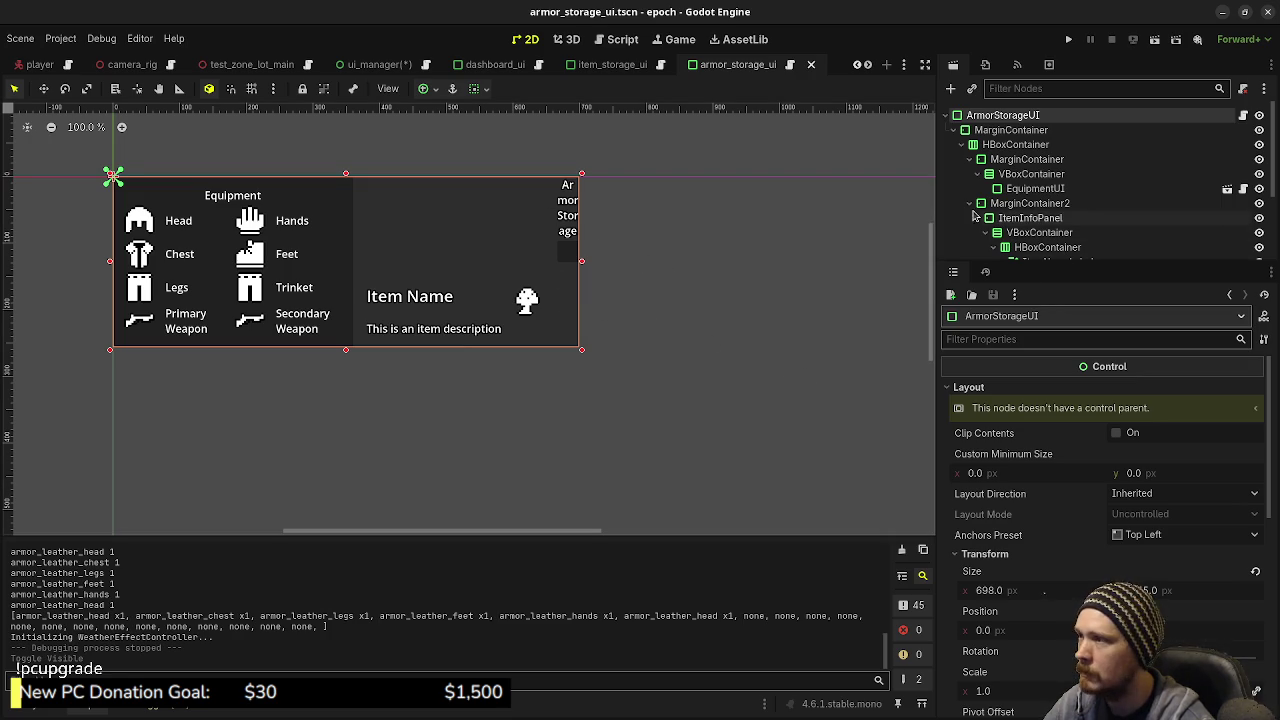
click(610, 64)
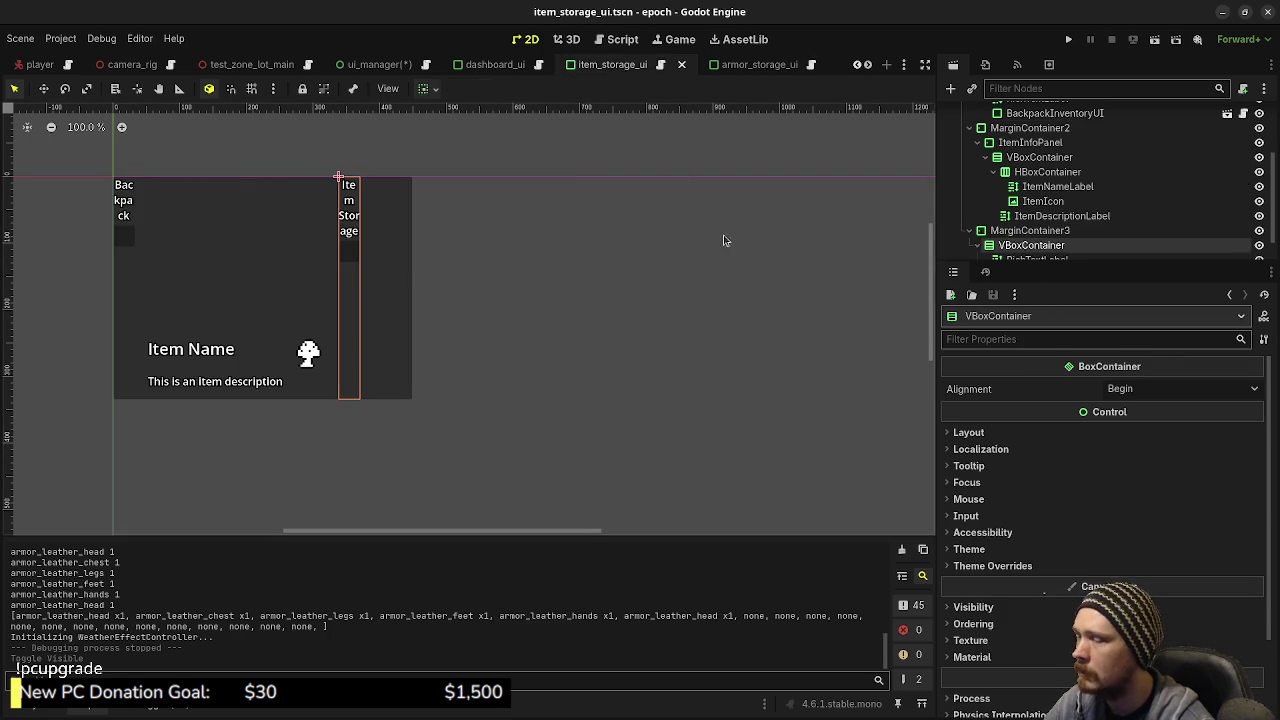
click(750, 66)
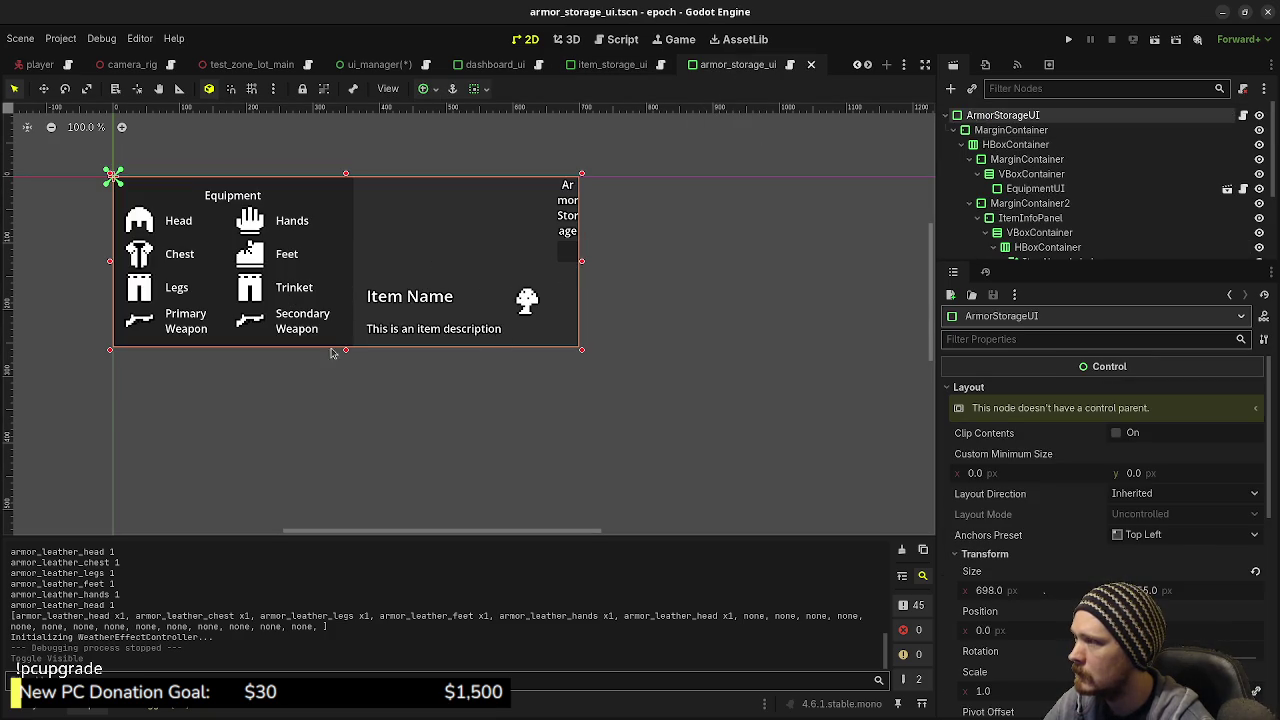
scroll(618, 313, down, 4)
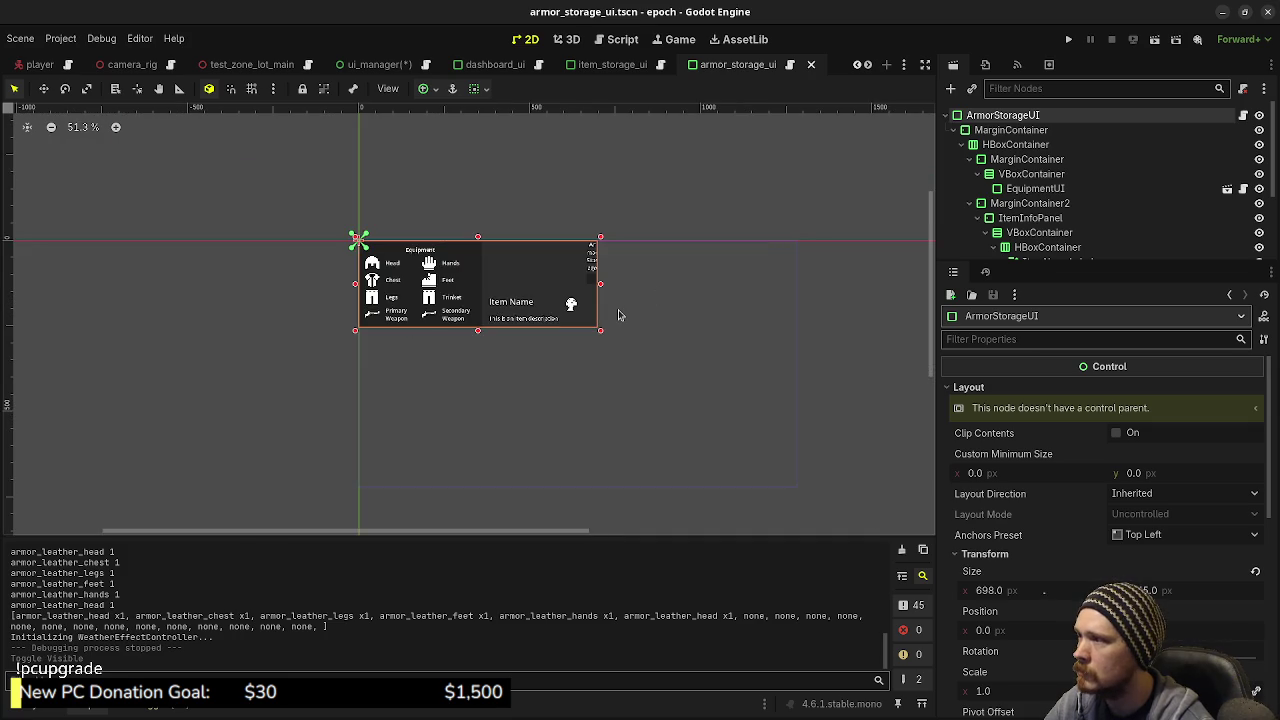
scroll(618, 313, up, 1)
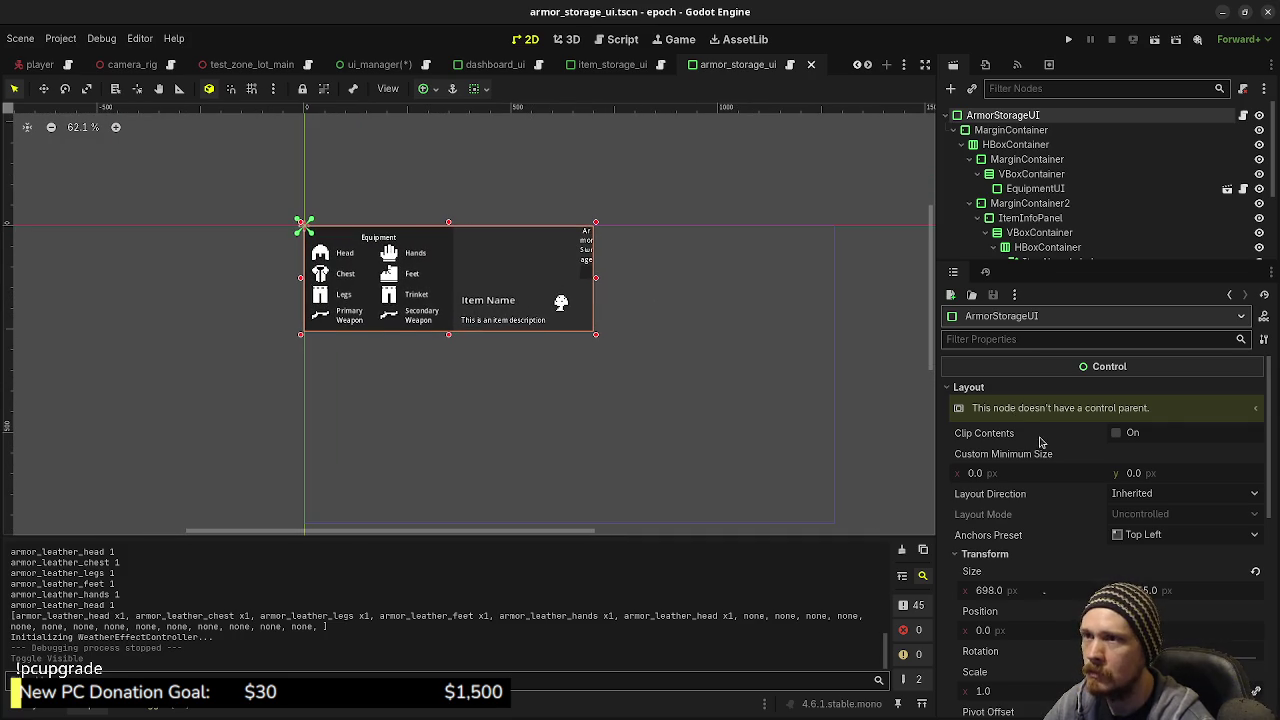
scroll(1050, 470, down, 6)
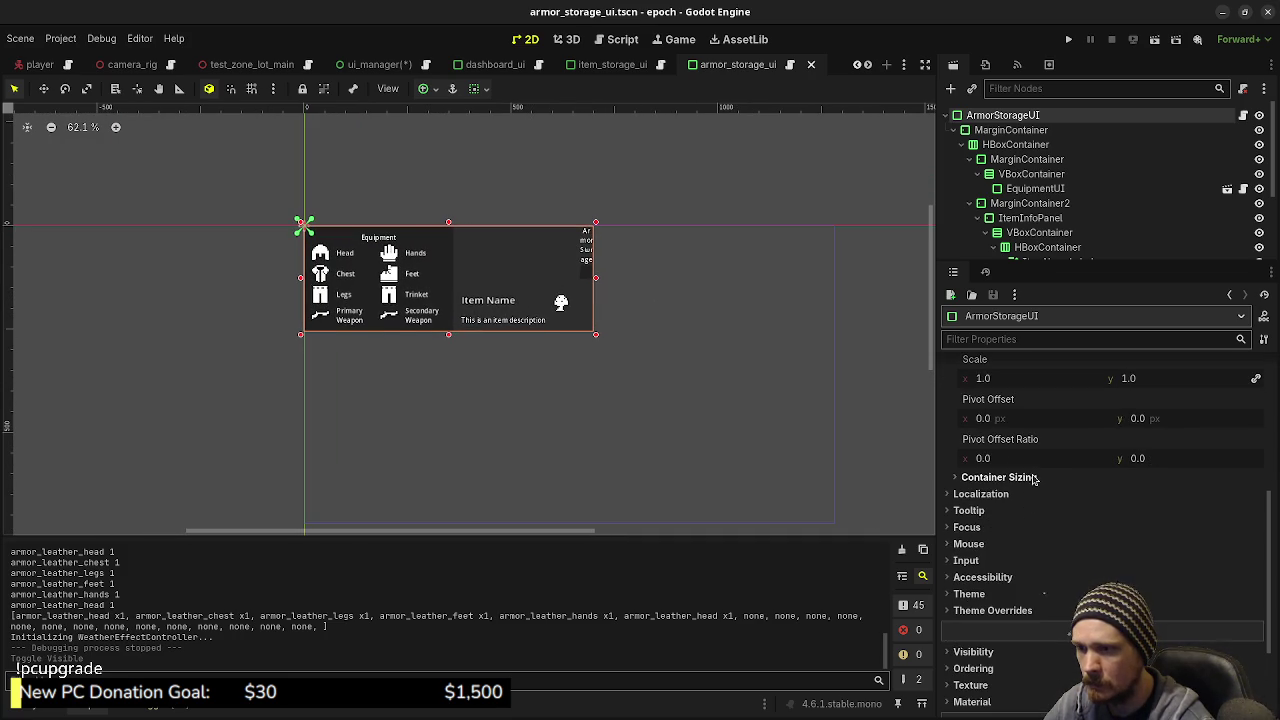
click(1015, 478)
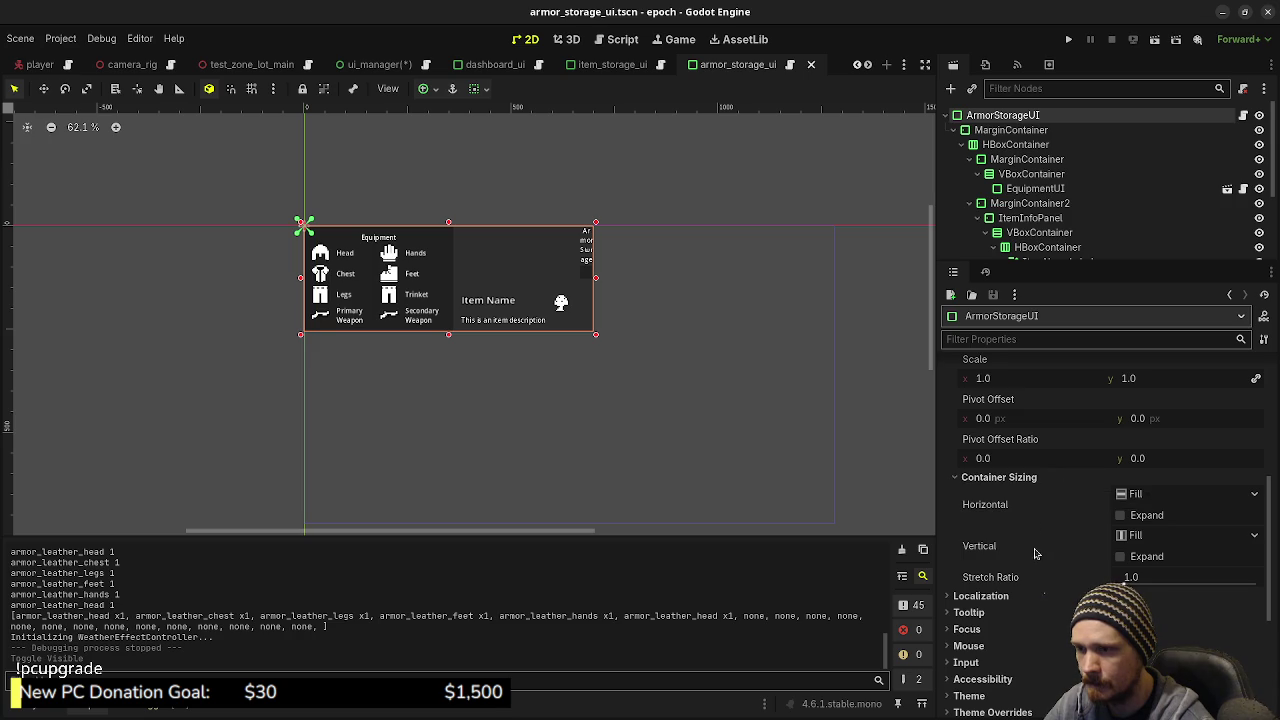
scroll(1035, 558, up, 5)
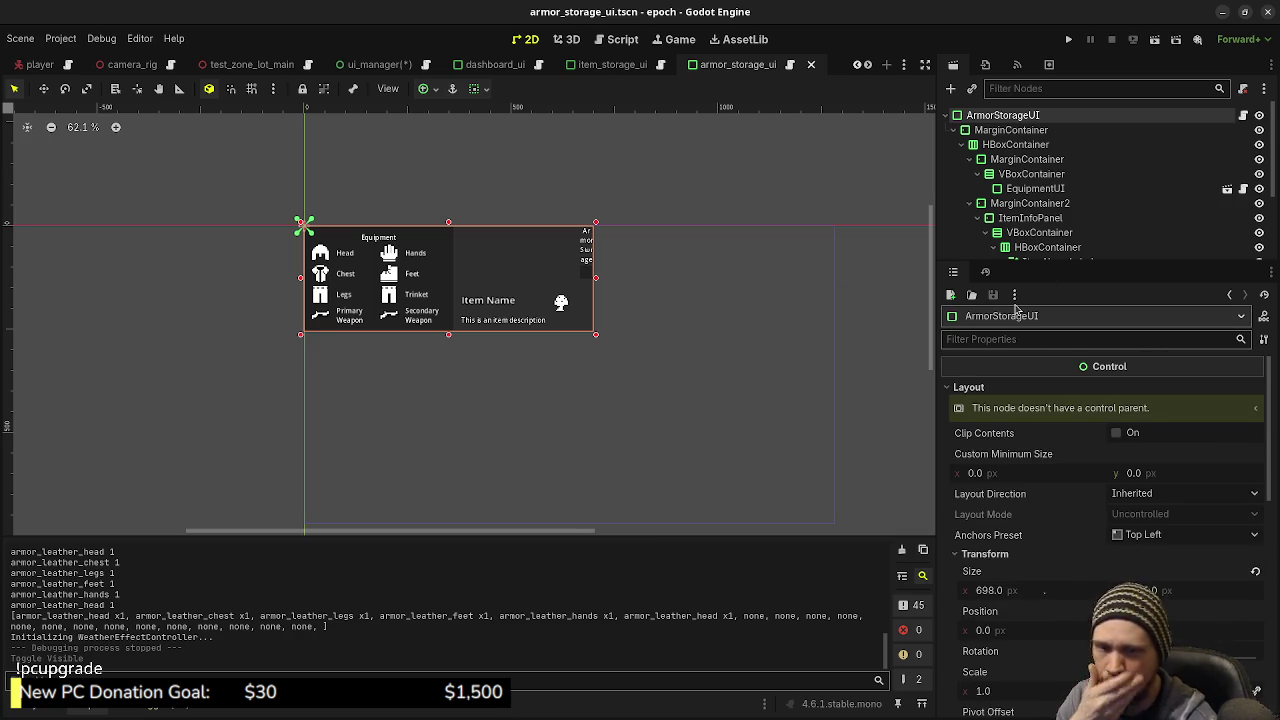
Step: In the ui_manager scene, save and anchor the armor storage panel to the centre
click(382, 68)
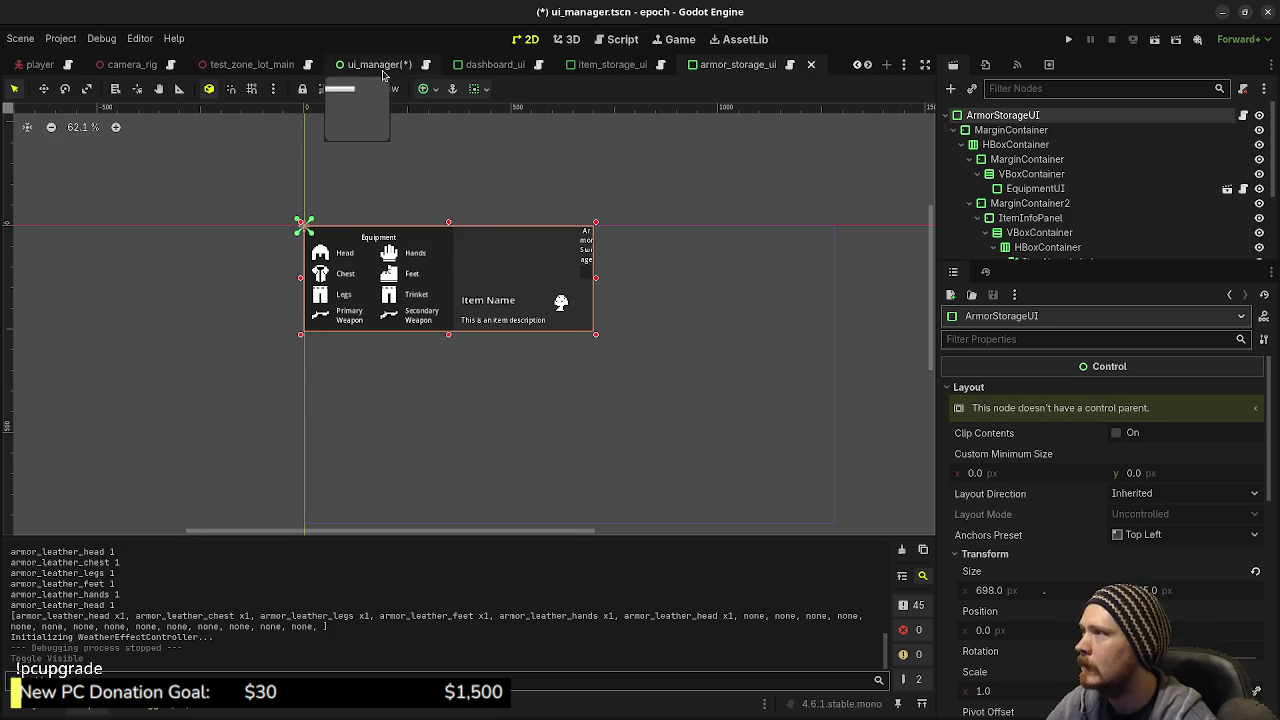
key(ctrl+s)
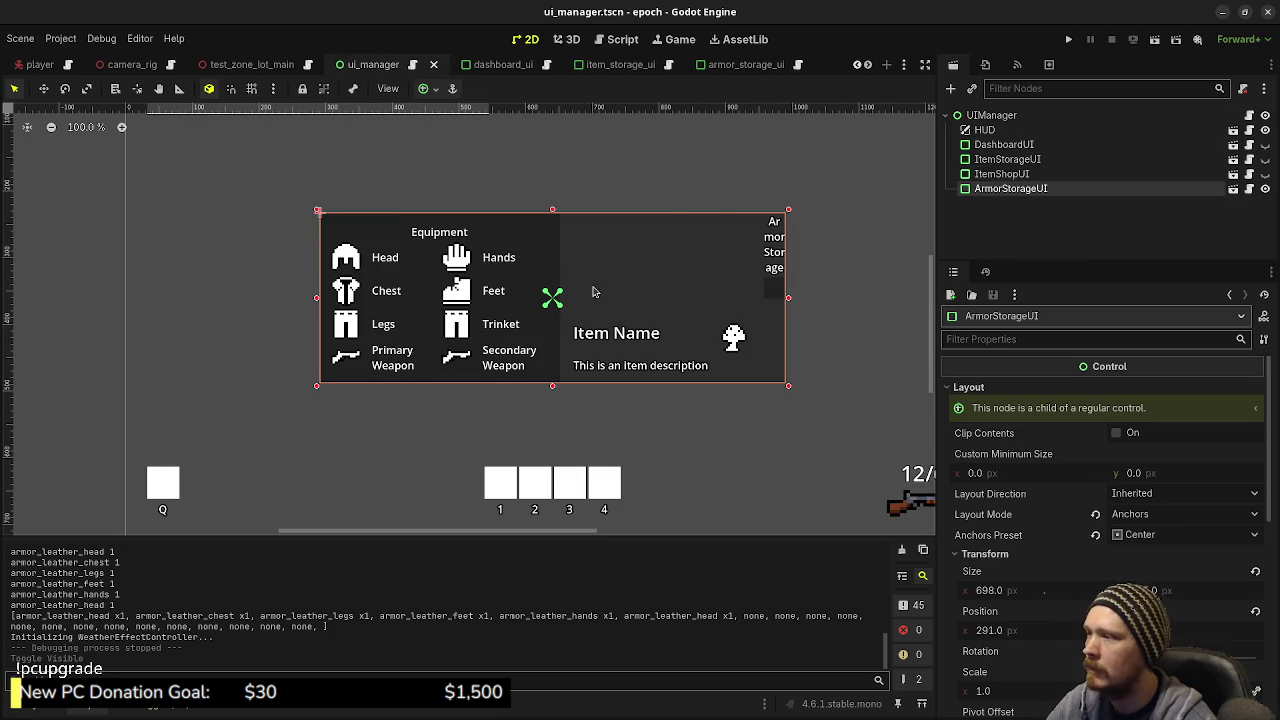
click(424, 90)
click(455, 164)
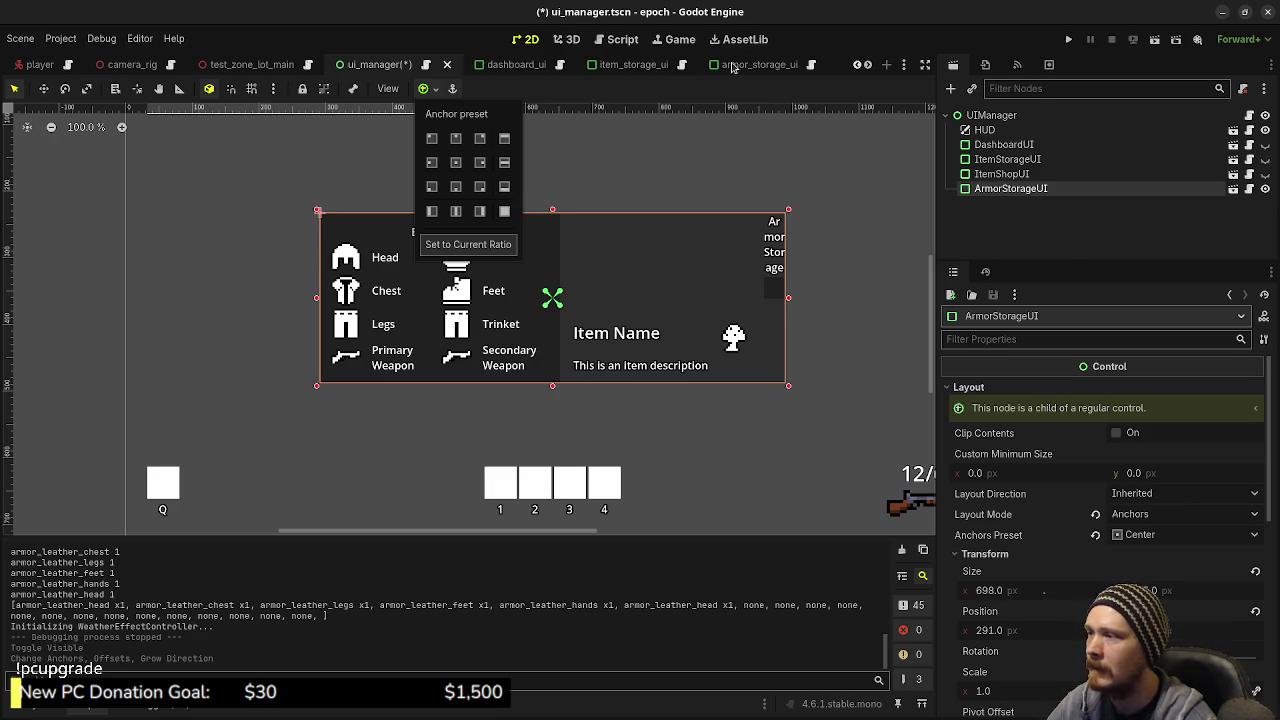
Step: Anchor the armor_storage_ui root node to the centre and save that scene
click(735, 66)
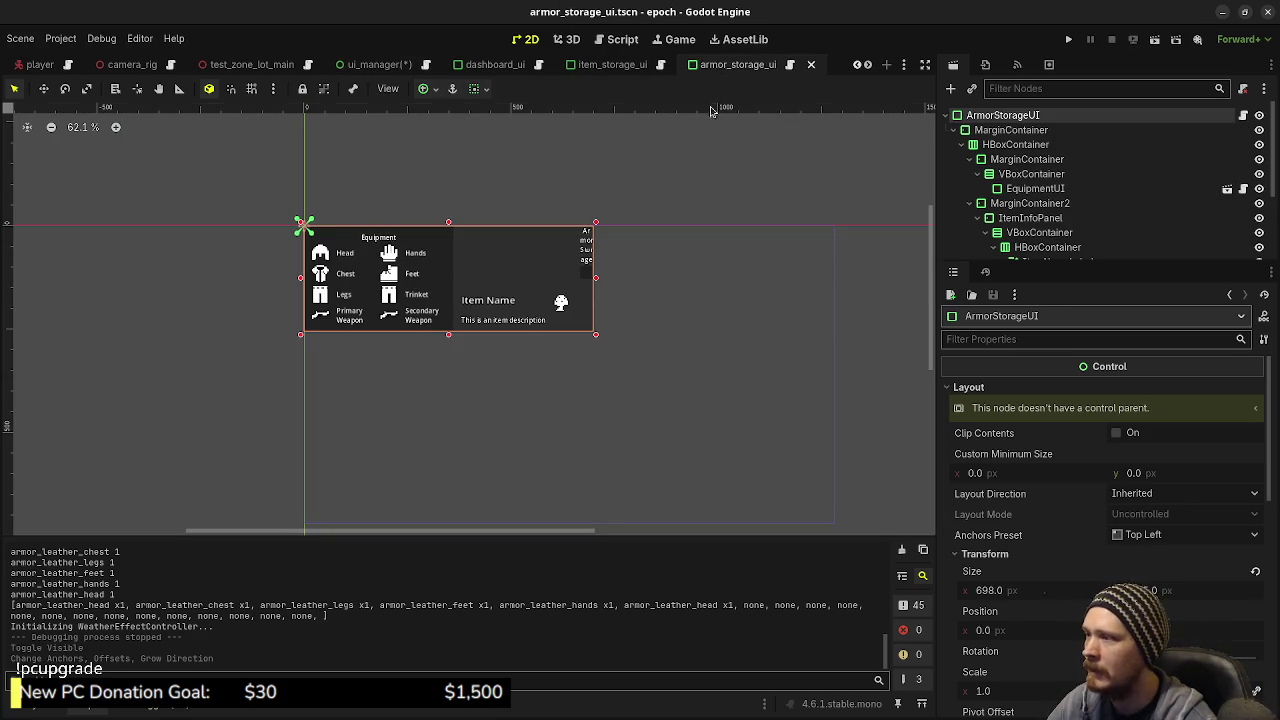
click(423, 89)
click(456, 164)
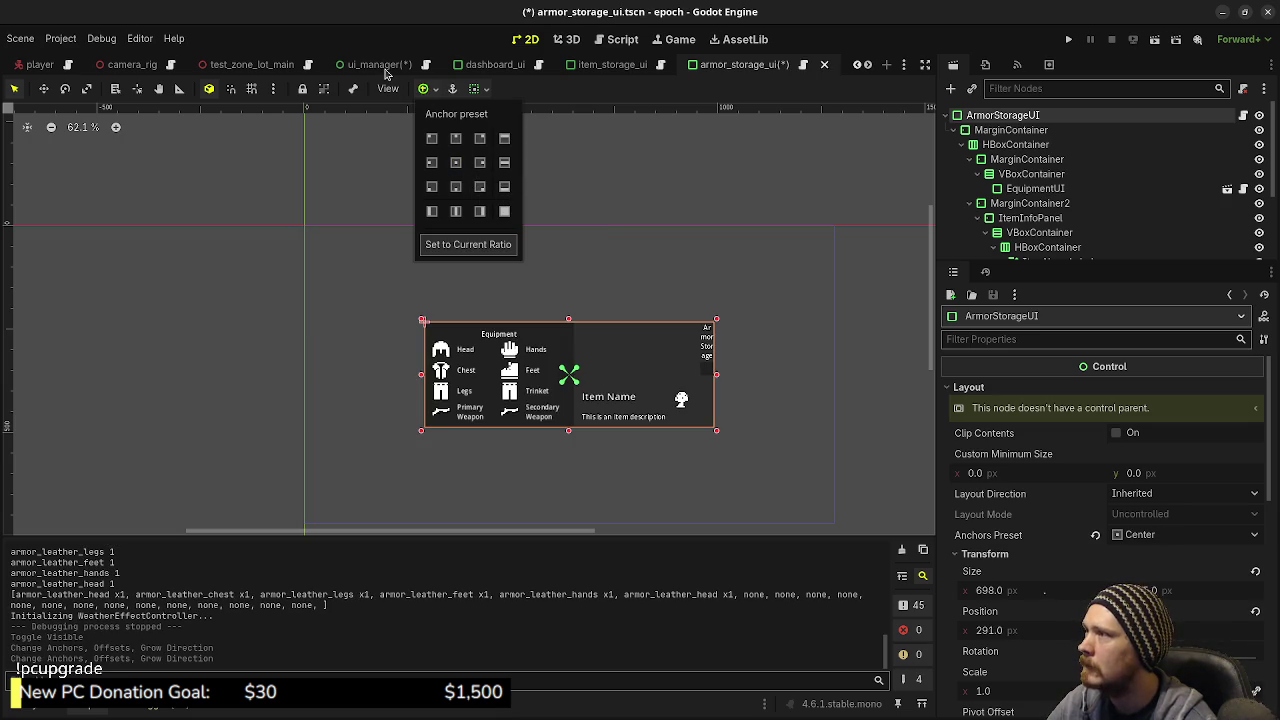
click(709, 180)
key(ctrl+s)
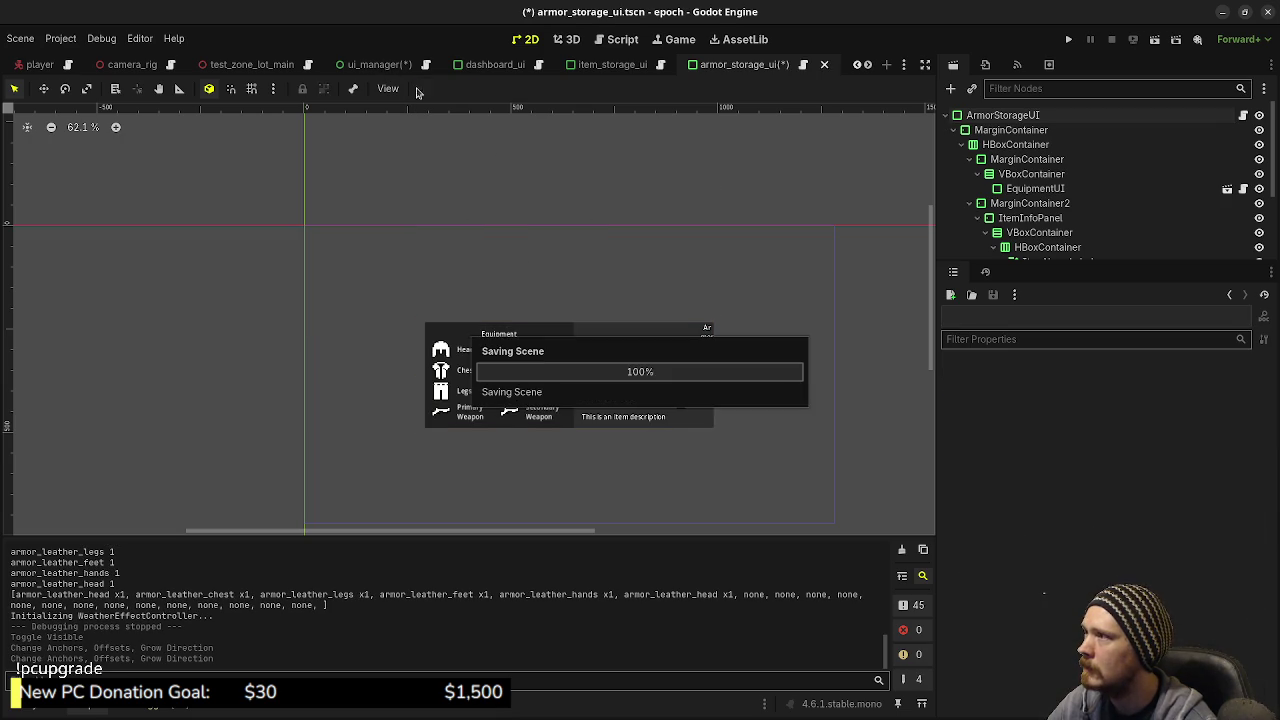
Step: Run the game from the ui_manager scene with F5 to check the centred layout
click(385, 66)
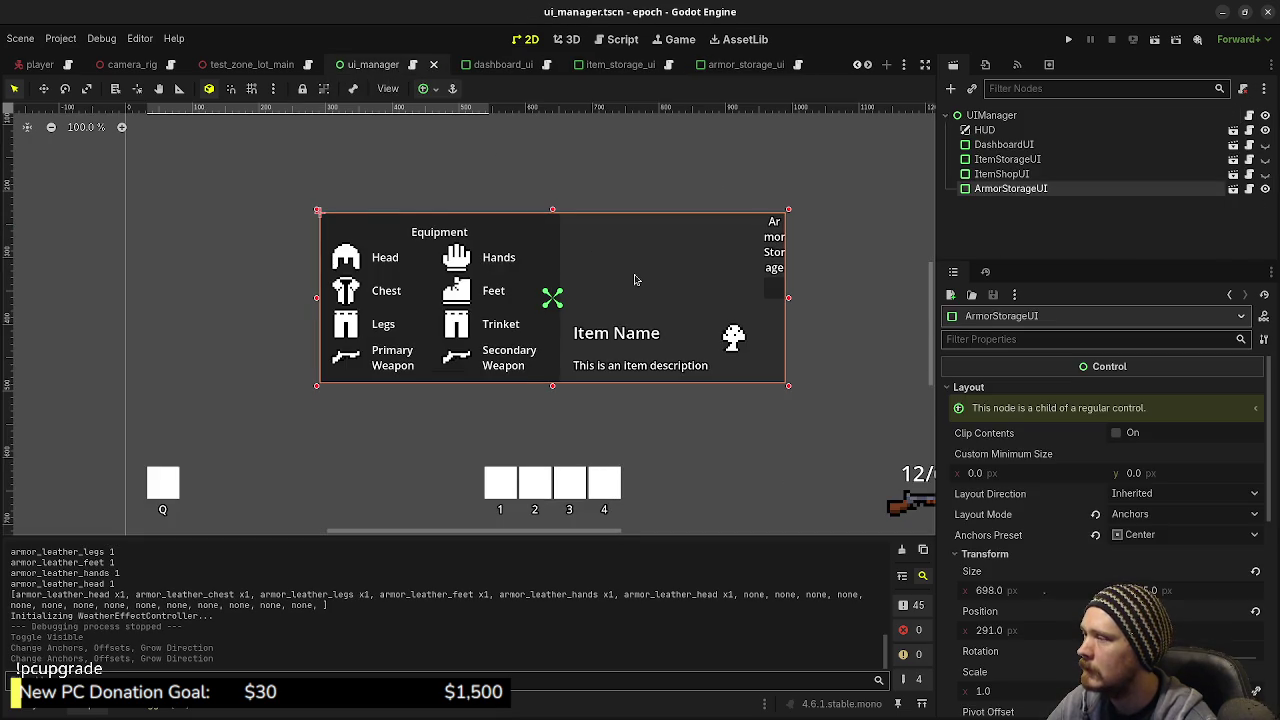
scroll(634, 280, down, 3)
key(F5)
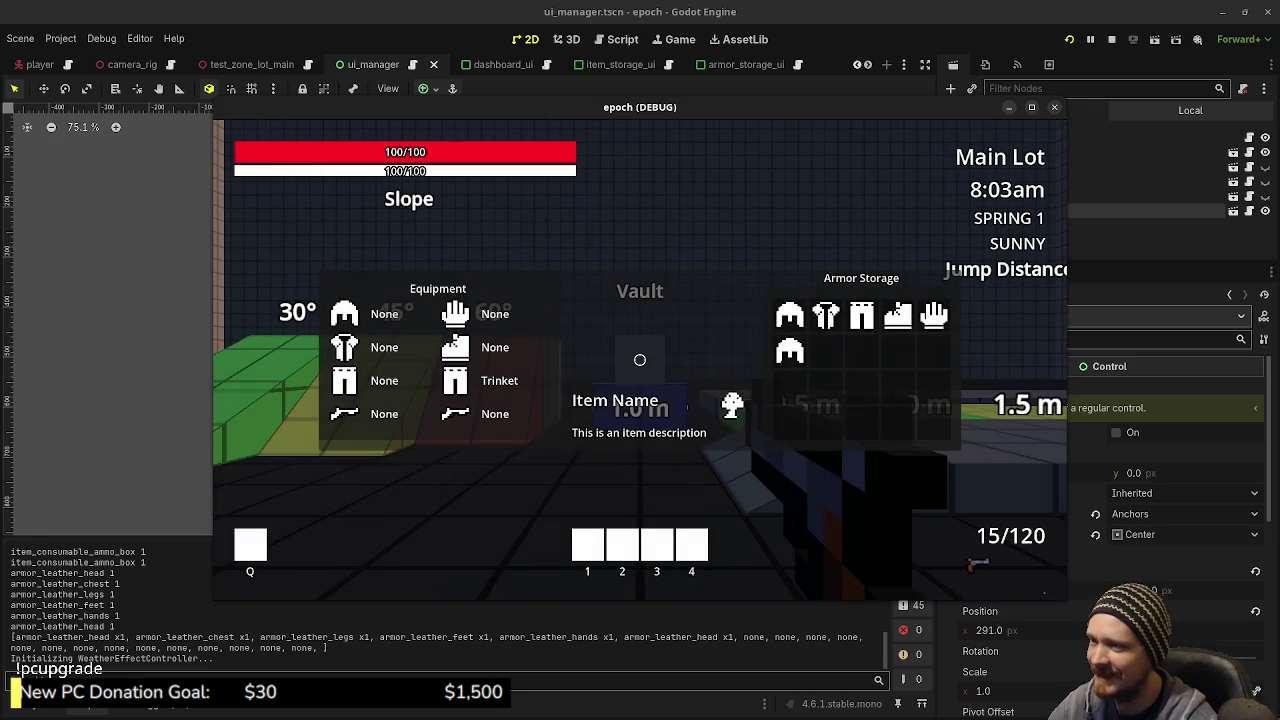
Step: Open Armor Storage at the crate and hover an item to see its name and description, then stop the game
key(Tab)
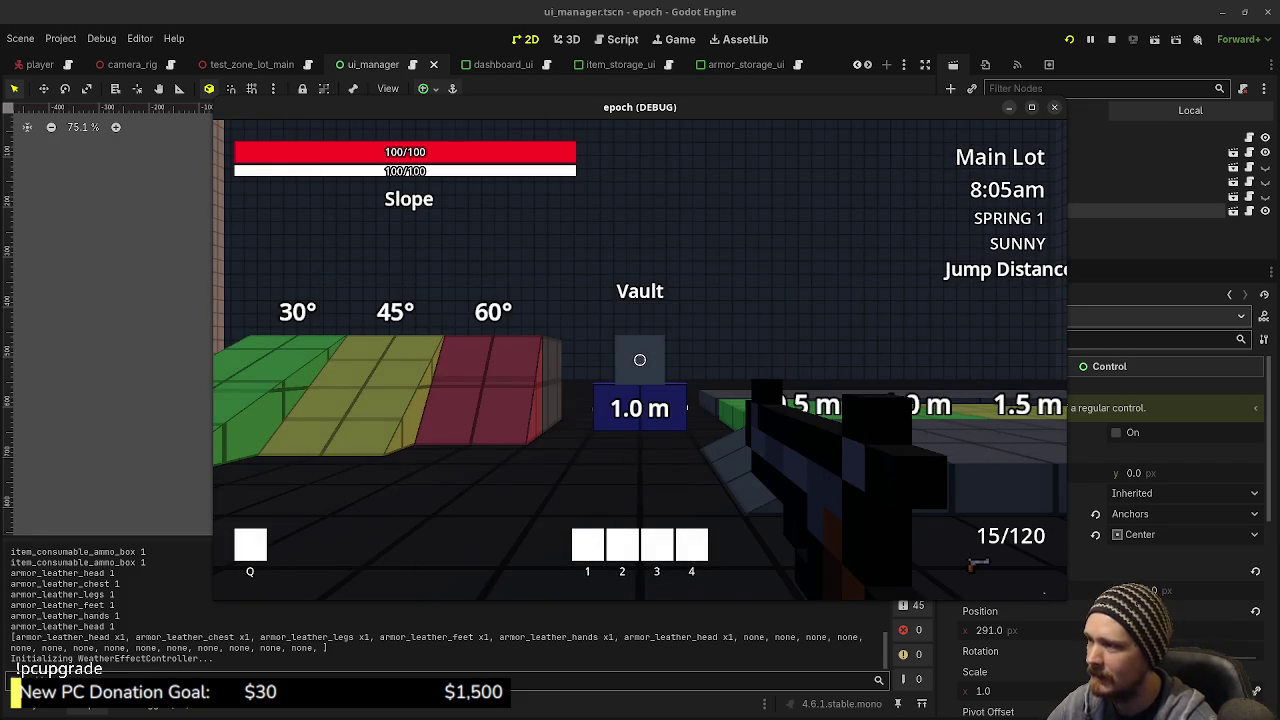
key(shift+w)
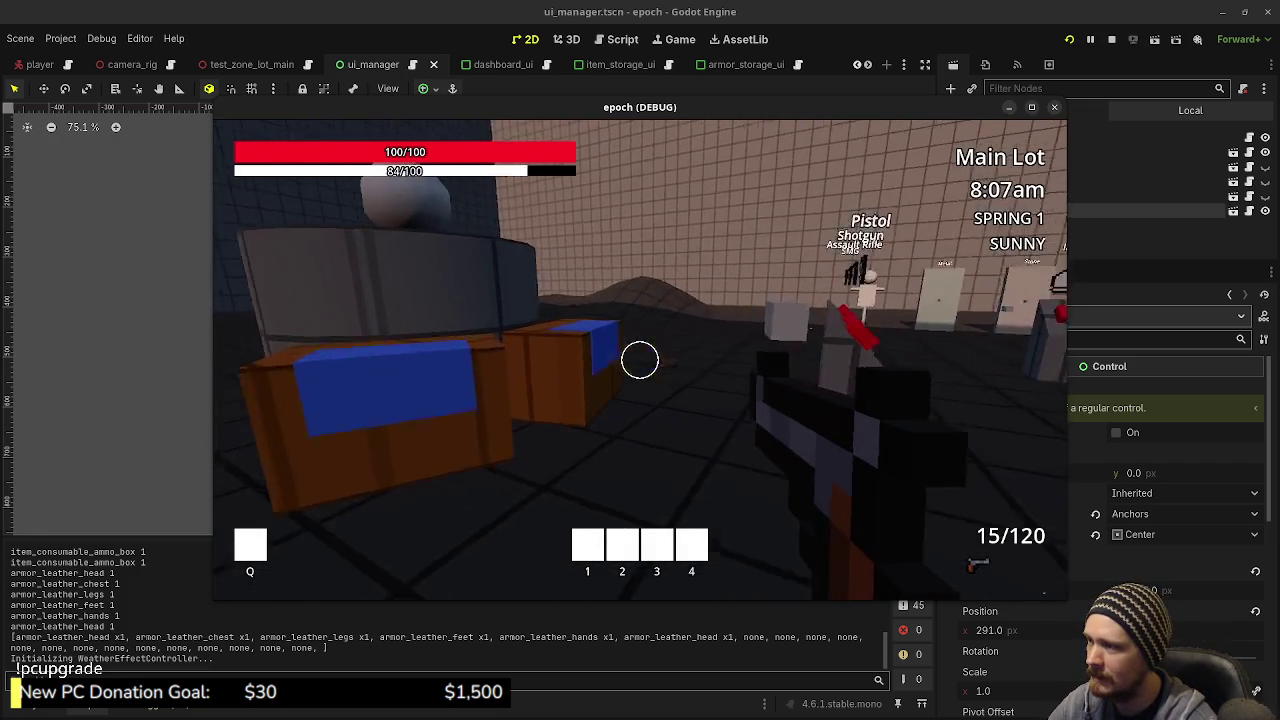
key(e)
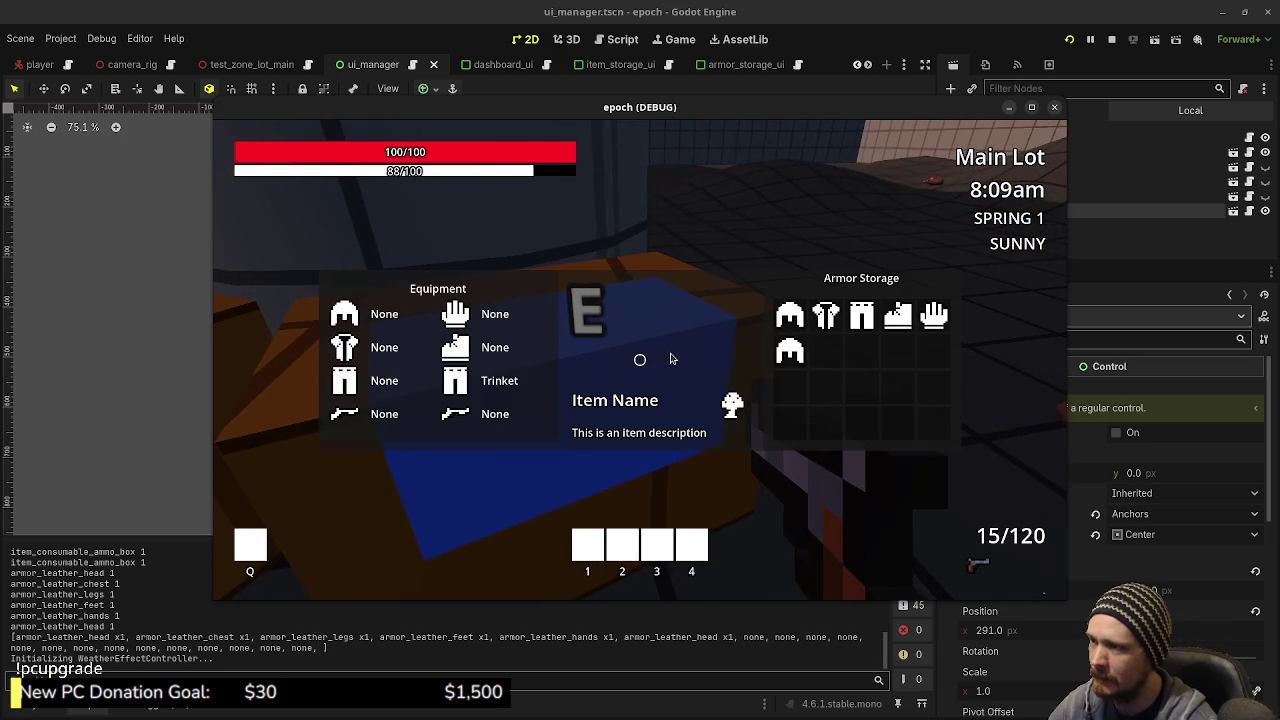
mouse_move(790, 351)
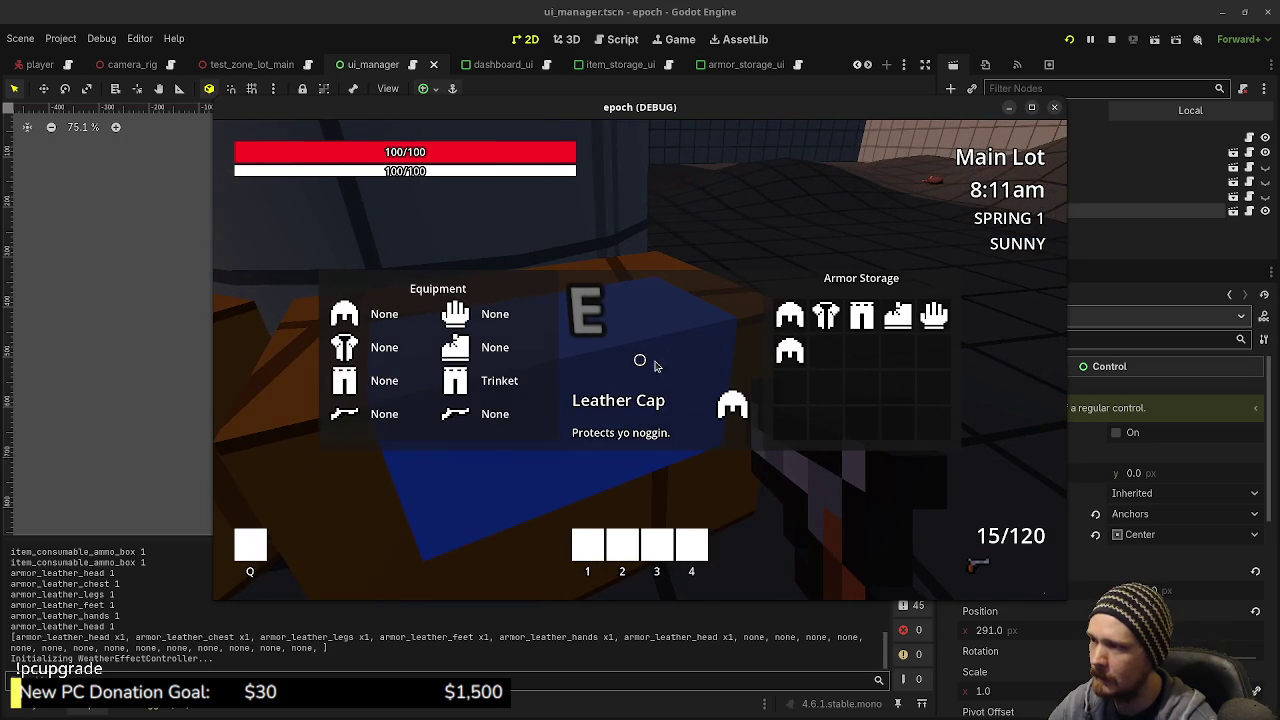
click(1111, 39)
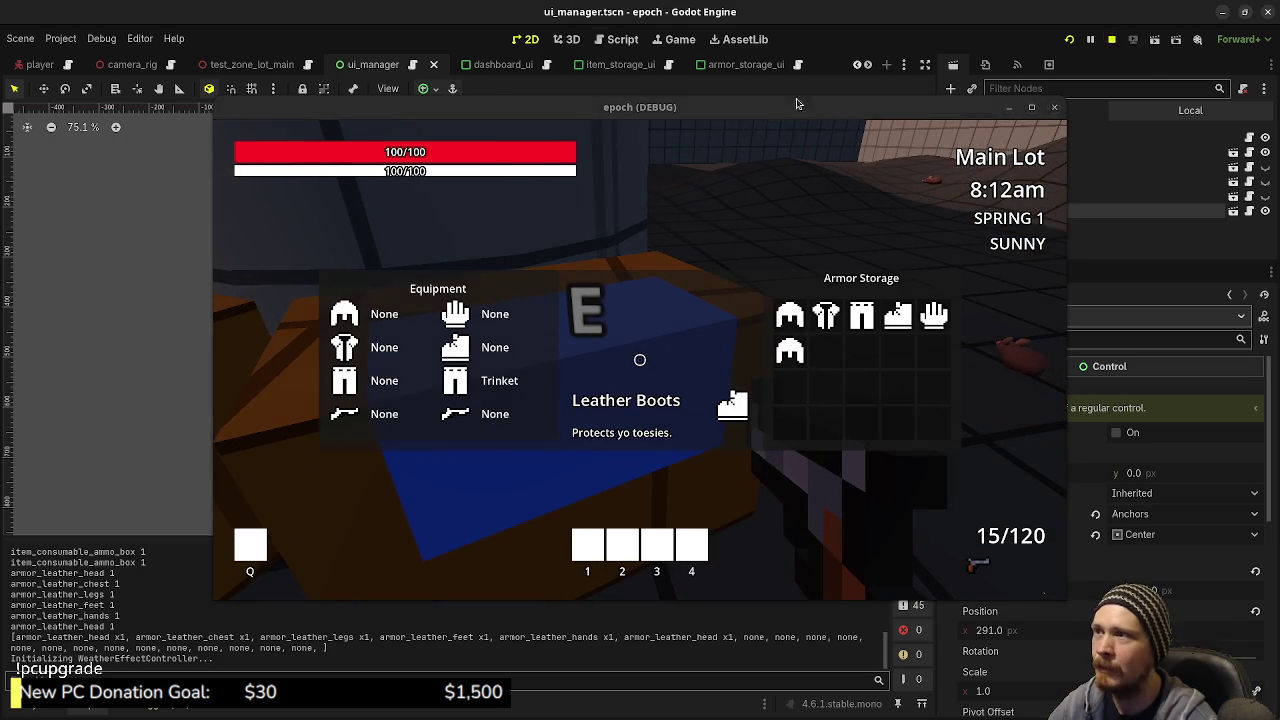
click(745, 64)
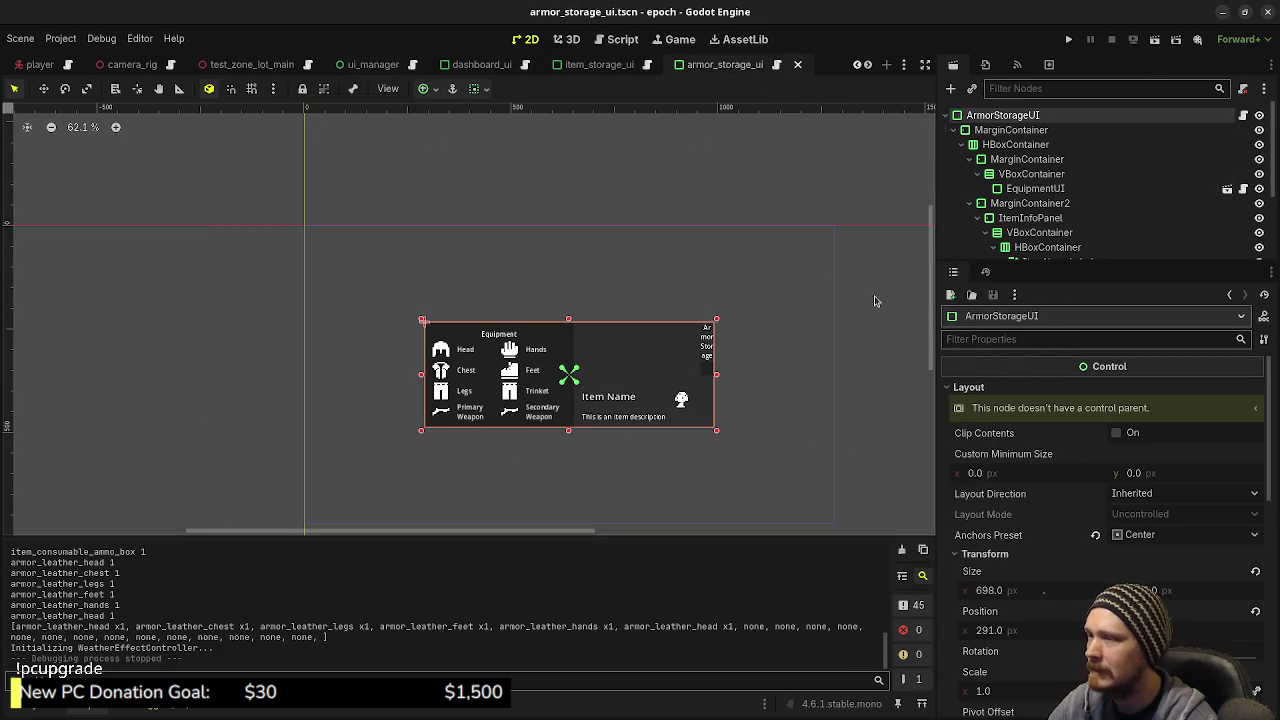
Step: Undo the centre anchoring, save the armor_storage_ui scene, and open armor_storage_ui.gd
key(ctrl+z)
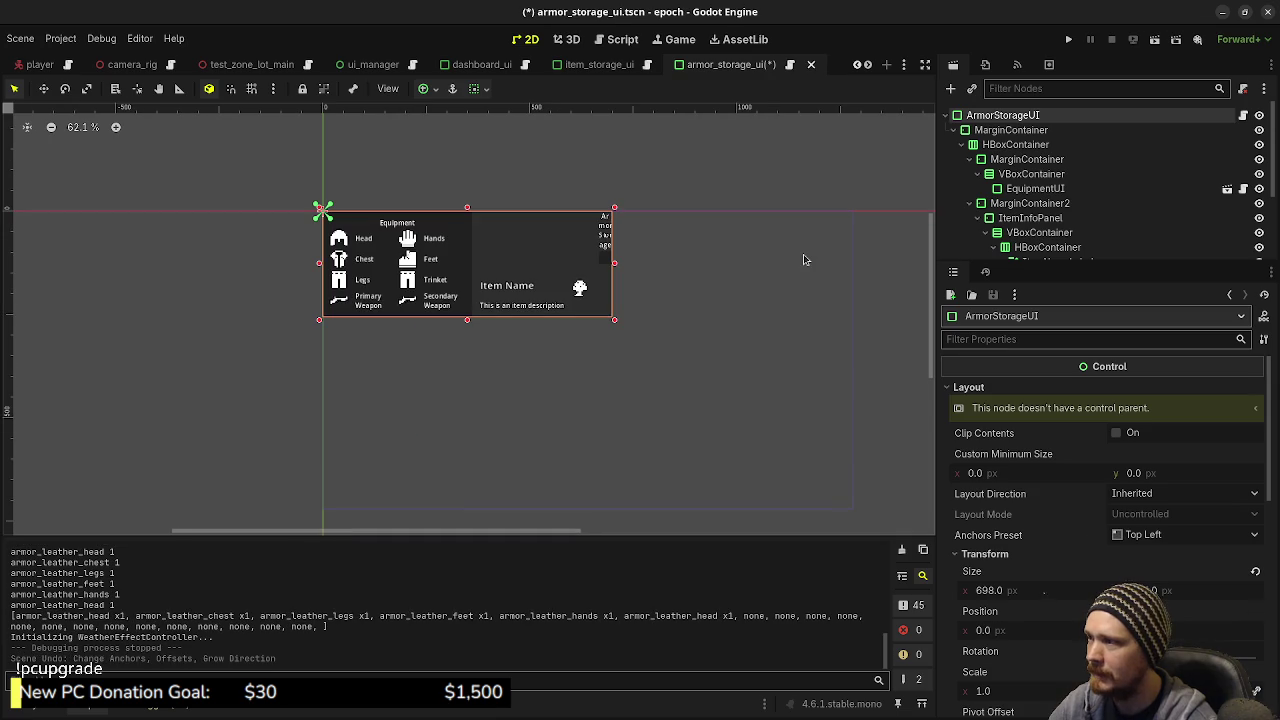
key(ctrl+s)
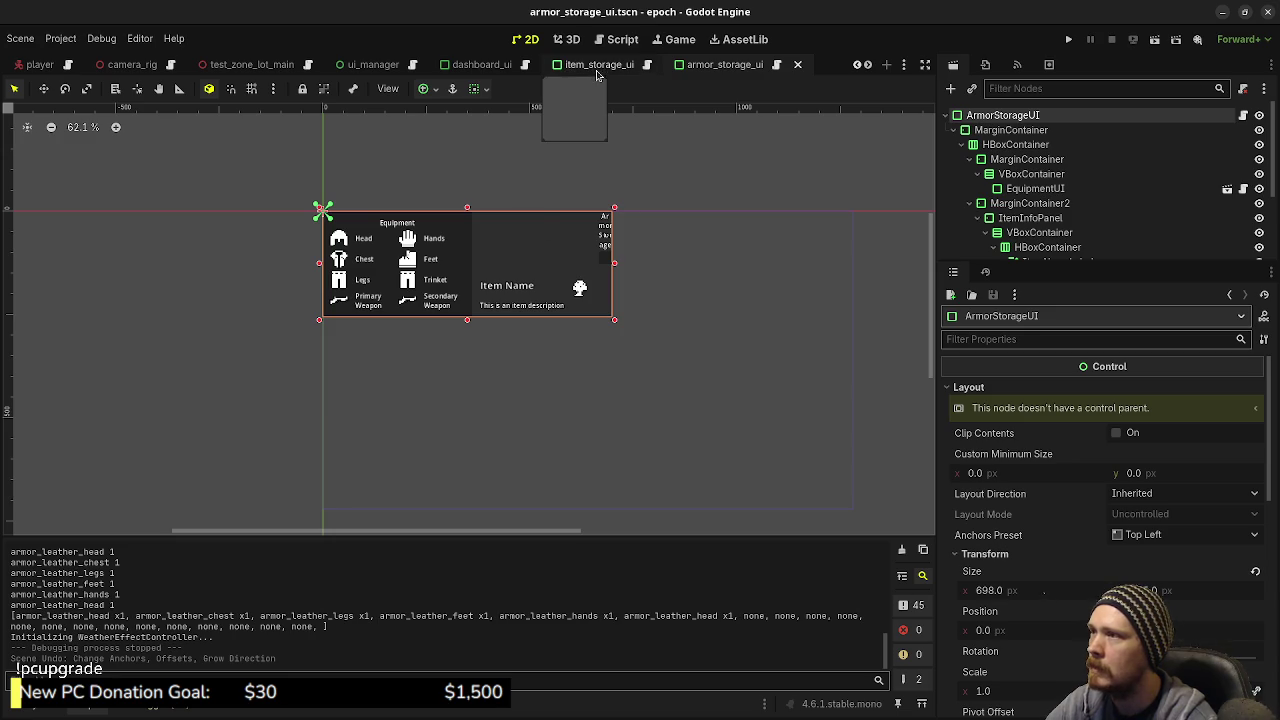
click(626, 40)
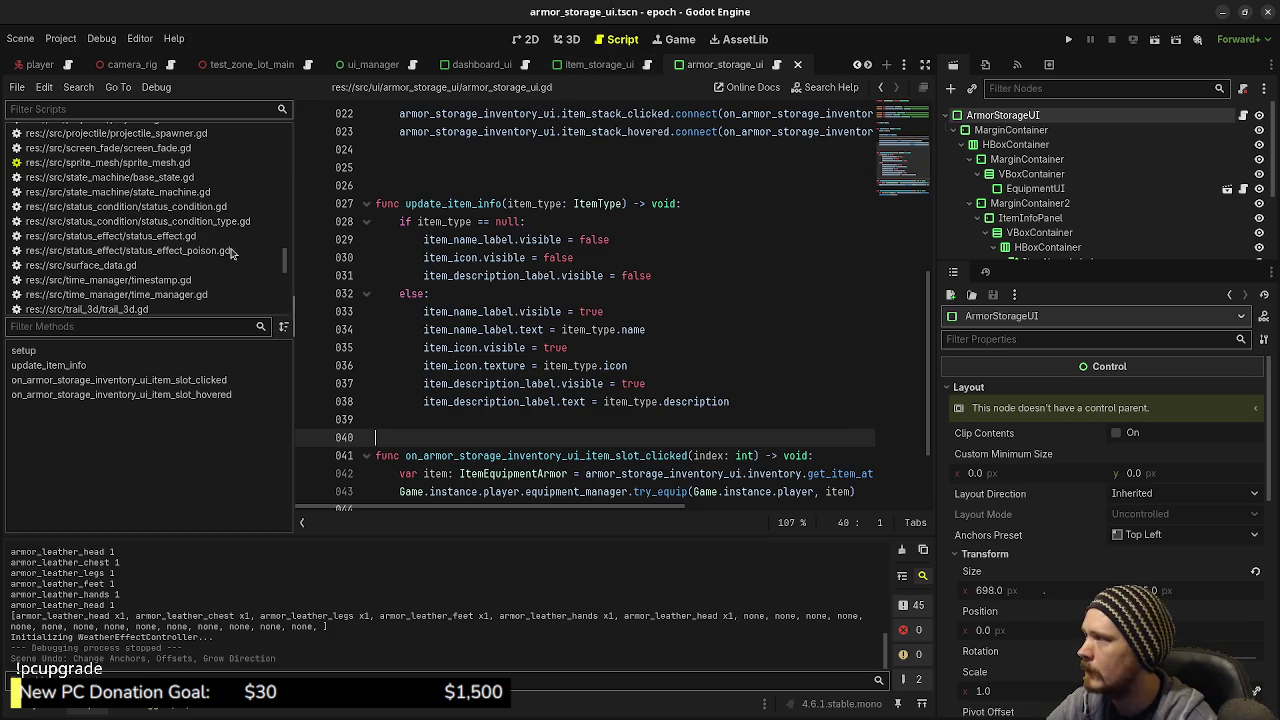
Step: From the top of armor_storage_ui.gd, Ctrl+click InventoryUI on line 005 to open inventory_ui.gd
click(775, 66)
scroll(630, 278, down, 2)
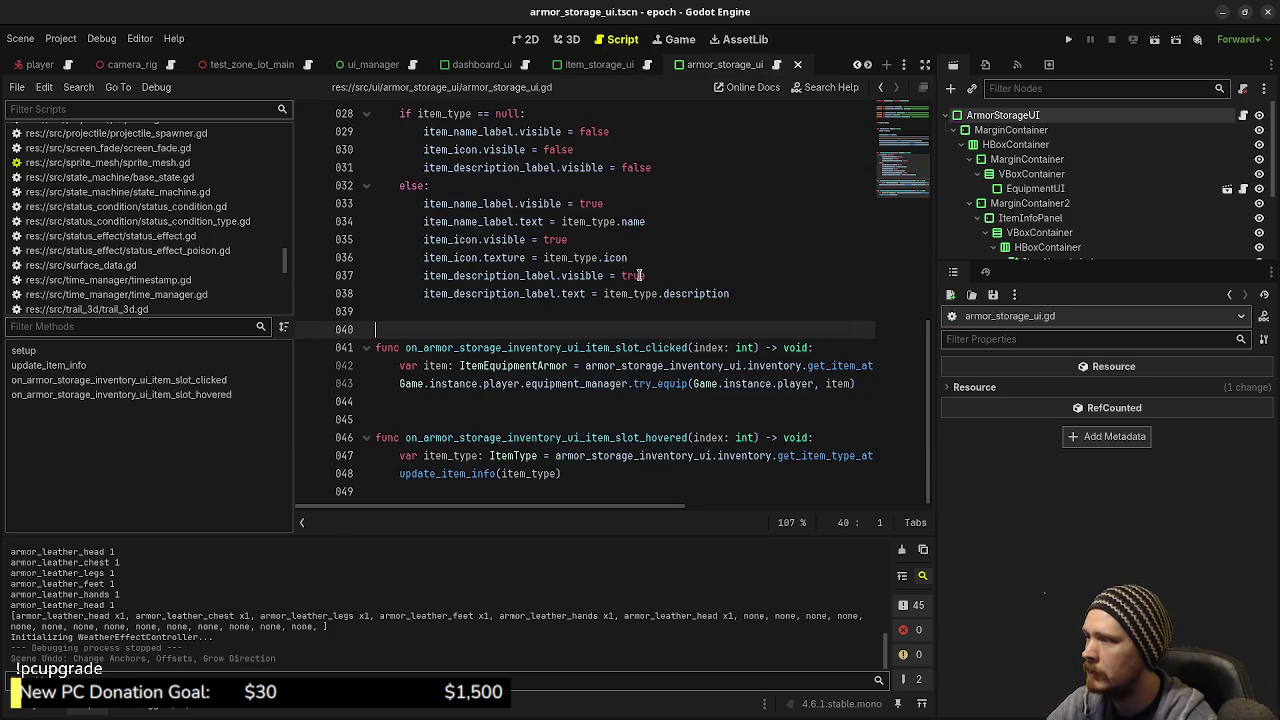
scroll(640, 275, up, 6)
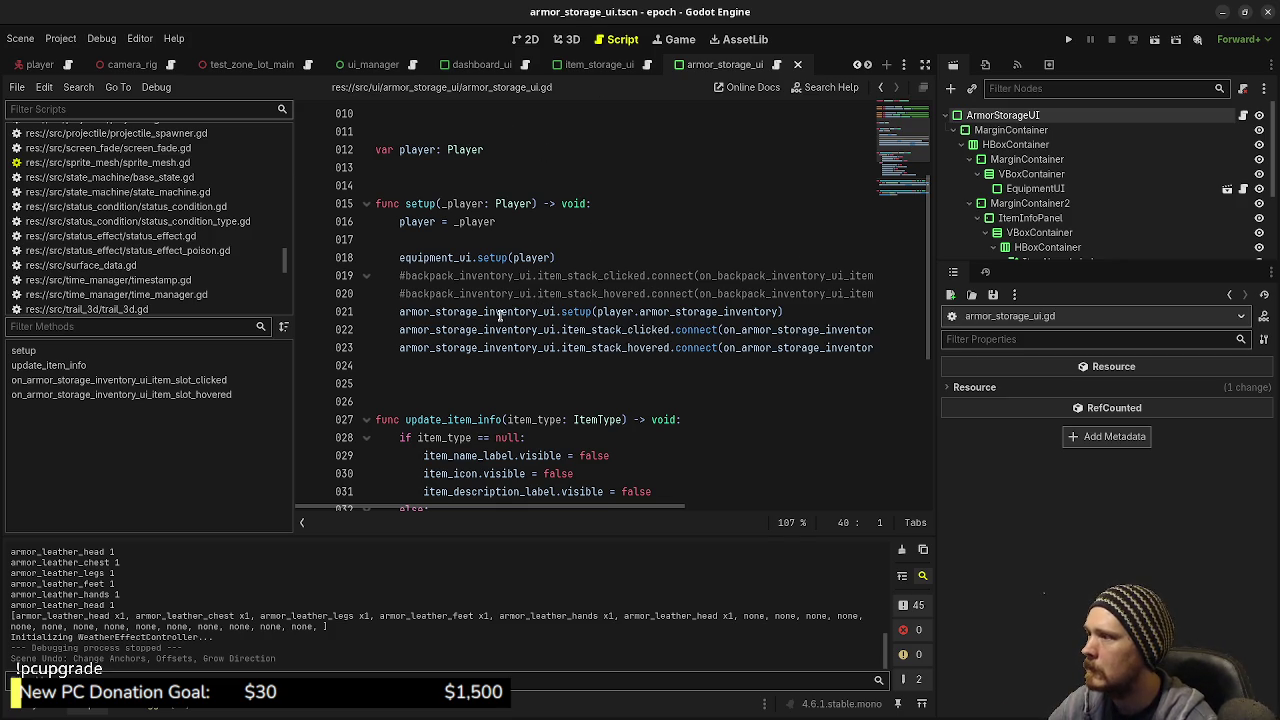
scroll(604, 236, up, 3)
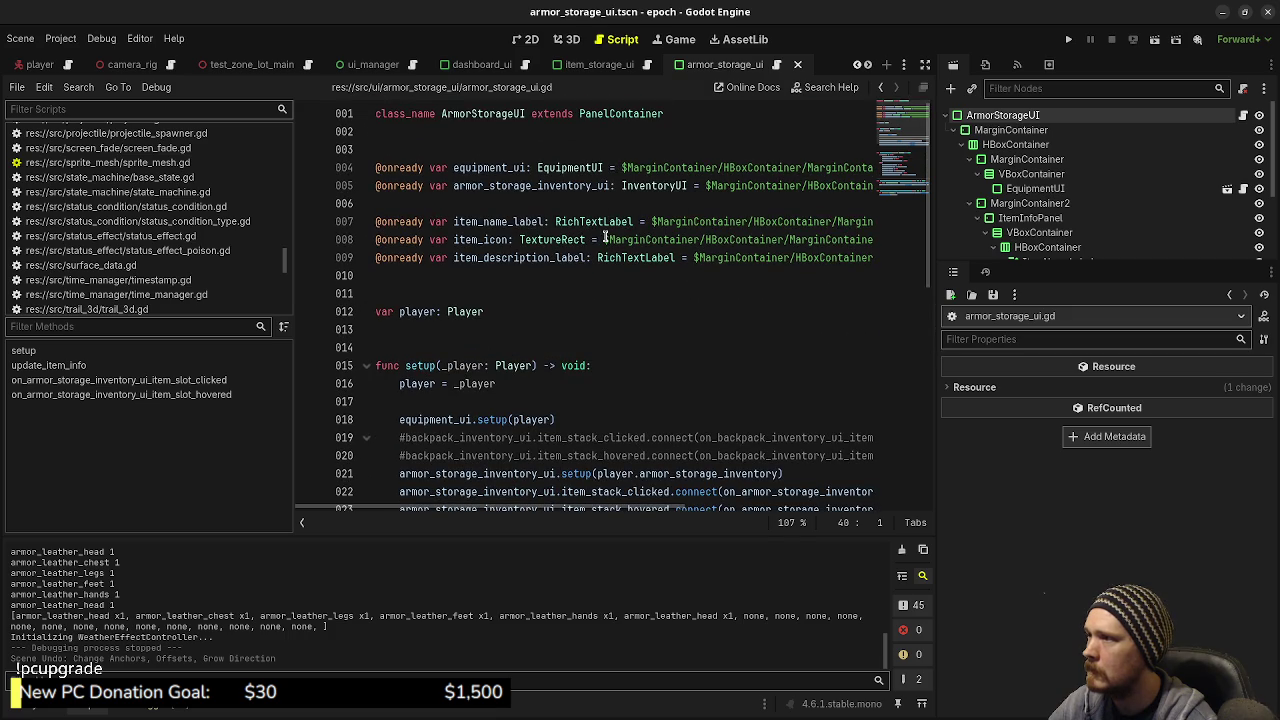
ctrl+click(656, 186)
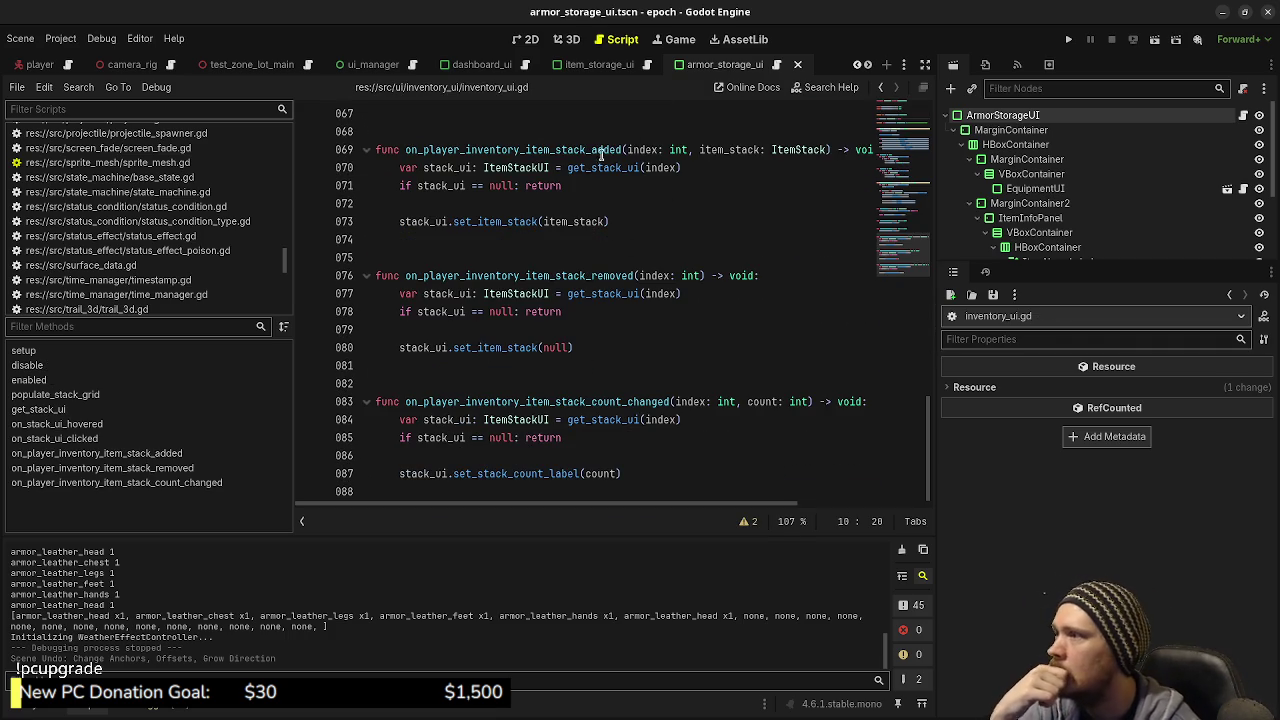
Step: Look over on_player_inventory_item_stack_added in inventory_ui.gd, then return to armor_storage_ui.gd
double_click(595, 150)
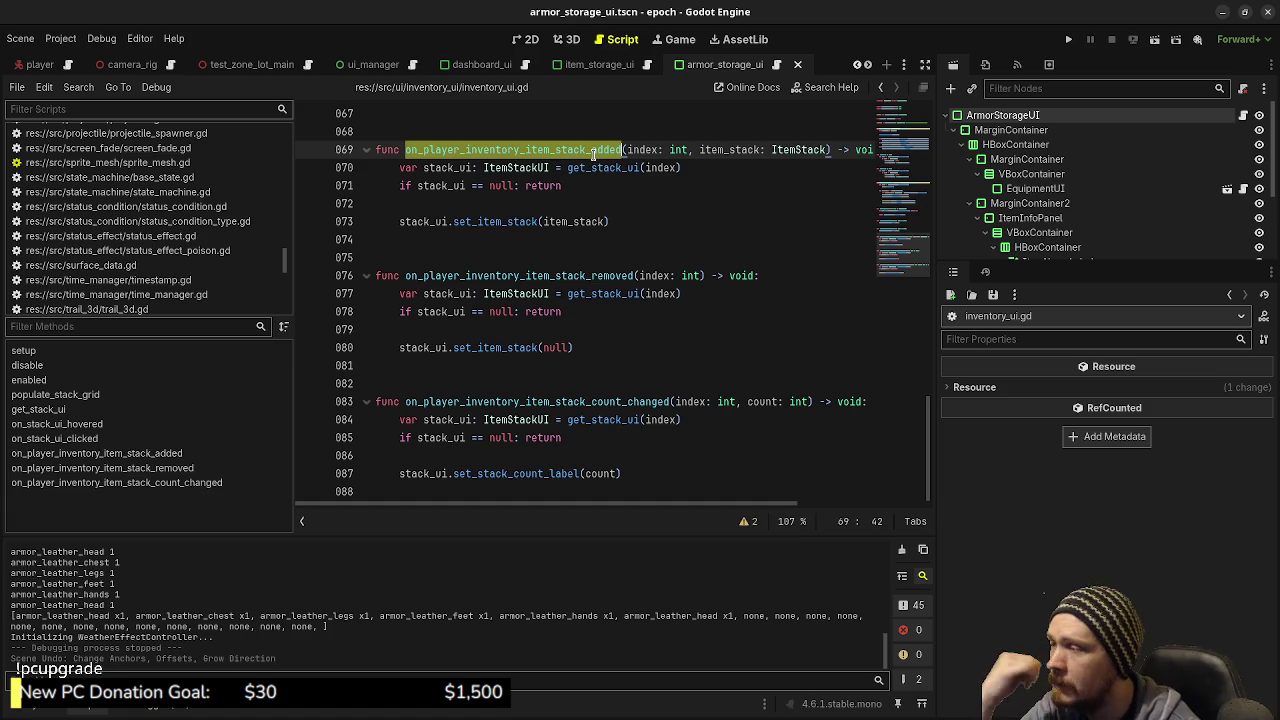
scroll(752, 262, up, 5)
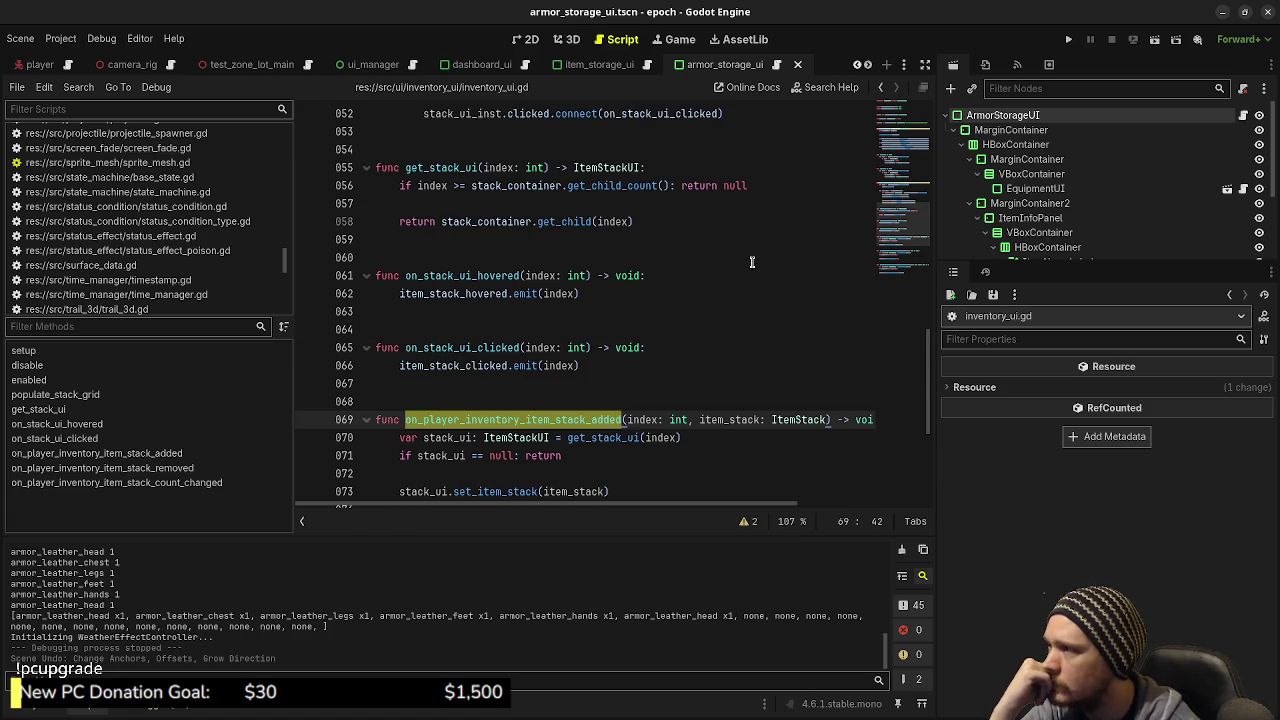
scroll(752, 262, up, 2)
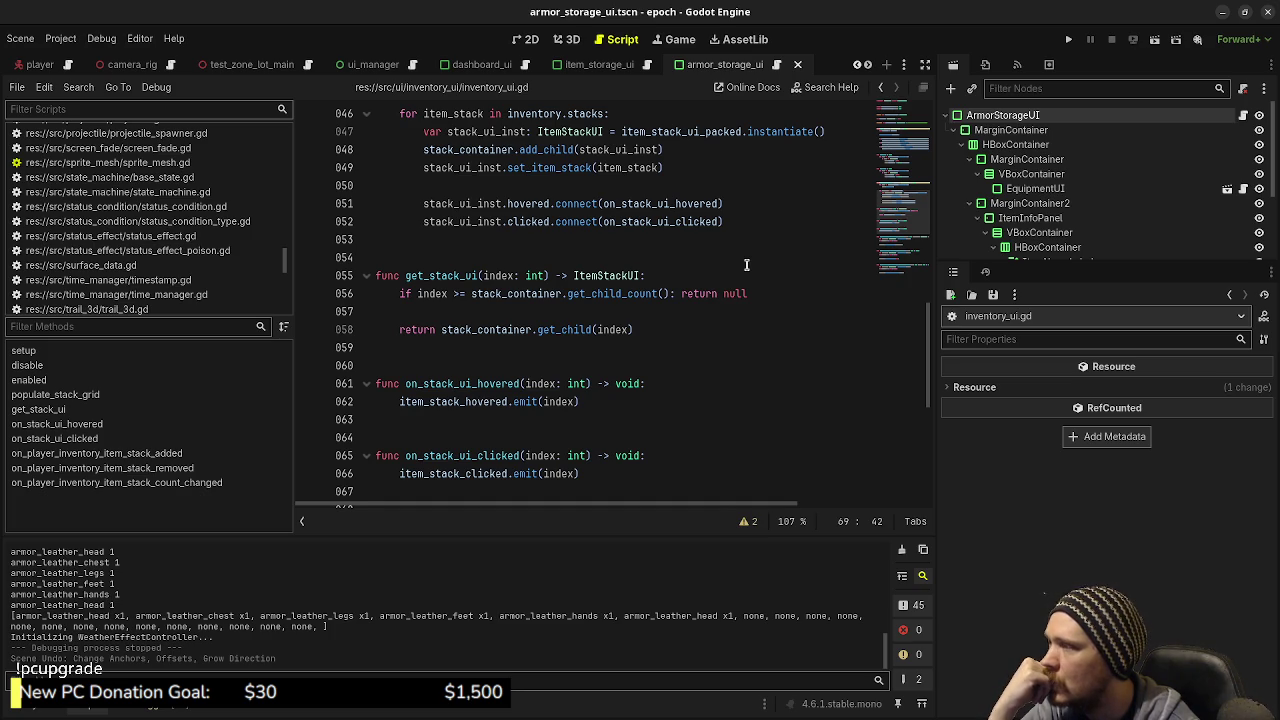
scroll(746, 264, down, 4)
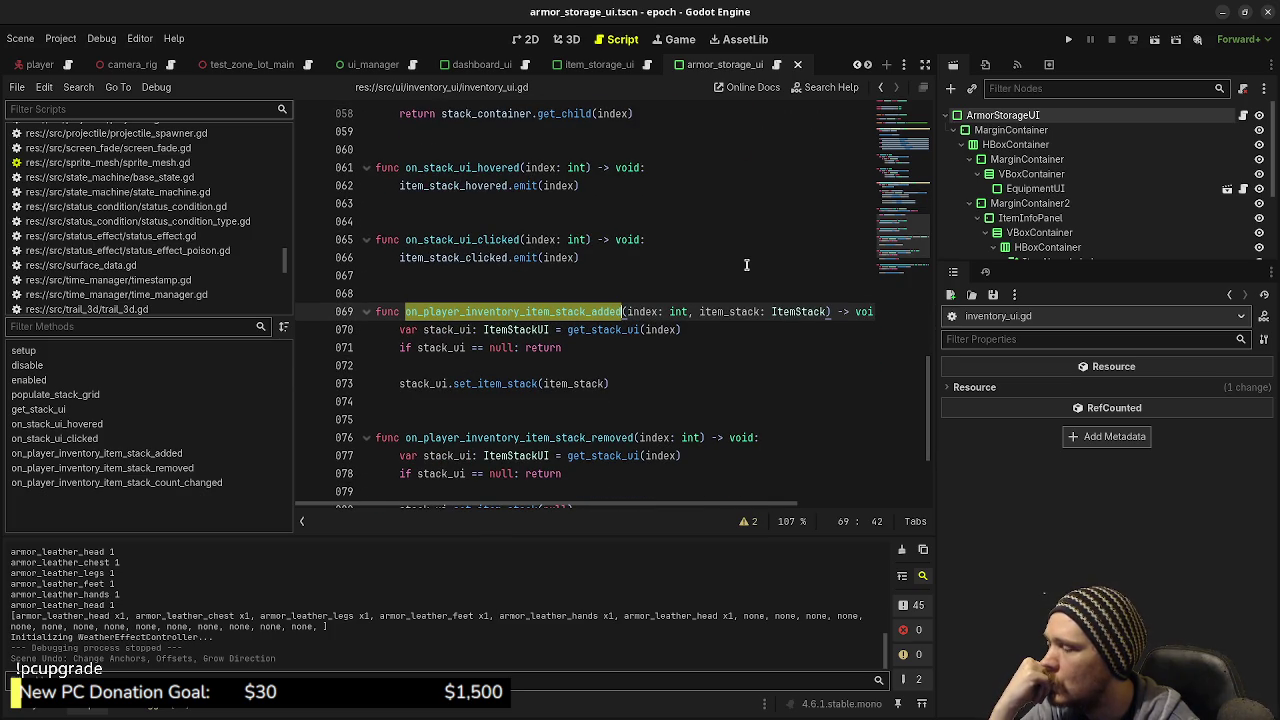
click(777, 65)
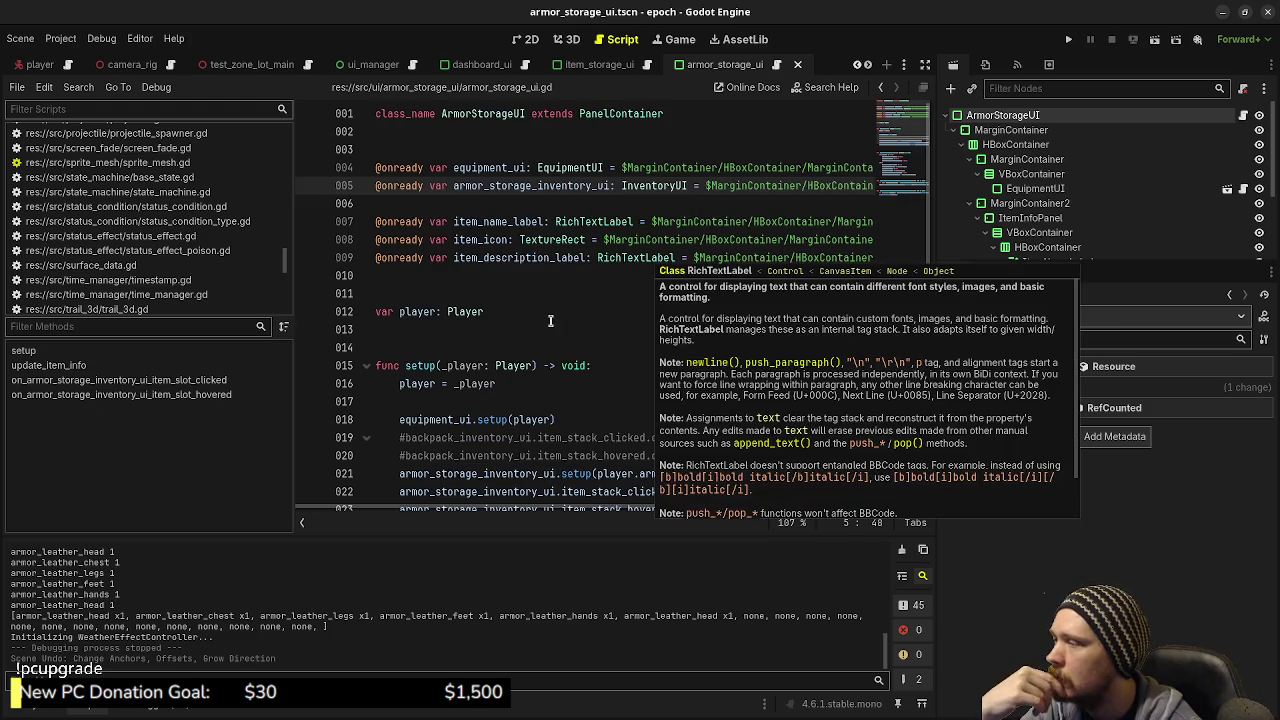
Step: Open item_storage_ui.gd and review its setup() clicked/hovered connections and update_item_info()
scroll(616, 333, down, 1)
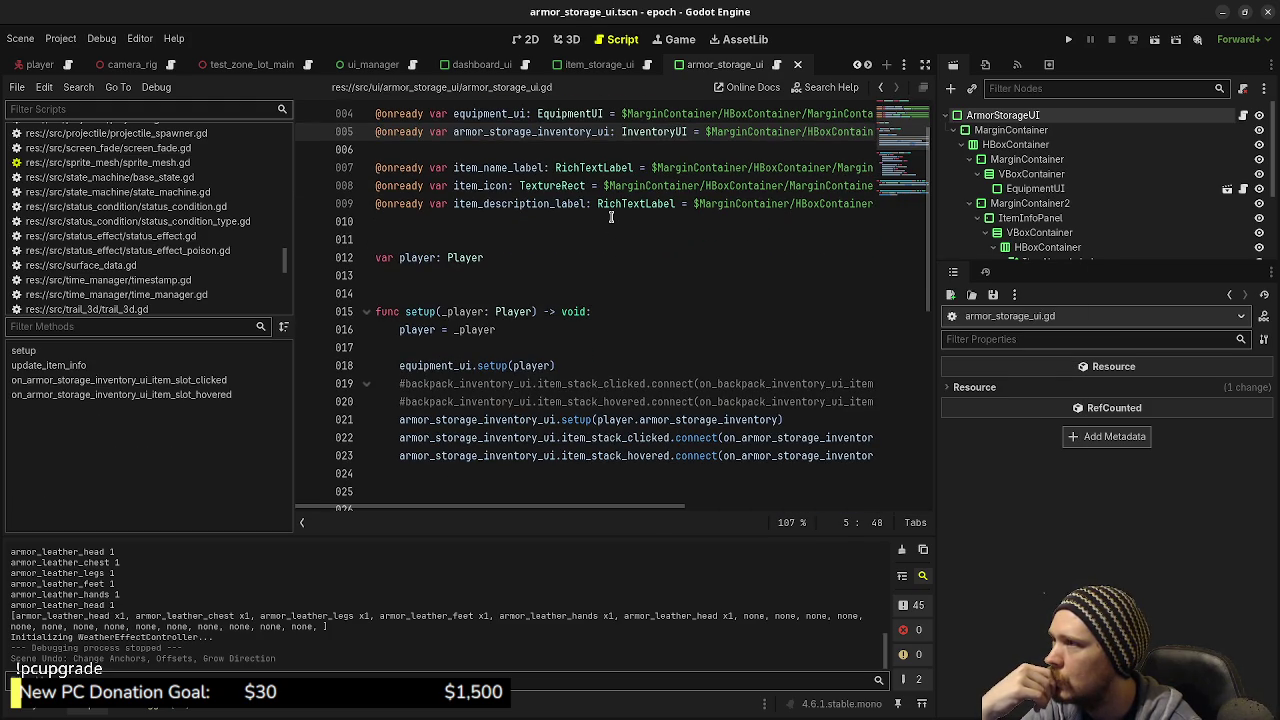
mouse_move(618, 168)
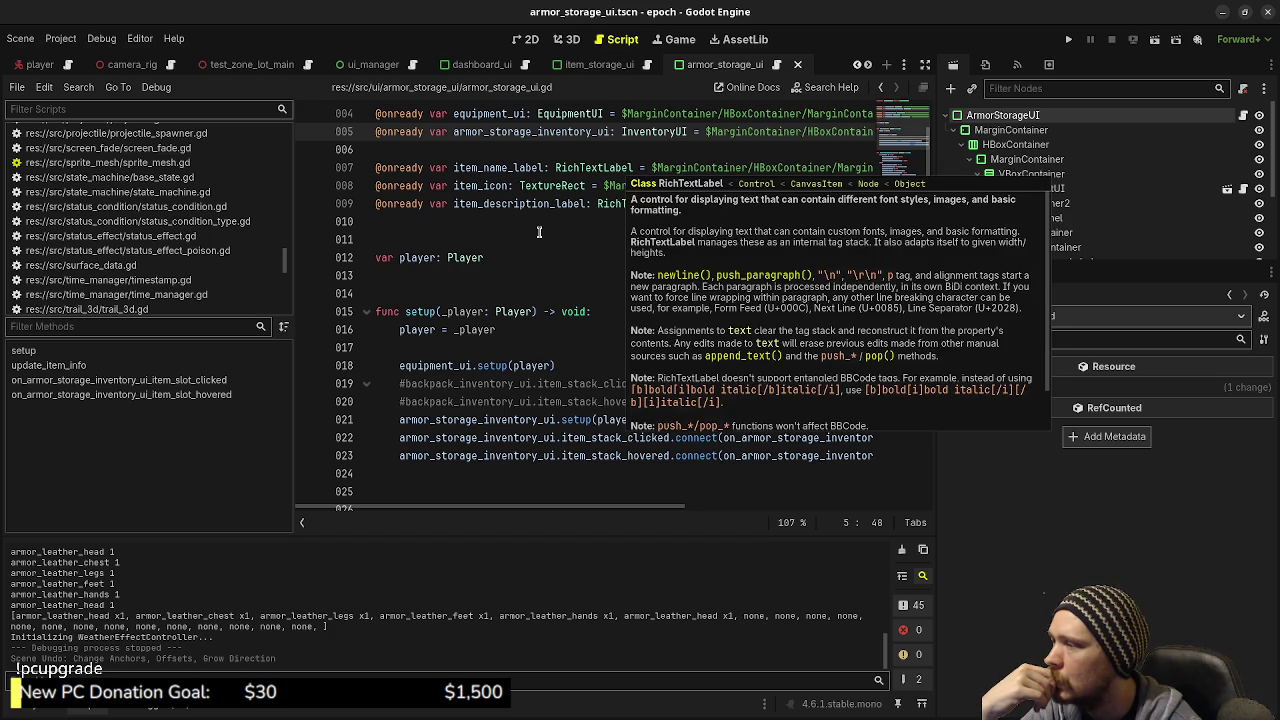
scroll(668, 276, down, 3)
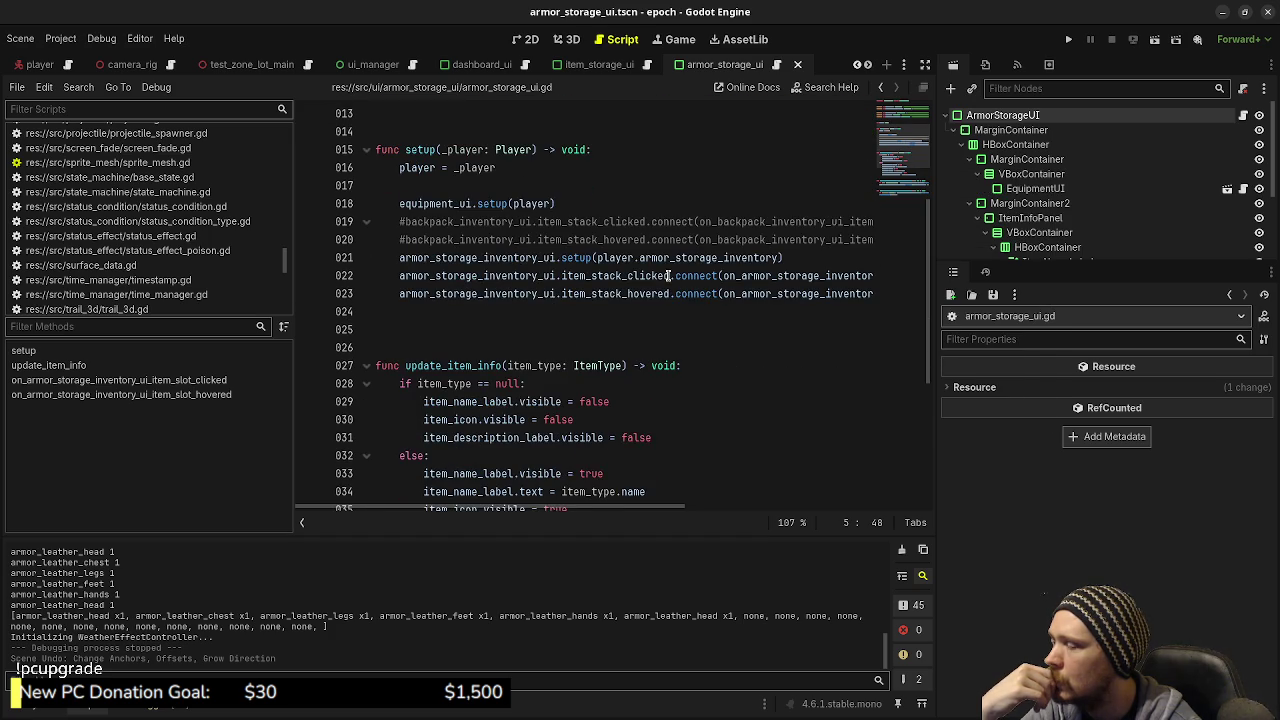
scroll(668, 276, up, 4)
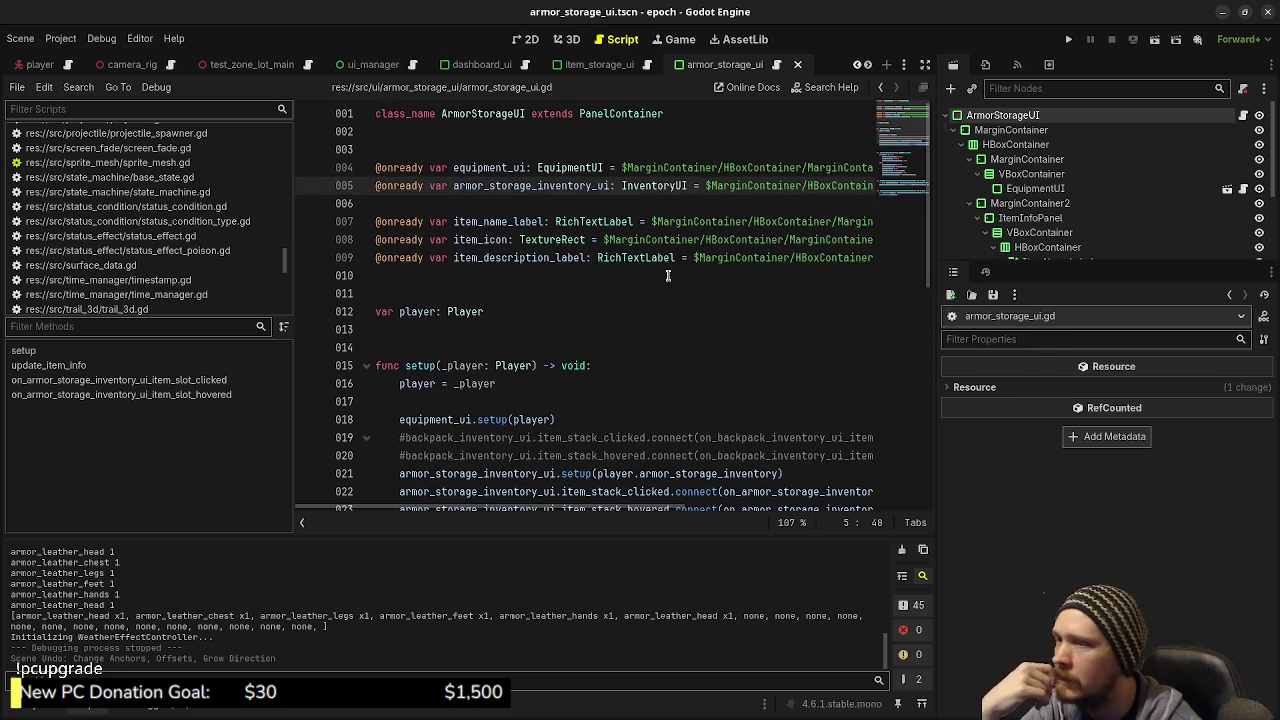
click(642, 68)
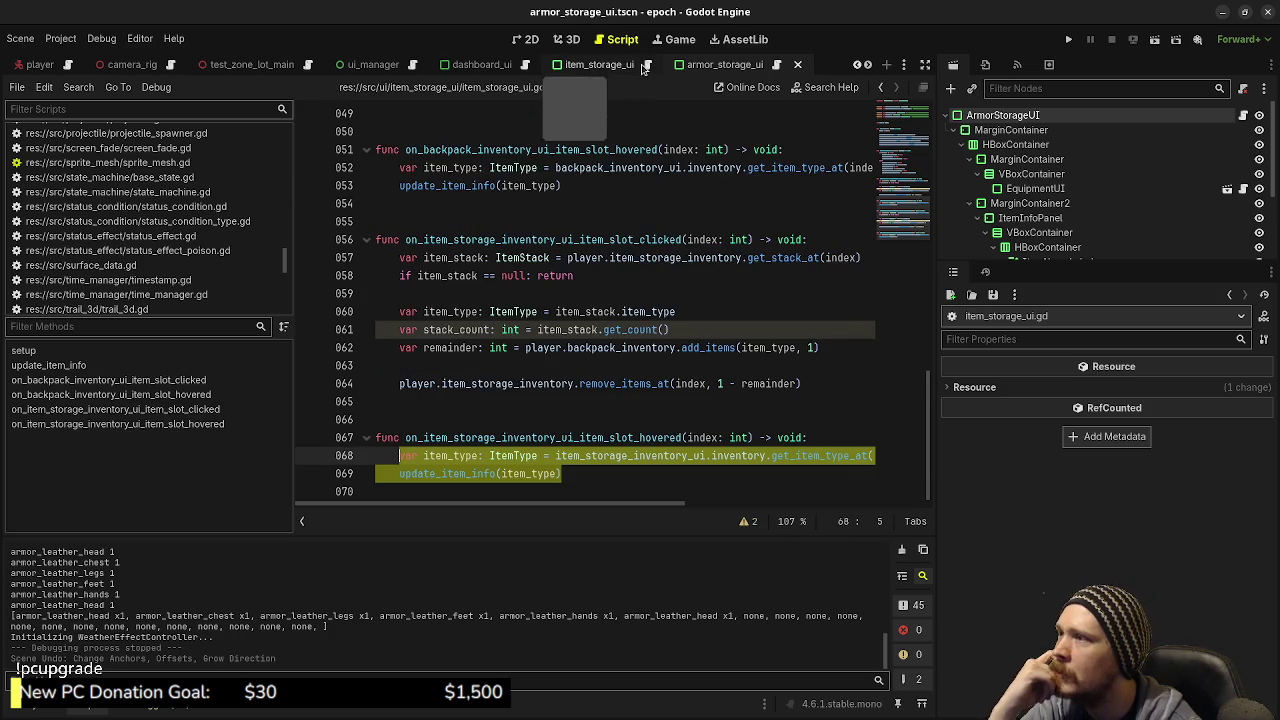
click(753, 296)
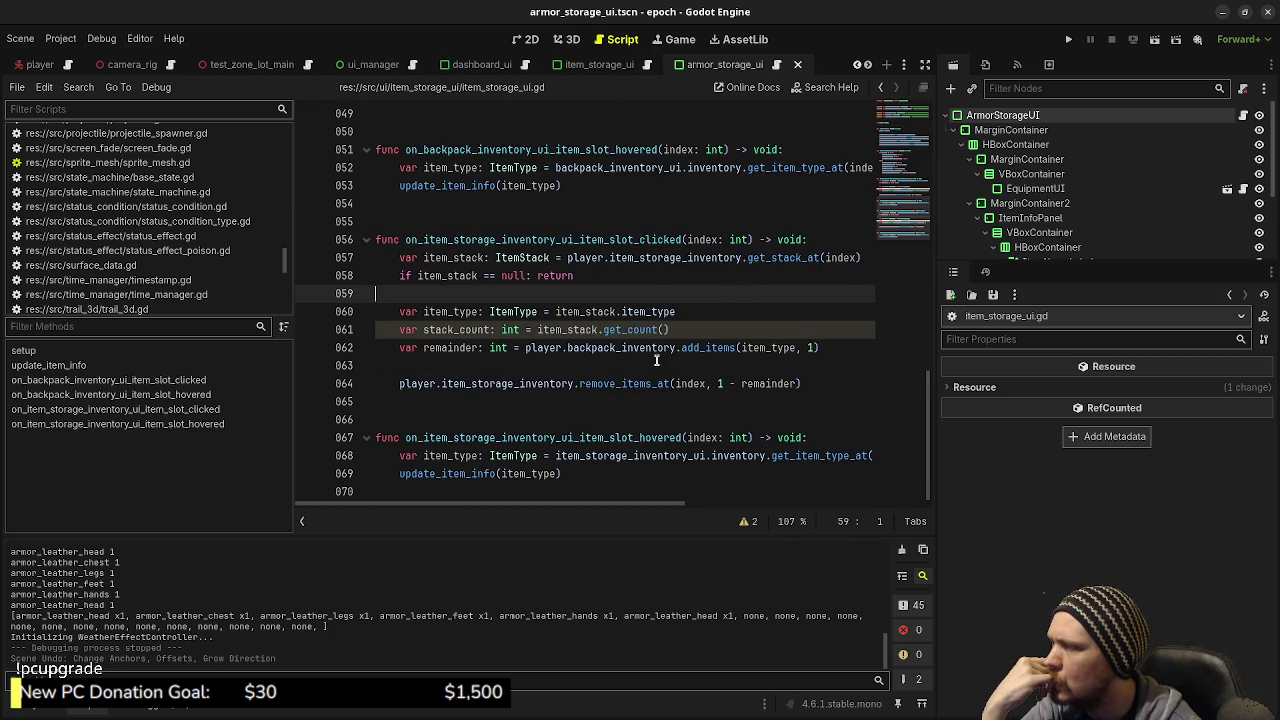
scroll(656, 360, up, 3)
scroll(656, 360, up, 6)
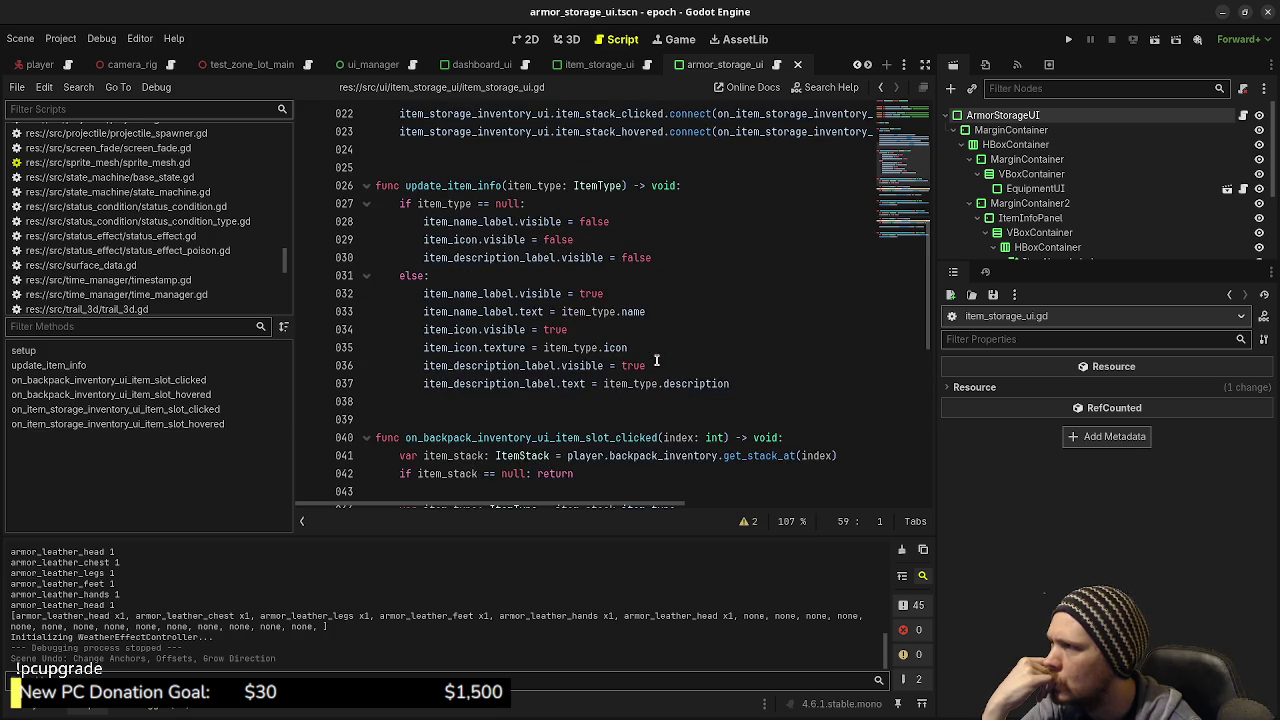
scroll(656, 360, up, 5)
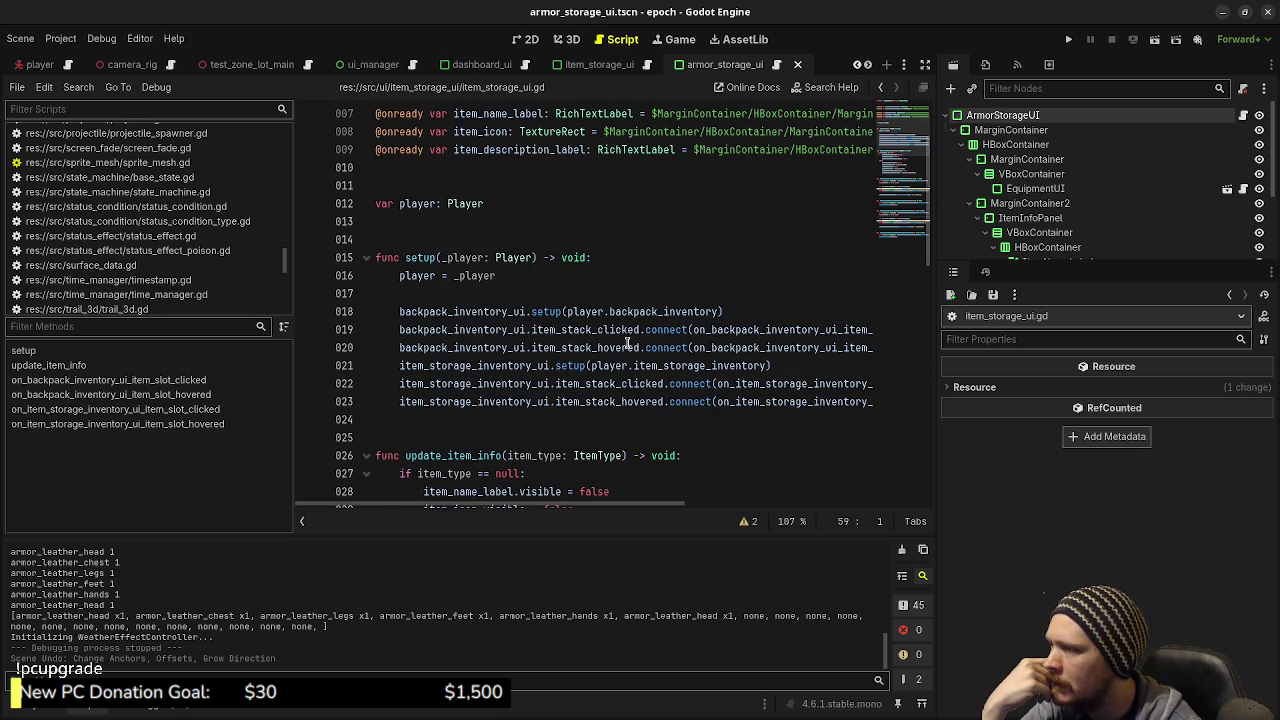
mouse_move(601, 347)
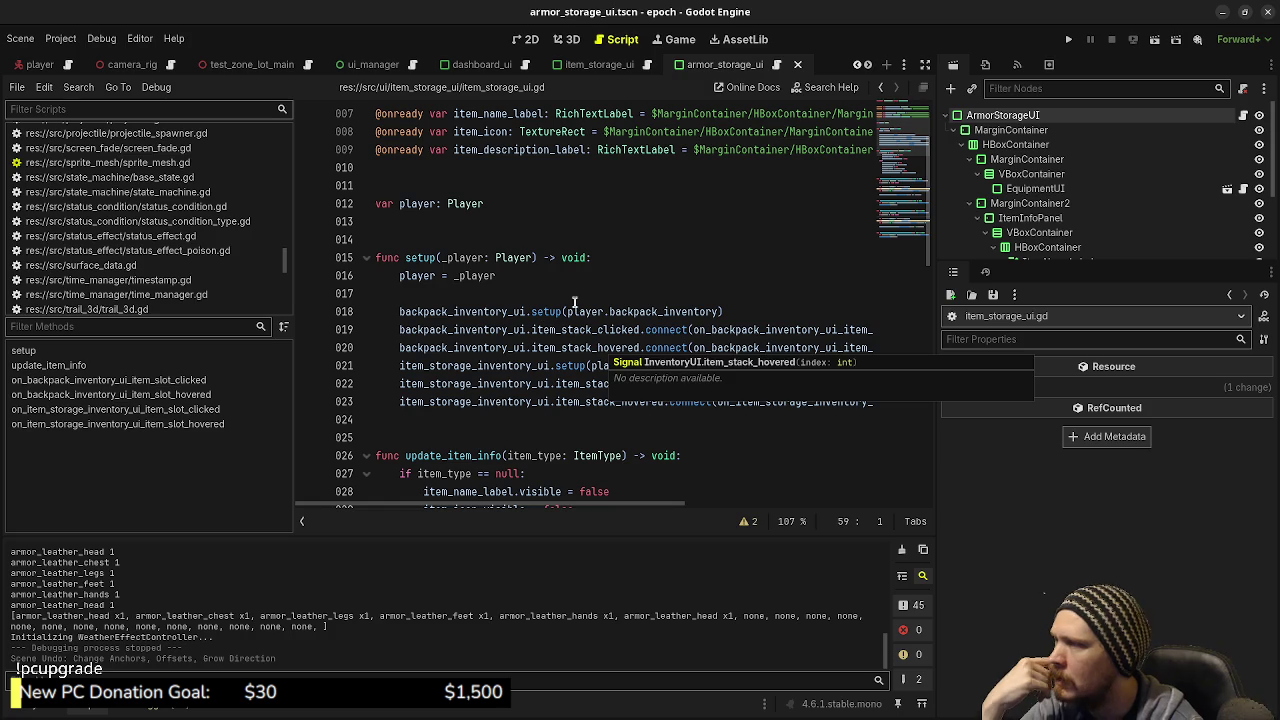
mouse_move(545, 312)
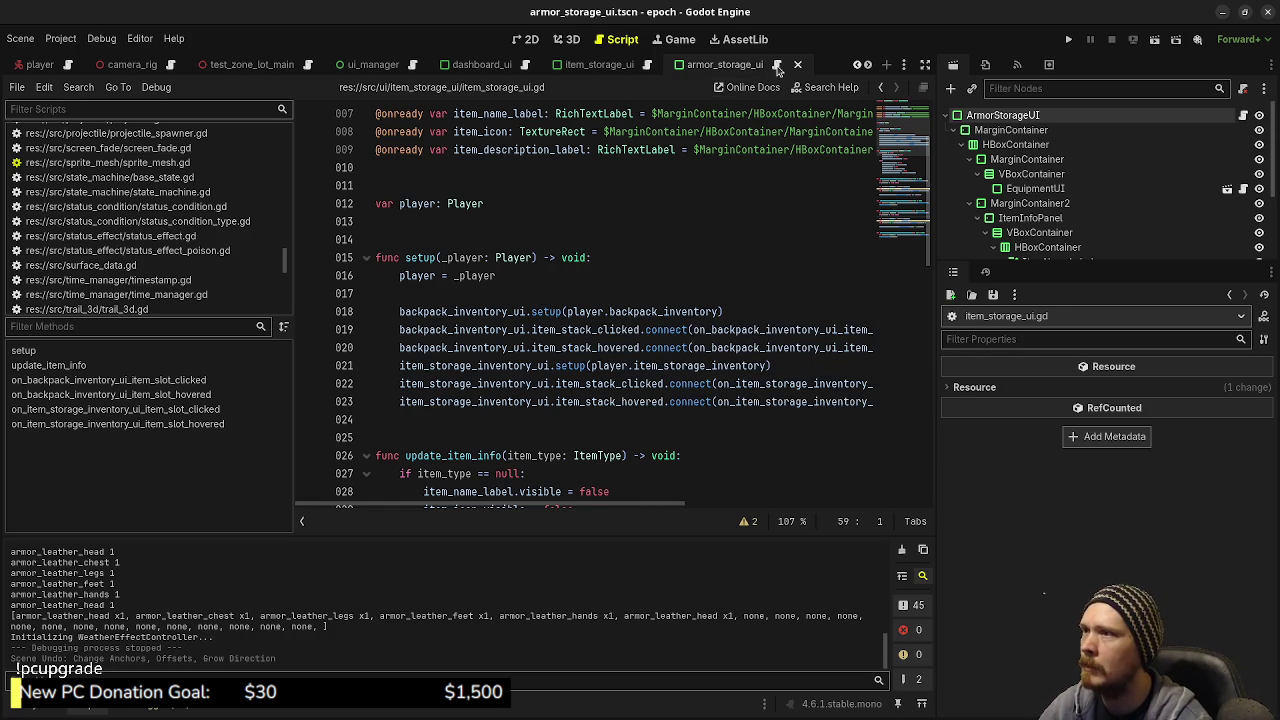
Step: Back in armor_storage_ui.gd, highlight item_stack_clicked to find its other occurrences
click(775, 66)
scroll(640, 397, down, 2)
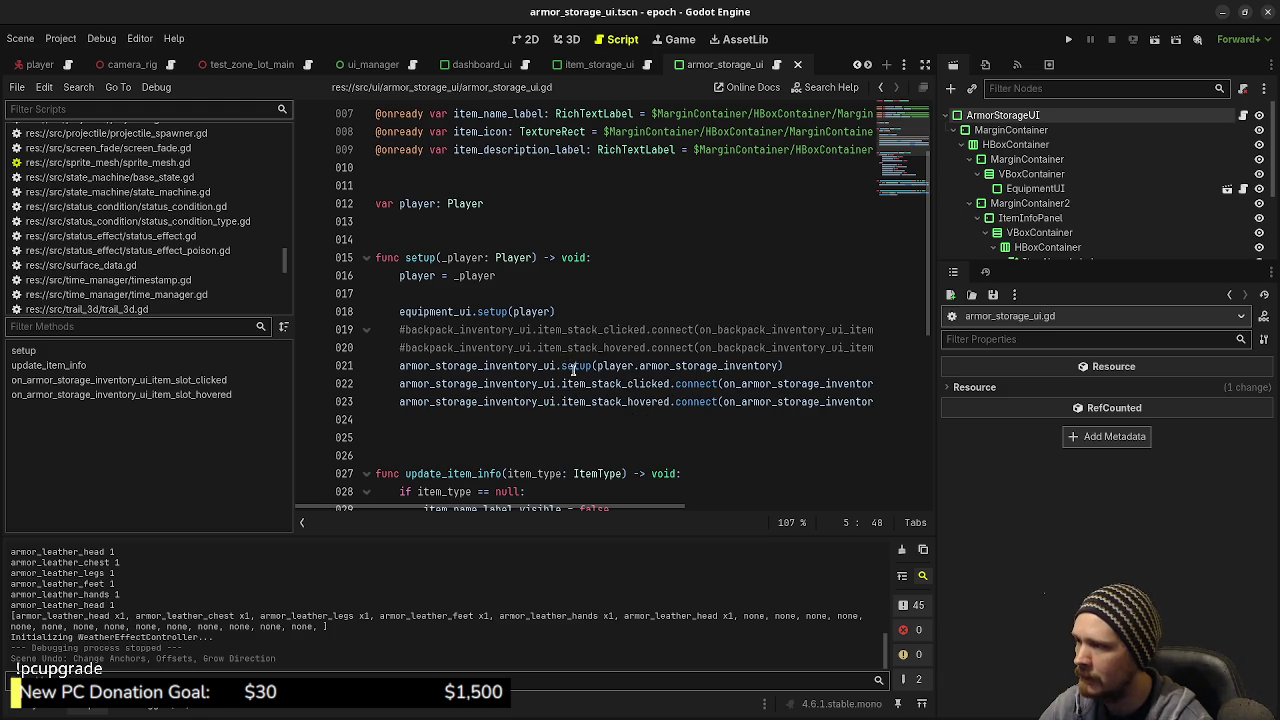
mouse_move(587, 369)
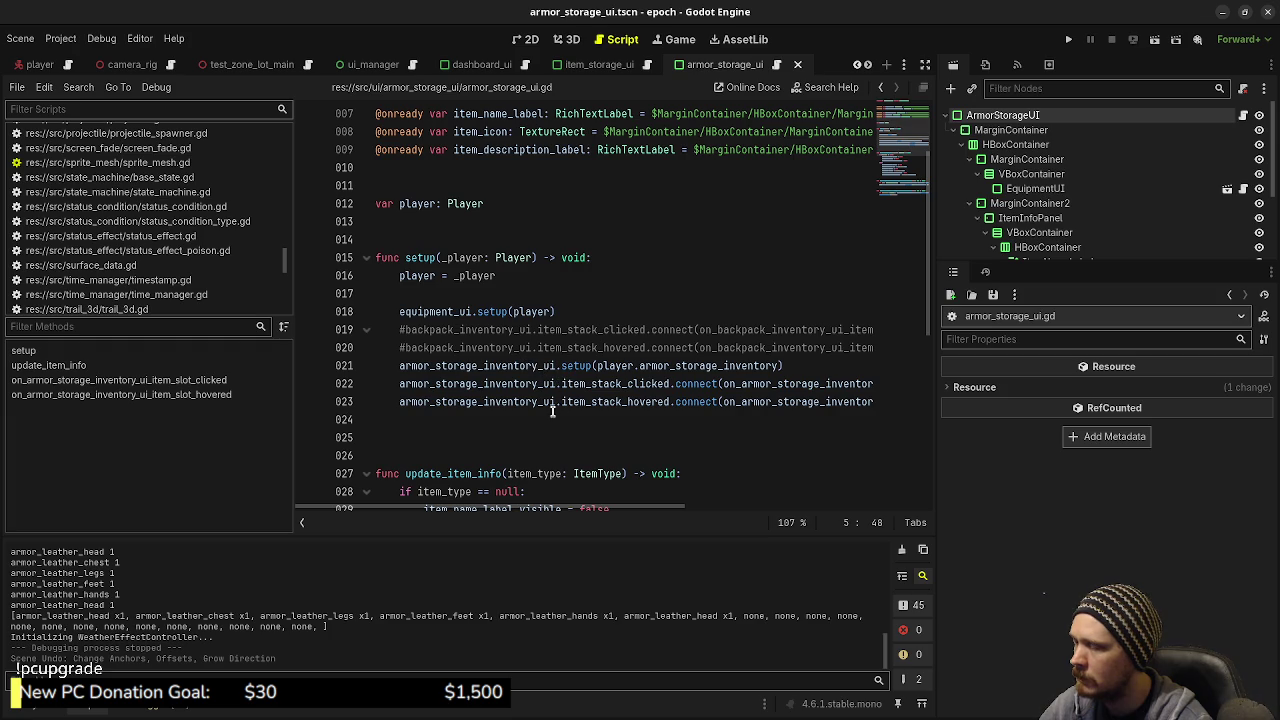
double_click(640, 386)
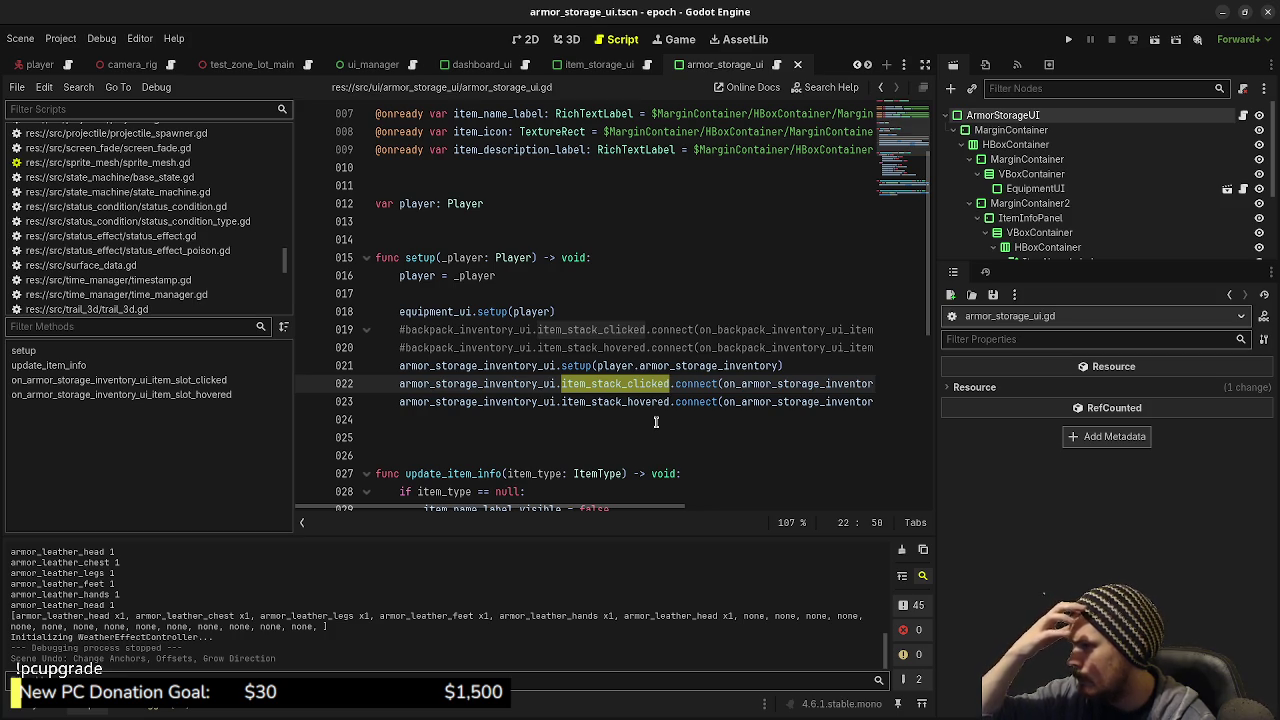
scroll(554, 413, down, 7)
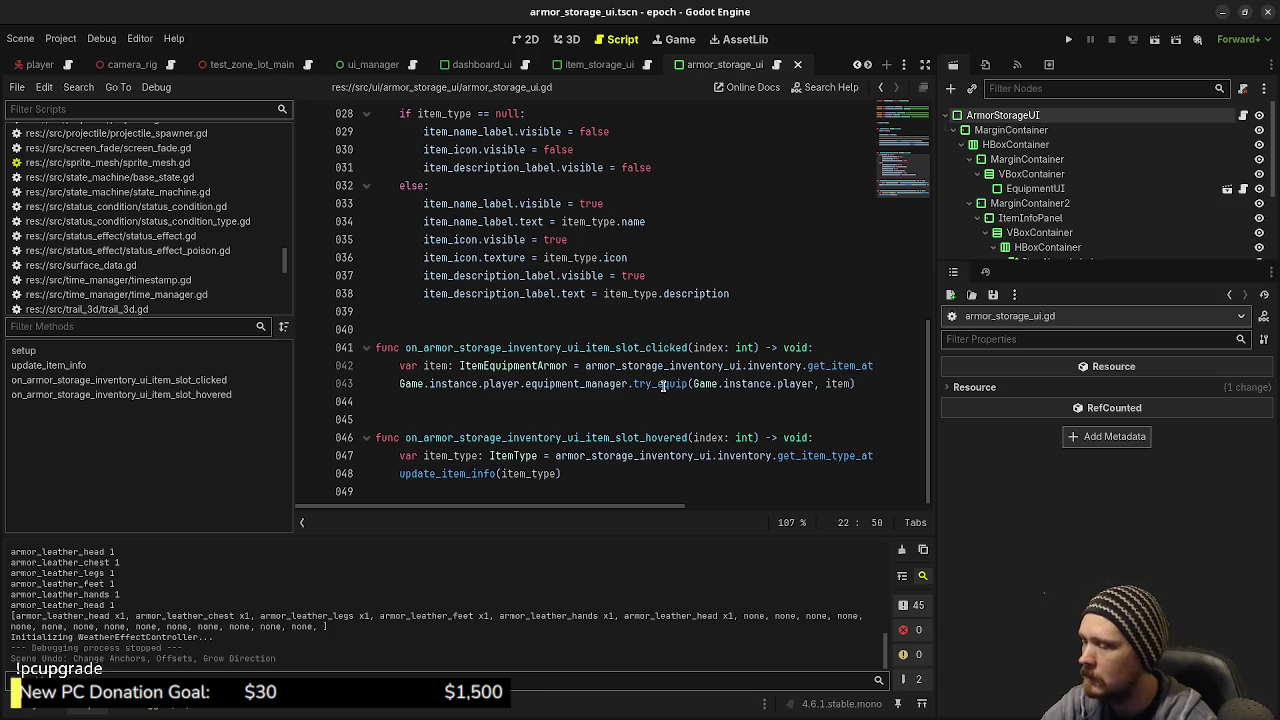
scroll(662, 385, up, 8)
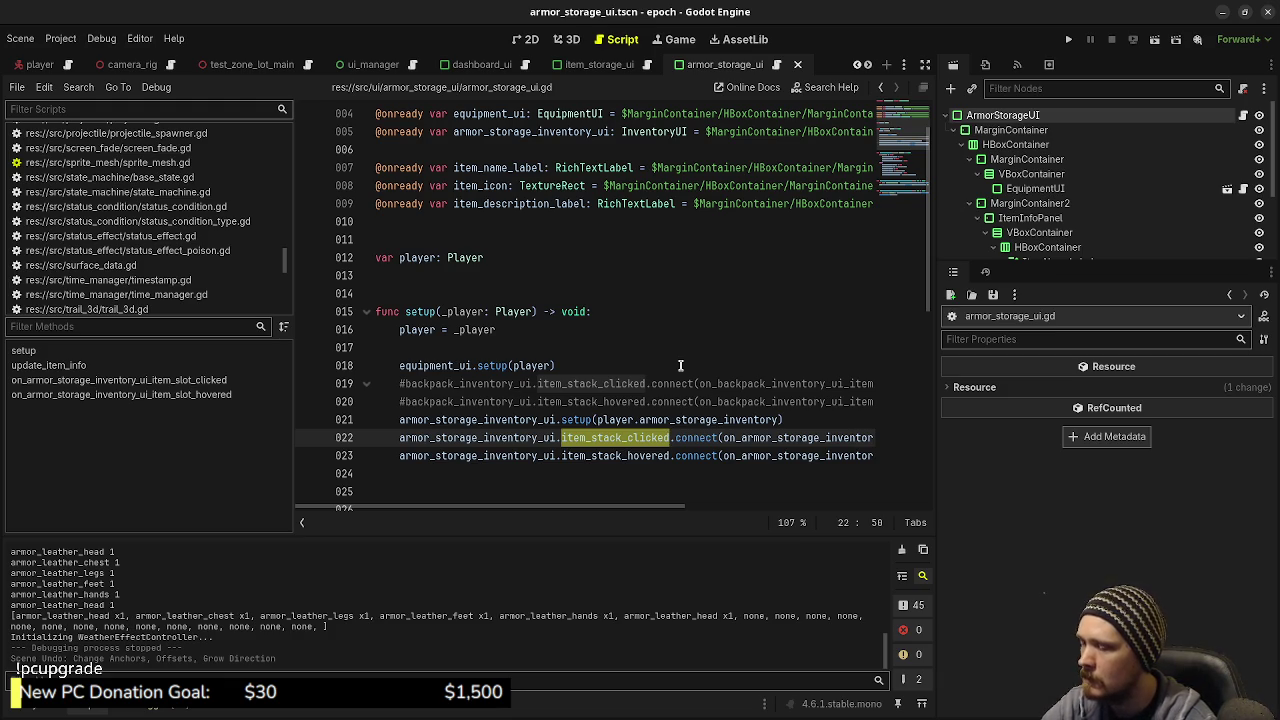
Step: Select equipment_manager in the slot-clicked handler to inspect how it is used
mouse_move(655, 508)
mouse_down()
mouse_move(797, 509)
mouse_move(770, 508)
mouse_up()
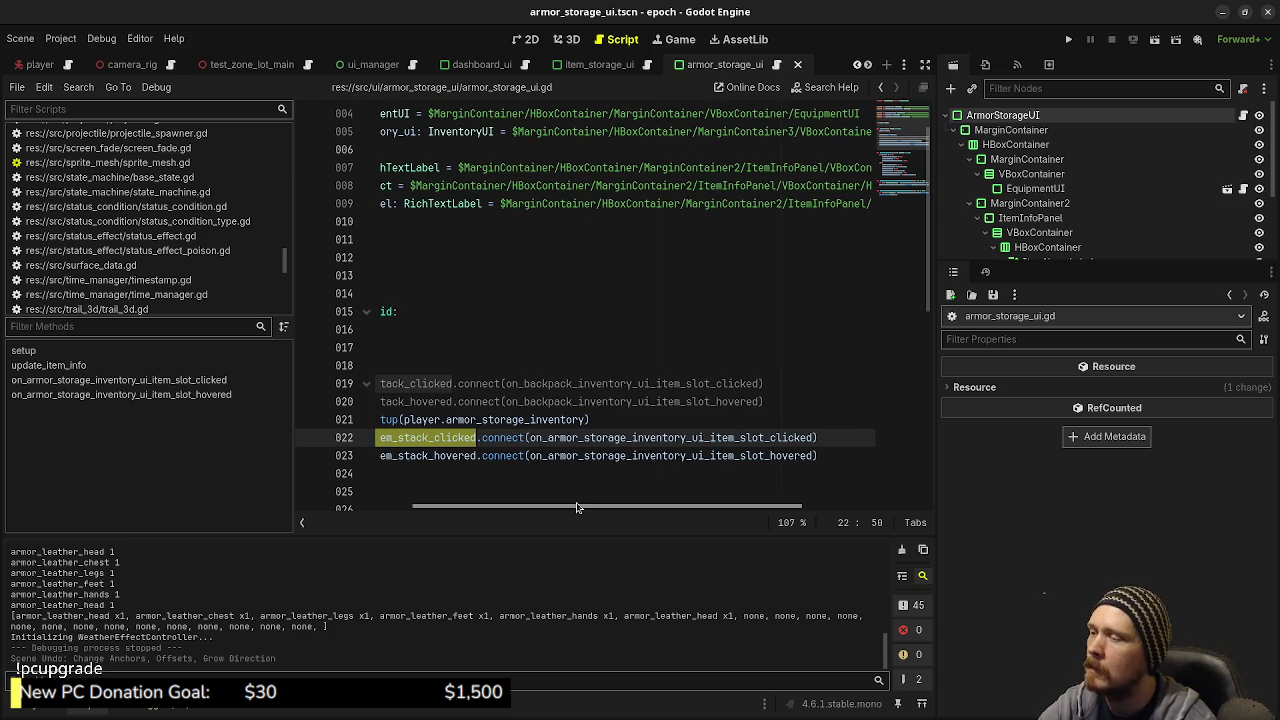
drag(580, 508, 461, 512)
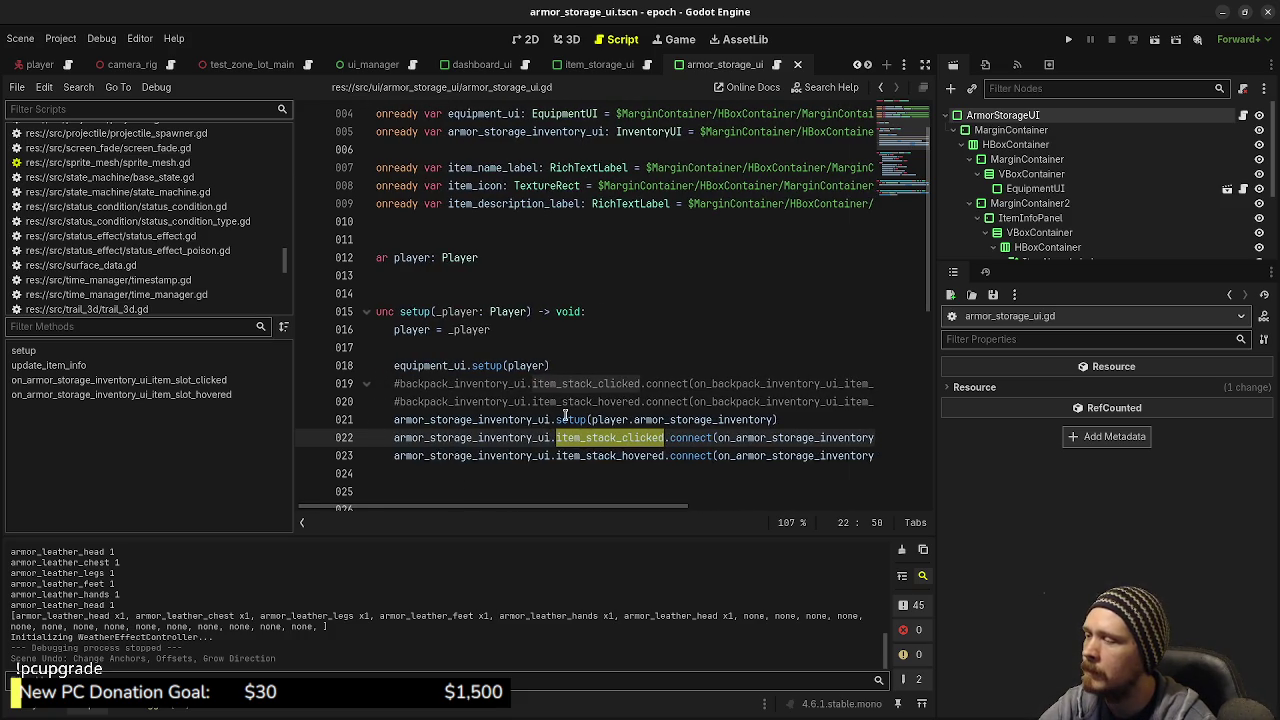
scroll(577, 418, down, 7)
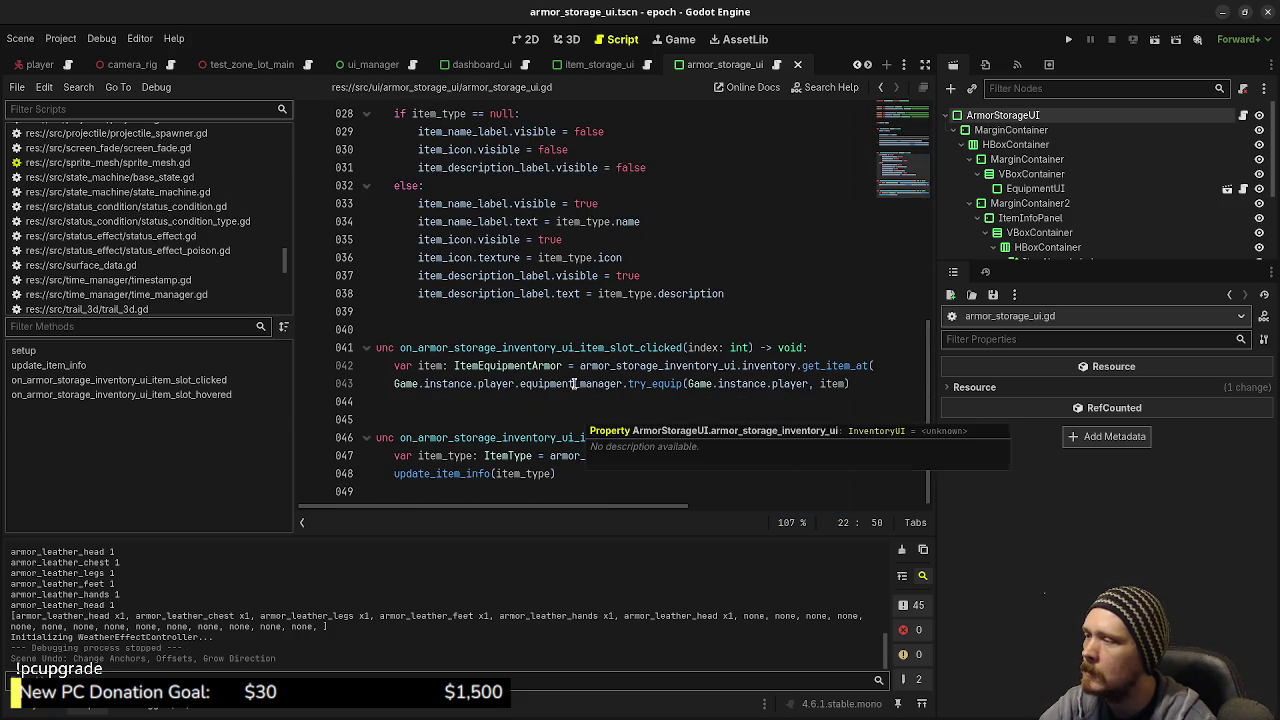
double_click(574, 384)
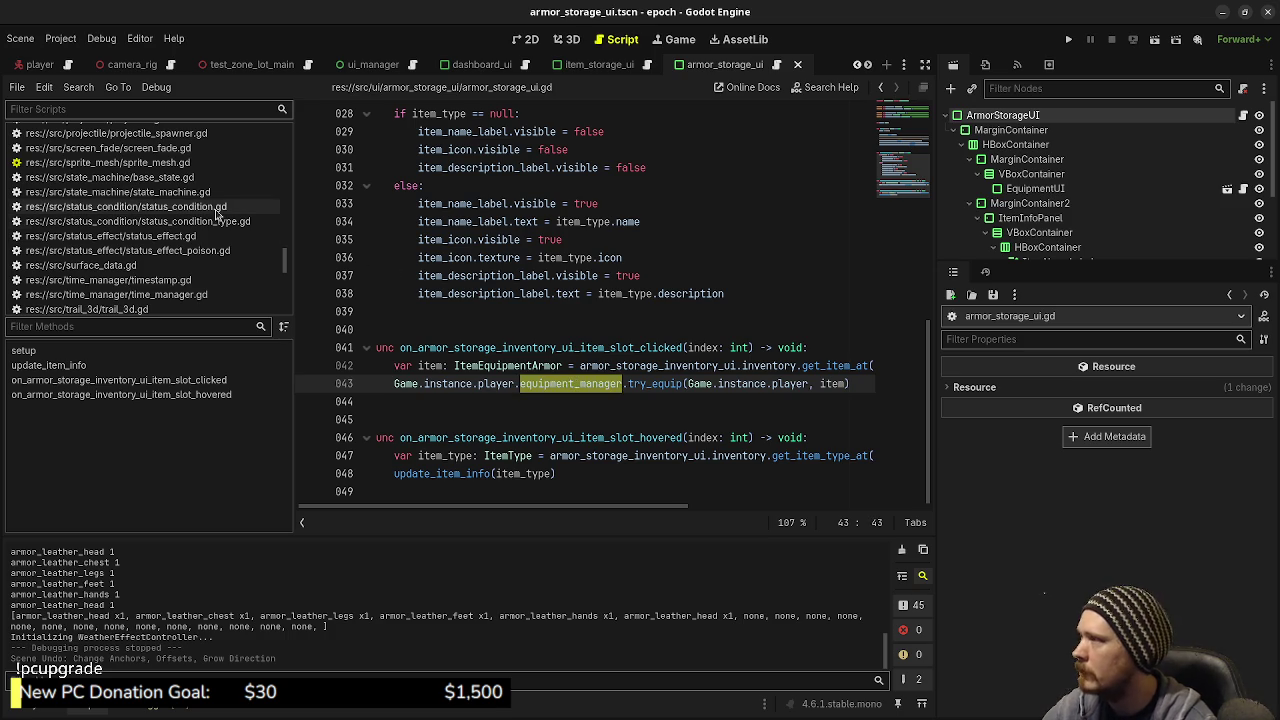
scroll(625, 175, up, 3)
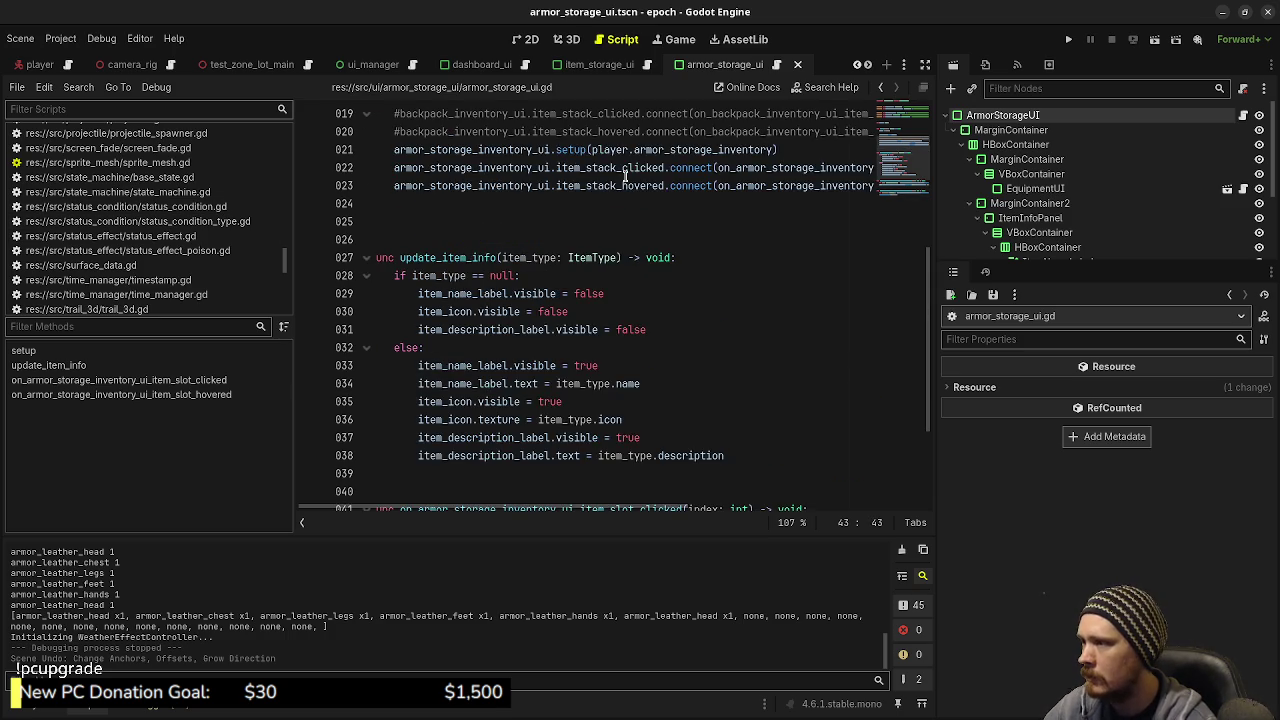
scroll(625, 175, down, 3)
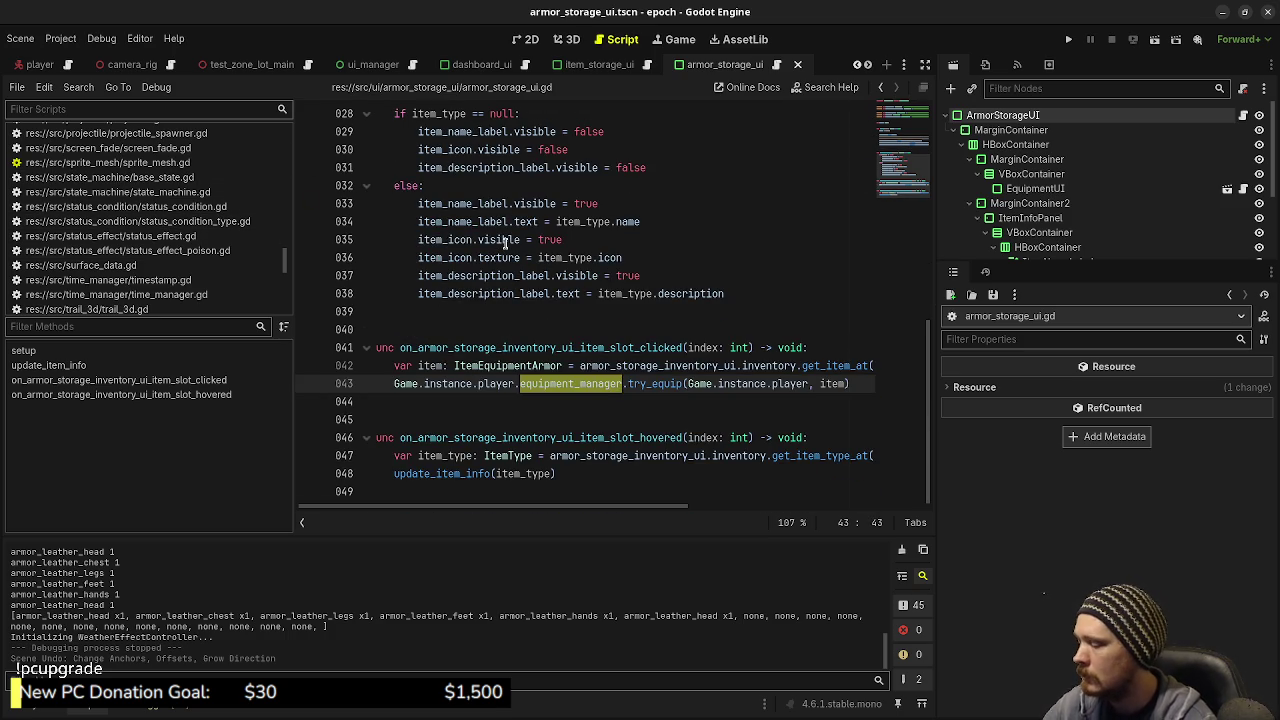
Step: Quick-open equipment_manager.gd and locate the equipment_changed signal on line 124
key(ctrl+alt+o)
text(equip)
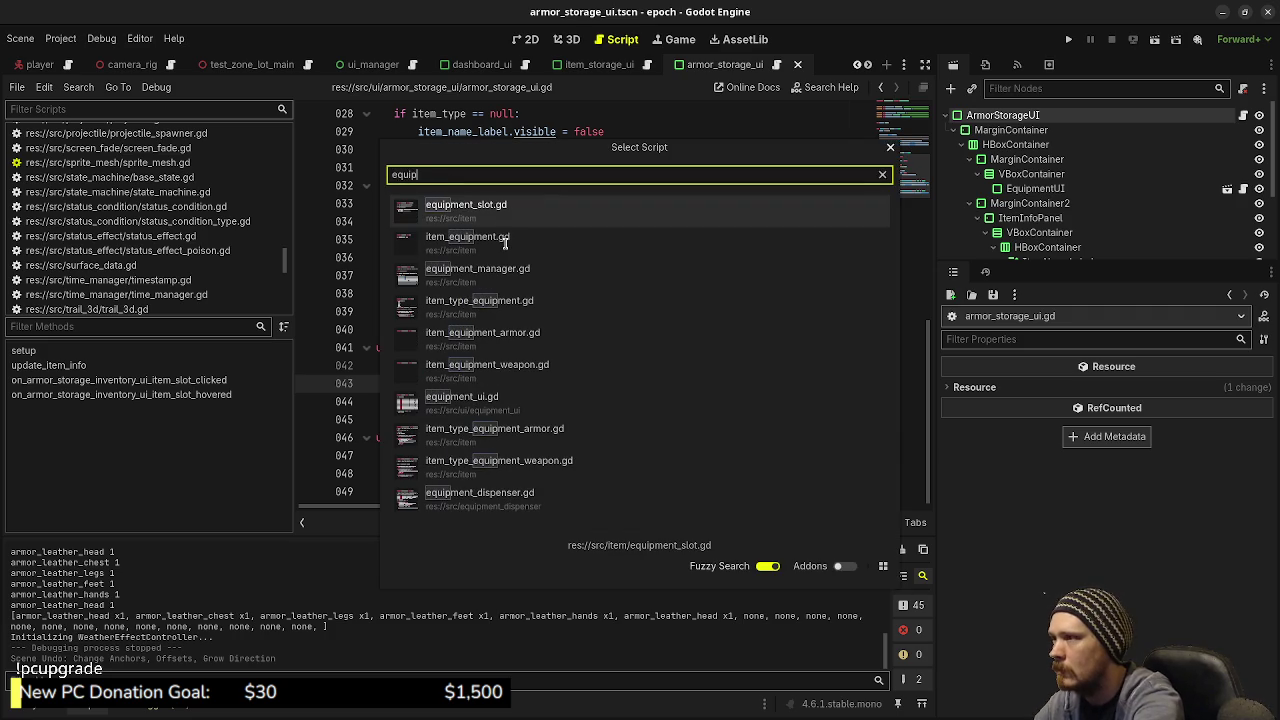
text(ment)
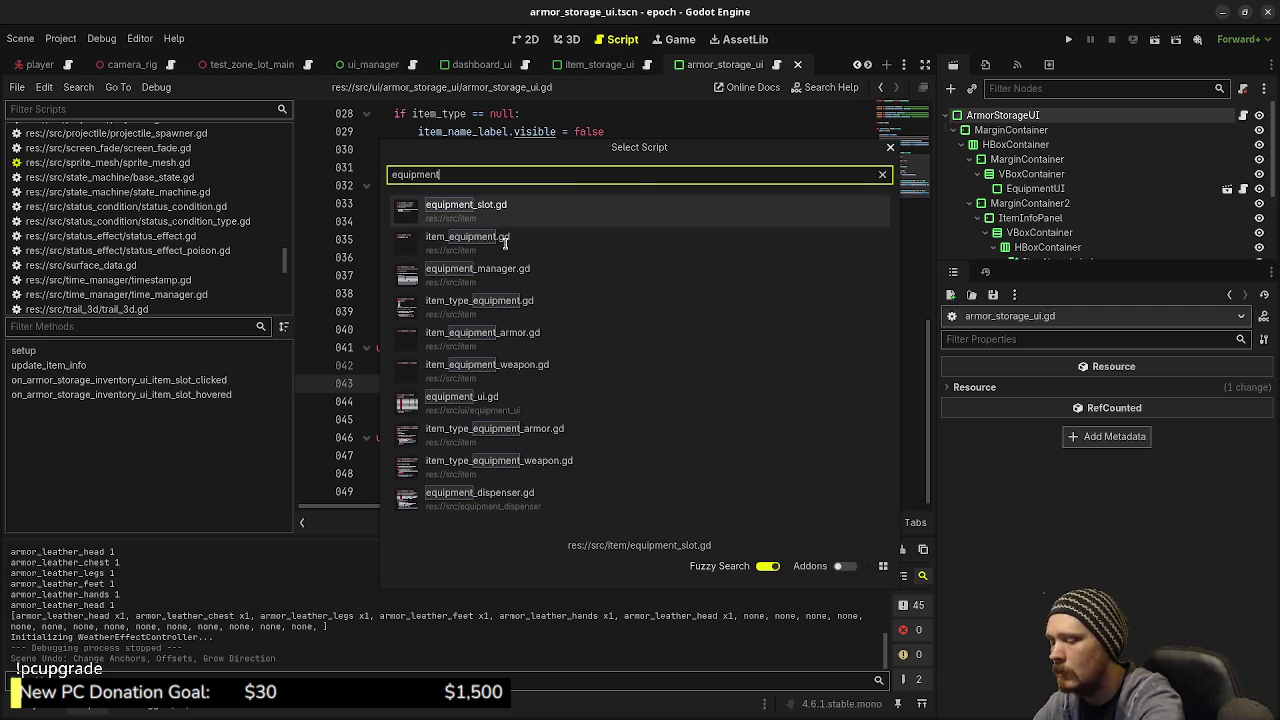
click(530, 270)
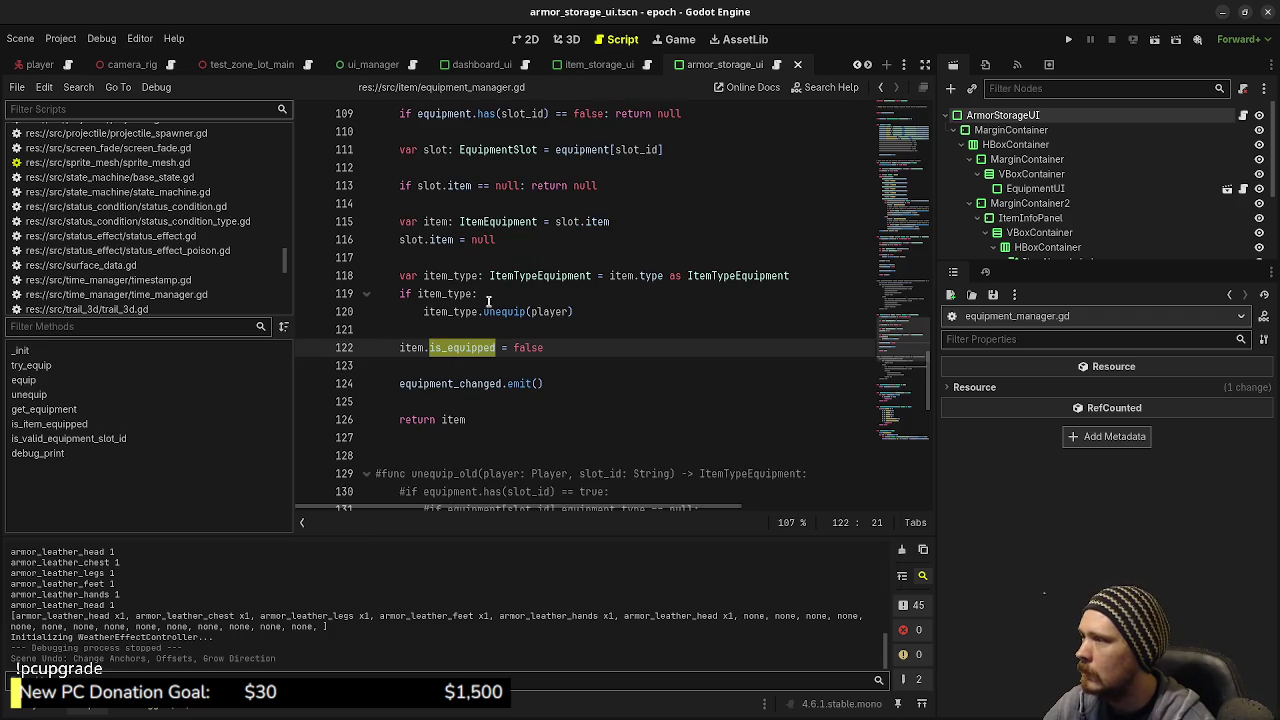
double_click(515, 311)
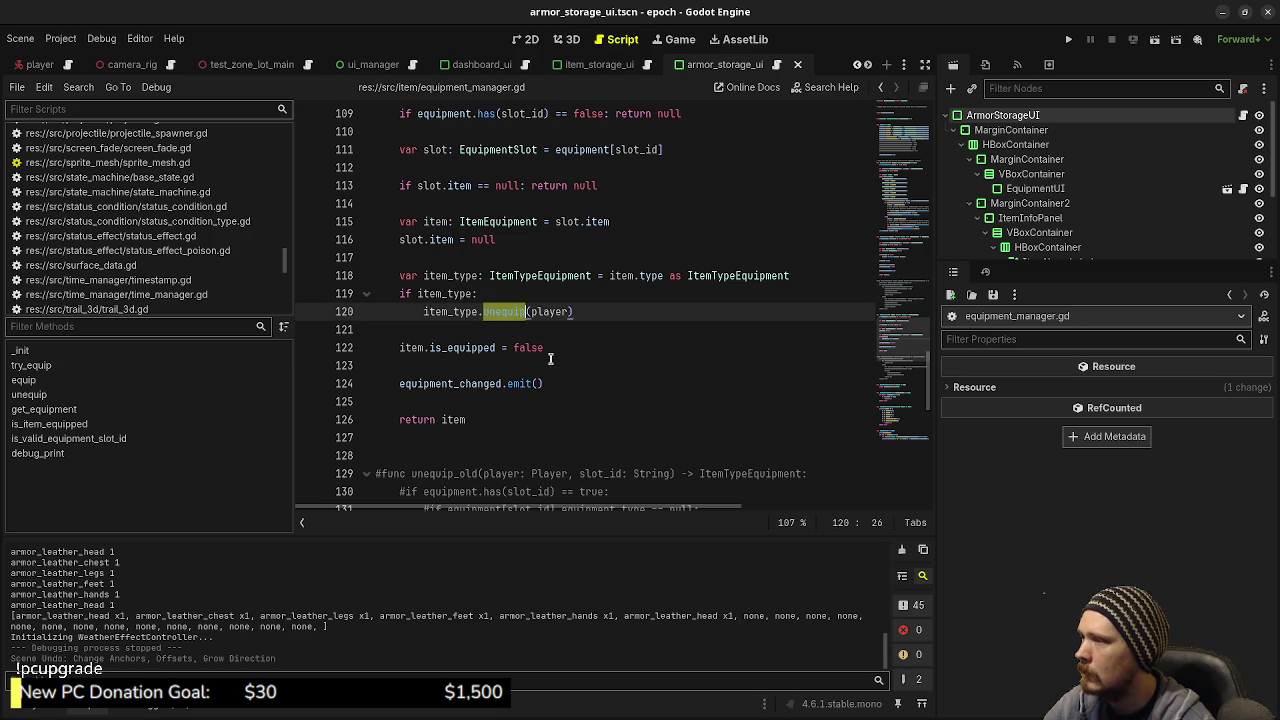
click(556, 350)
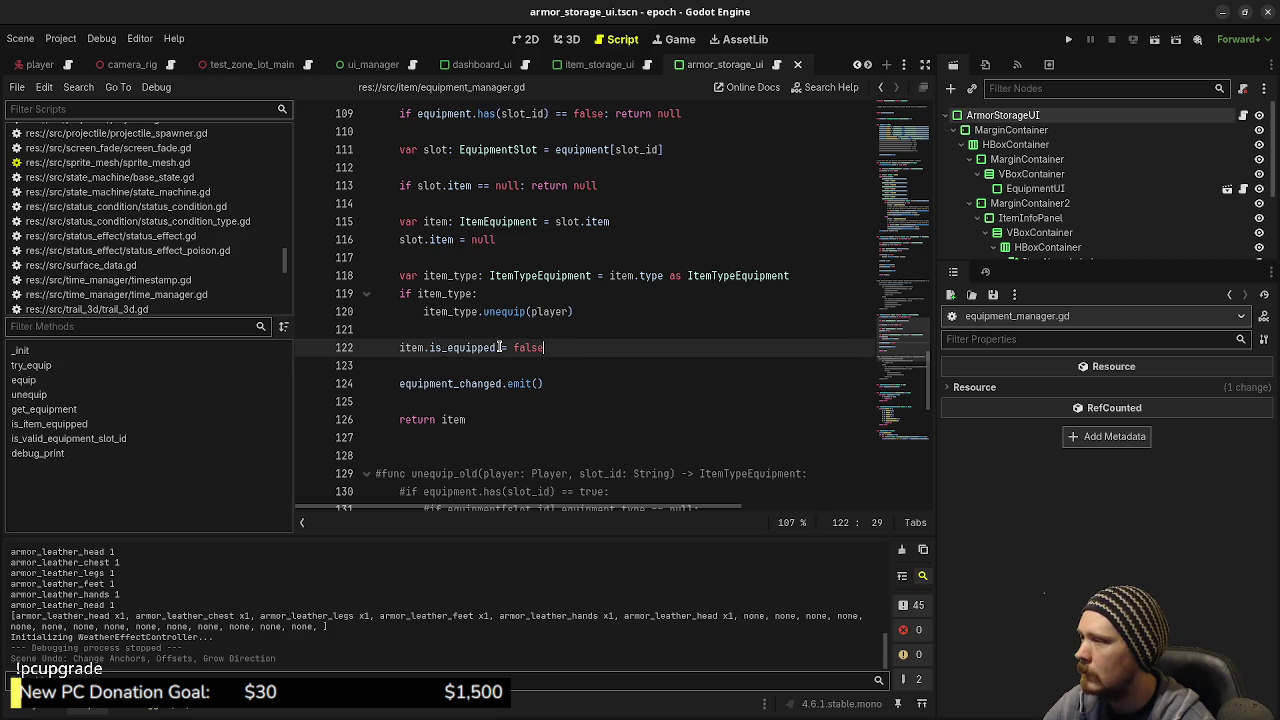
double_click(485, 383)
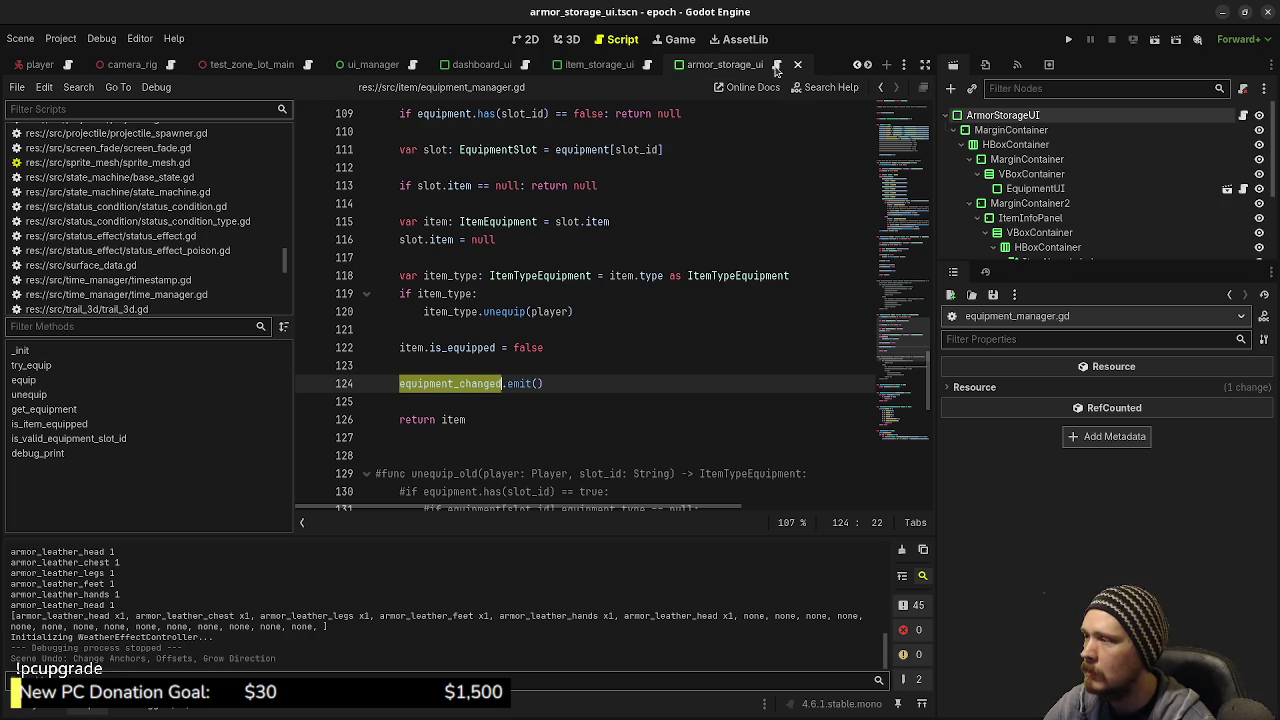
Step: Return to armor_storage_ui.gd and scroll up to its setup function
scroll(552, 329, up, 4)
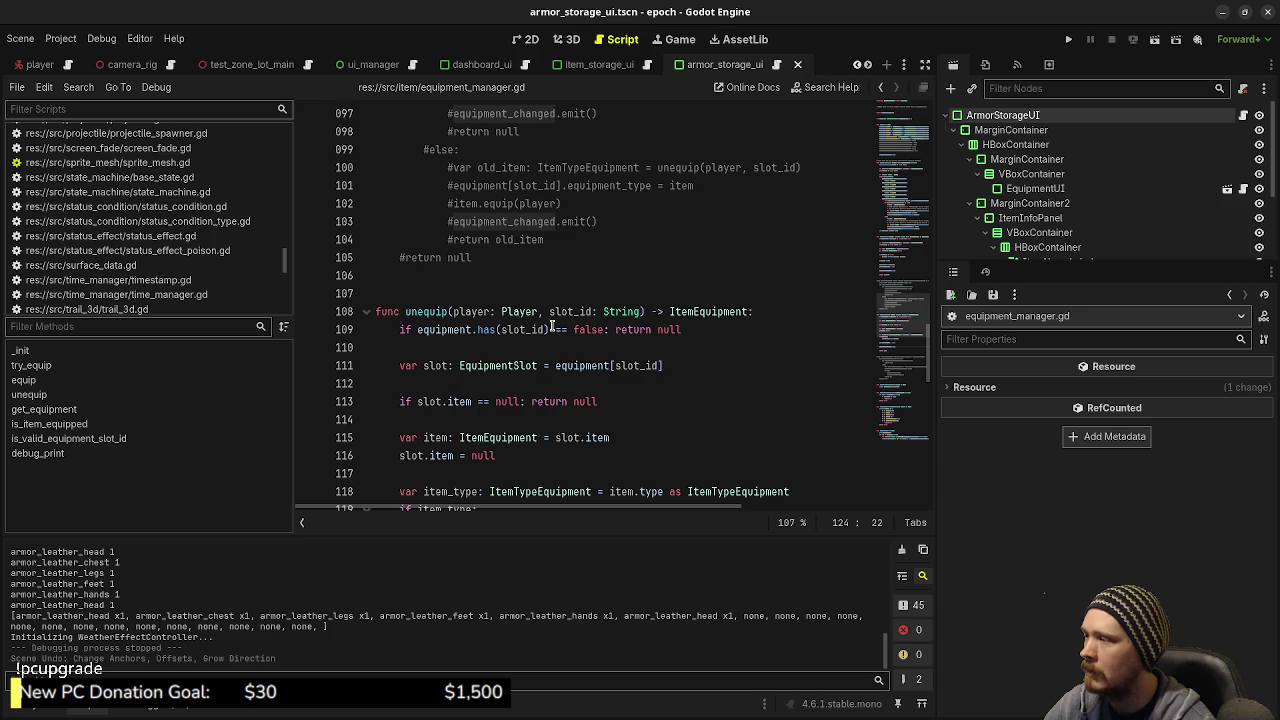
scroll(552, 329, up, 10)
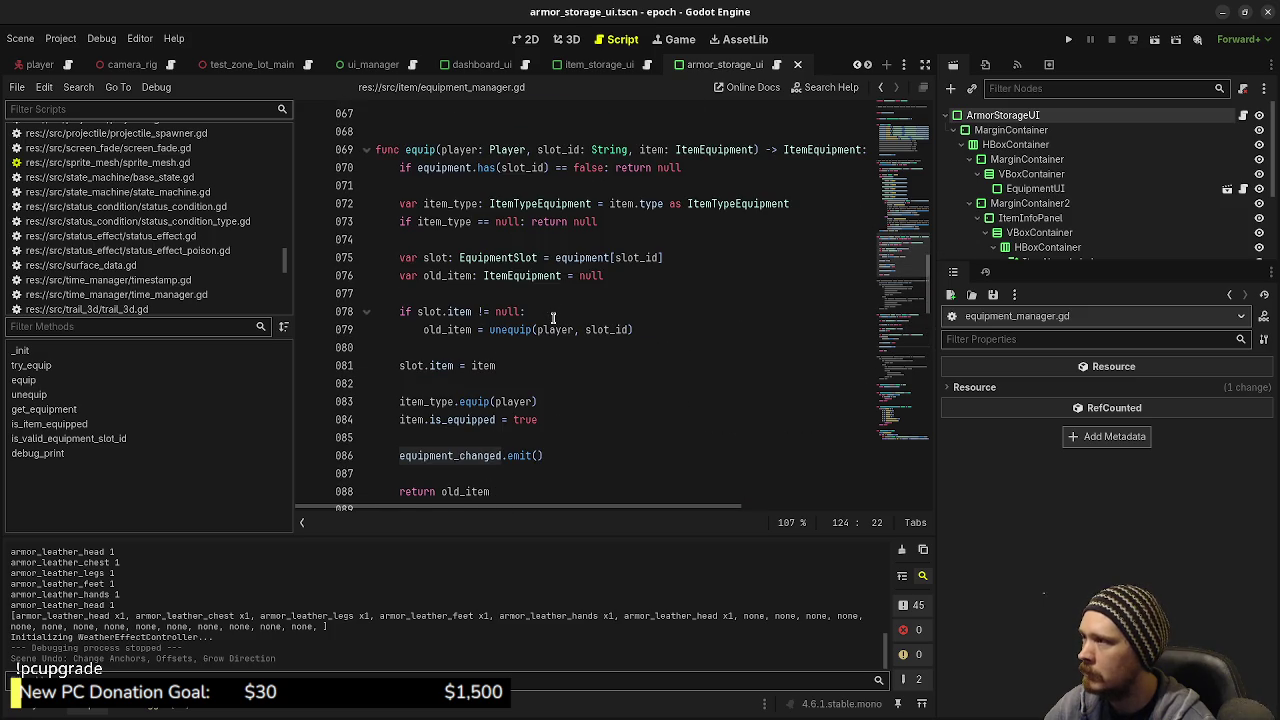
click(777, 64)
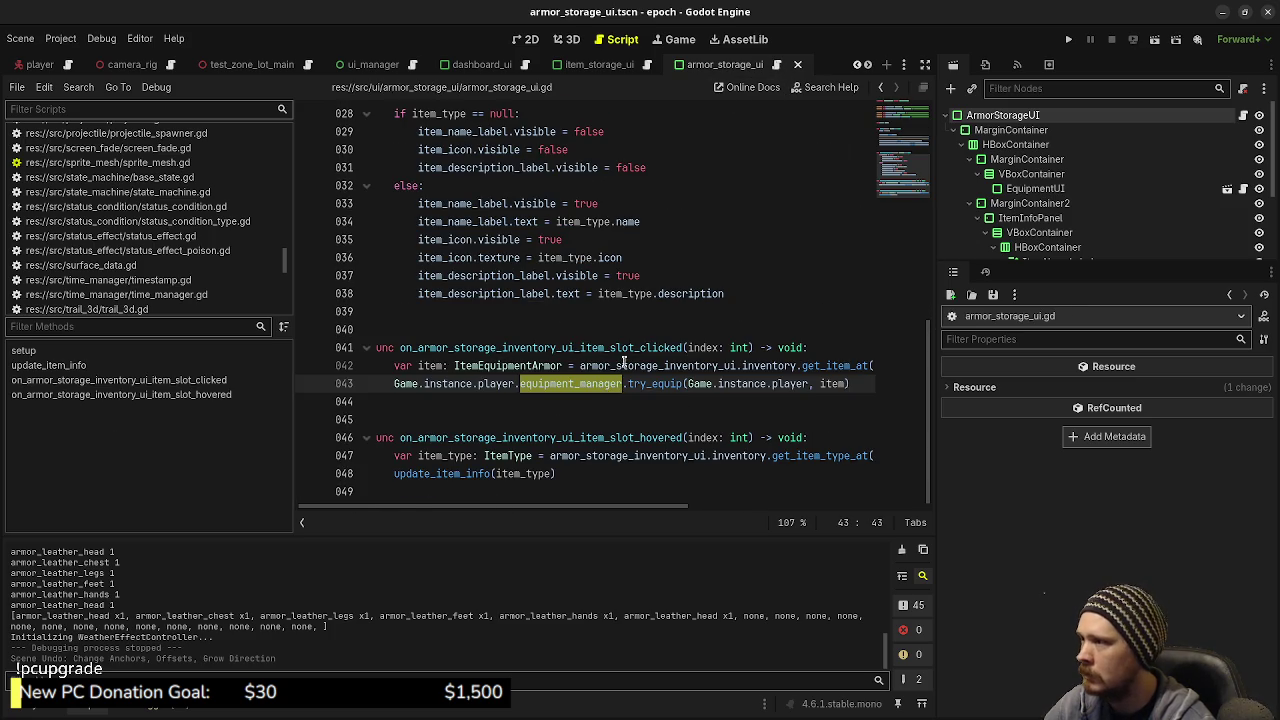
scroll(630, 360, up, 6)
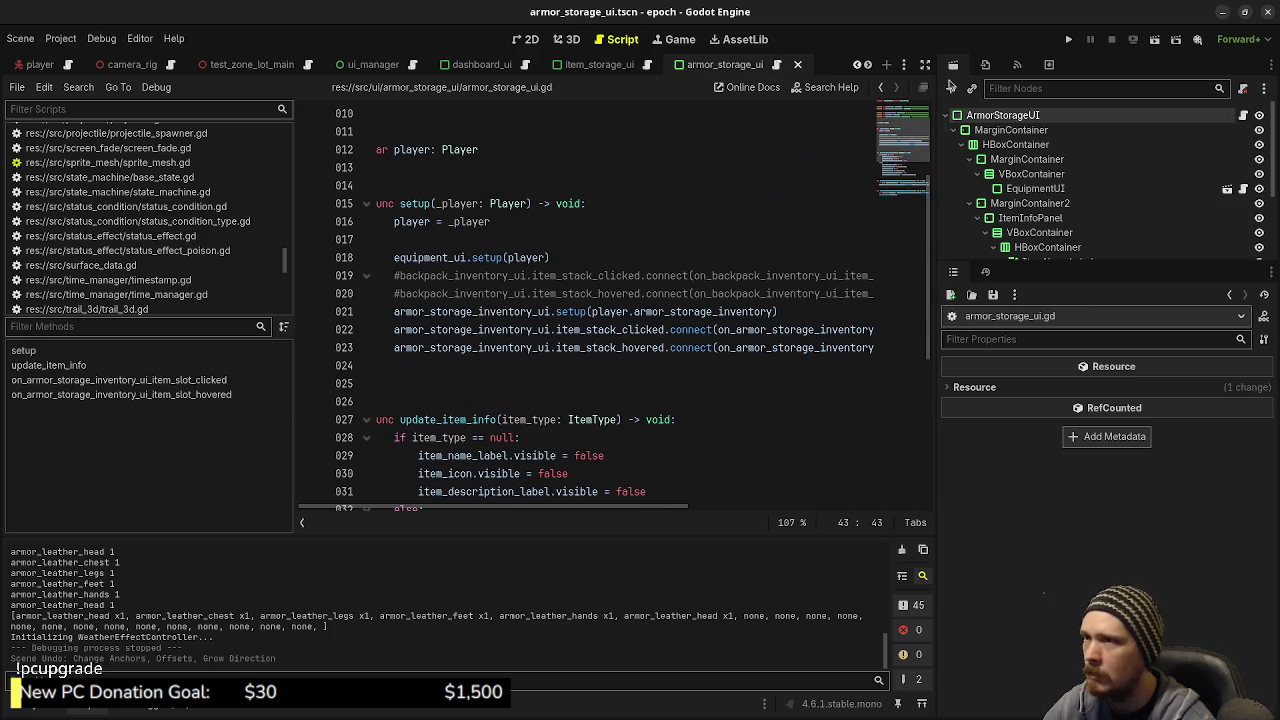
Step: On line 025, connect the player's equipment_manager.equipment_changed to on_player_equipment_manager_equipment_changed
click(925, 64)
click(1035, 342)
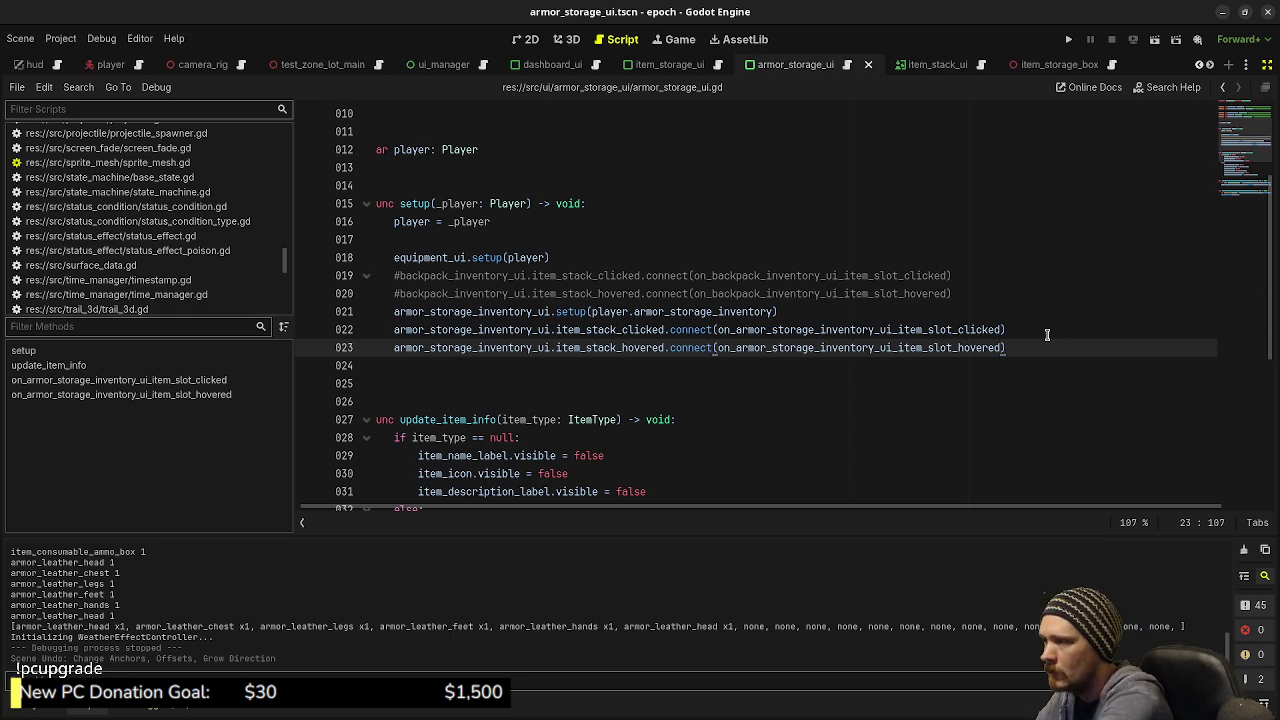
key(Return)
key(Return)
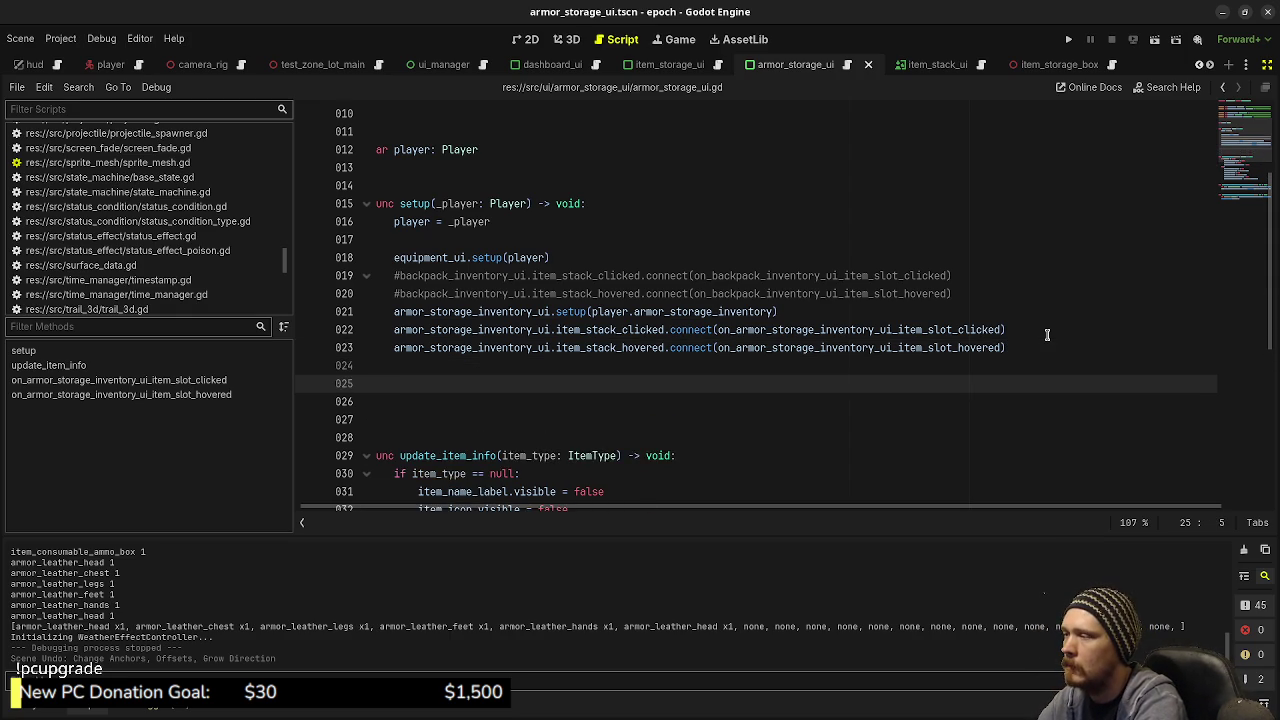
text(Game.instance.)
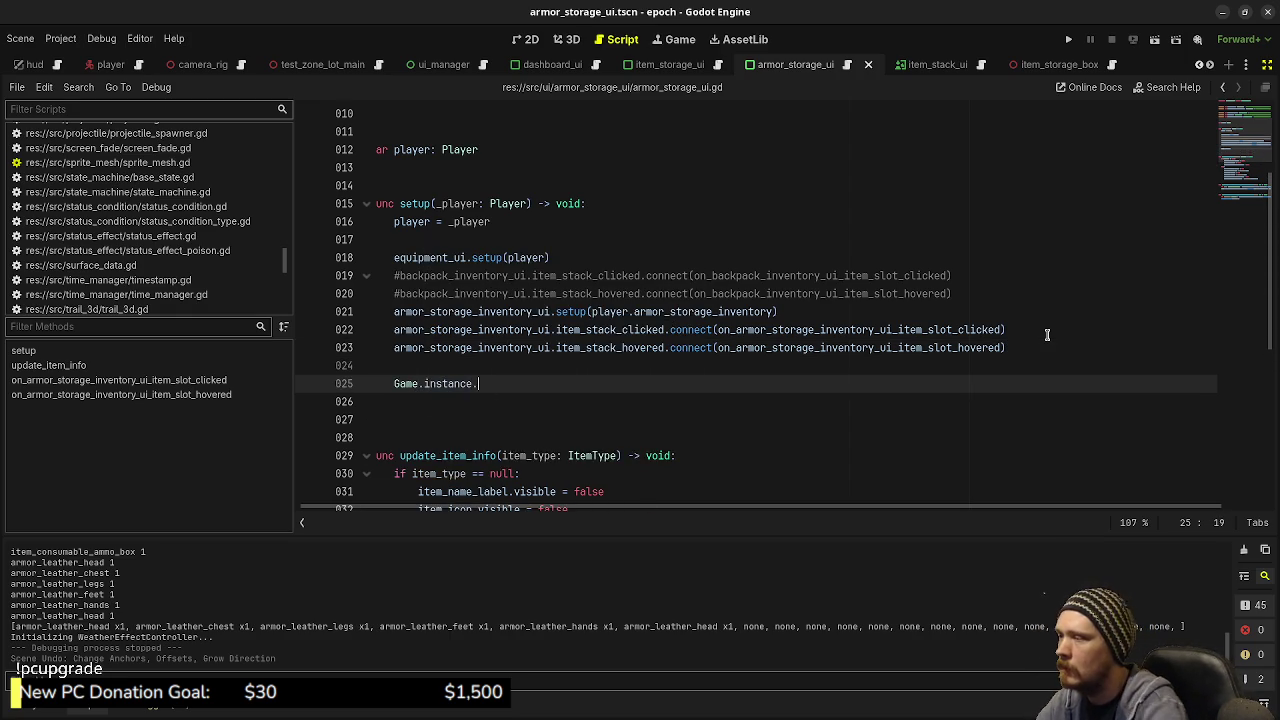
scroll(848, 363, down, 7)
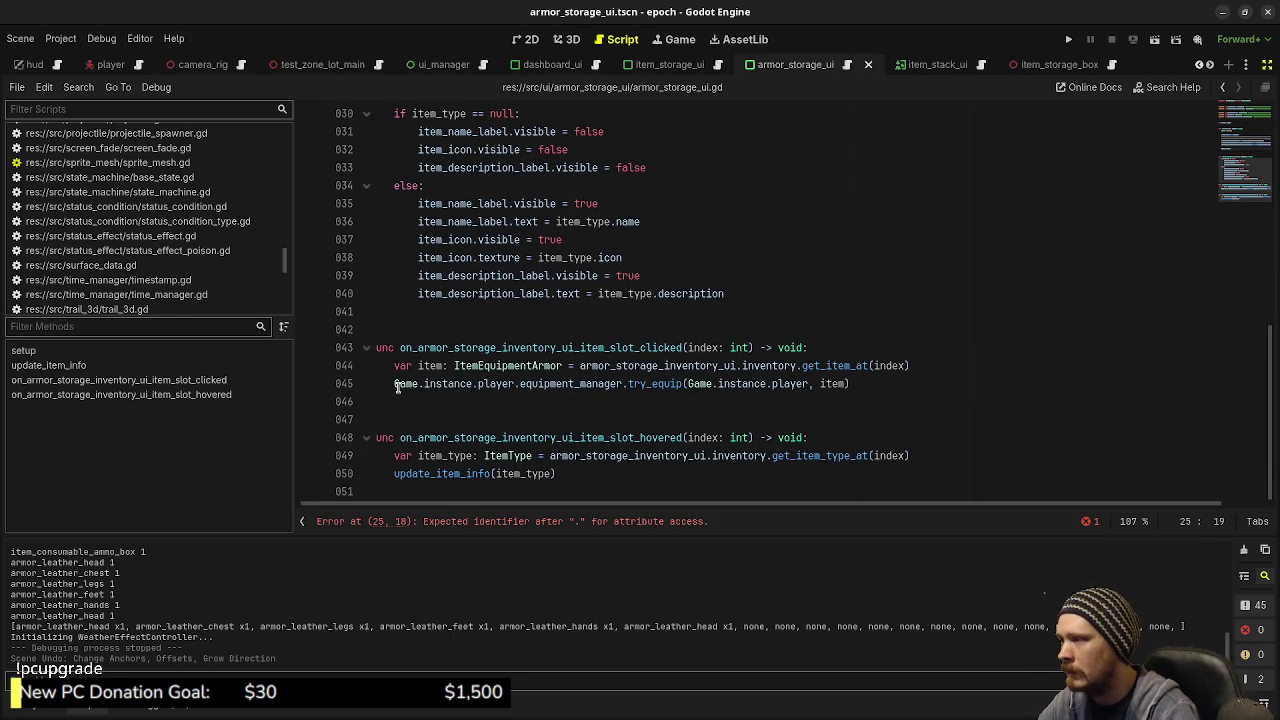
drag(397, 387, 622, 386)
key(ctrl+c)
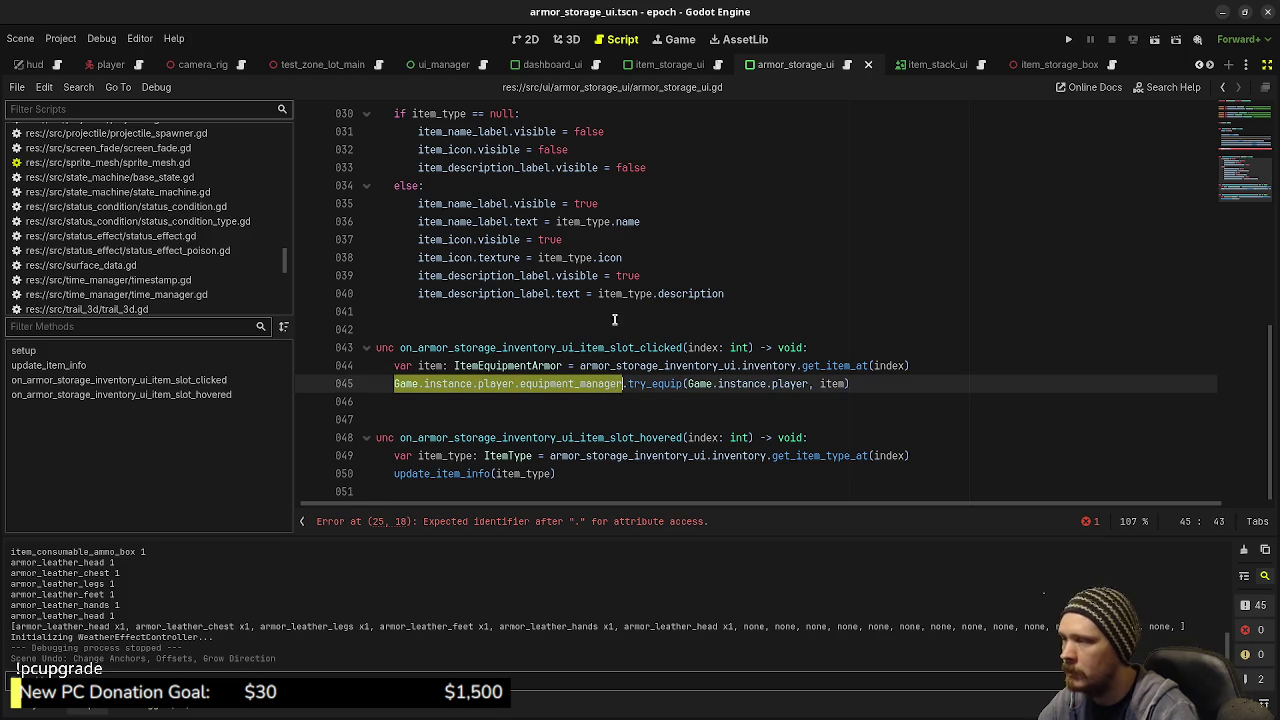
scroll(614, 319, up, 3)
drag(478, 186, 392, 188)
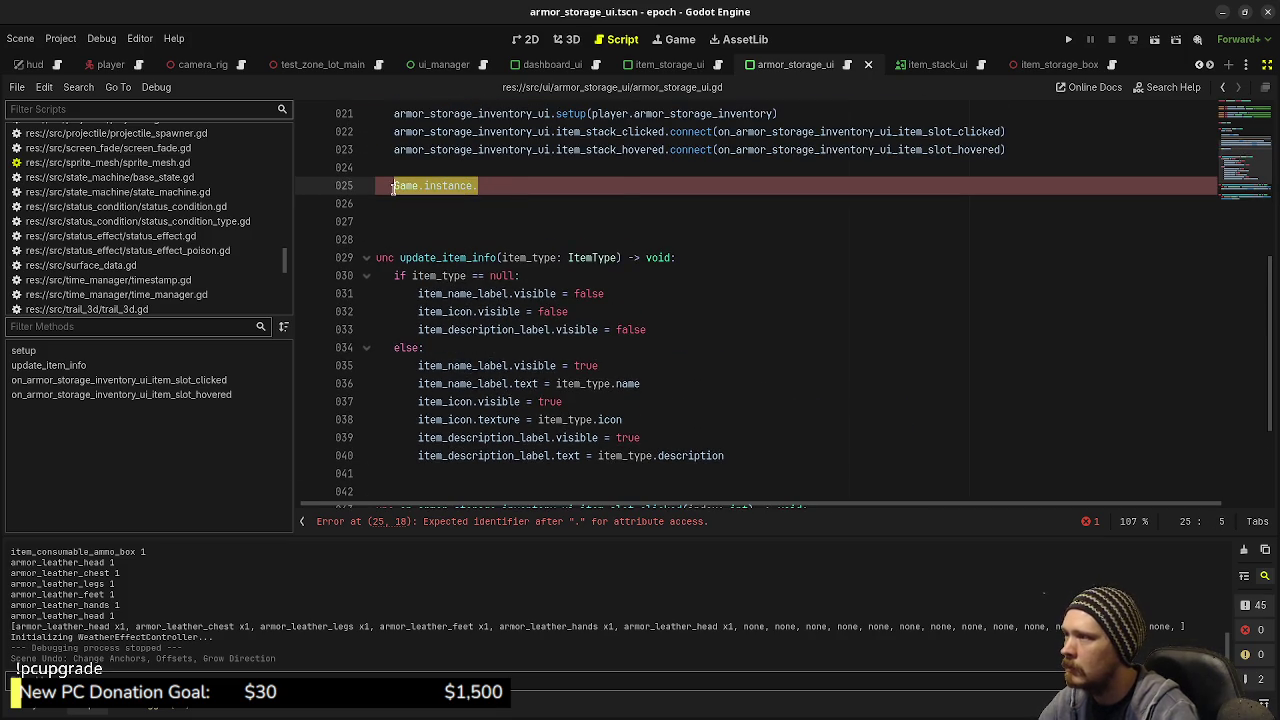
key(ctrl+v)
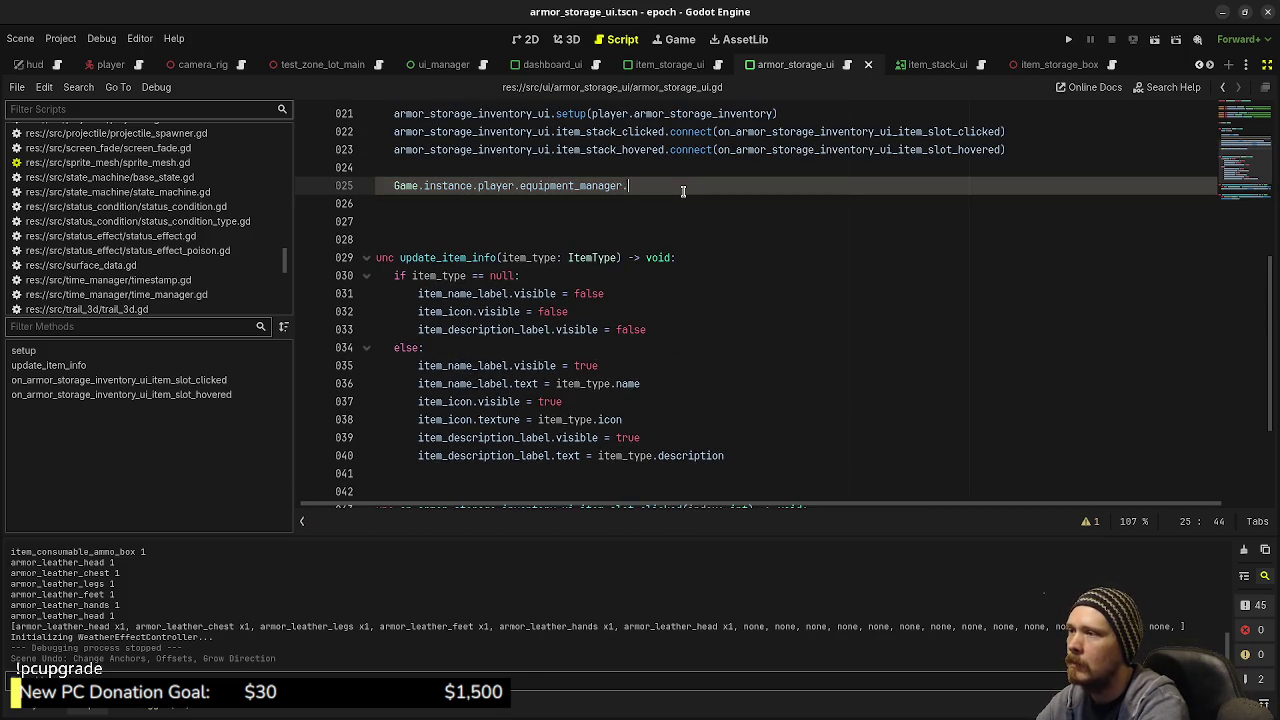
text(equipment_c)
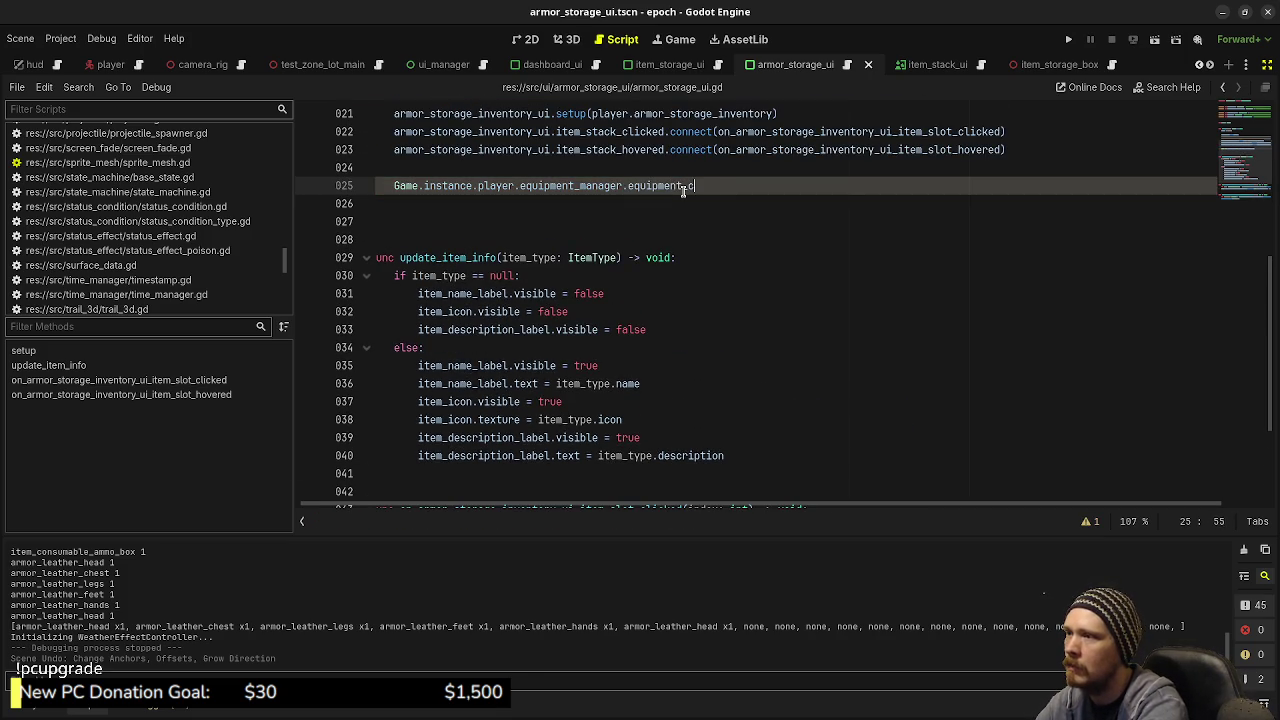
text(hanged.connec)
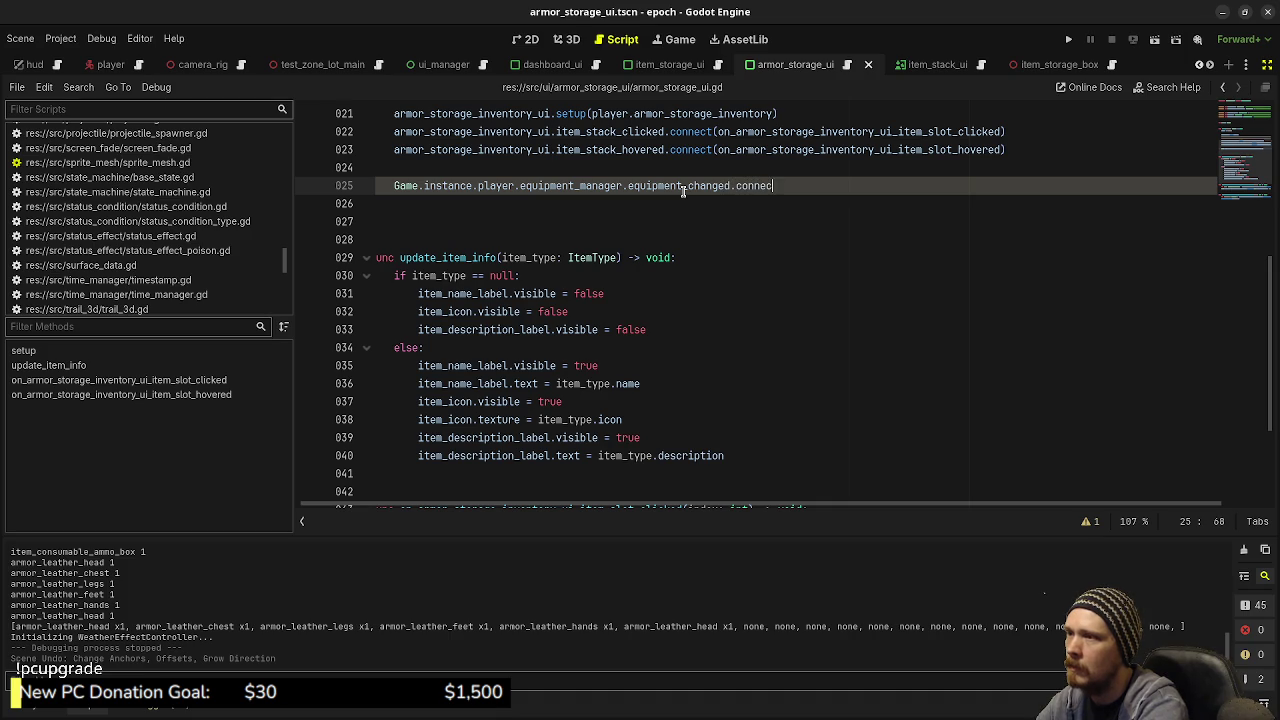
text(t(on_player_equi)
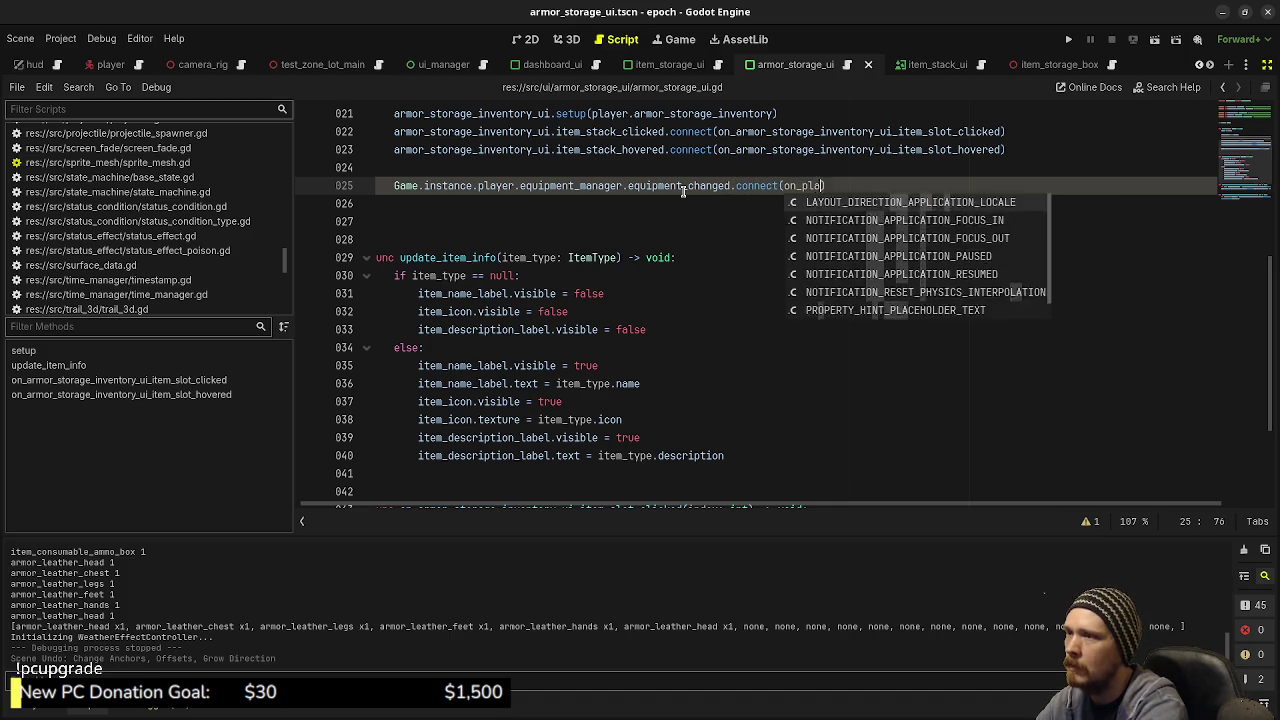
text(pment_manager_e)
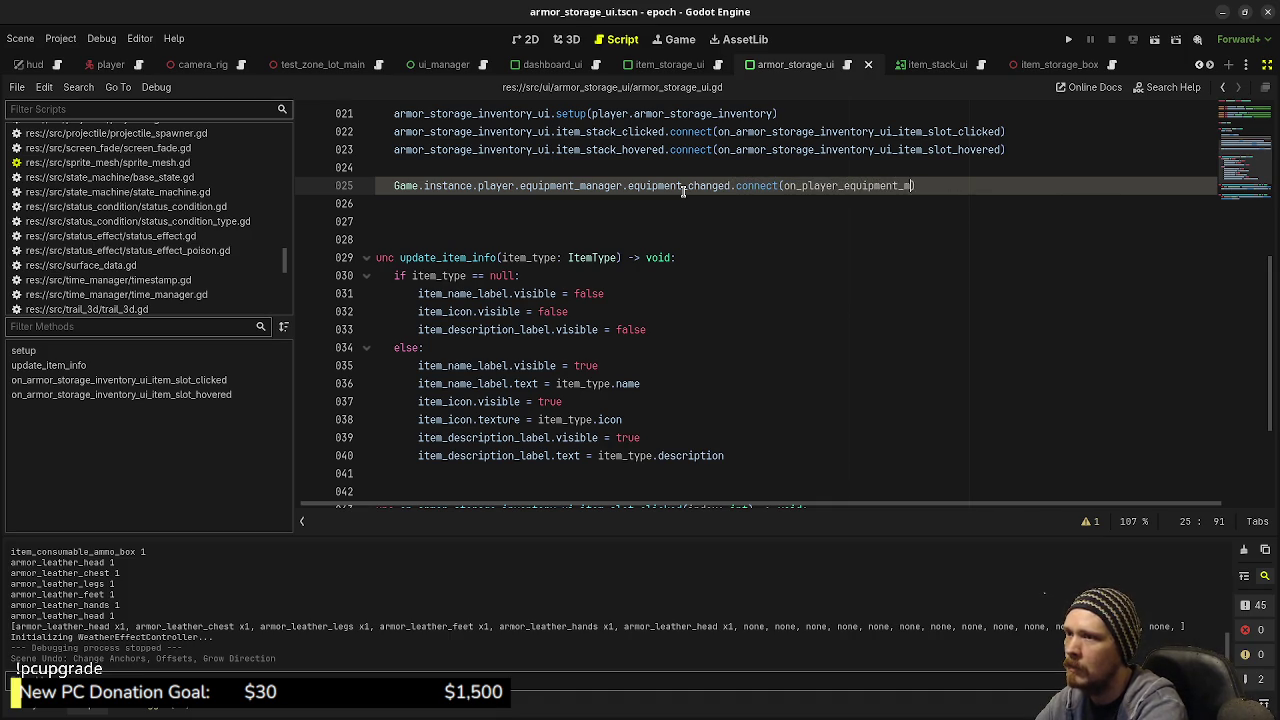
text(quipment_changed)
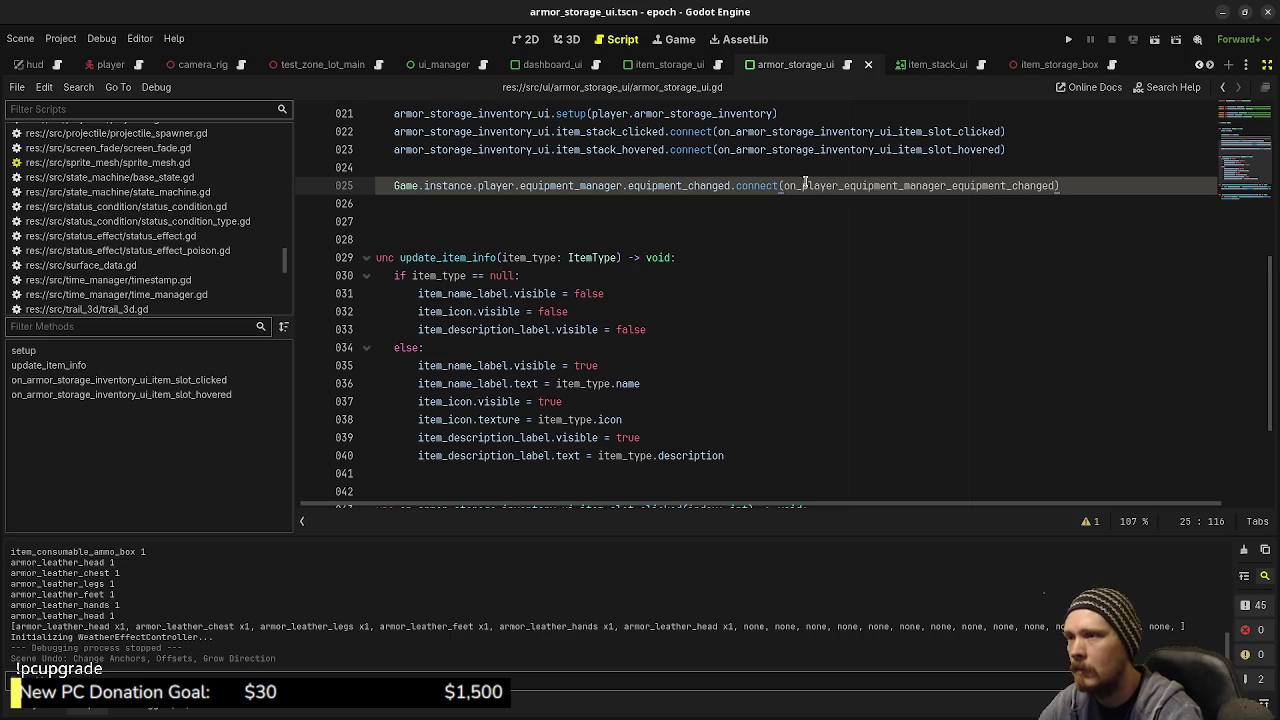
double_click(893, 183)
key(ctrl+c)
Step: Declare func on_player_equipment_manager_equipment_changed() -> void: at the end of the script
scroll(645, 318, down, 3)
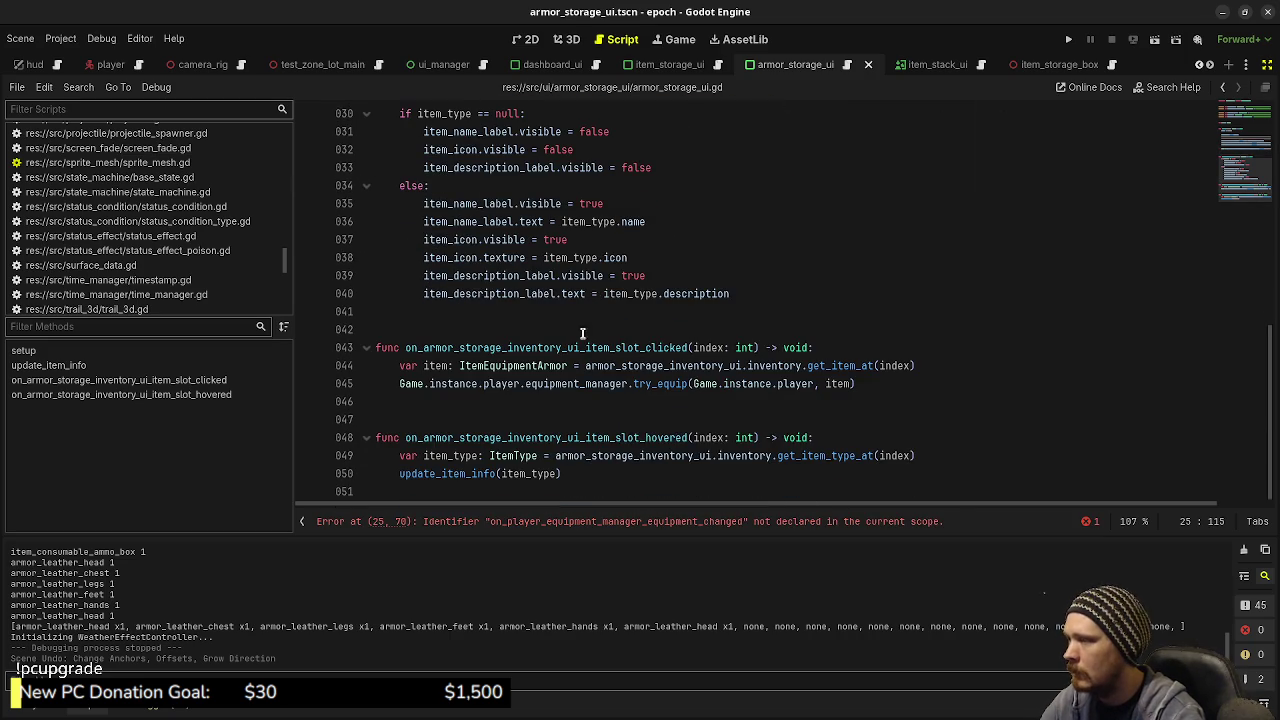
click(508, 488)
key(Return)
key(Return)
text(func)
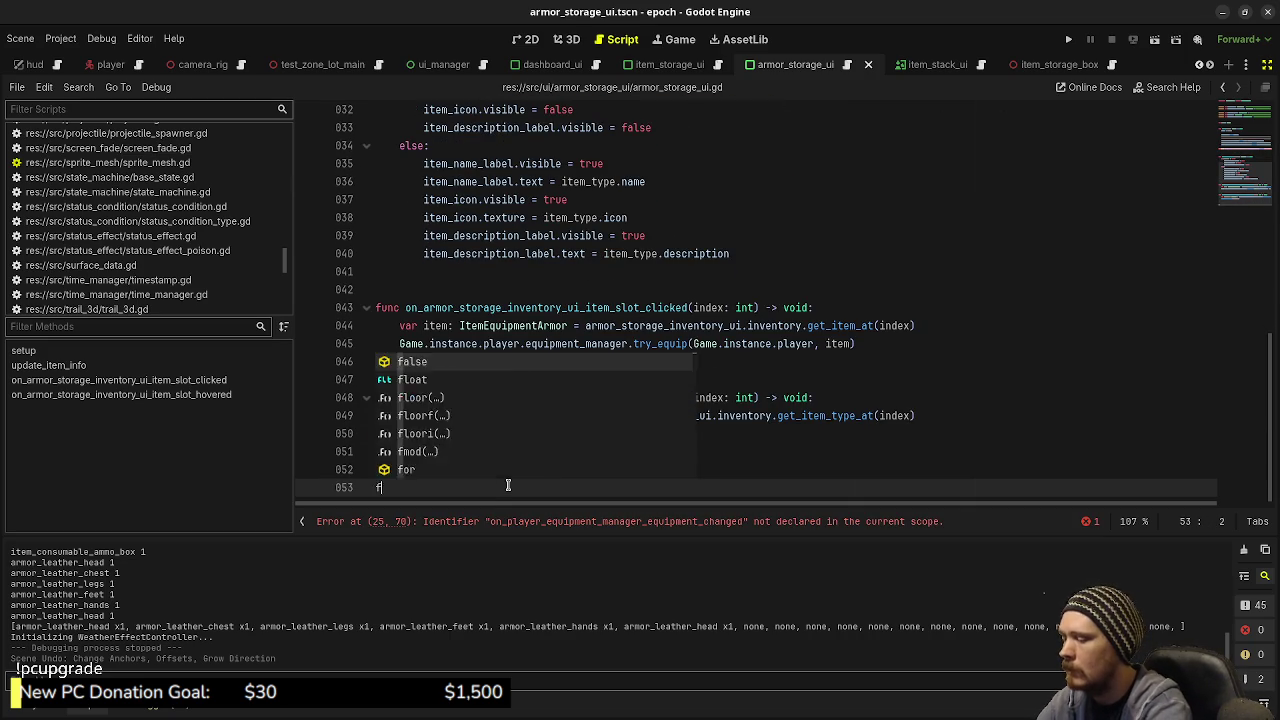
key(ctrl+v)
text(() )
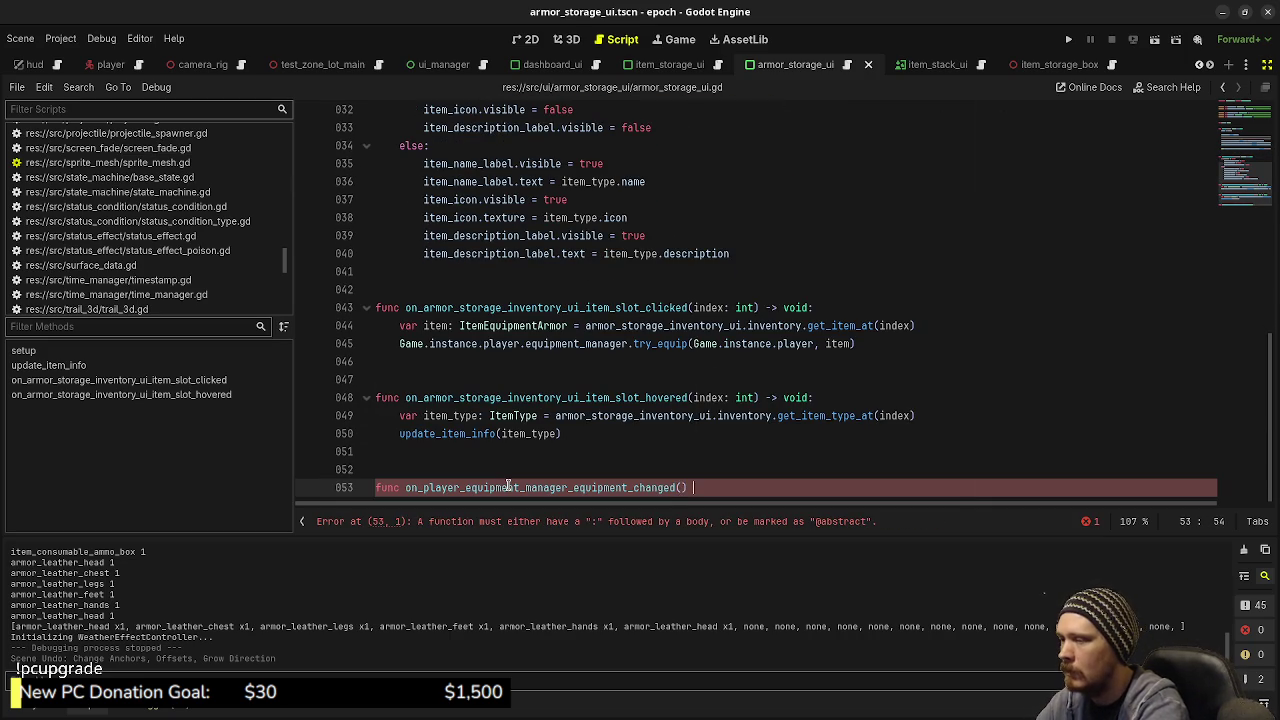
text(-> void:)
Step: Give the handler a body that calls update_item_info()
key(Return)
text(upda)
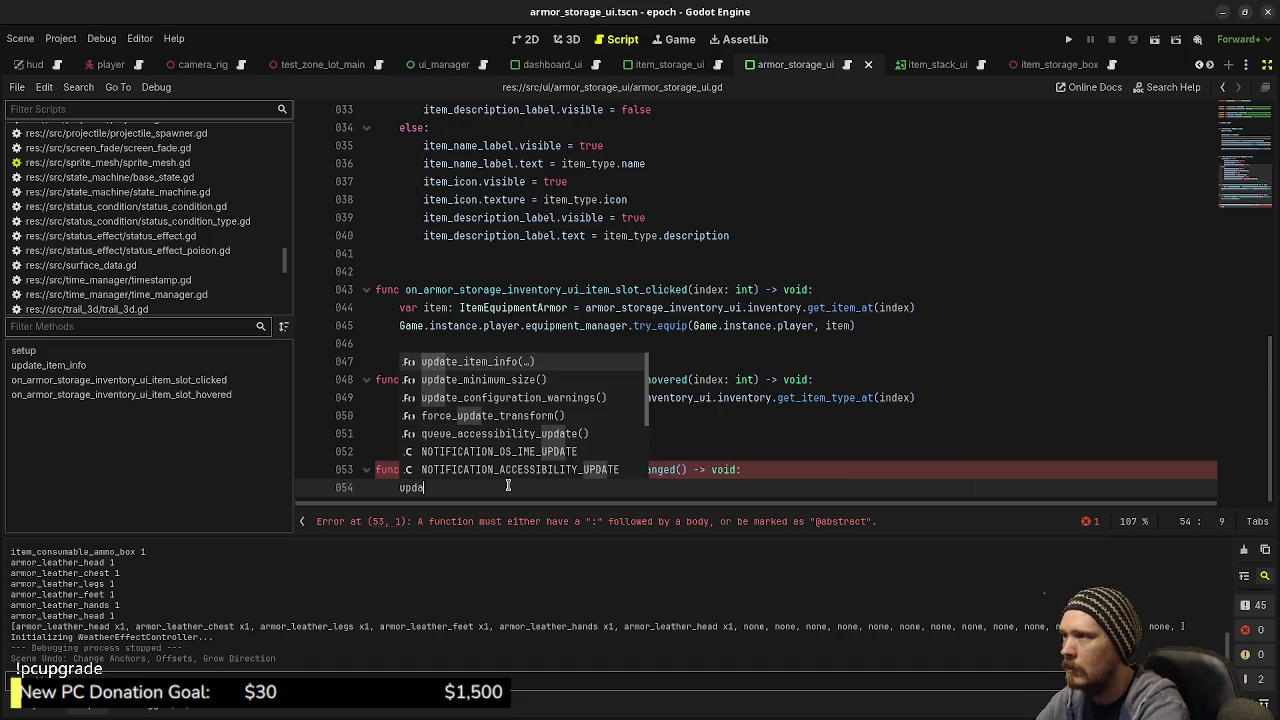
text(te)
key(Return)
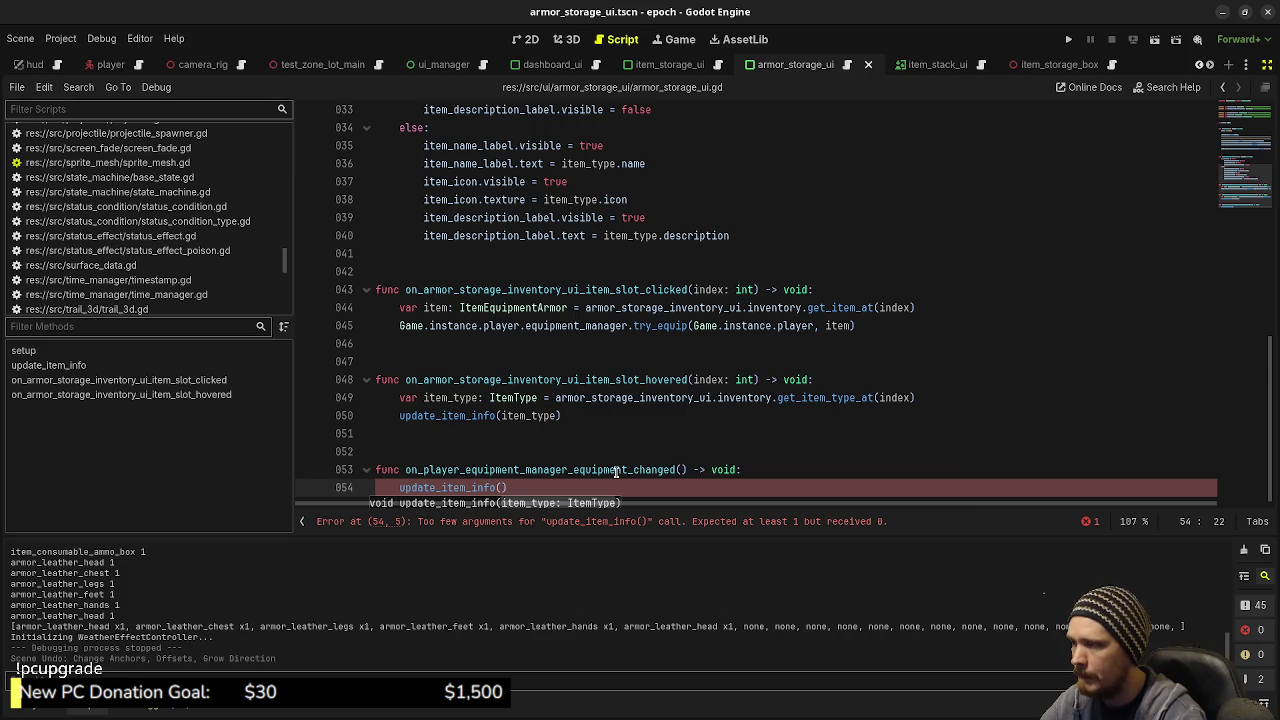
scroll(625, 457, up, 6)
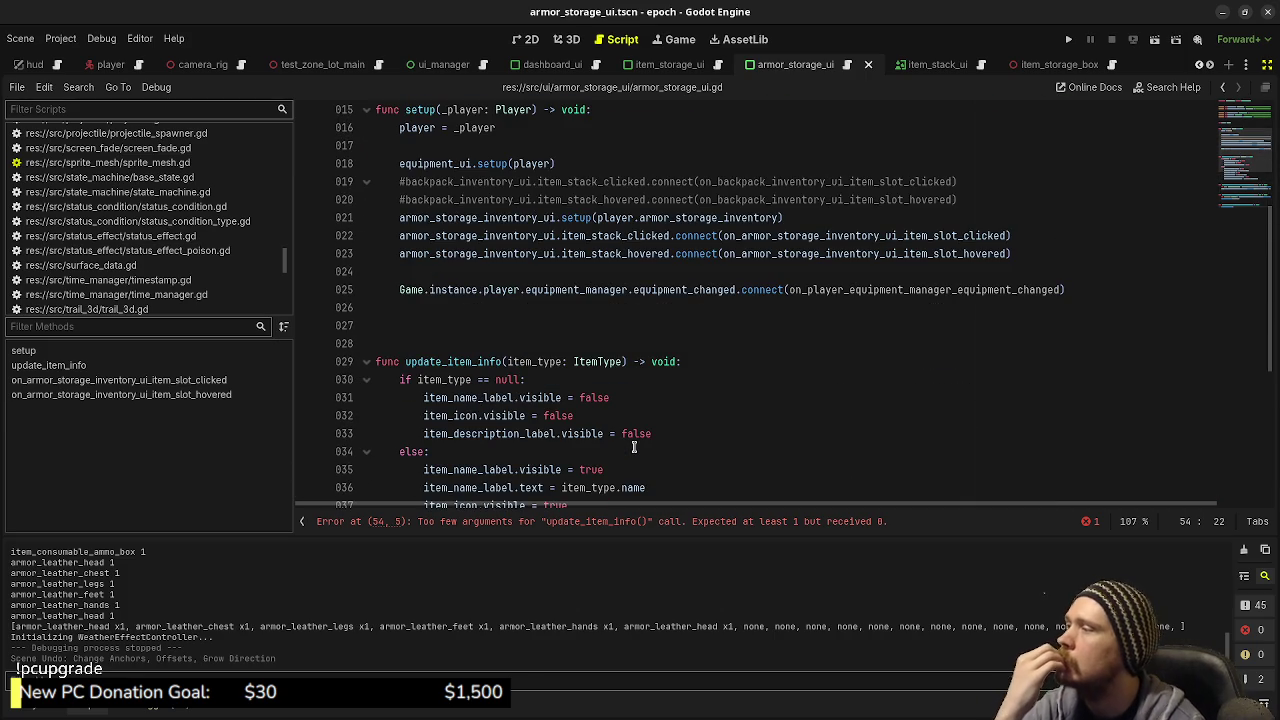
scroll(697, 272, down, 3)
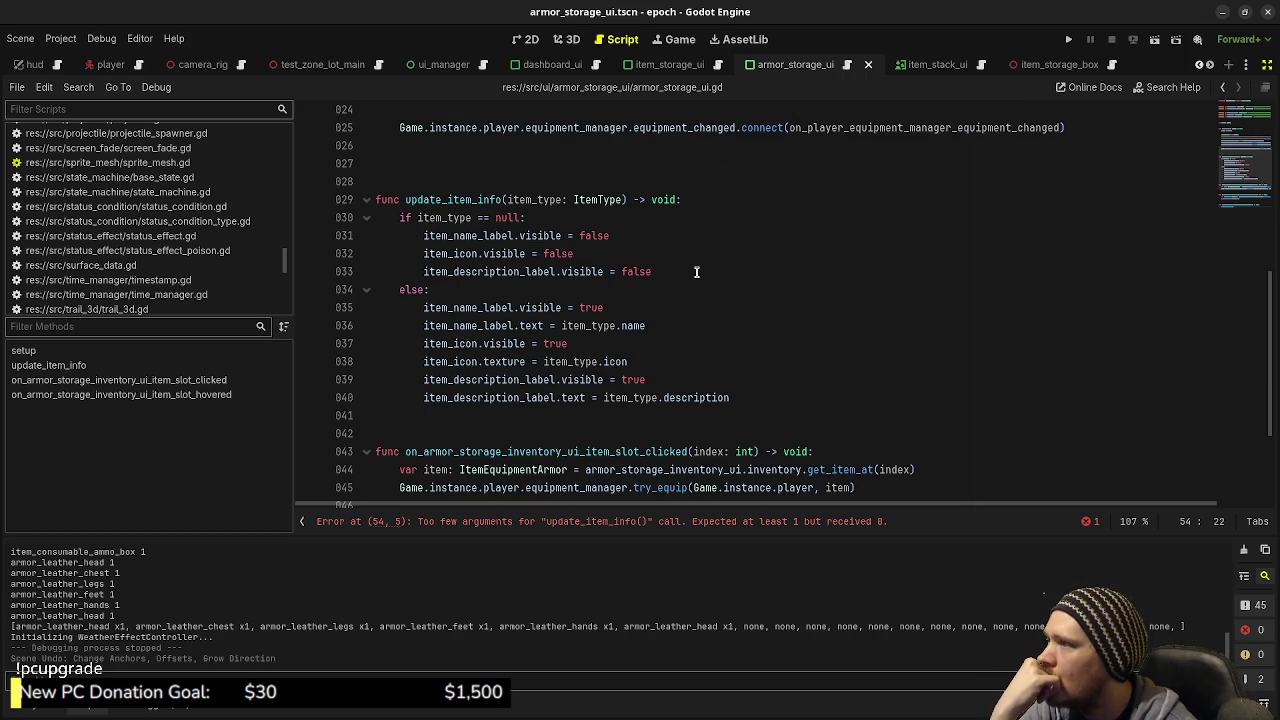
scroll(697, 272, down, 3)
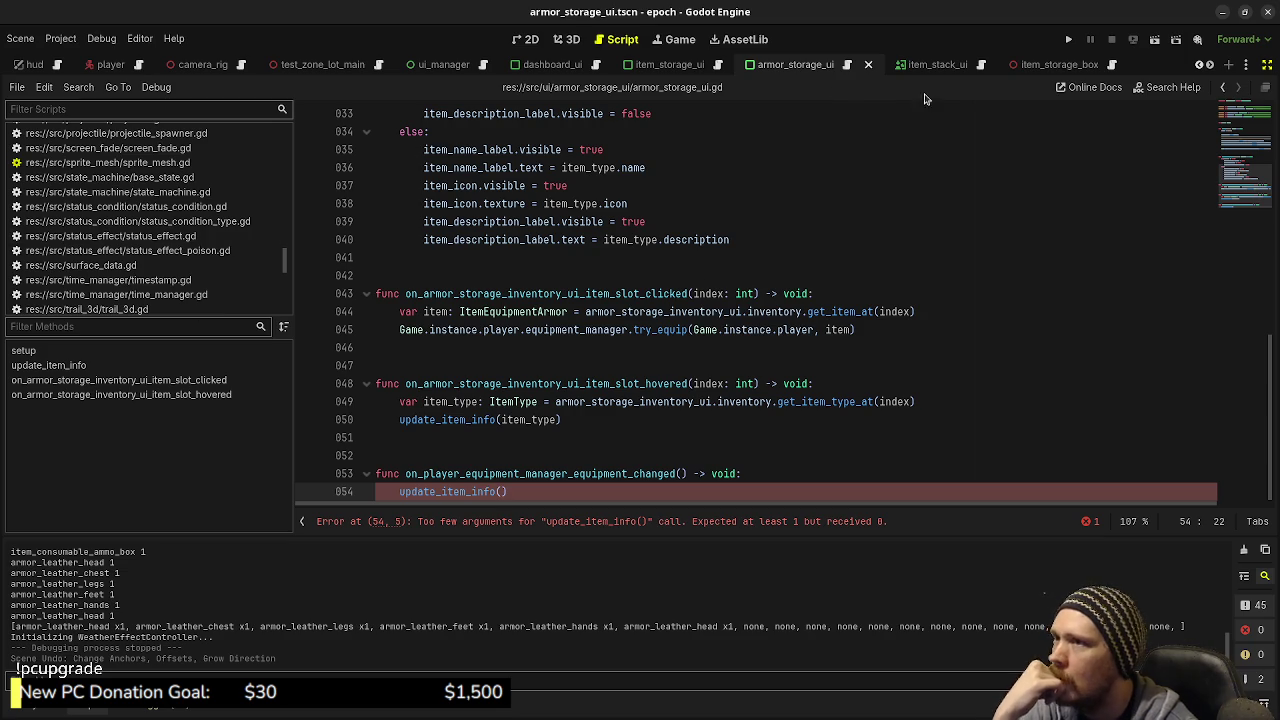
click(646, 329)
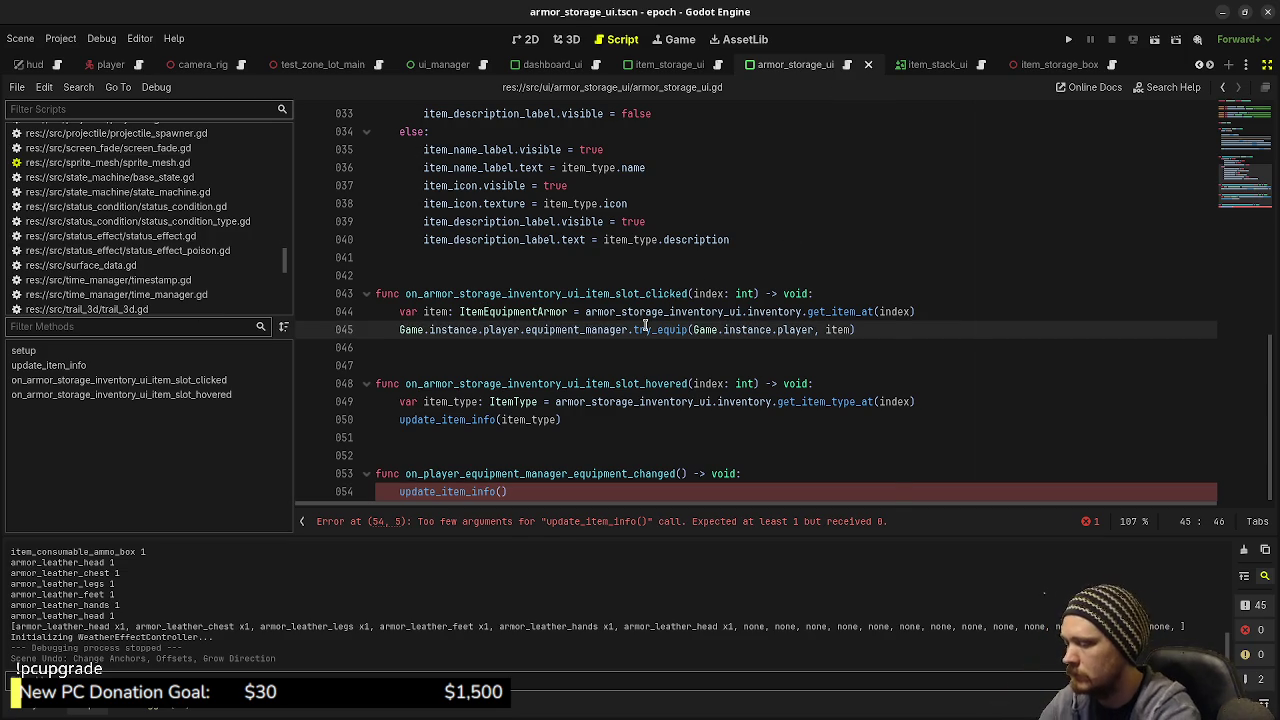
Step: Open equipment_manager.gd and locate the equipment_changed emit on line 086 in equip
key(ctrl+alt+o)
text(equipmentman)
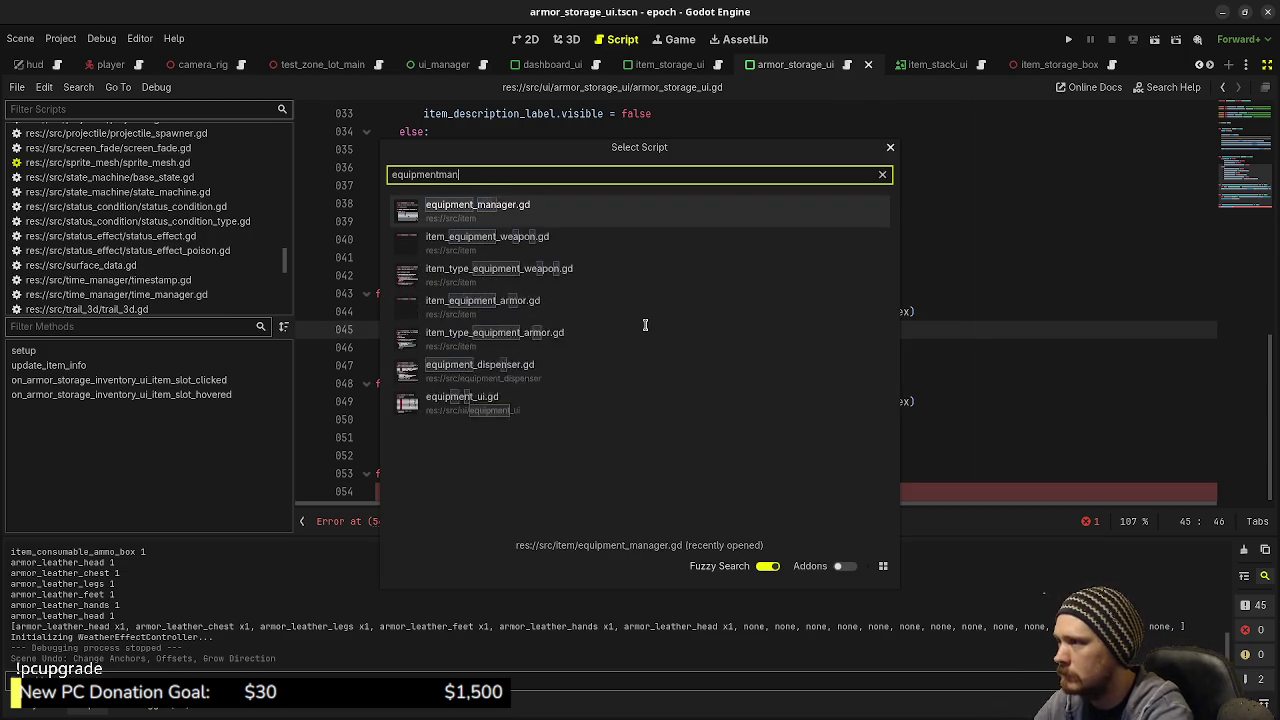
key(Return)
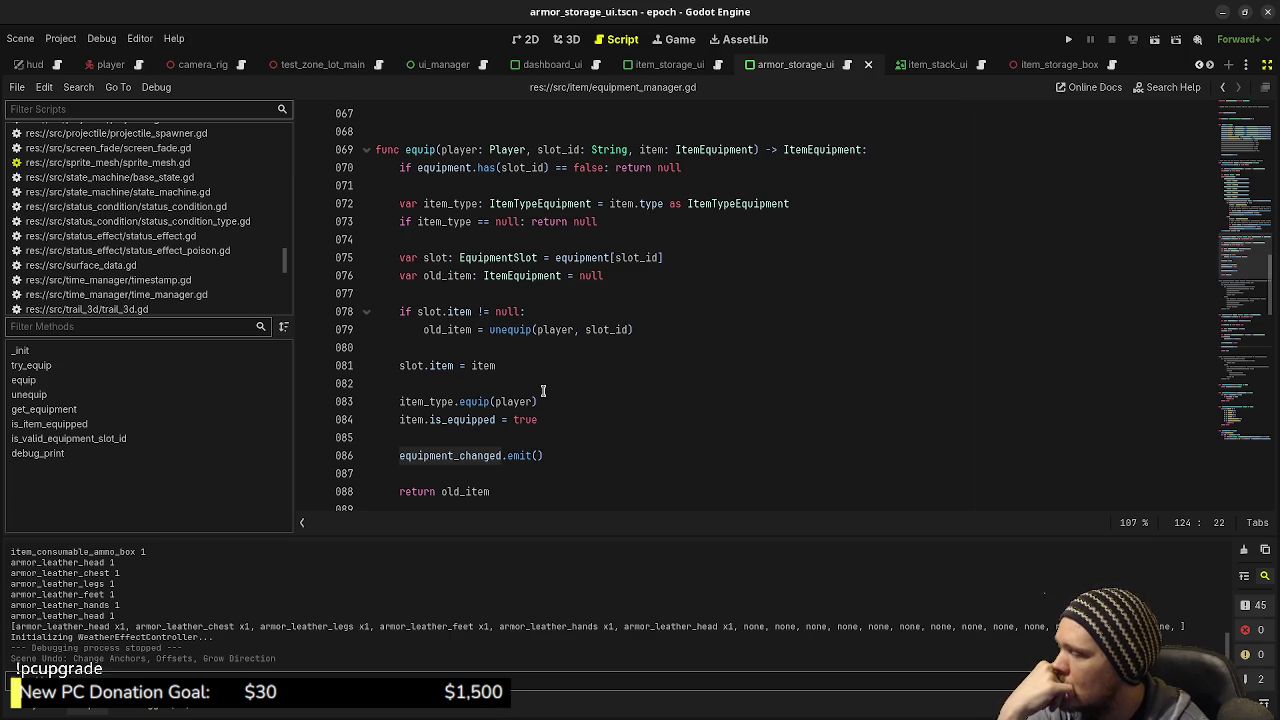
double_click(468, 456)
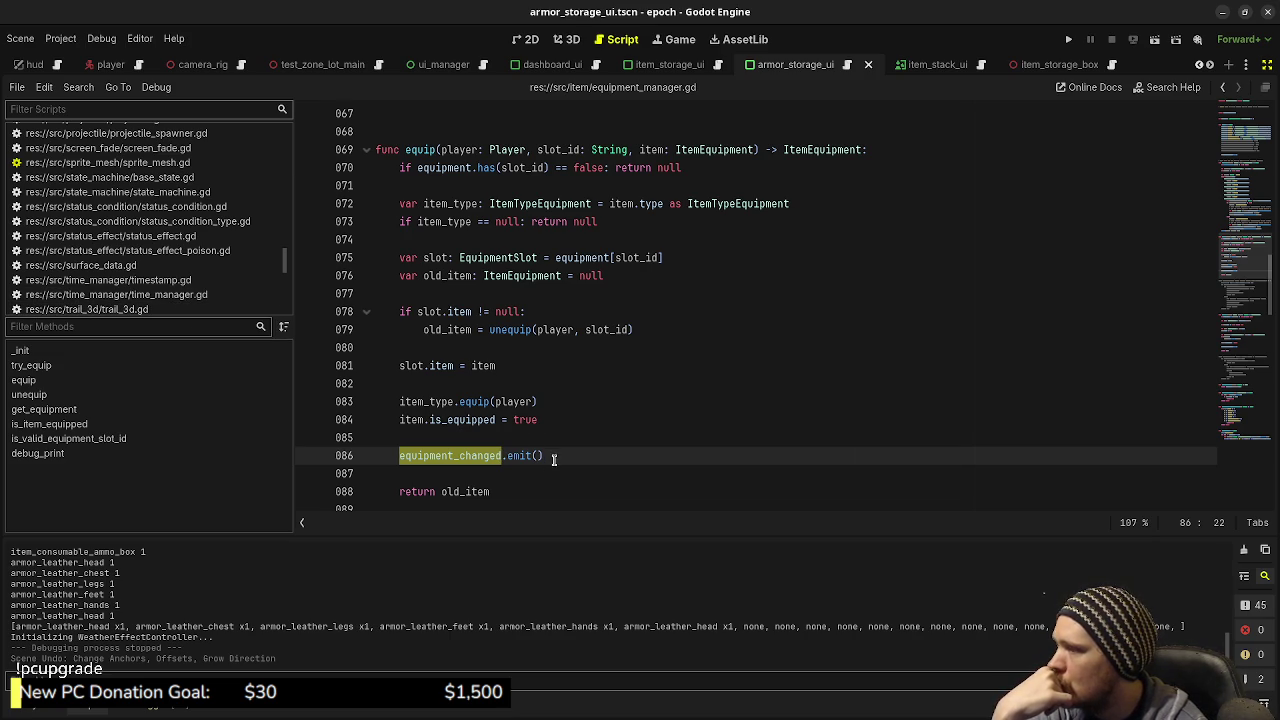
Step: Return to armor_storage_ui.gd, where update_item_info() still reports too few arguments
click(848, 66)
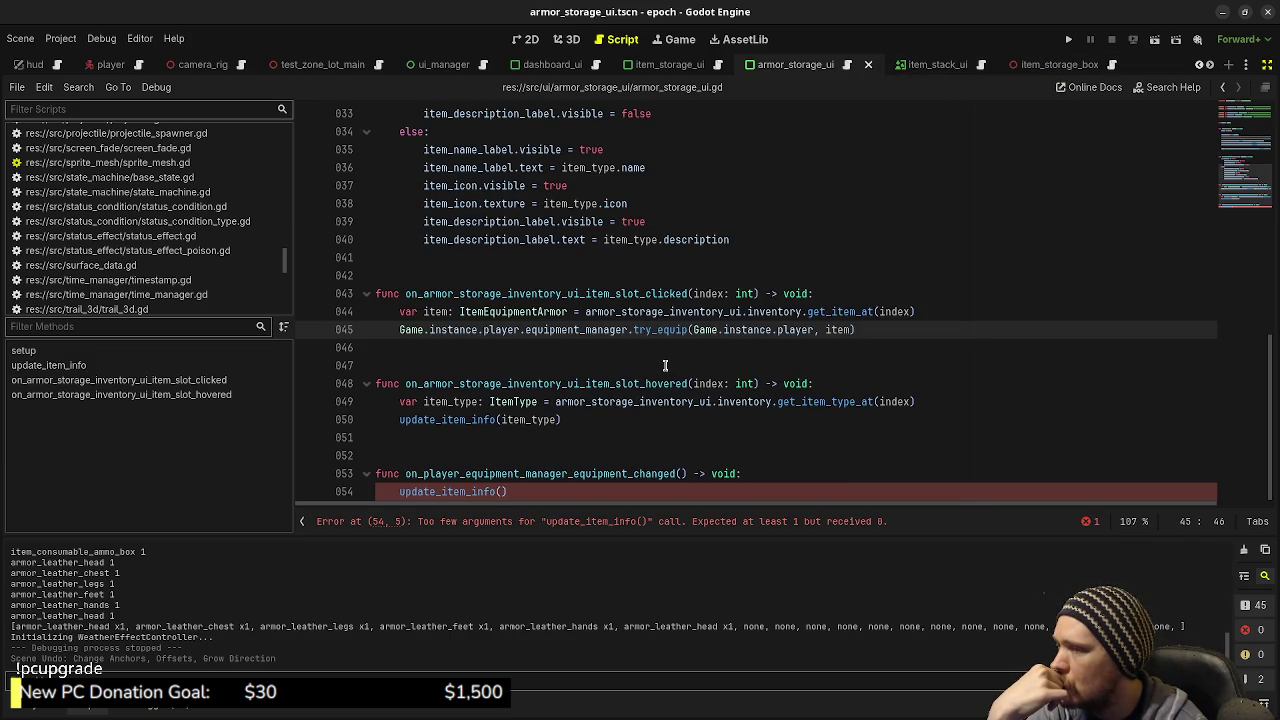
mouse_move(757, 401)
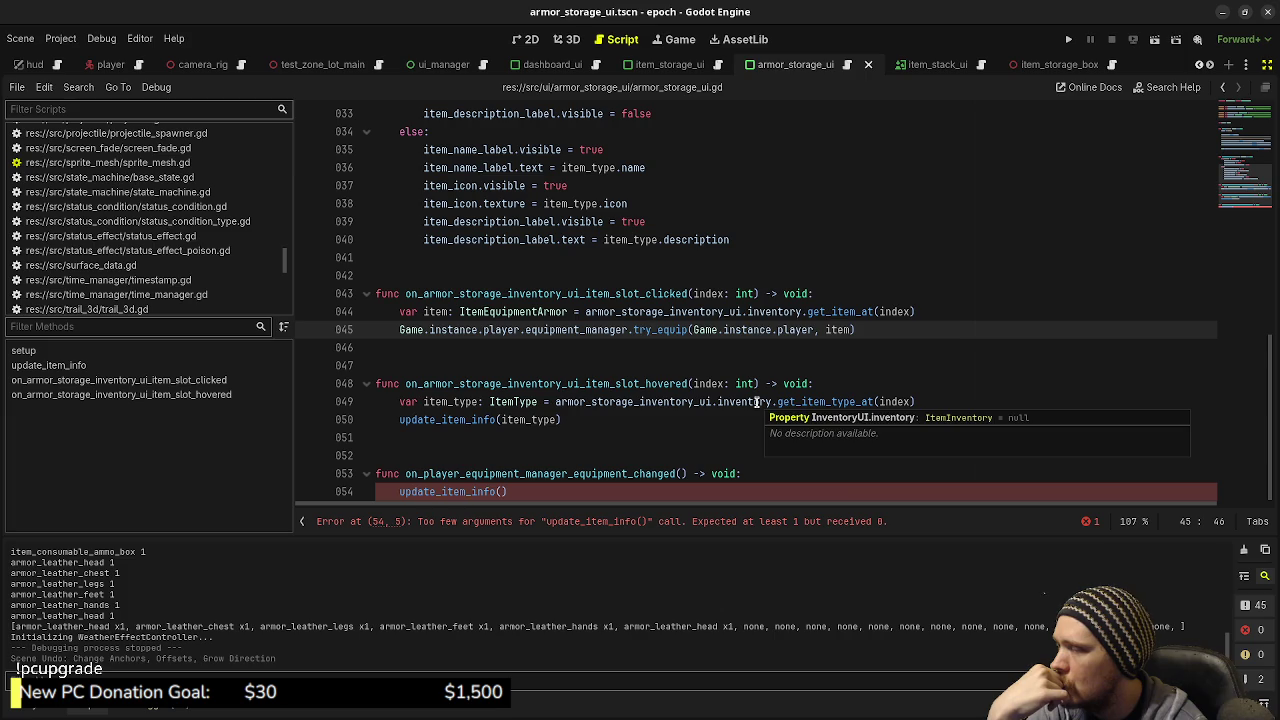
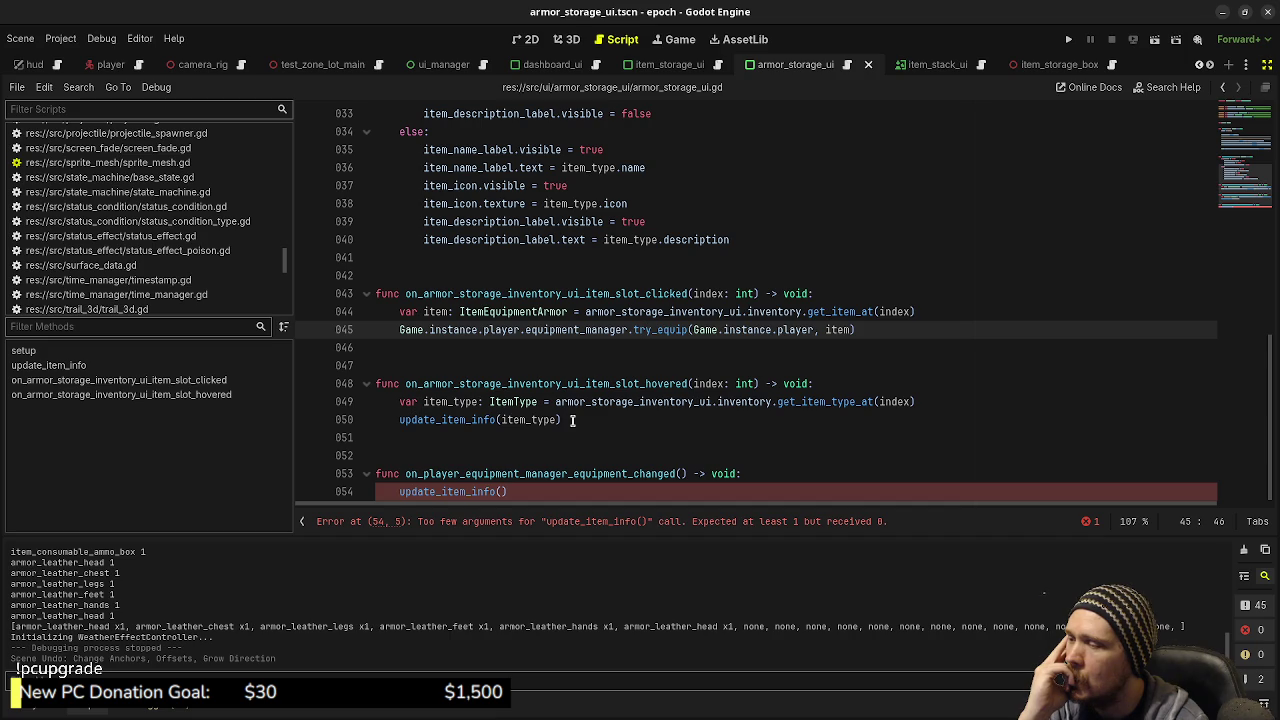
Step: Open equipment_manager.gd from the quick script picker
click(680, 474)
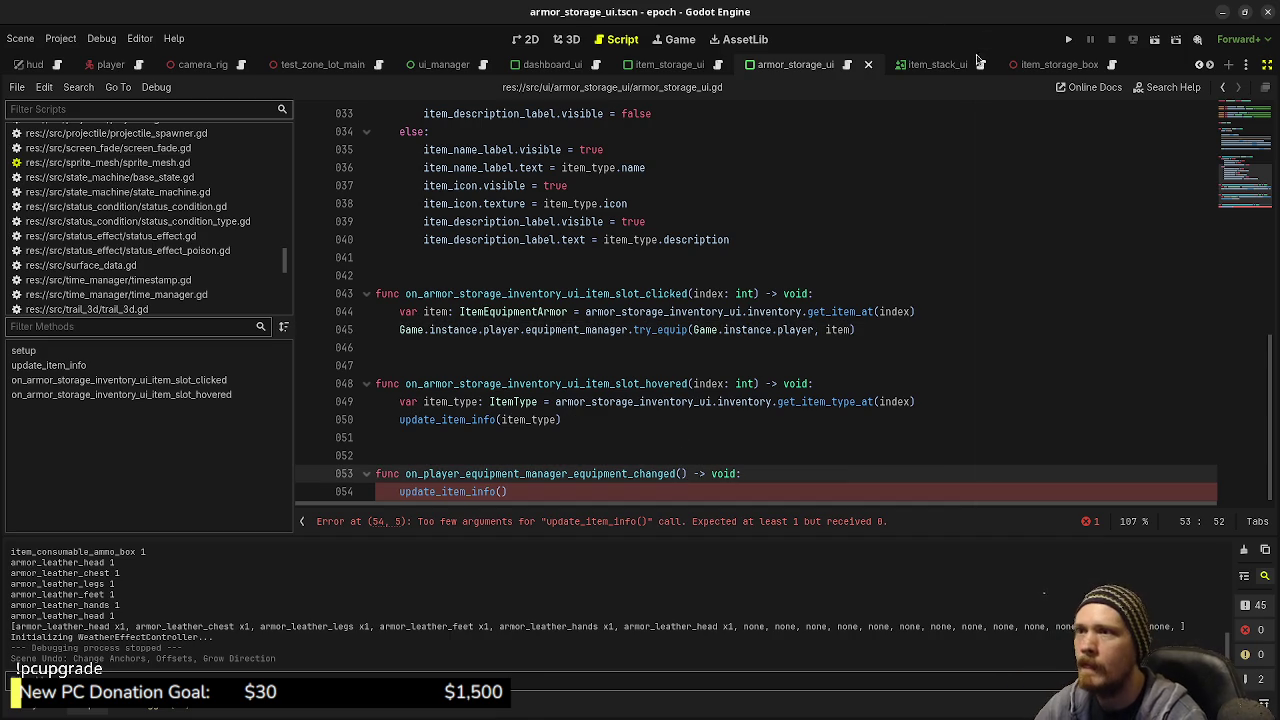
click(744, 314)
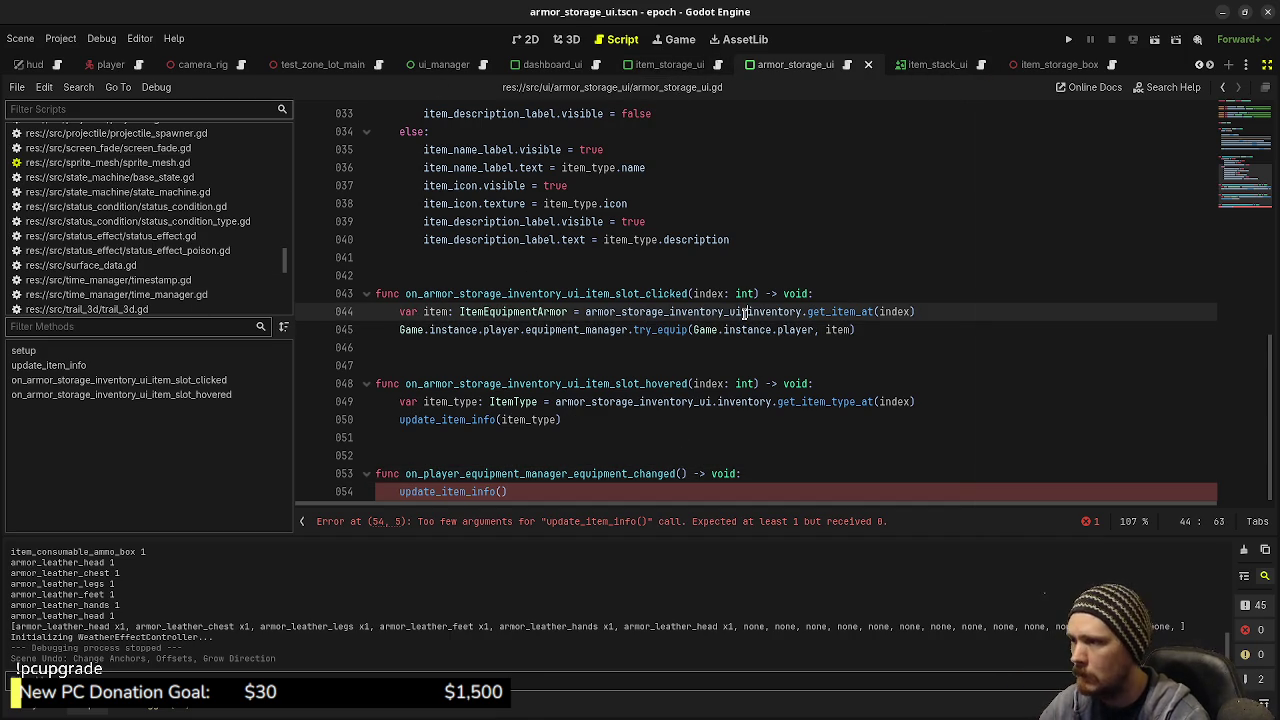
key(ctrl+alt+o)
key(Return)
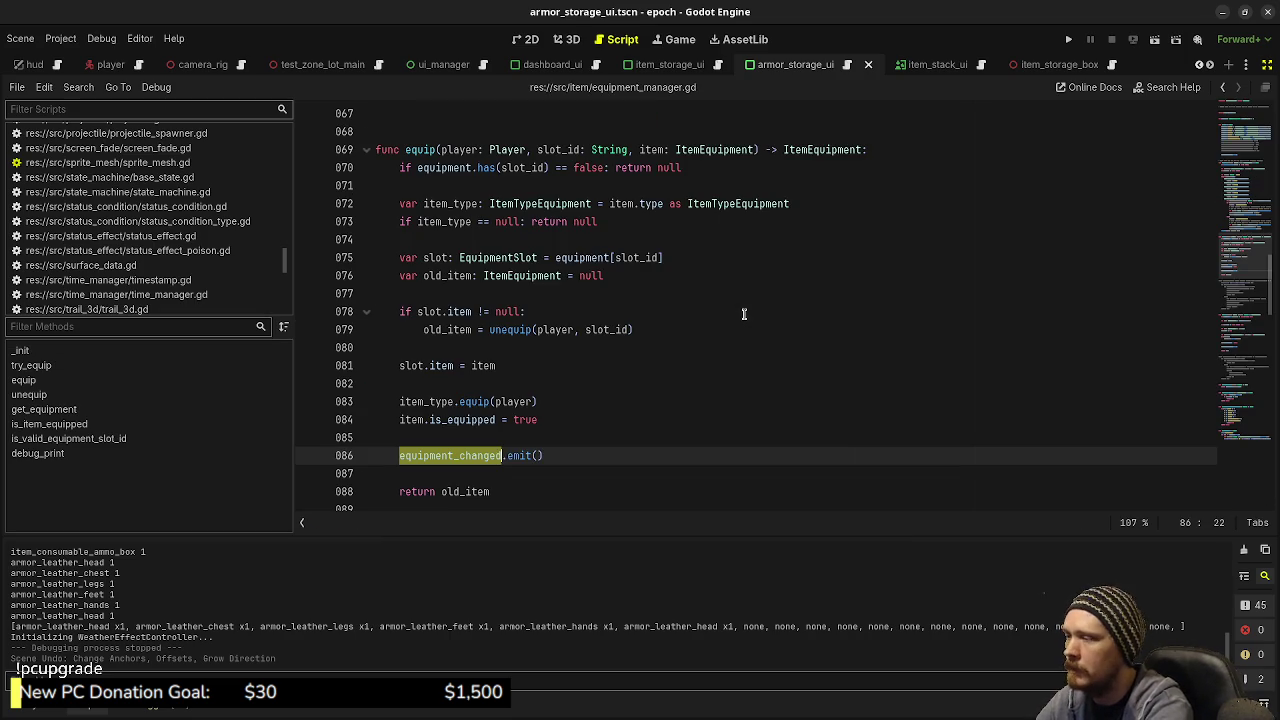
scroll(569, 450, up, 20)
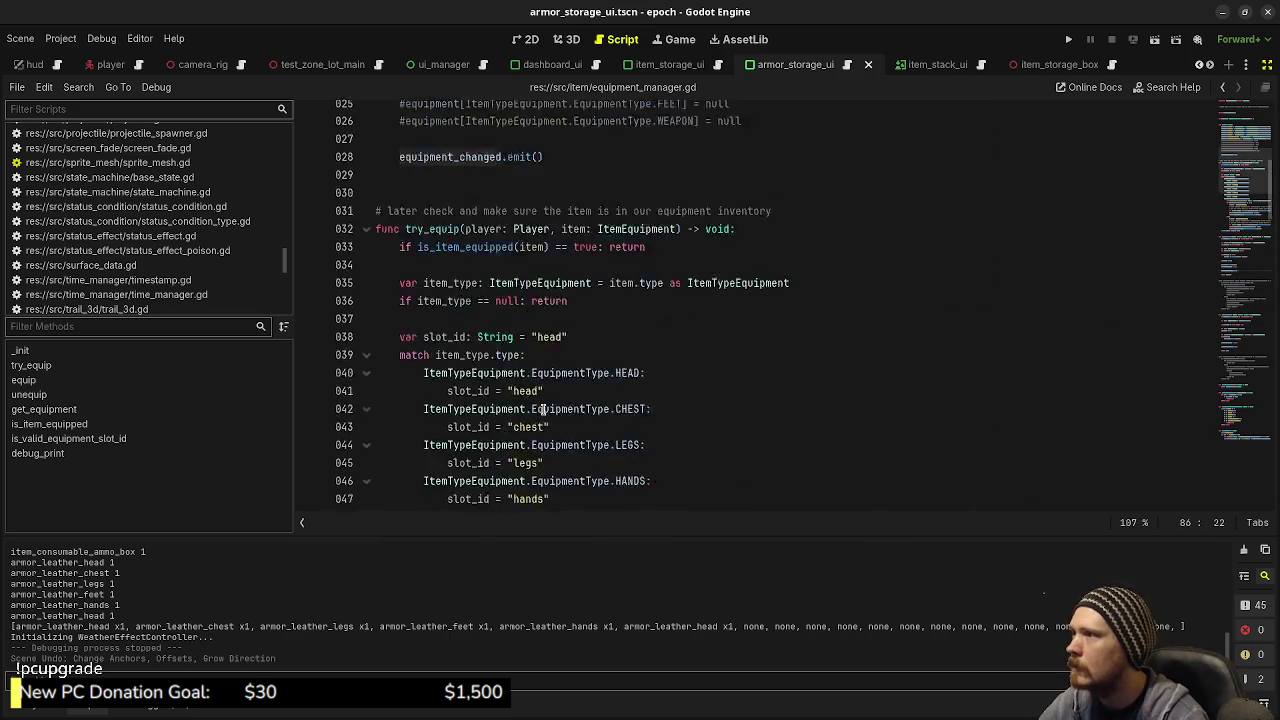
scroll(543, 408, up, 1)
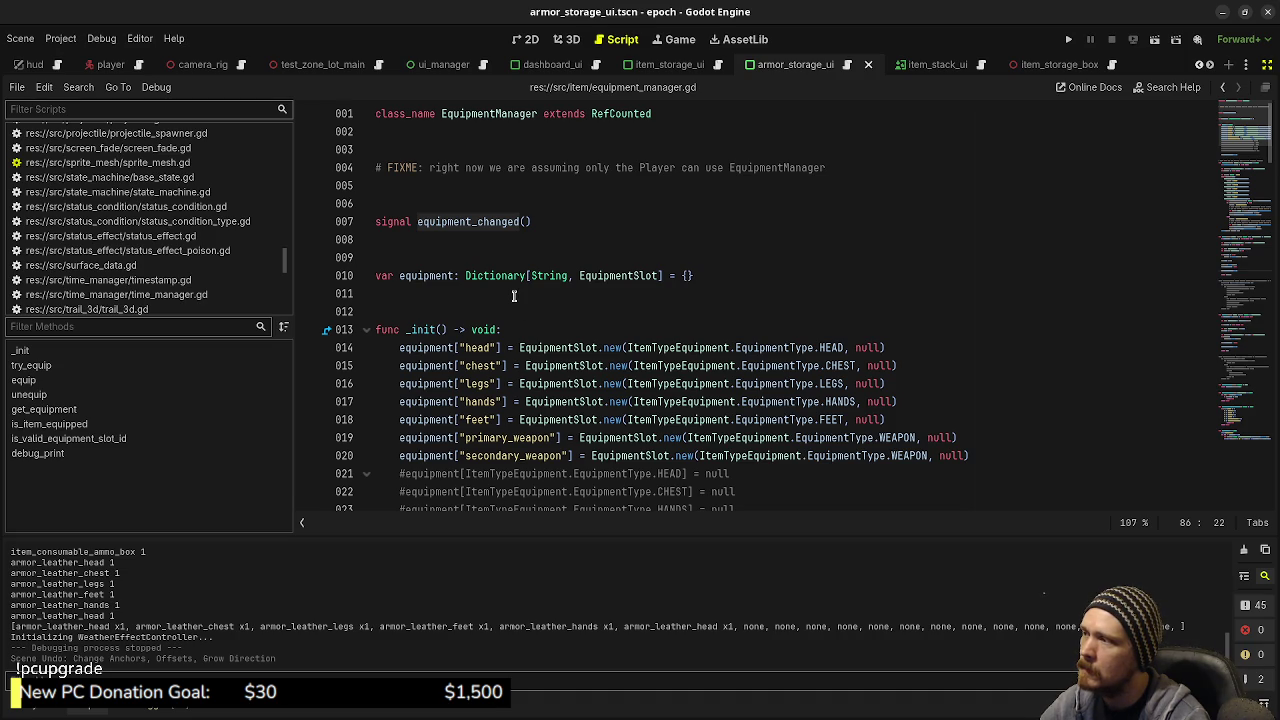
Step: Locate the equipment_changed signal declaration and its emit call on line 86
click(525, 221)
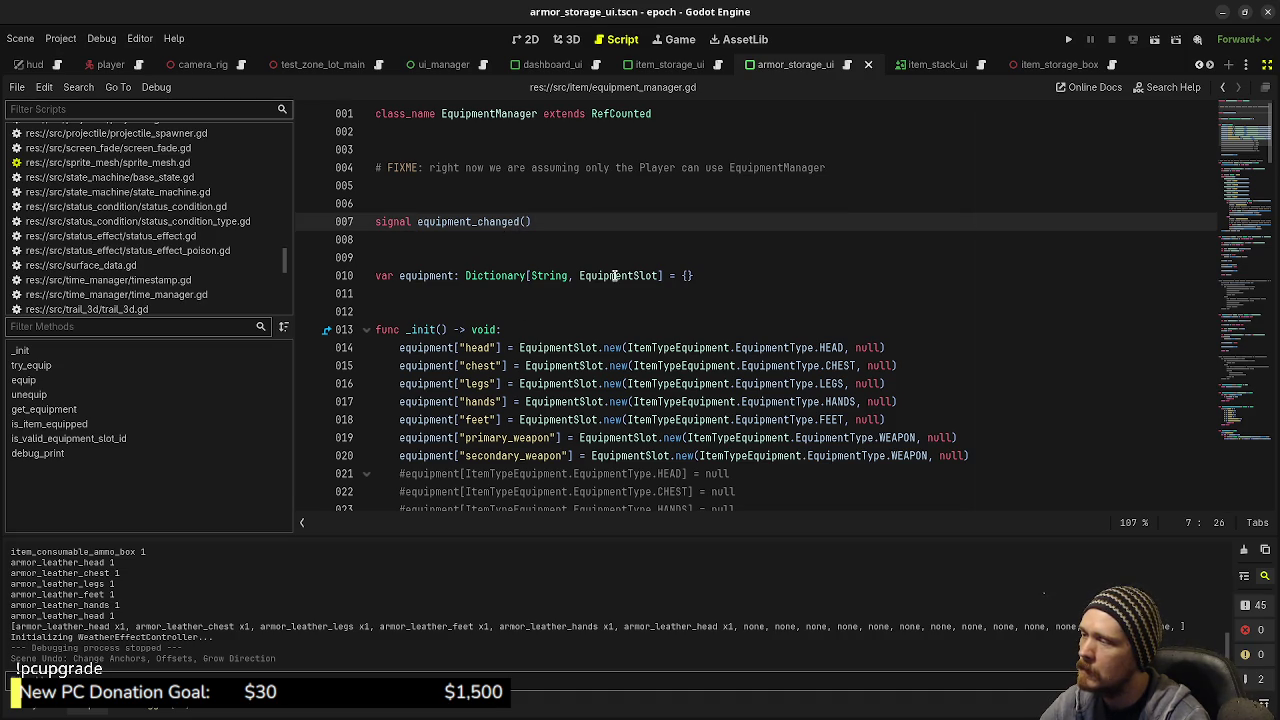
scroll(614, 275, down, 14)
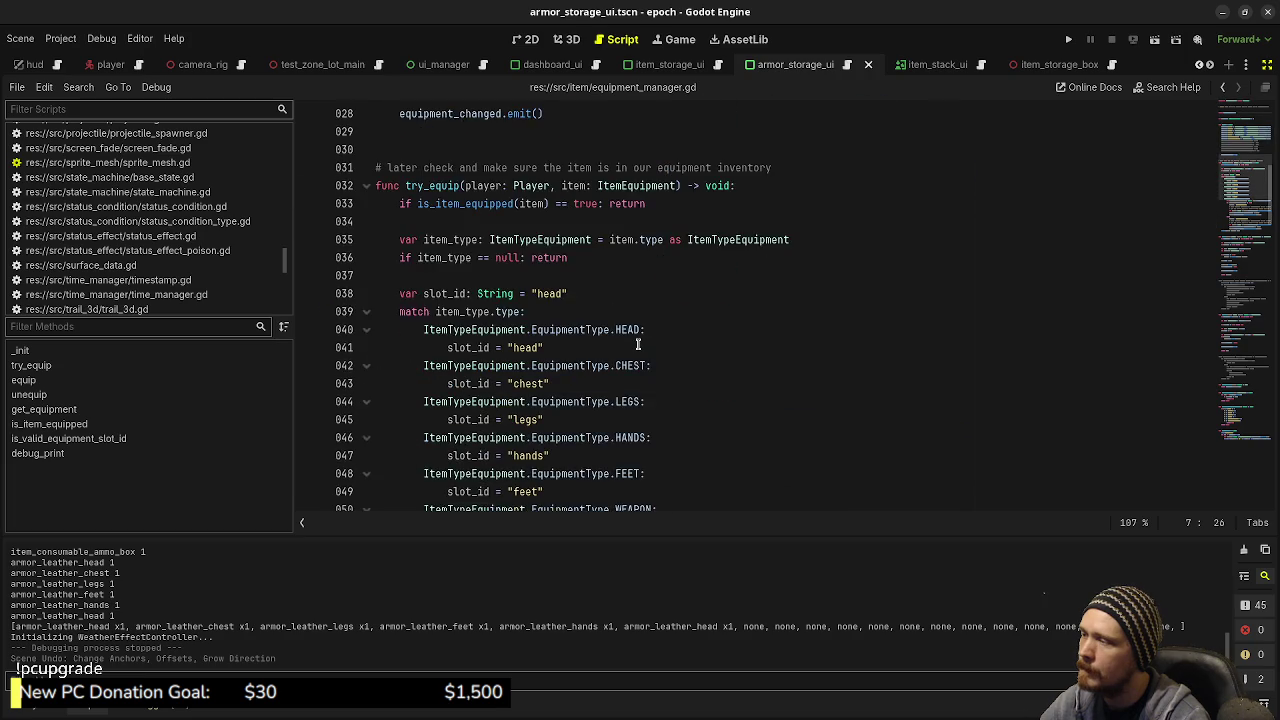
scroll(637, 345, down, 8)
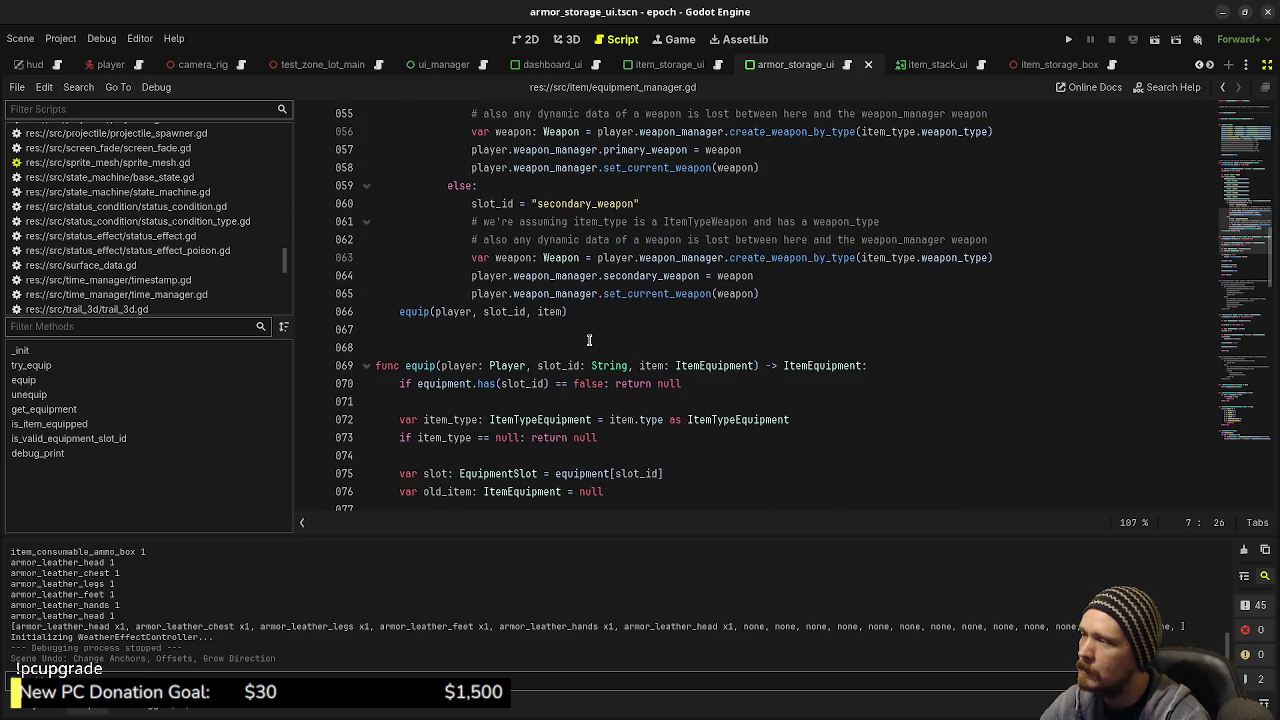
scroll(489, 390, down, 2)
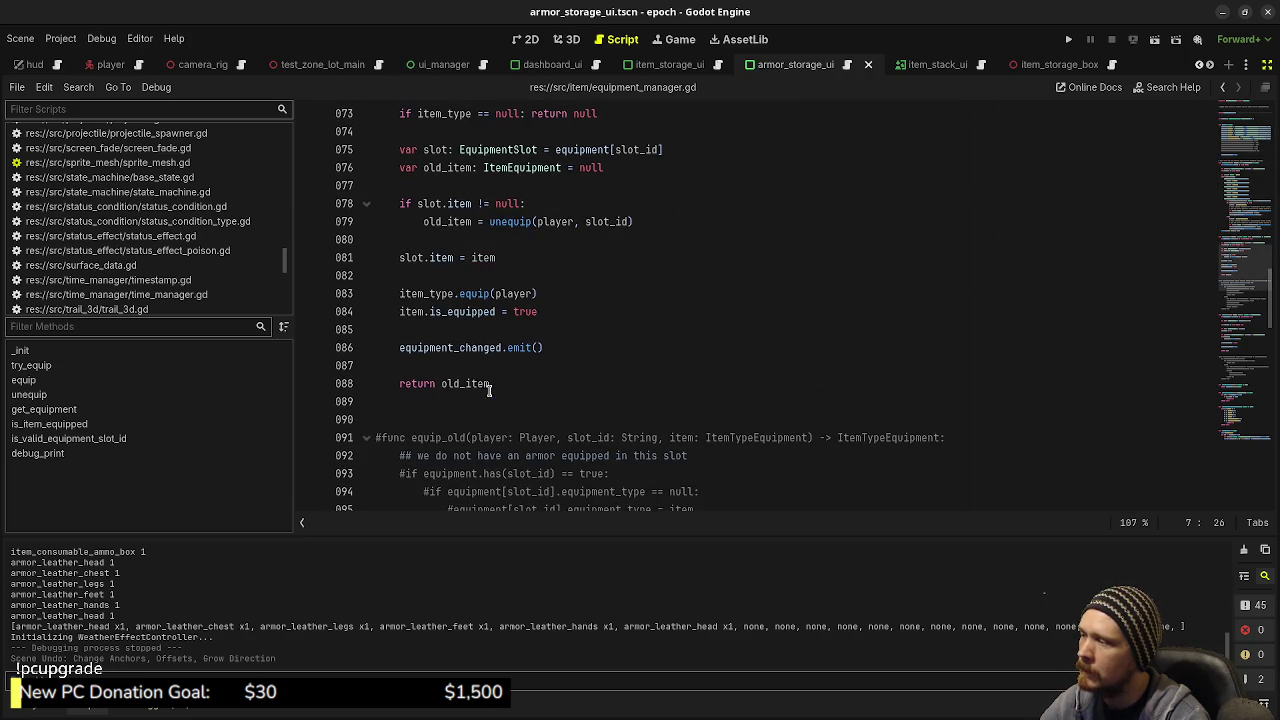
double_click(466, 347)
click(80, 87)
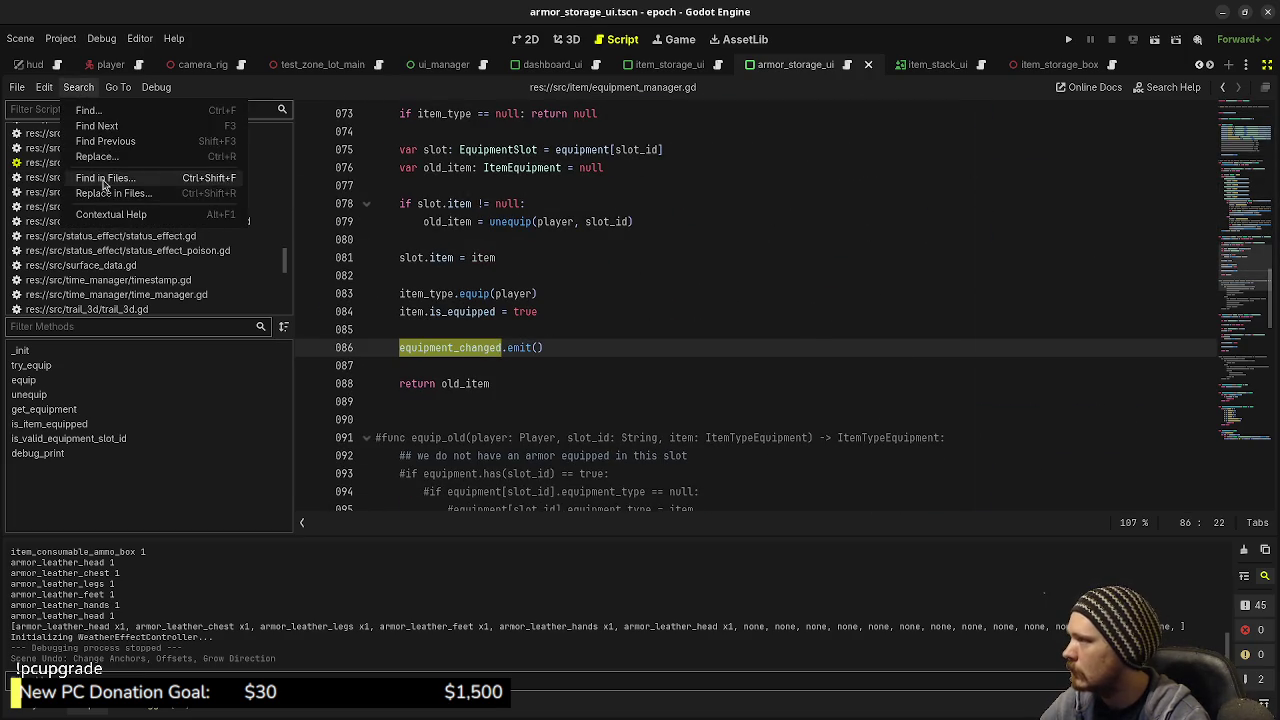
Step: Search all project files for equipment_changed, finding 10 matches in 2 files
click(103, 174)
click(638, 436)
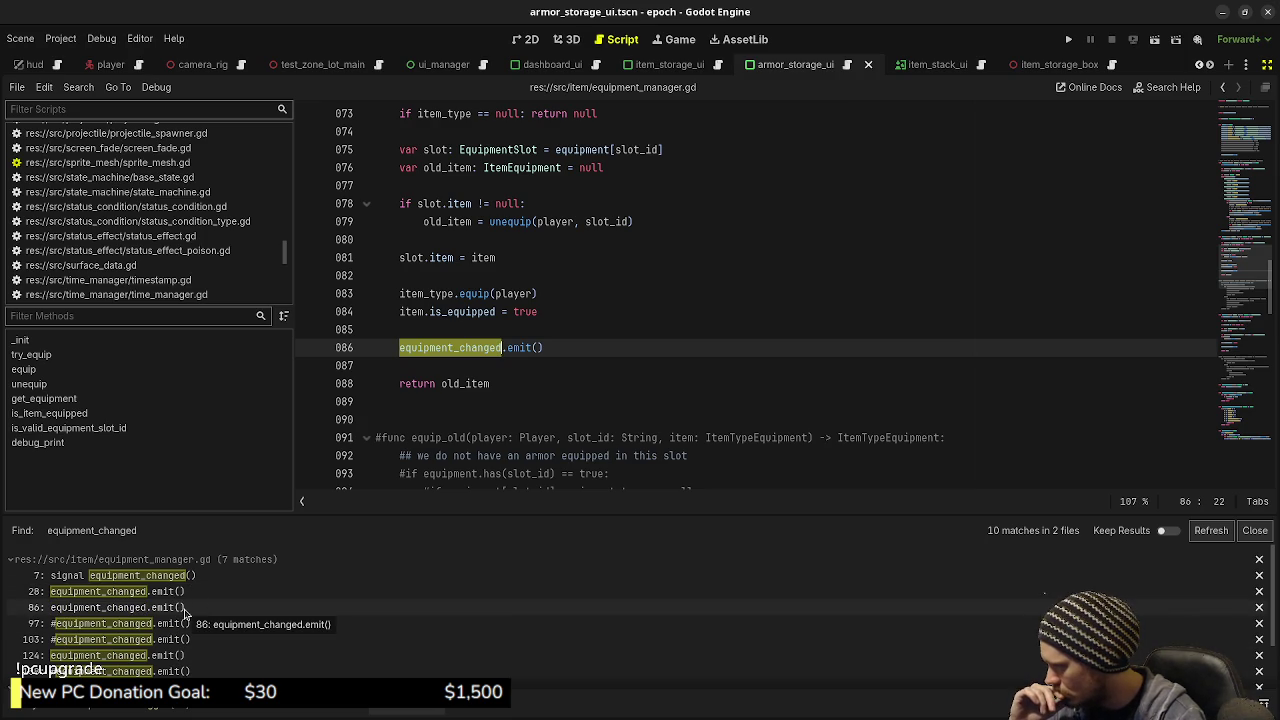
scroll(185, 612, down, 3)
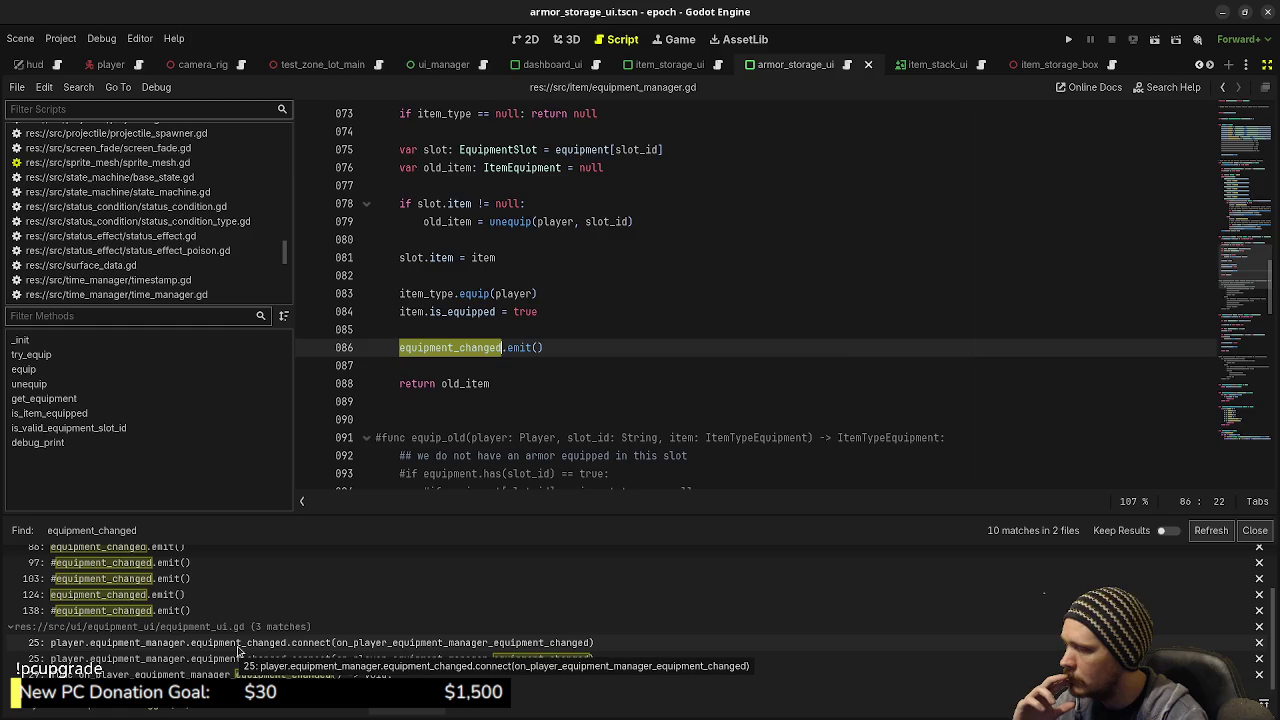
Step: Jump to the equipment_ui.gd matches on line 25 and the handler on line 29
click(238, 648)
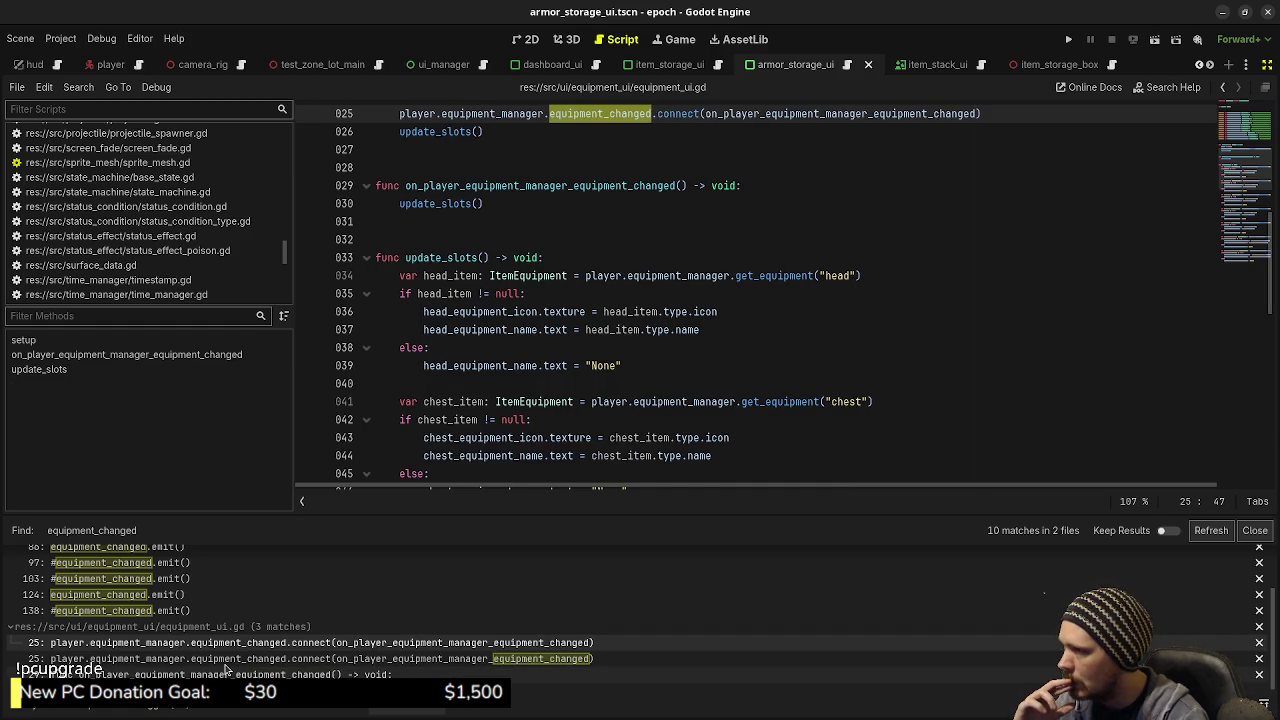
click(228, 670)
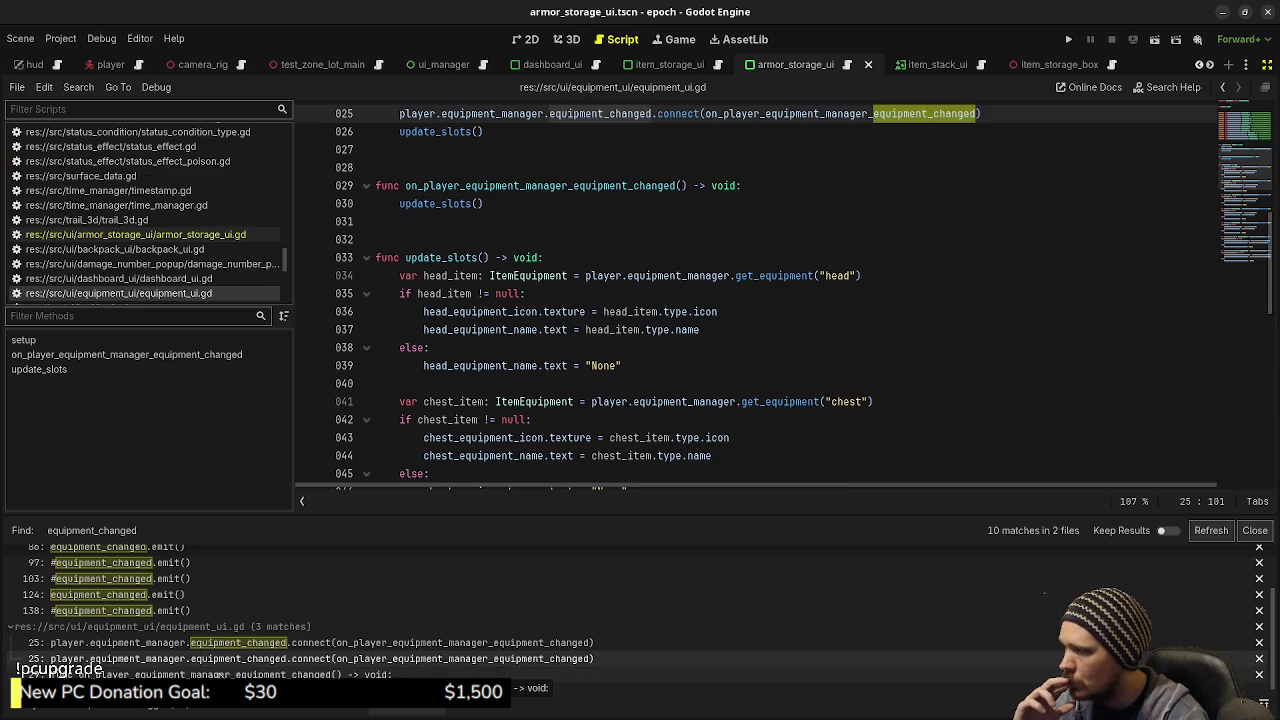
click(218, 675)
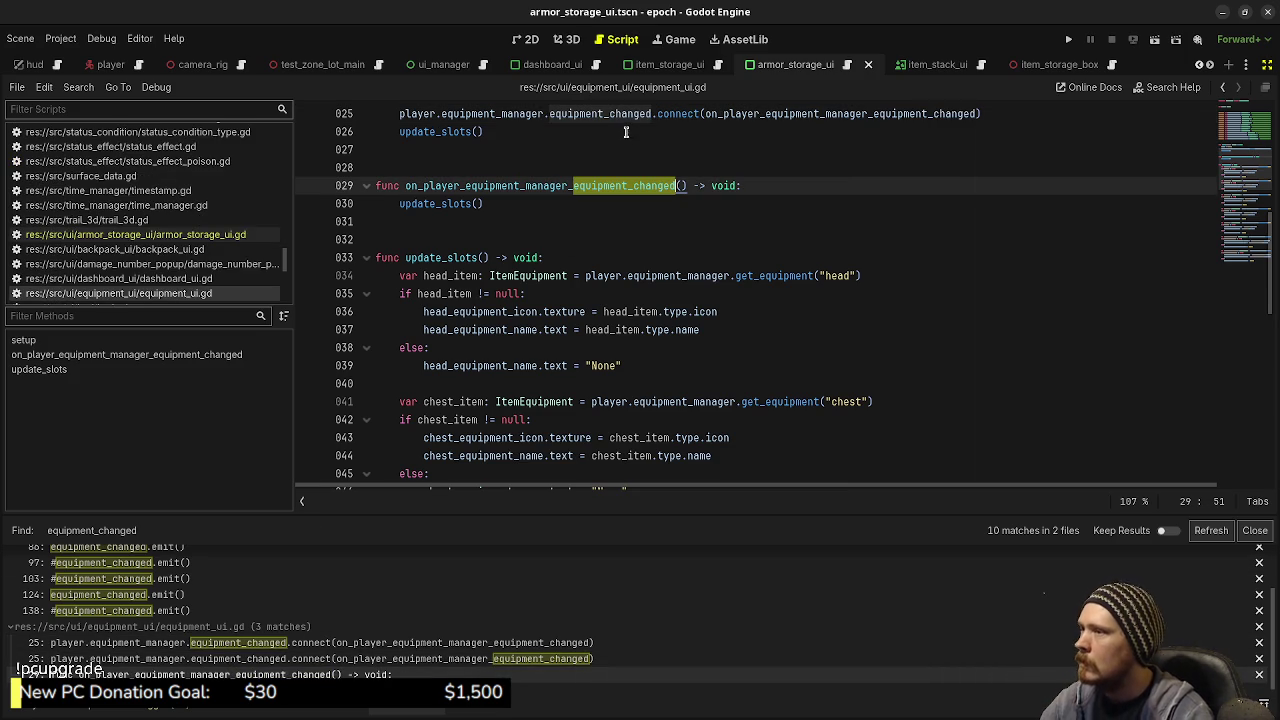
click(684, 192)
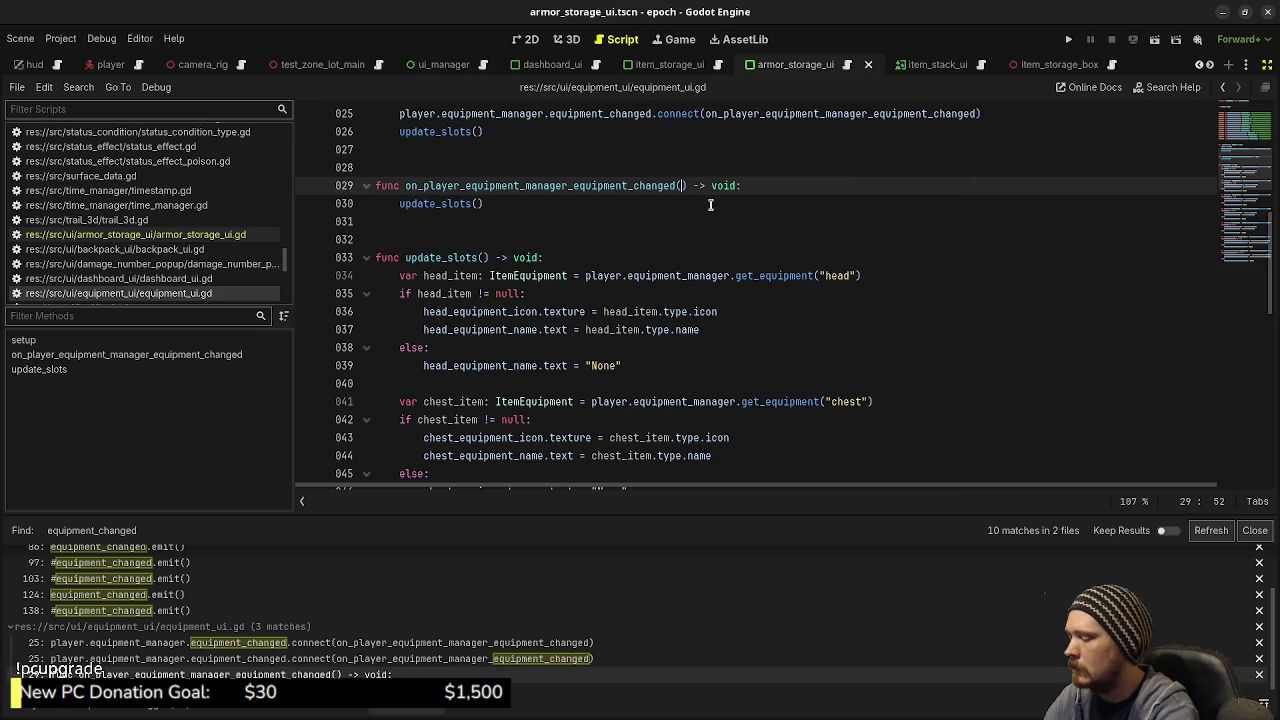
key(ctrl+alt+o)
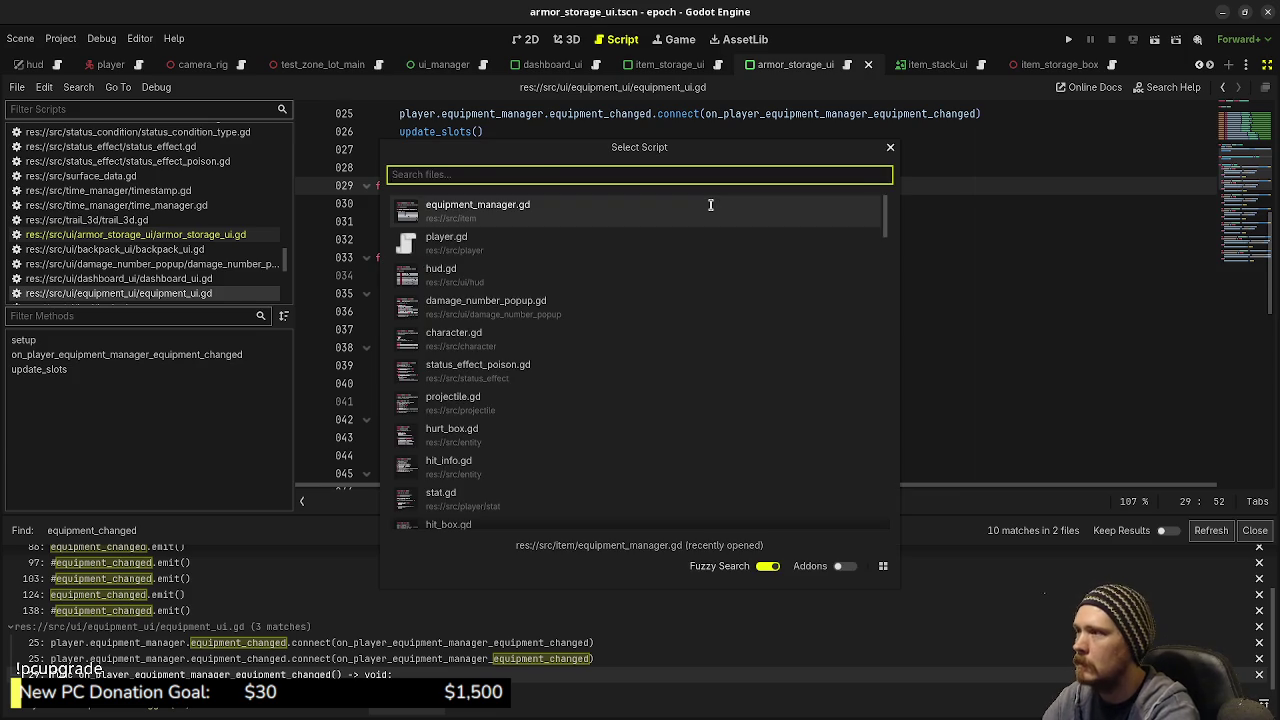
Step: Add a 'slot: EquipmentSlot' parameter to signal equipment_changed and save
key(Return)
scroll(578, 302, up, 20)
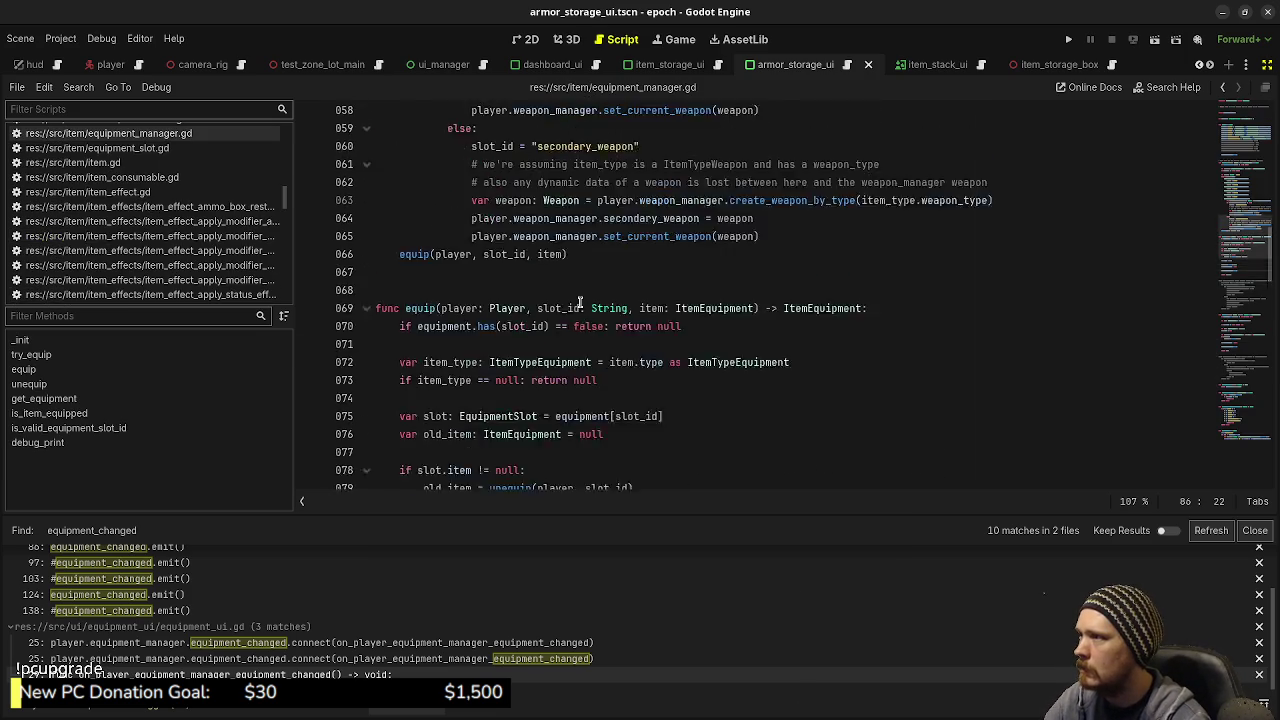
scroll(578, 302, up, 4)
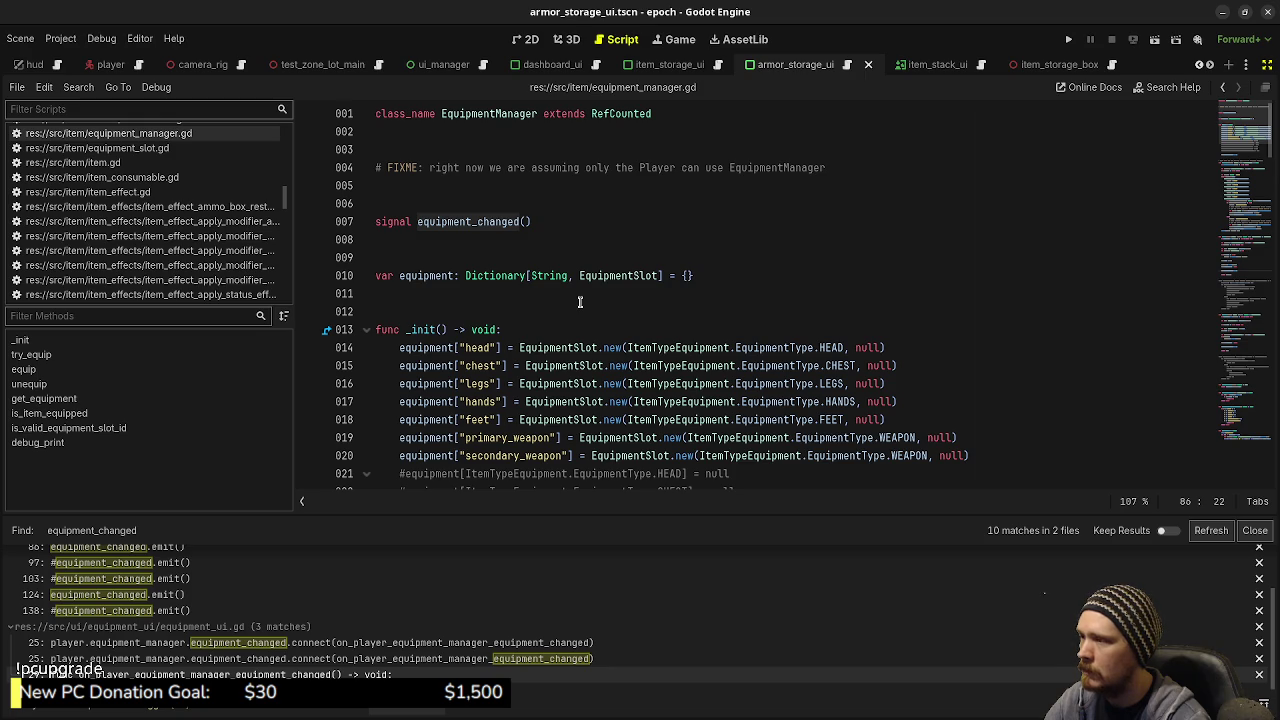
click(521, 222)
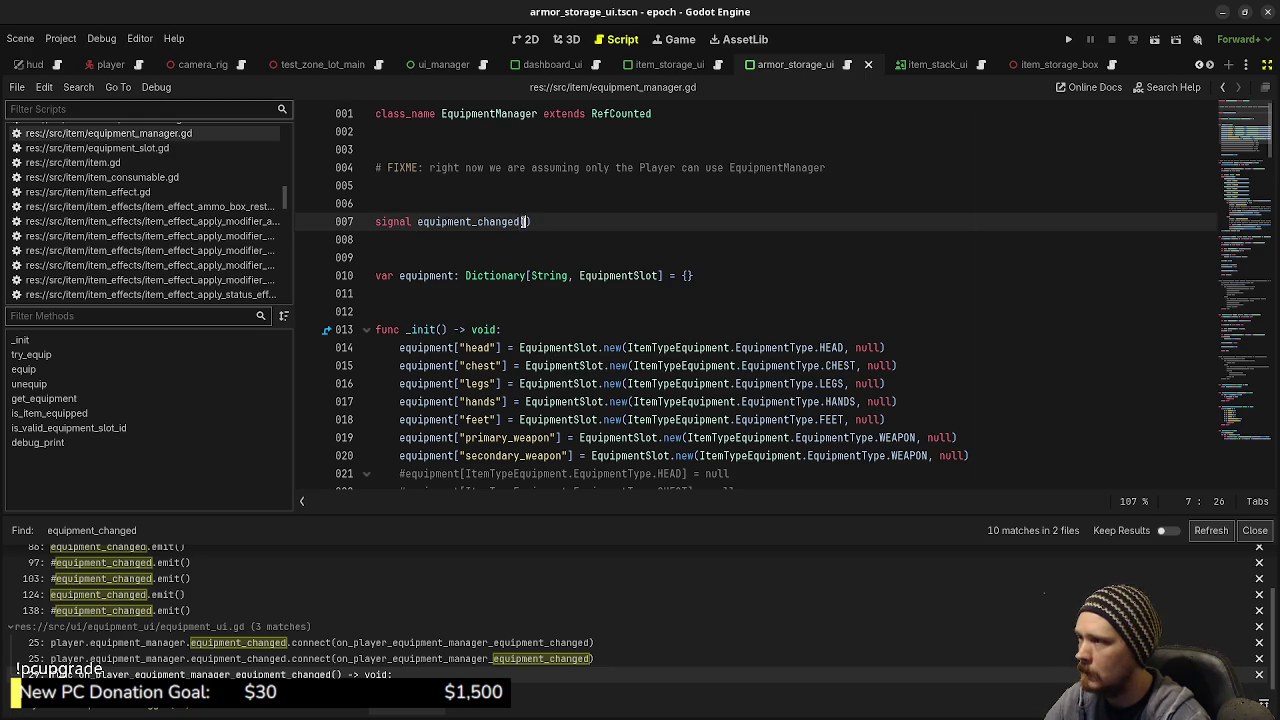
text(slot: Equime)
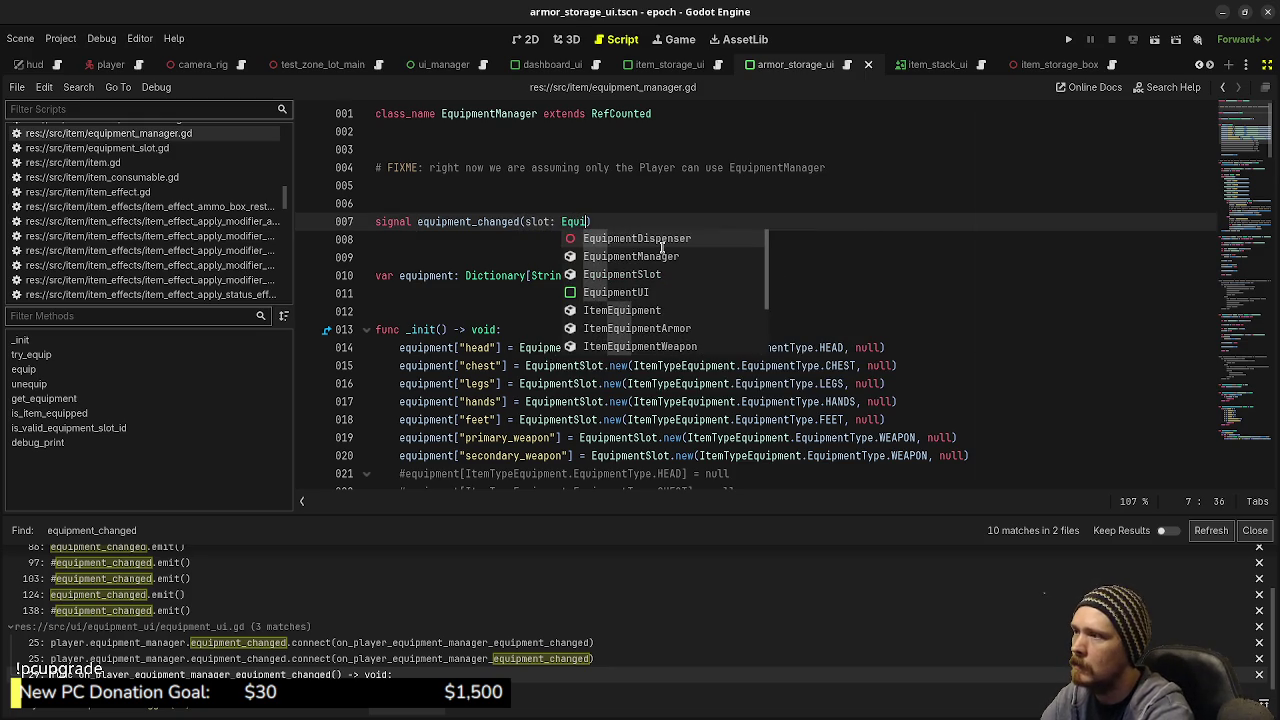
key(BackSpace)
key(BackSpace)
text(pmentSlo)
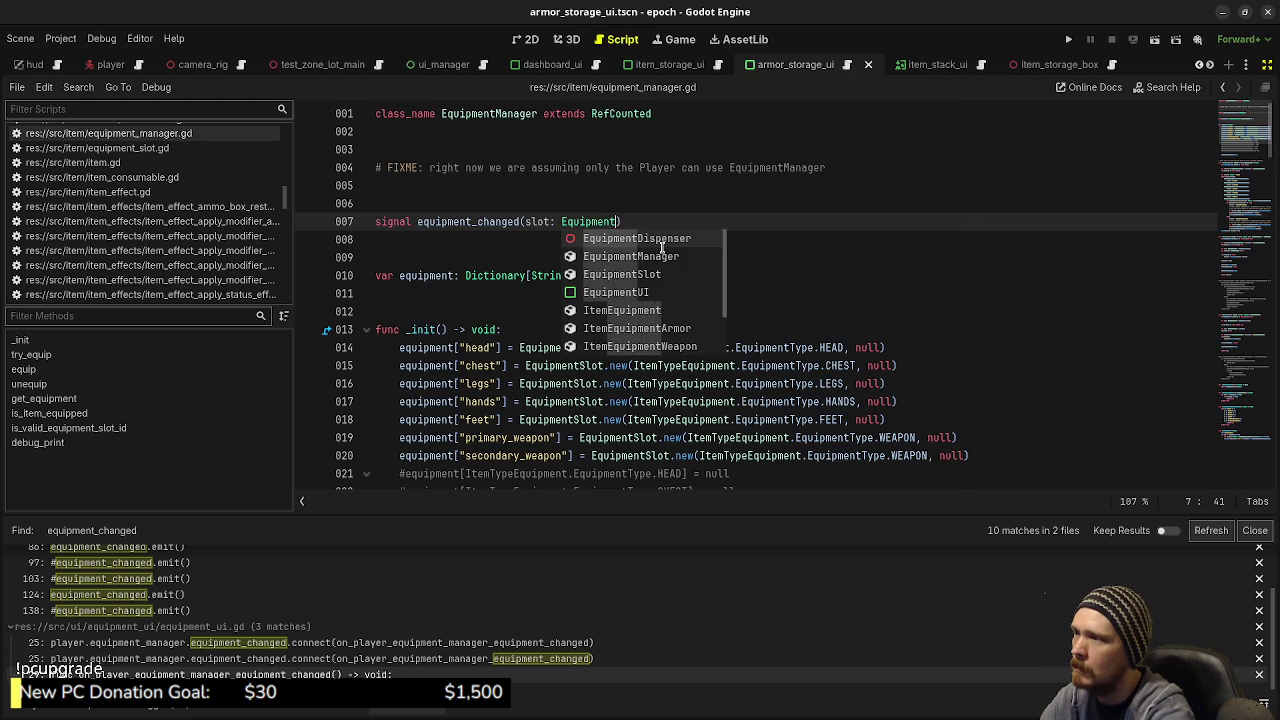
text(t)
scroll(662, 248, down, 8)
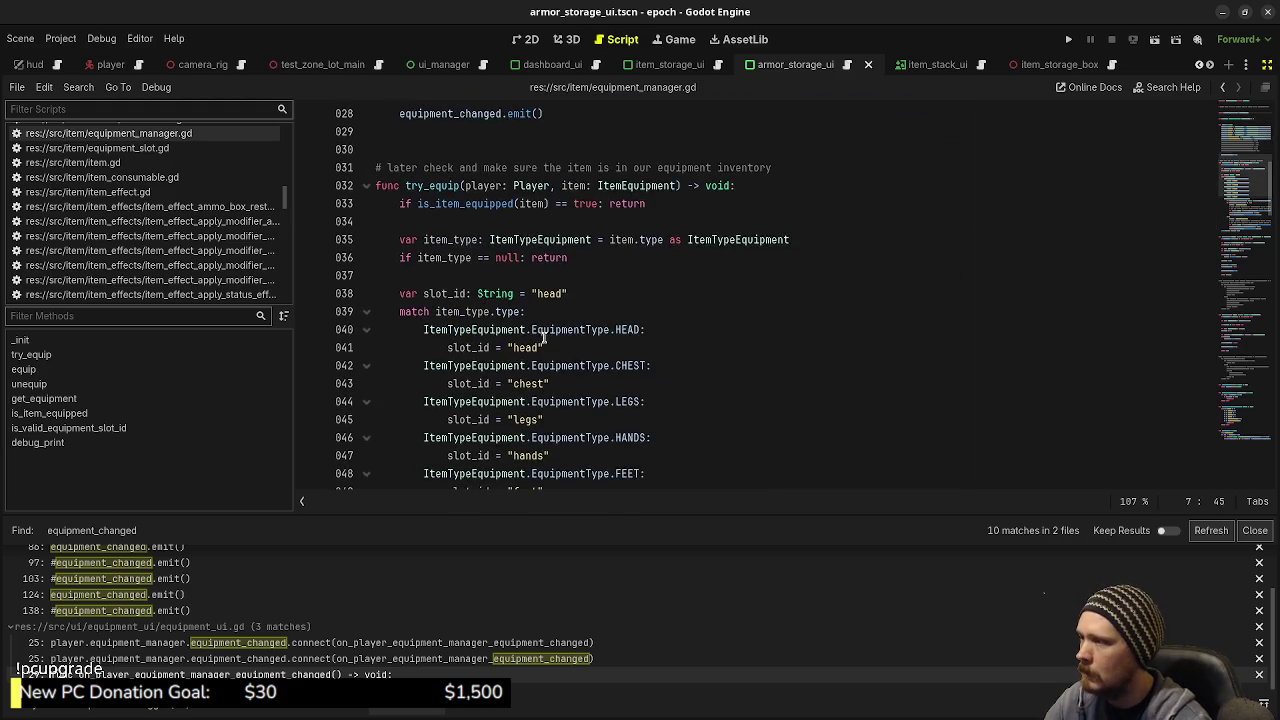
scroll(540, 343, up, 8)
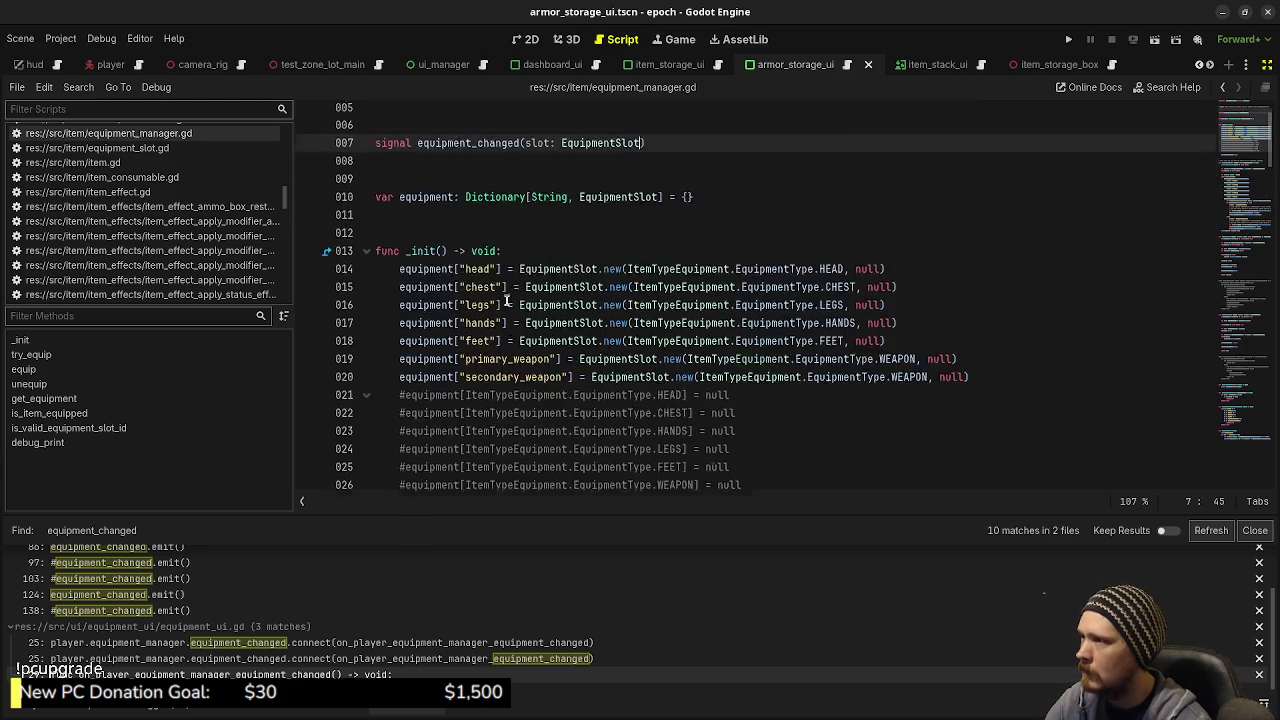
key(ctrl+s)
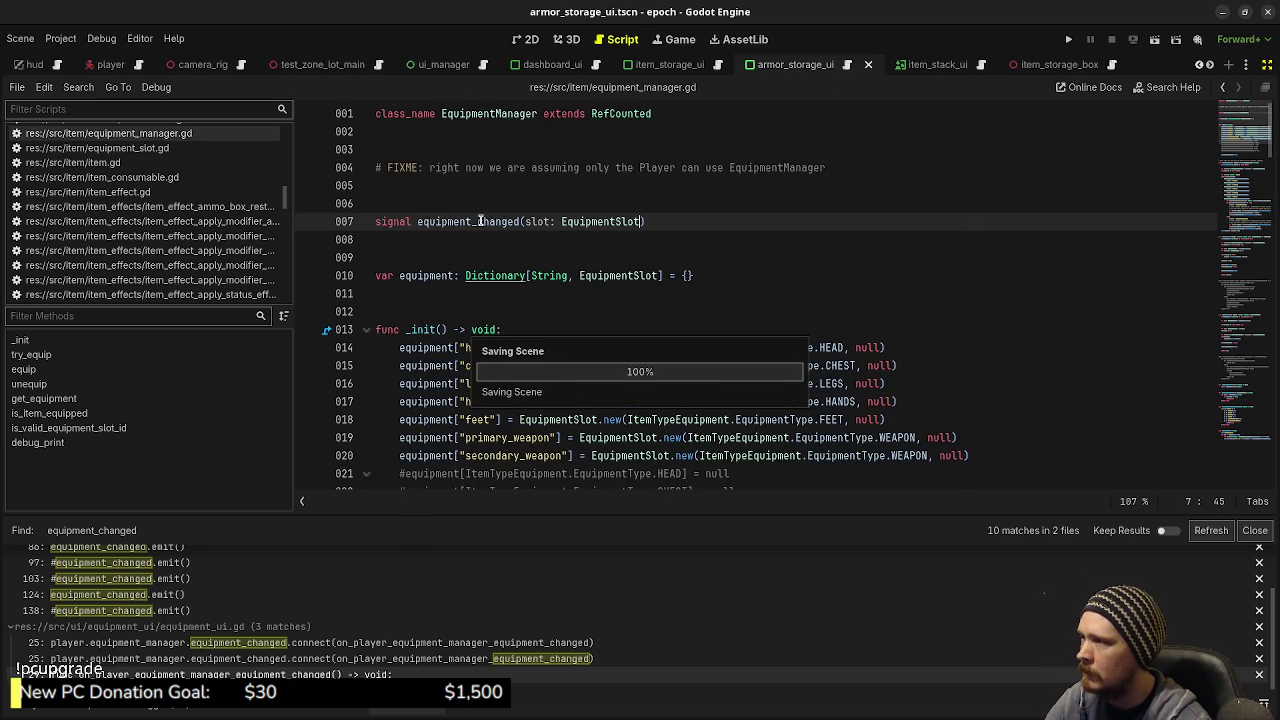
Step: Search equipment_manager.gd for equipment_changed occurrences
double_click(481, 221)
key(ctrl+f)
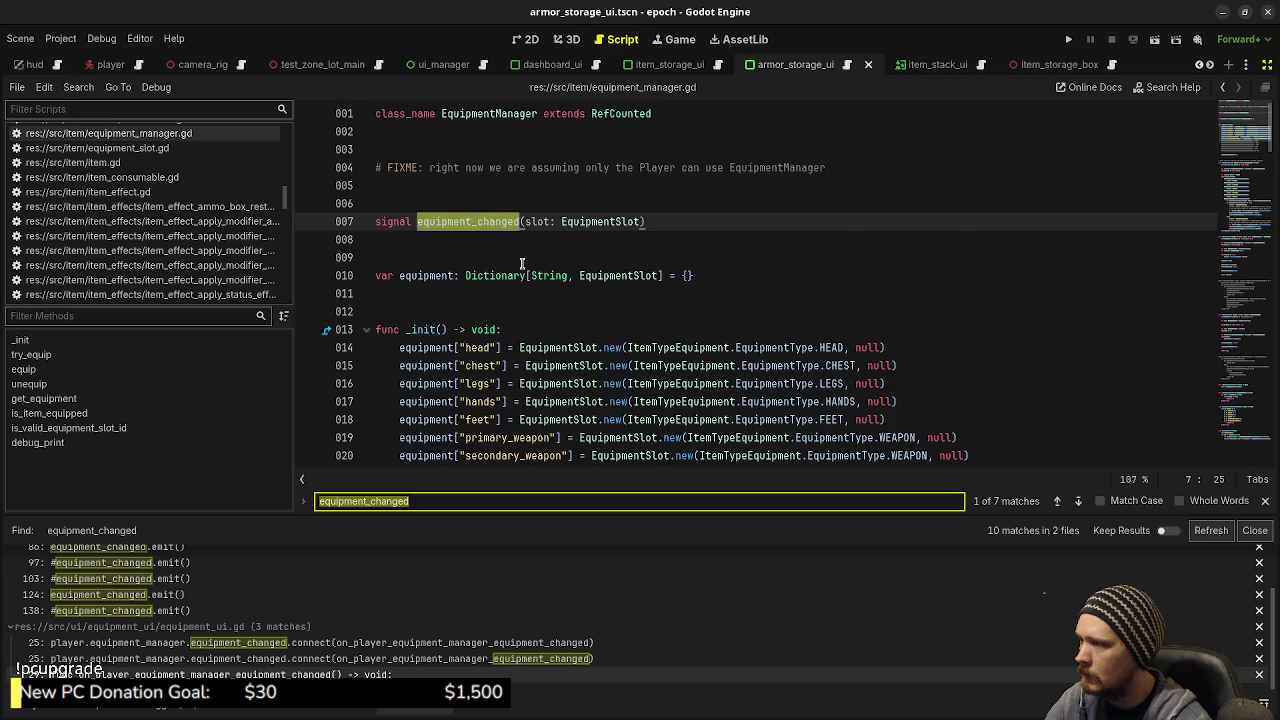
key(Return)
Step: Make the line 28 equipment_changed emit pass null
click(624, 389)
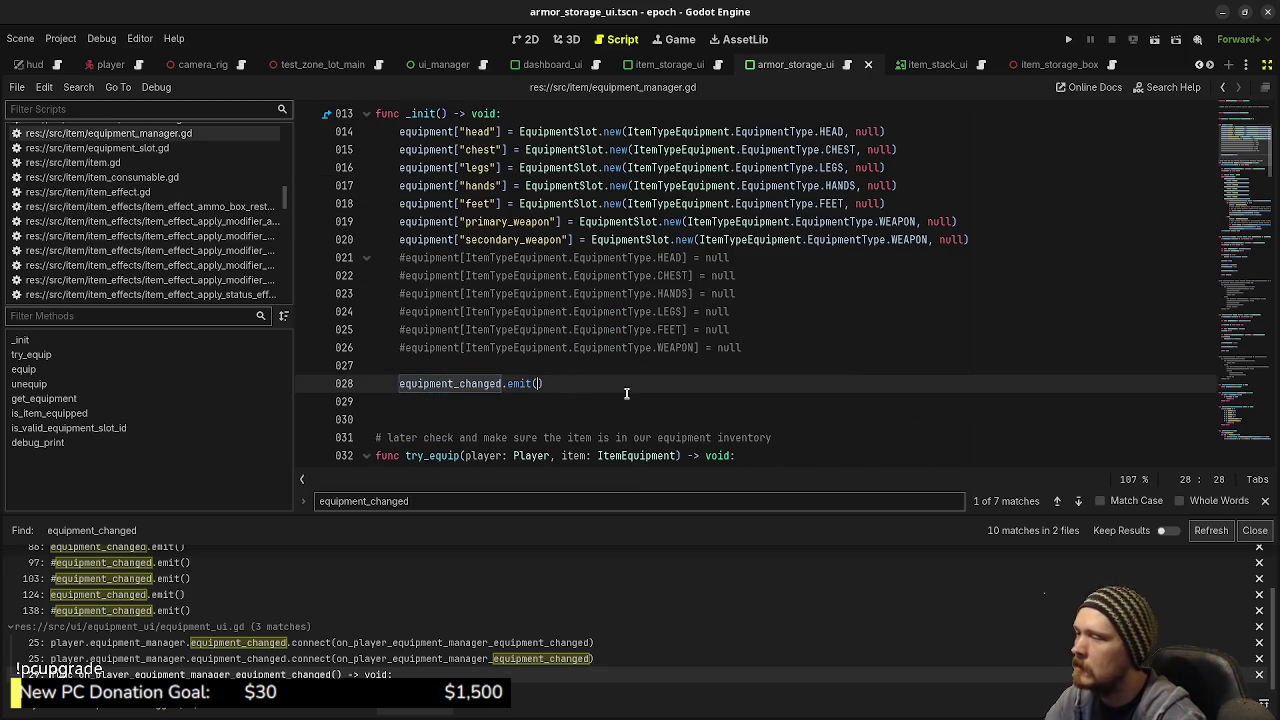
scroll(626, 393, up, 2)
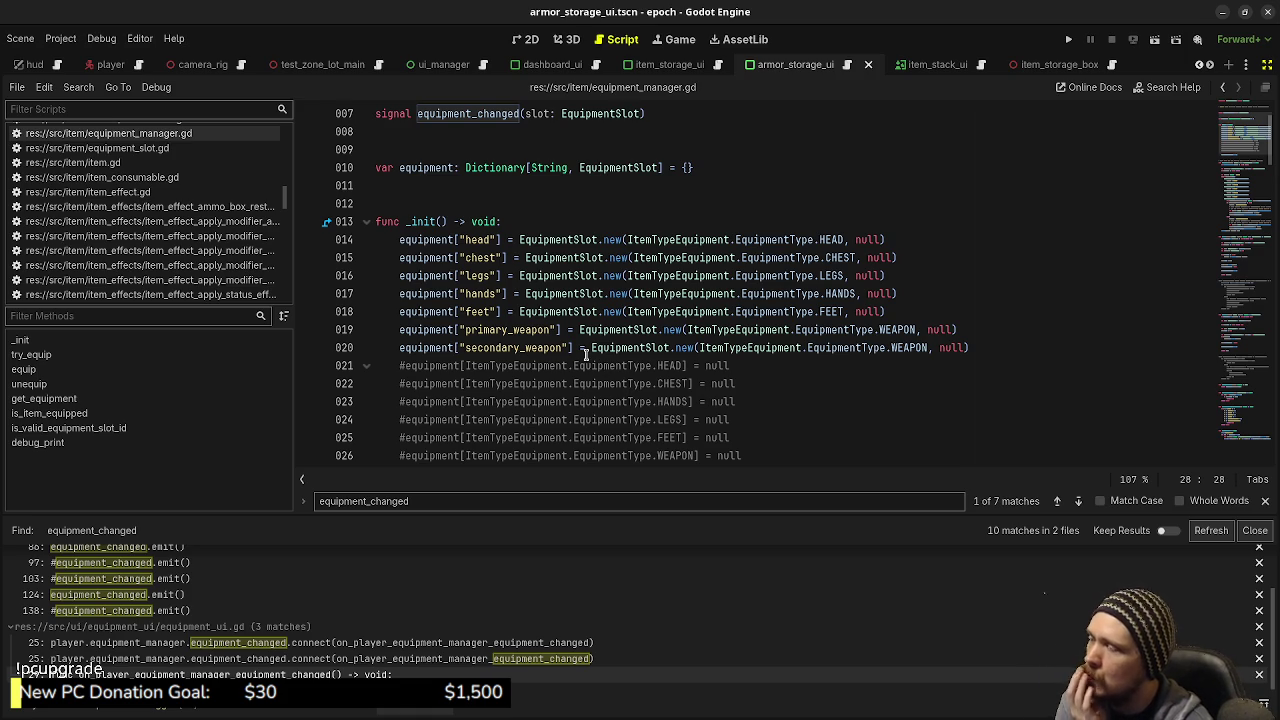
scroll(586, 355, down, 1)
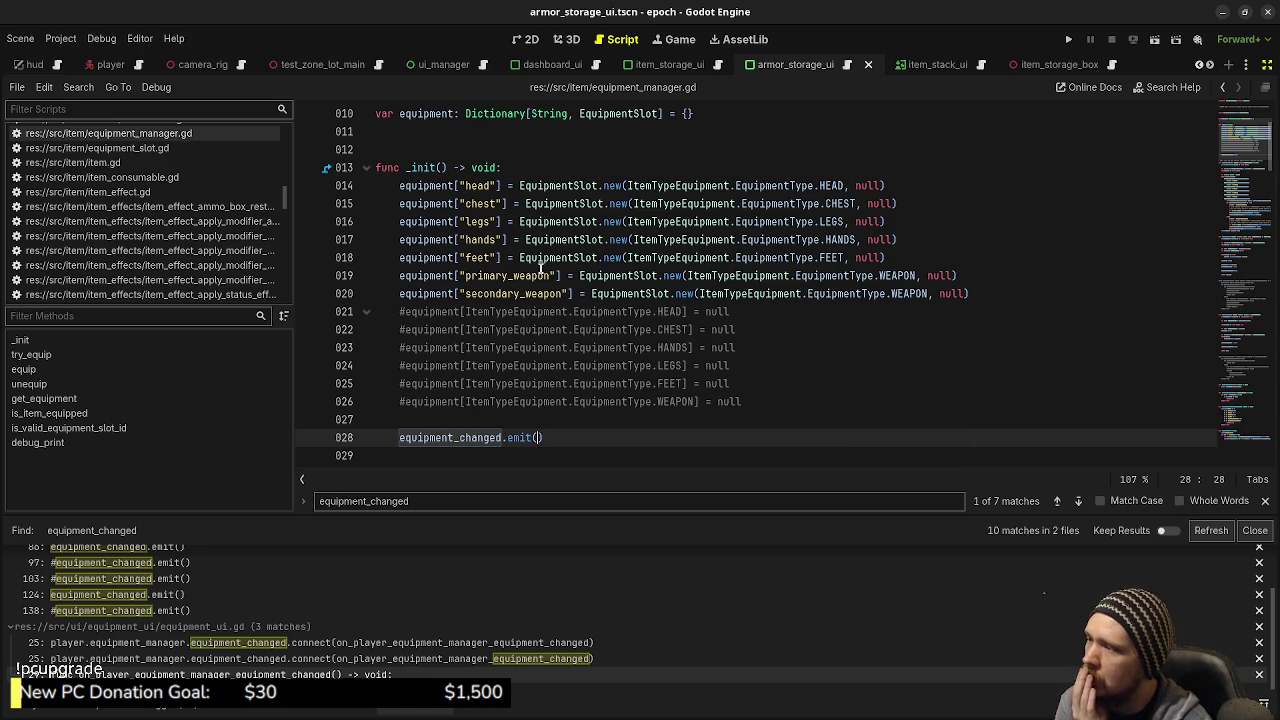
drag(400, 185, 497, 185)
key(ctrl+c)
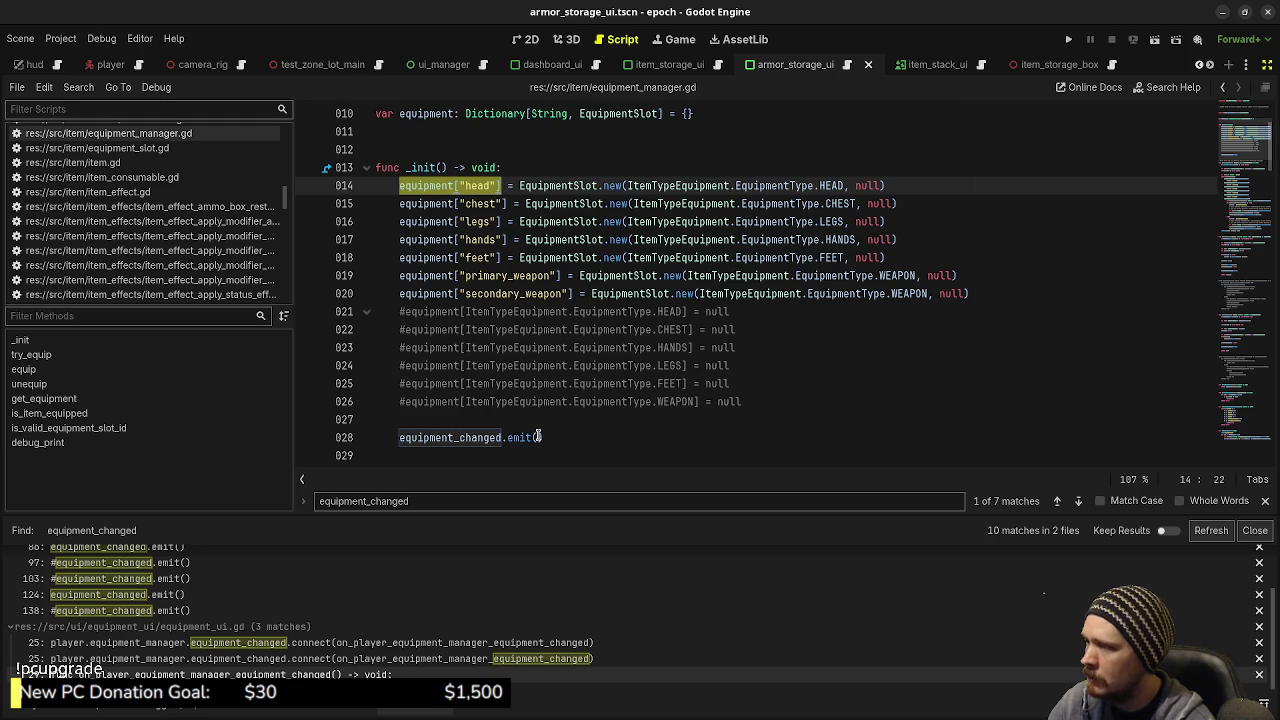
click(538, 437)
key(ctrl+v)
text(]))
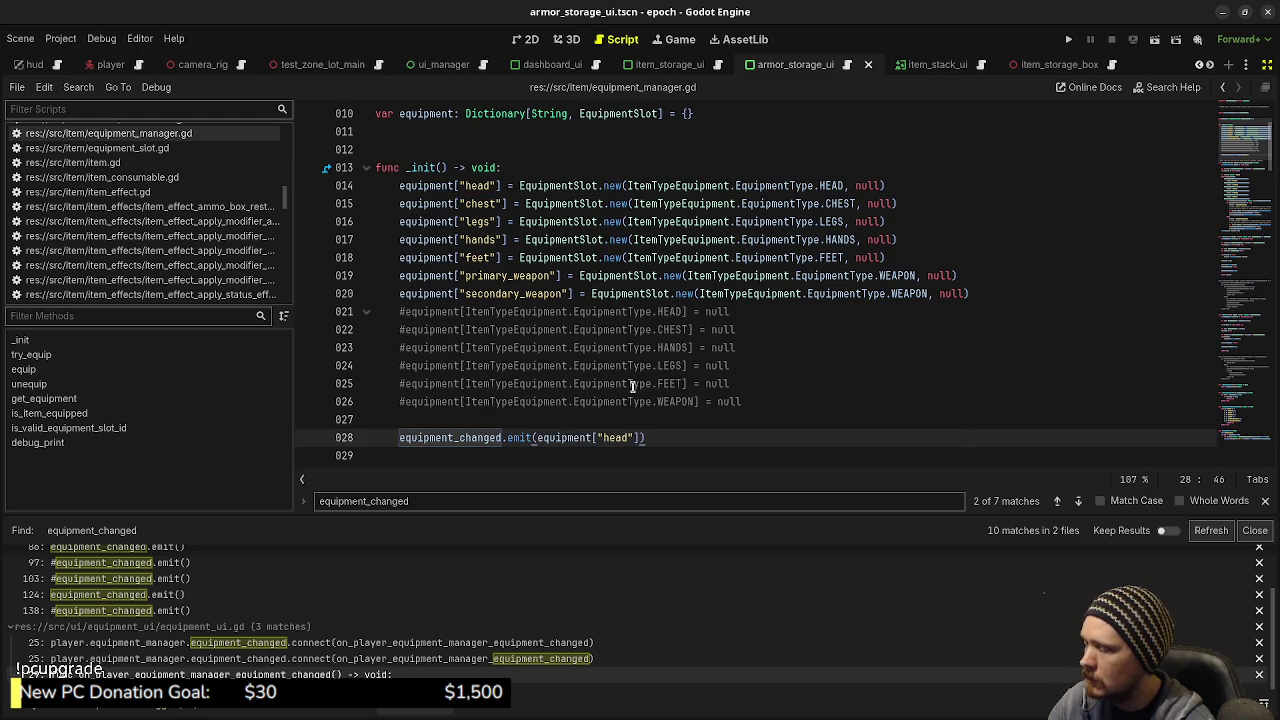
key(ctrl+z)
key(ctrl+z)
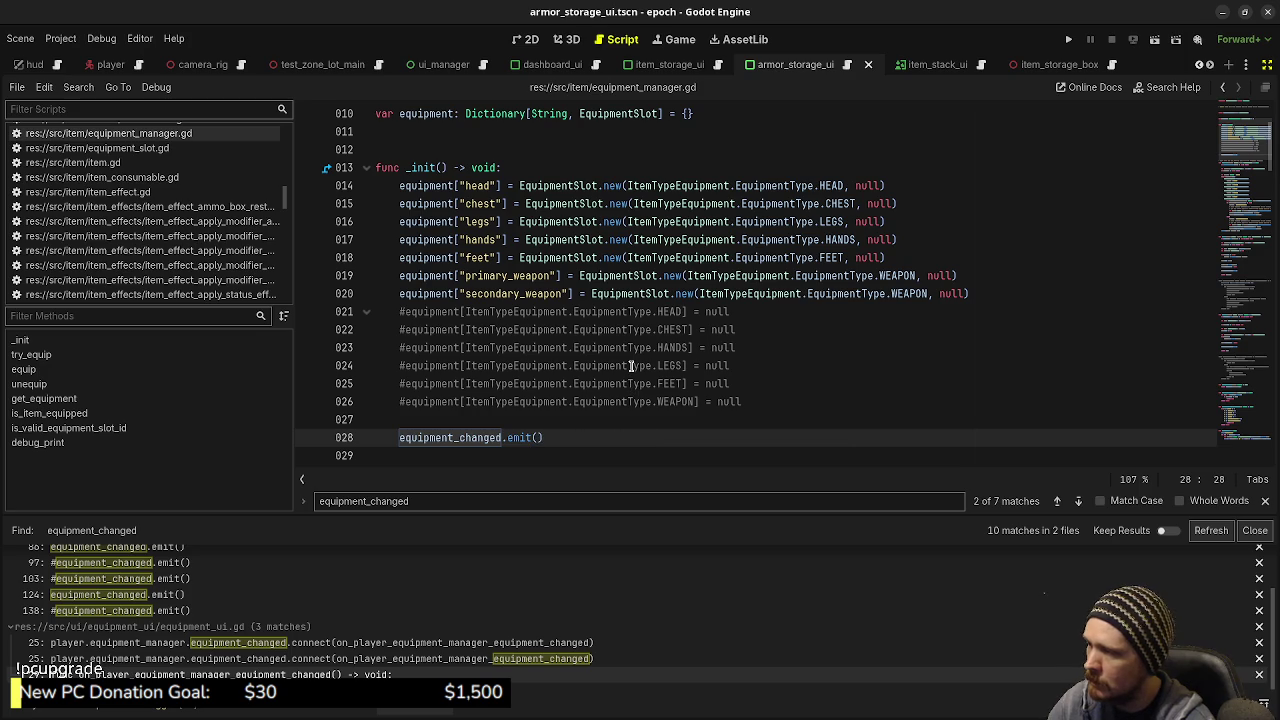
text(null)
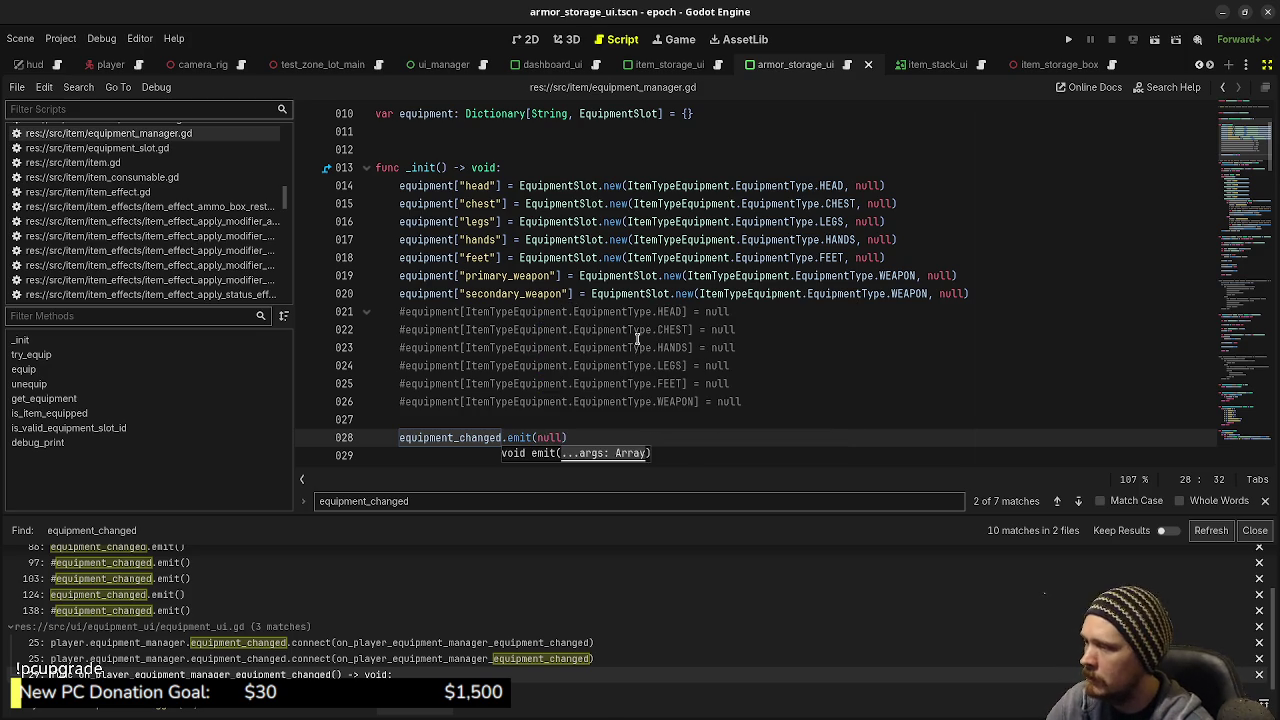
scroll(637, 341, down, 2)
scroll(486, 363, down, 3)
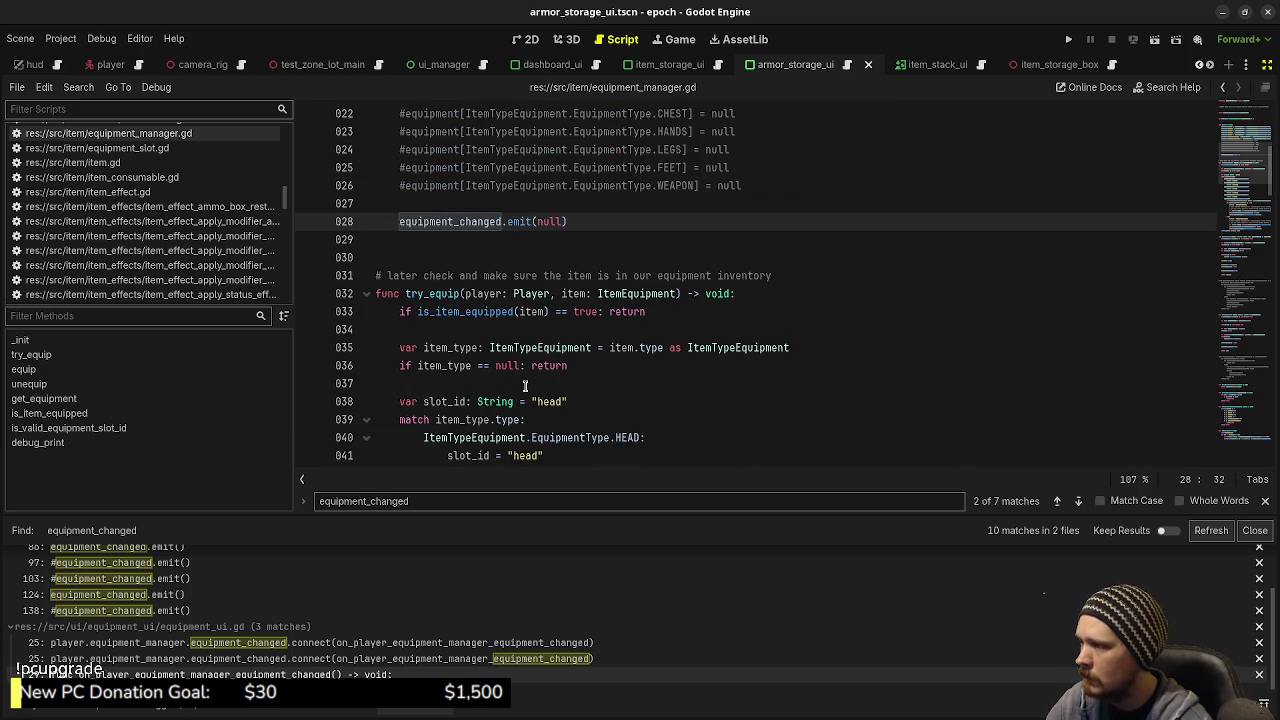
scroll(521, 378, down, 5)
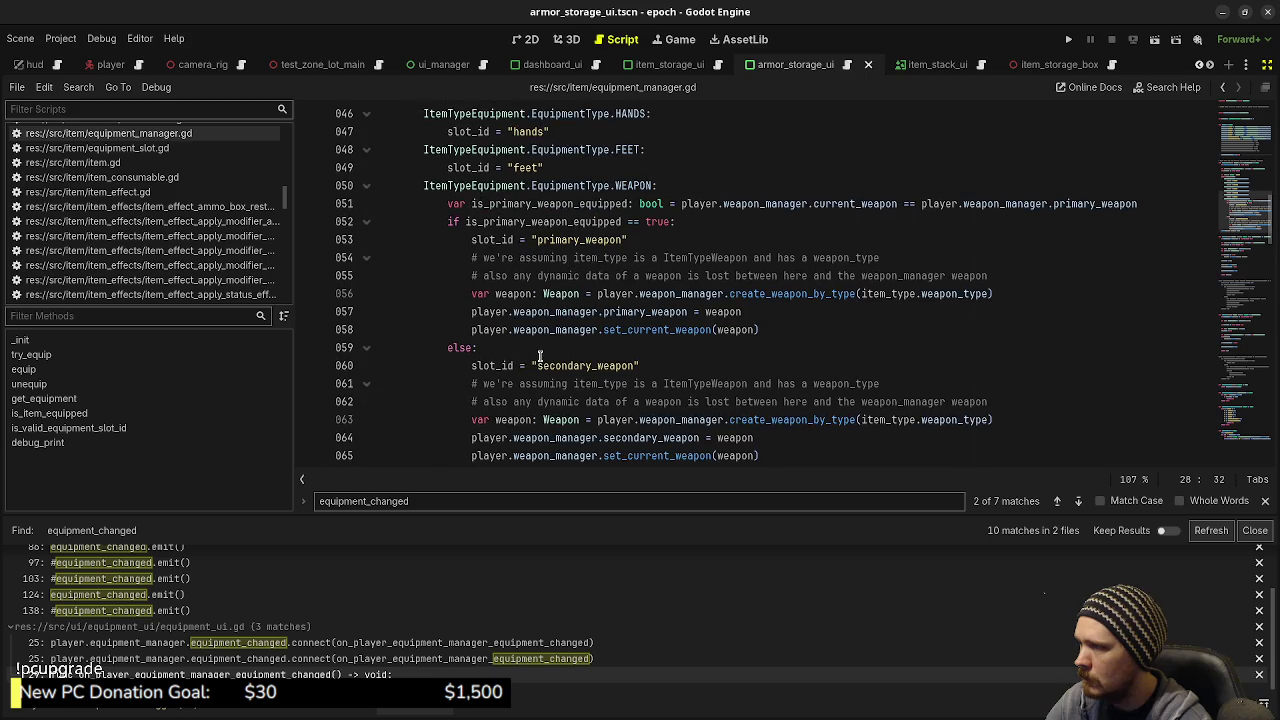
scroll(519, 347, up, 7)
Step: Change the line 86 emit to equipment_changed.emit(slot)
double_click(450, 278)
key(ctrl+f)
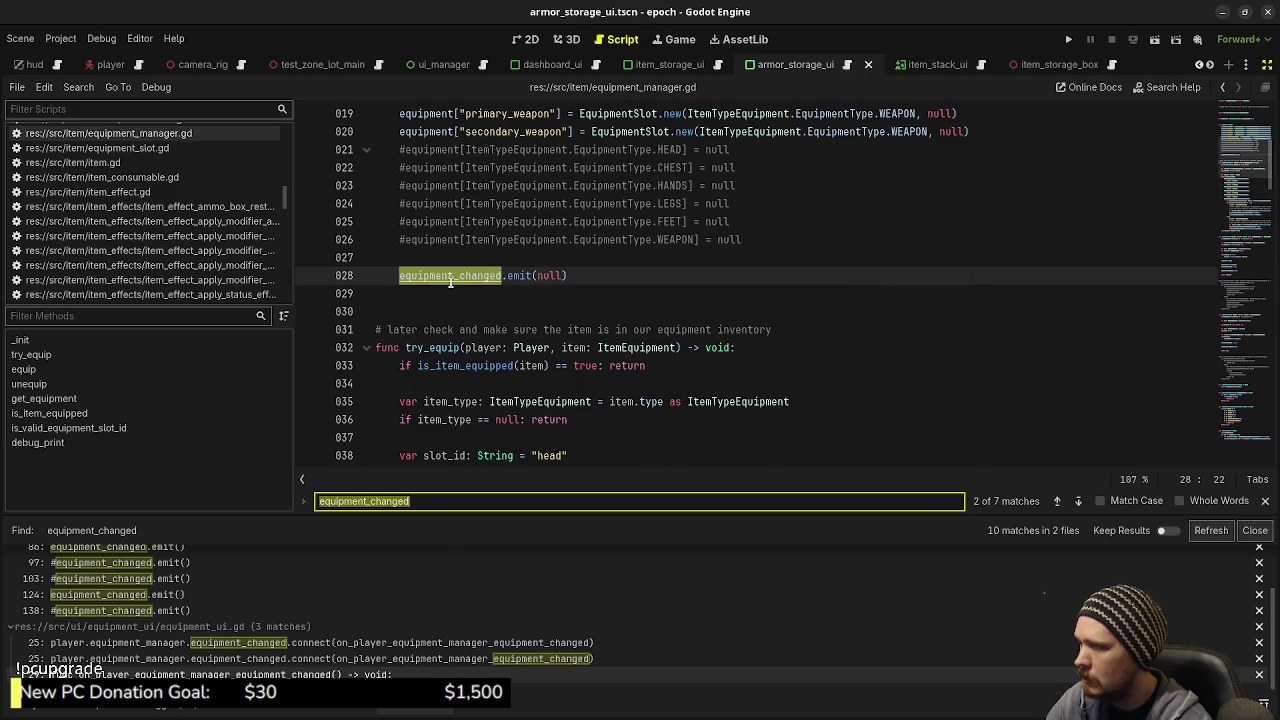
click(1078, 501)
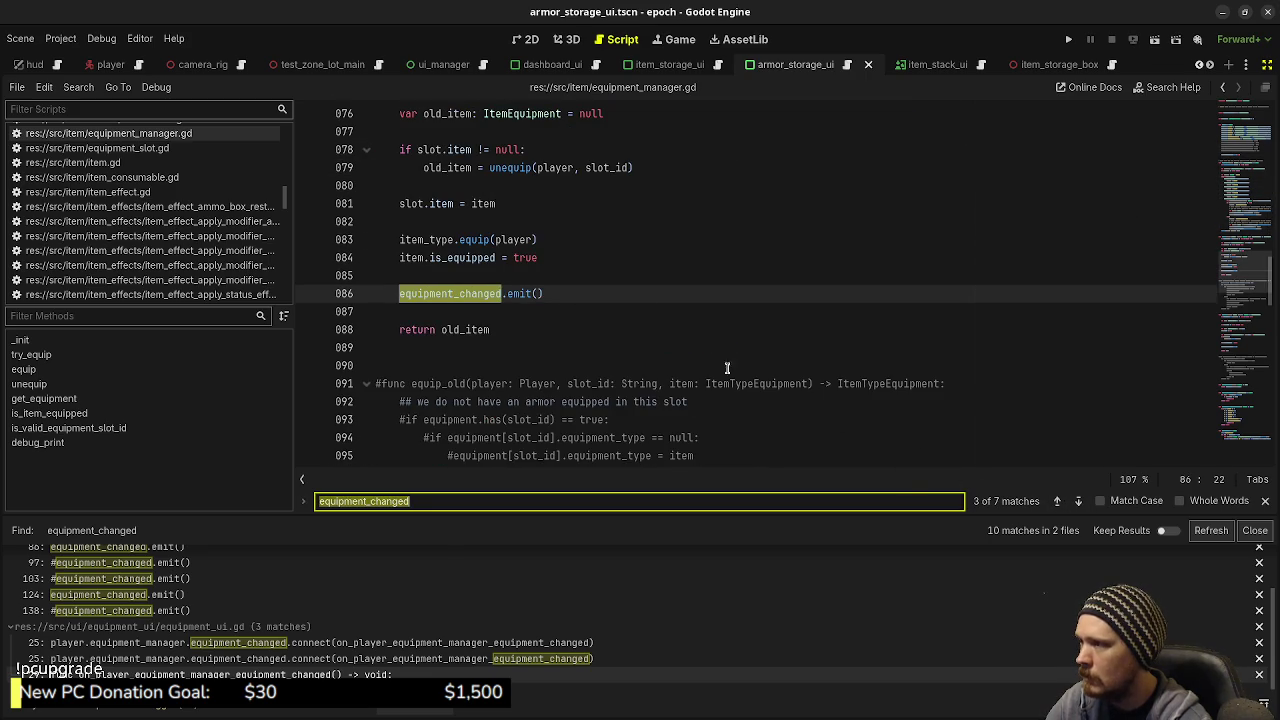
click(541, 293)
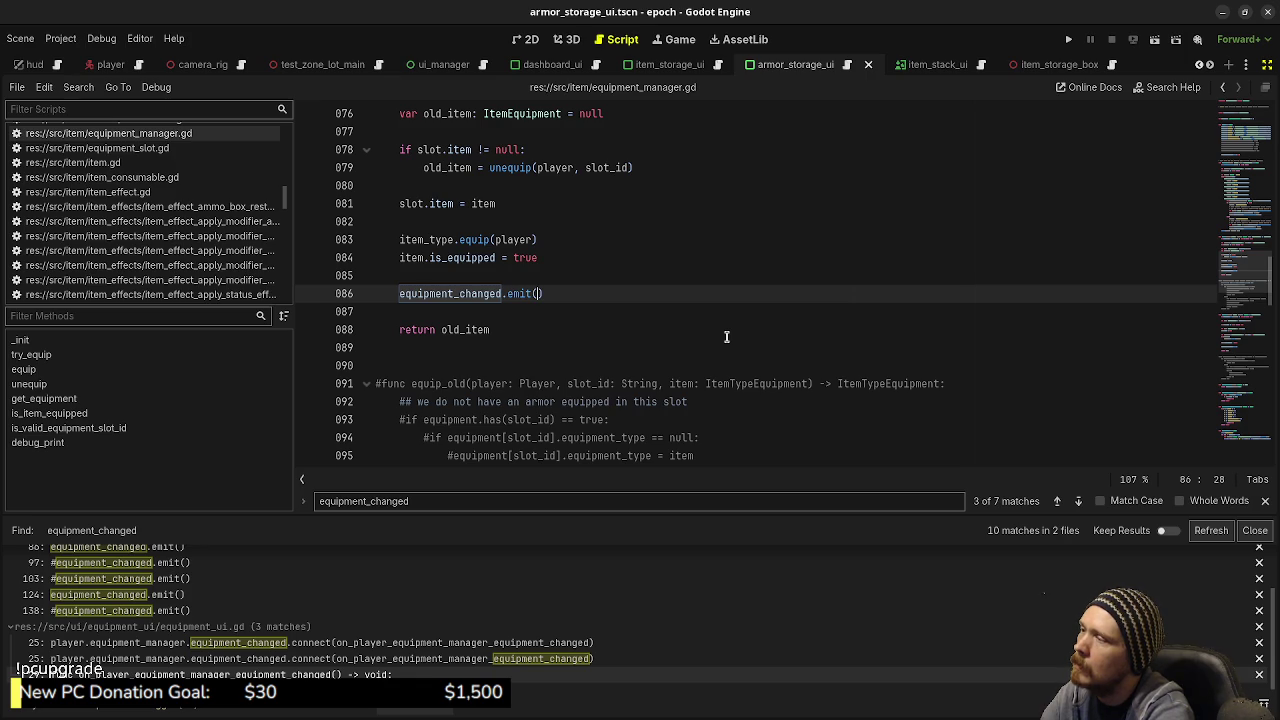
text(slot)
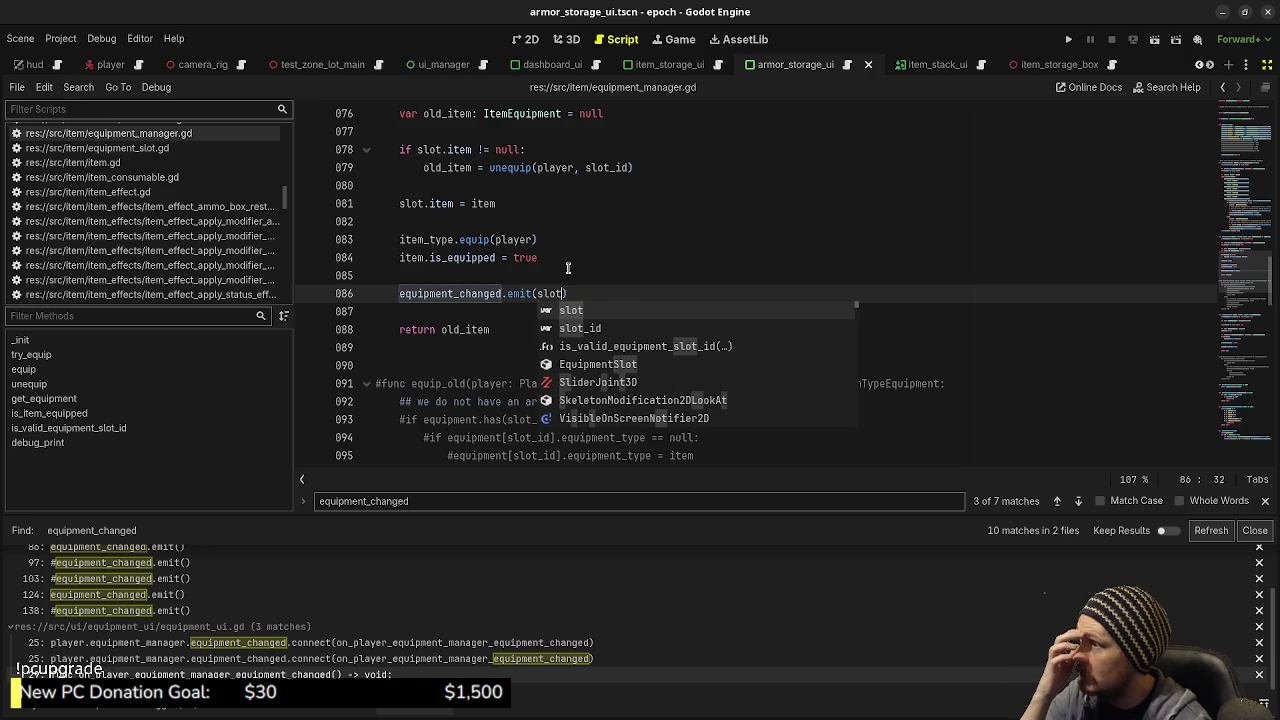
scroll(567, 268, up, 2)
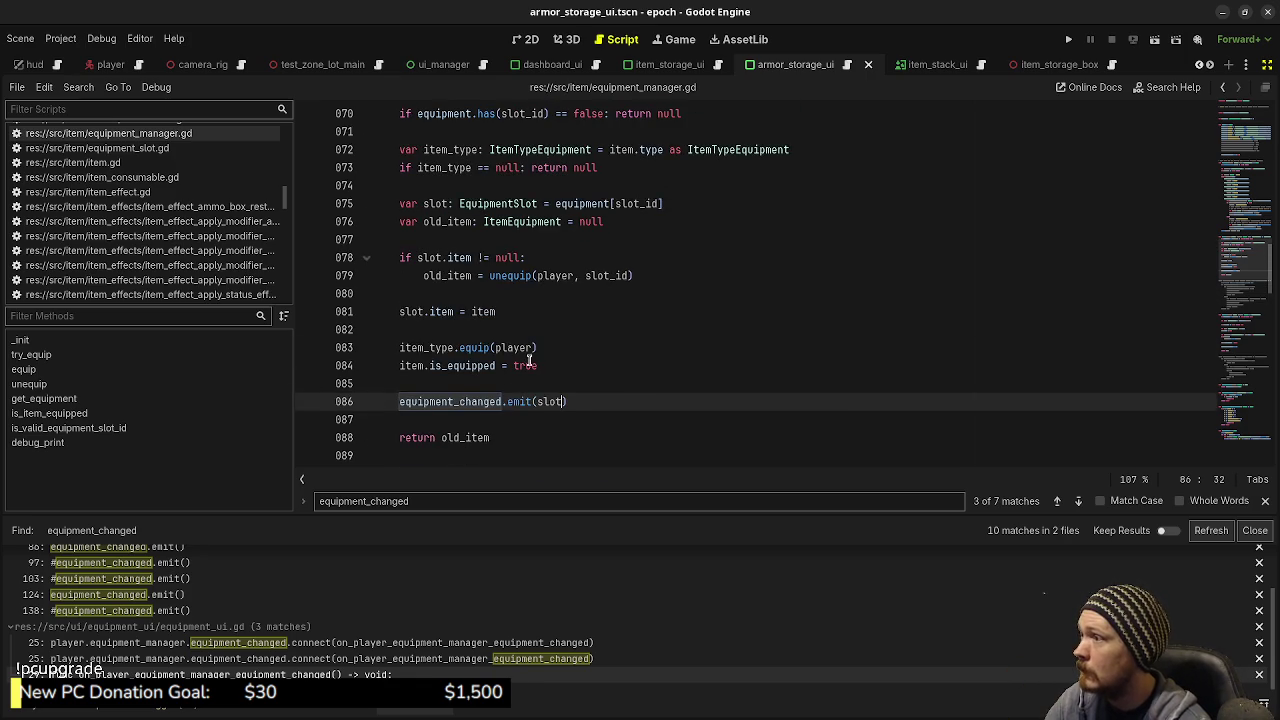
scroll(670, 360, down, 6)
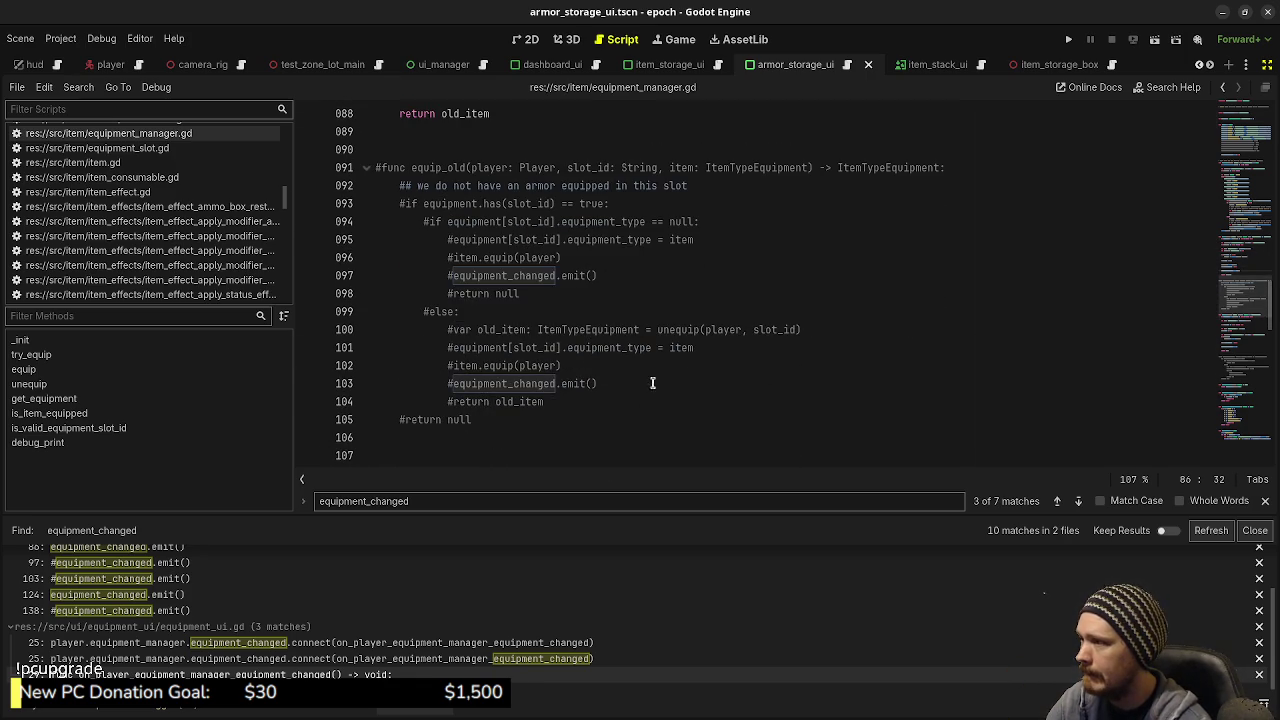
Step: Change the line 124 emit to emit(slot), then check the remaining matches
click(1079, 501)
click(1079, 501)
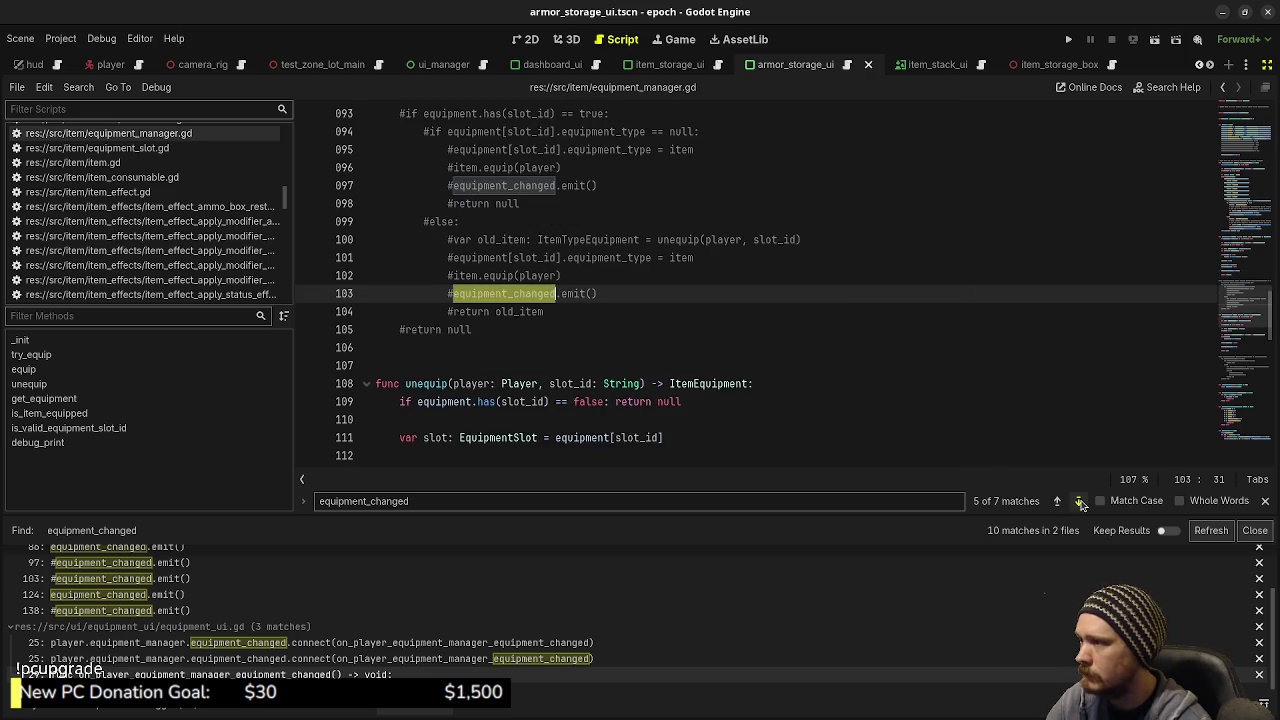
click(1079, 501)
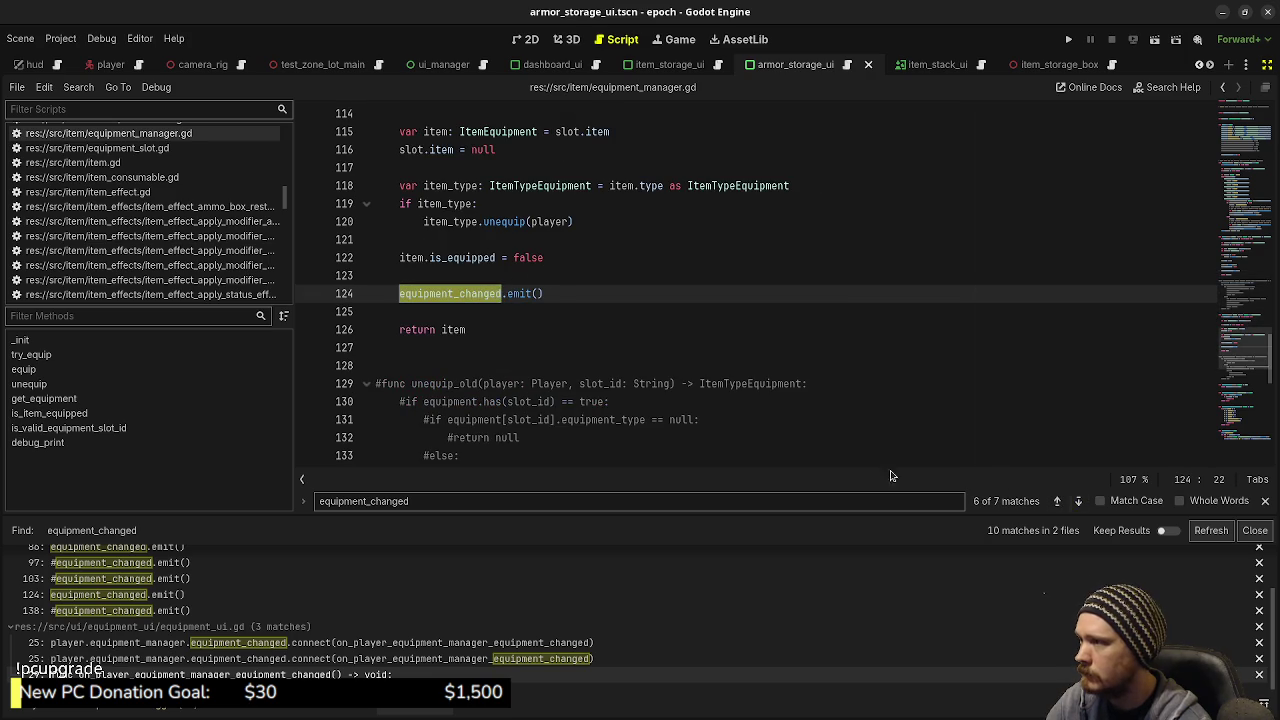
click(540, 294)
text(slot)
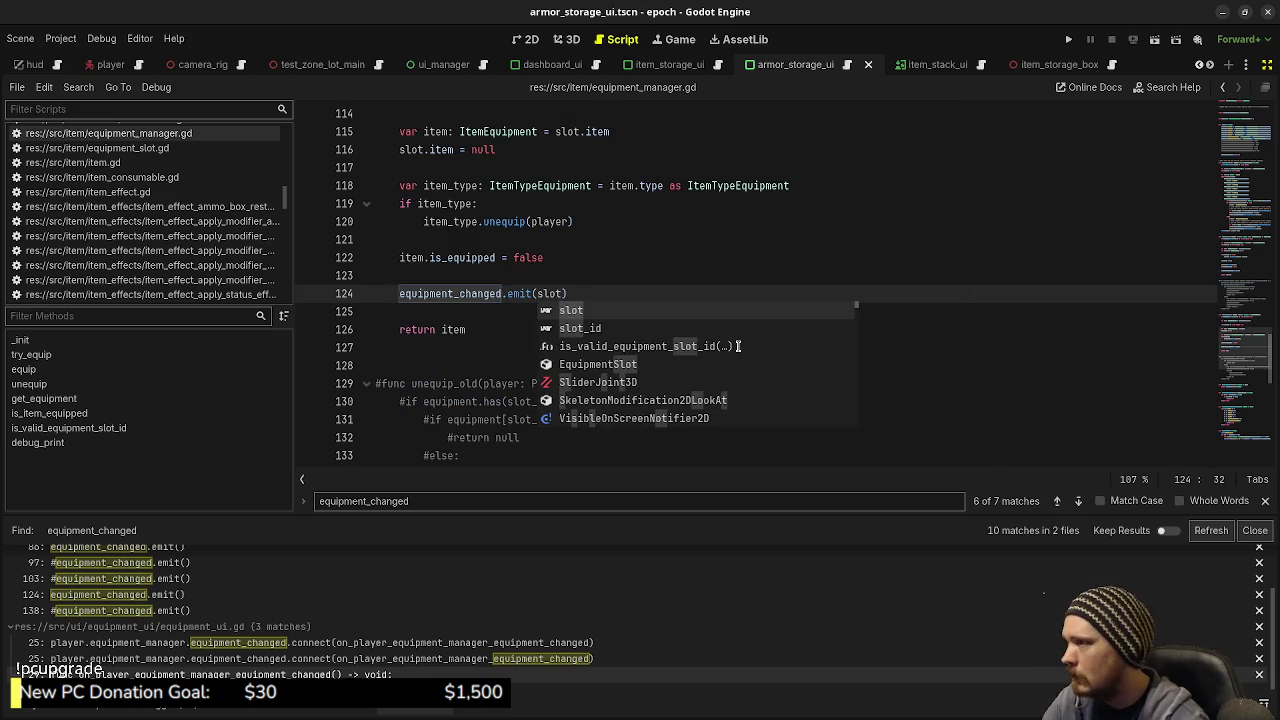
key(Return)
click(756, 270)
click(1079, 501)
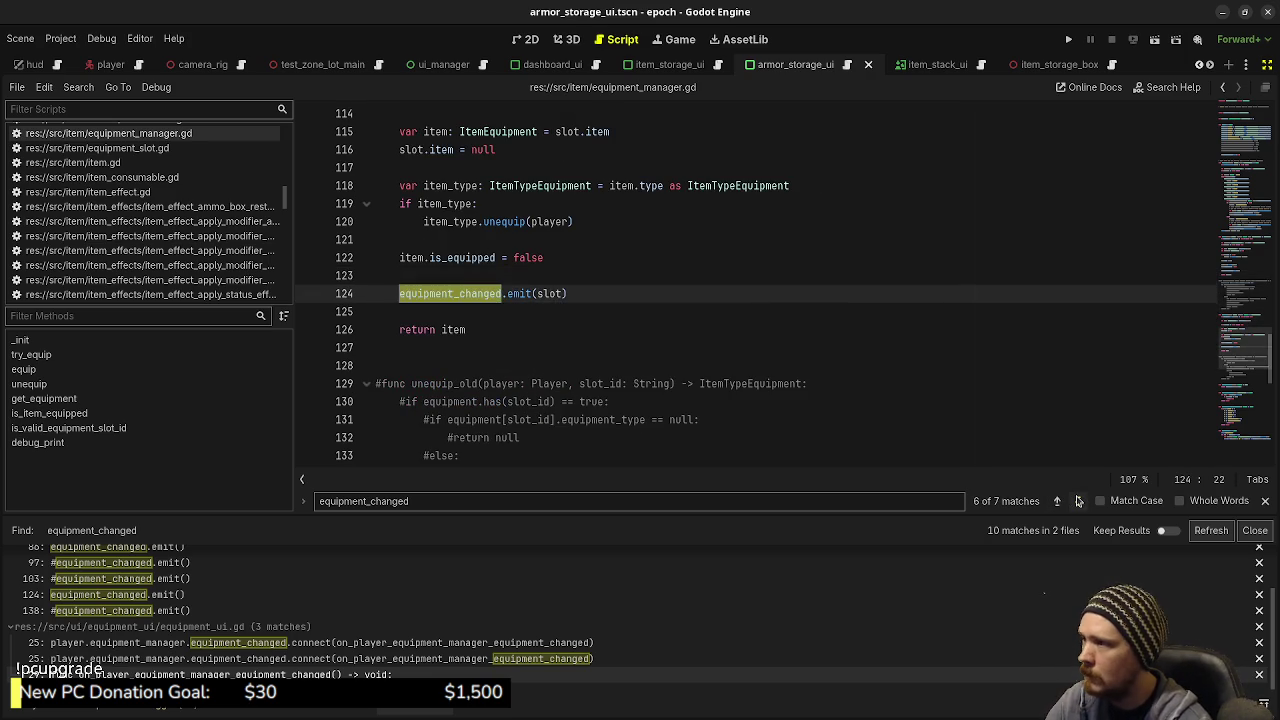
click(1079, 501)
click(1079, 501)
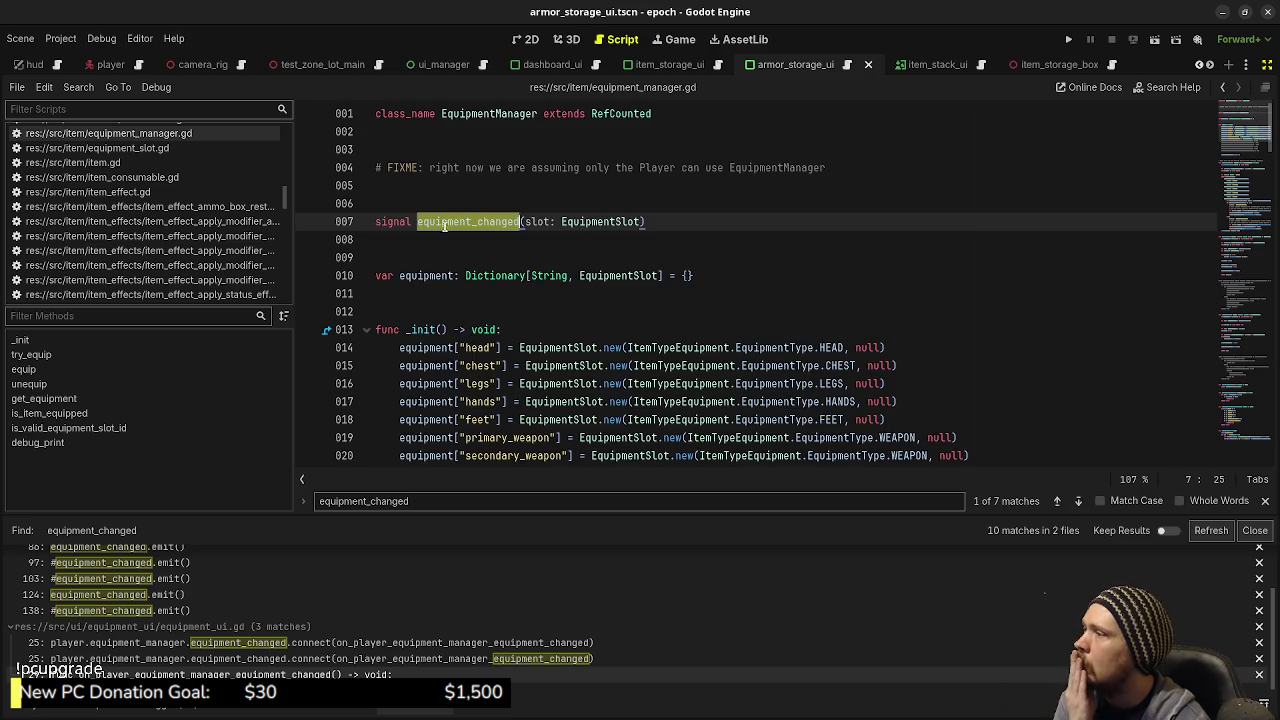
Step: Give equipment_ui.gd's line 29 handler a 'slot: EquipmentSlot' parameter, save, then open armor_storage_ui.gd
click(267, 645)
click(293, 673)
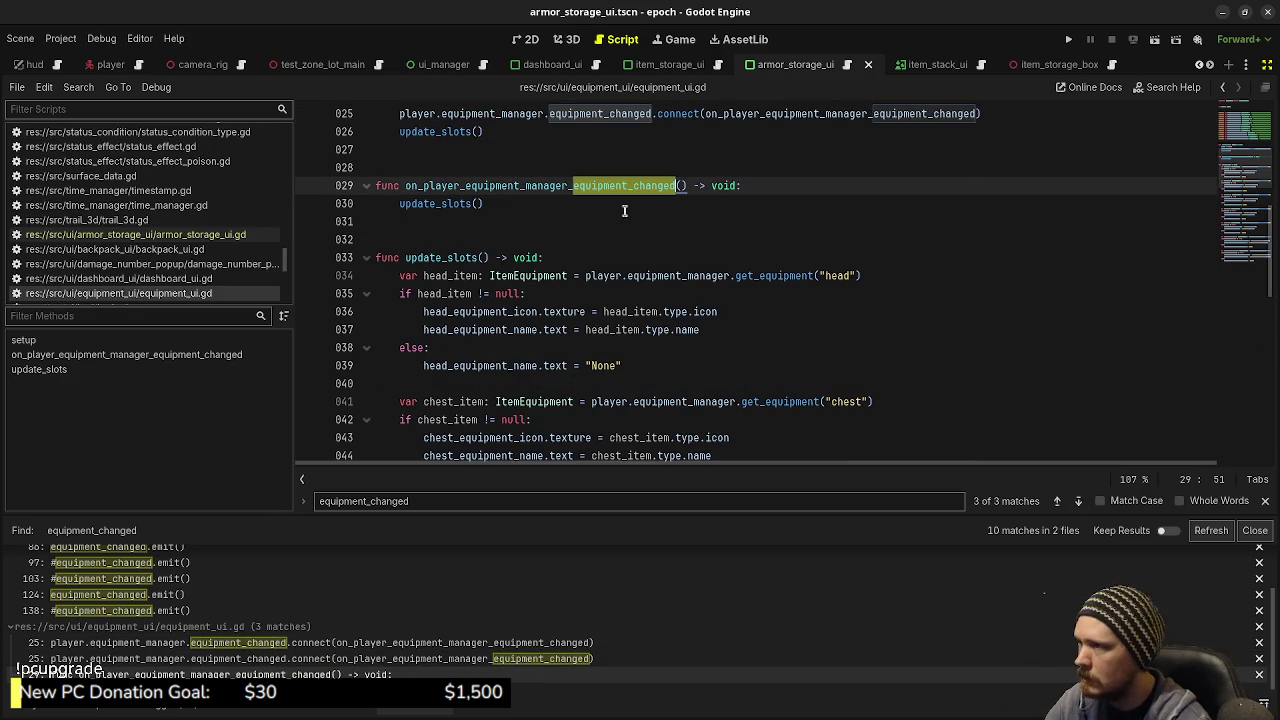
click(682, 186)
text(slot:)
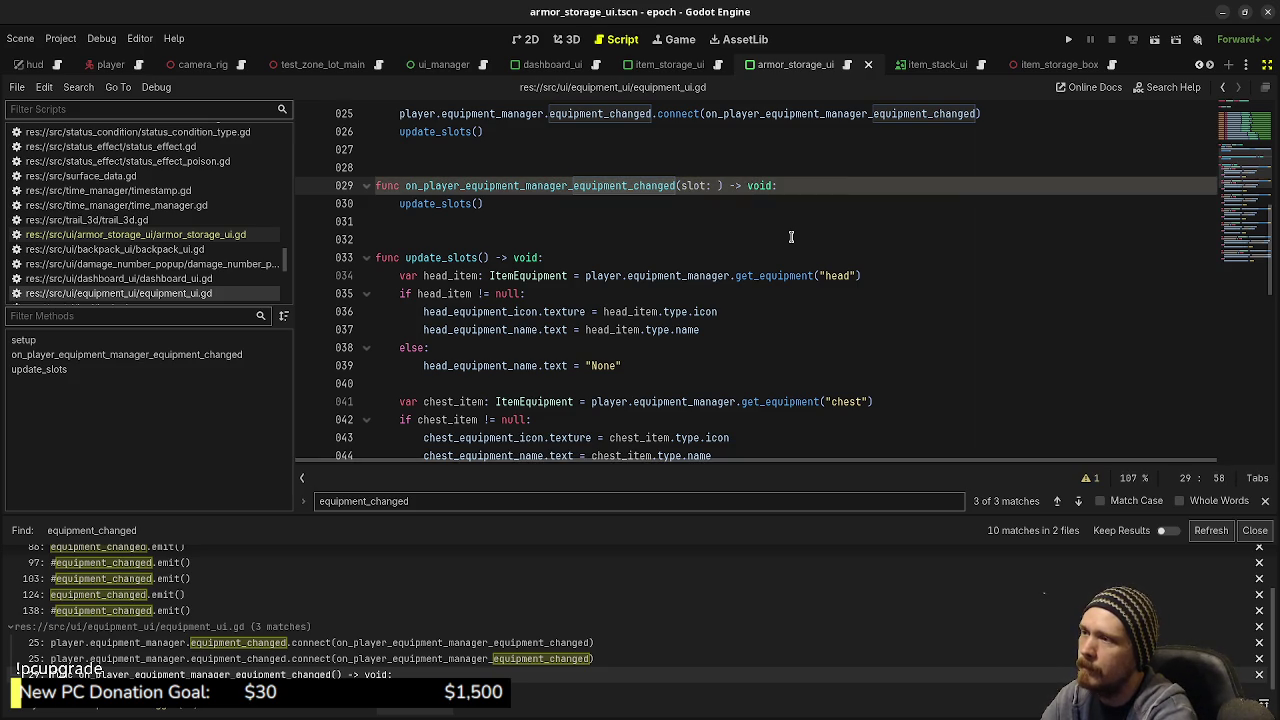
text( EquipmentSl)
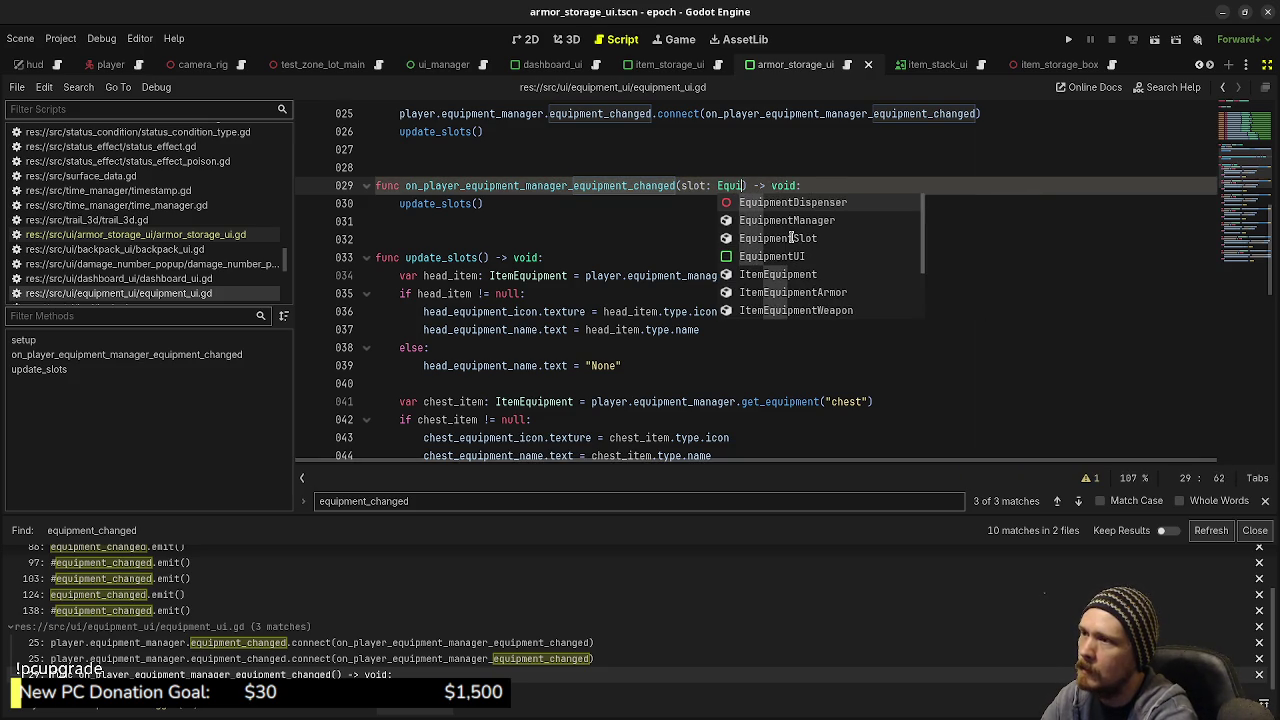
text(ot)
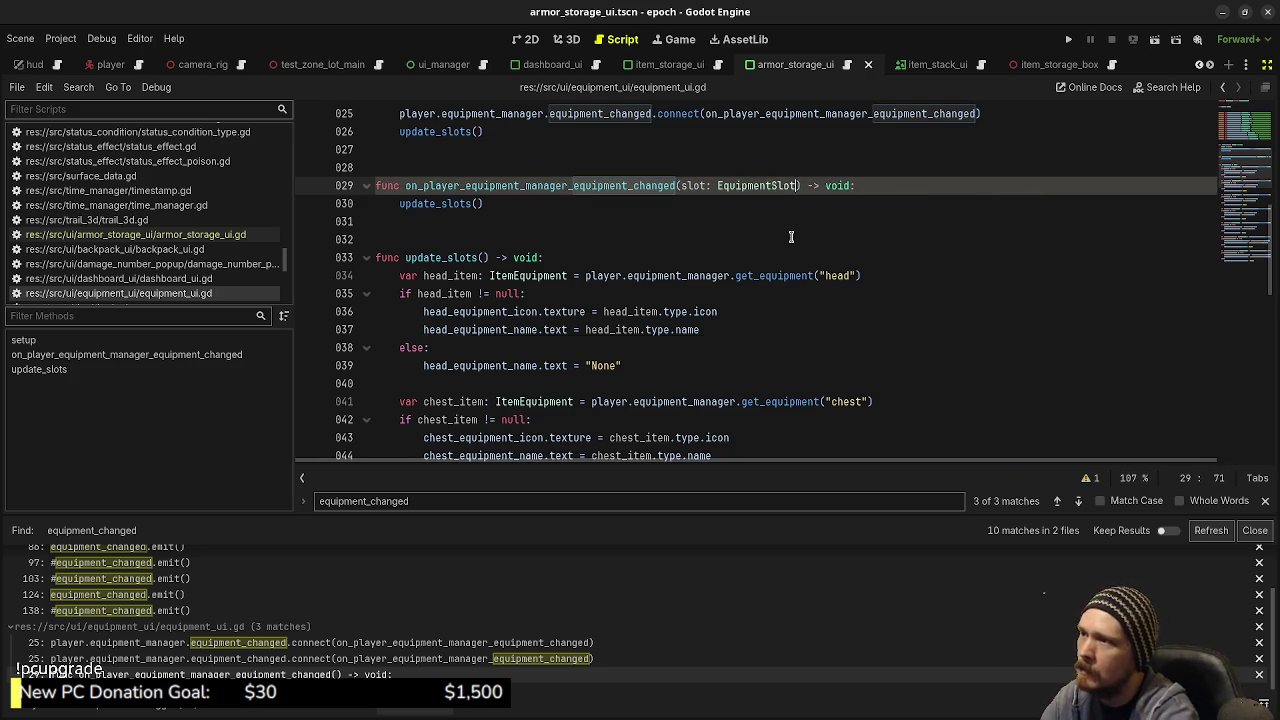
key(ctrl+s)
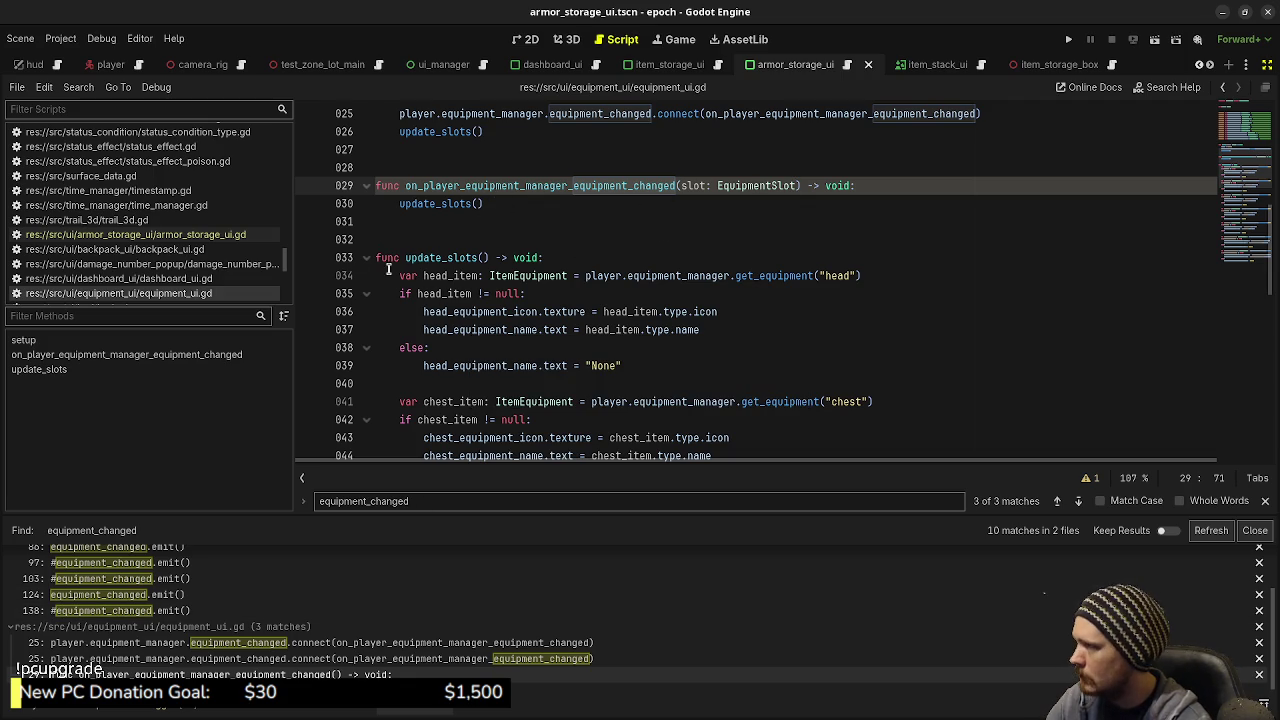
click(230, 234)
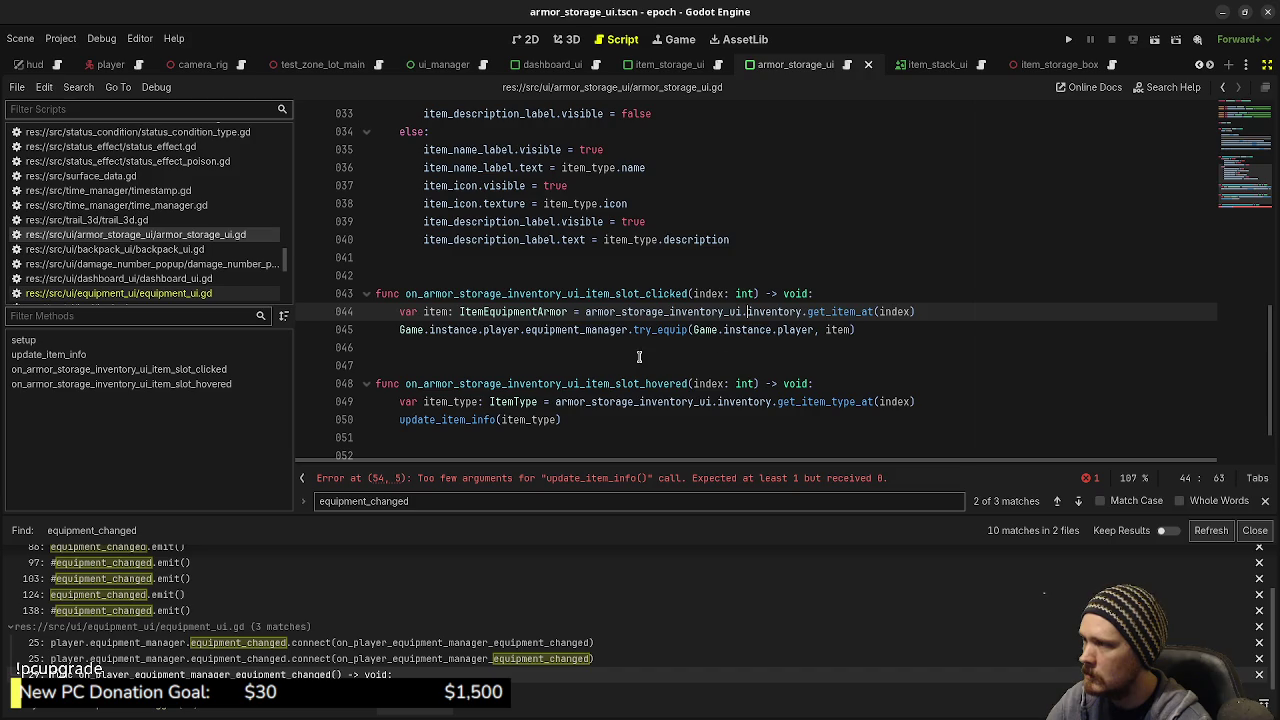
Step: Add 'slot: EquipmentSlot' to the line 53 handler and pass slot.type to update_item_info
scroll(631, 350, up, 8)
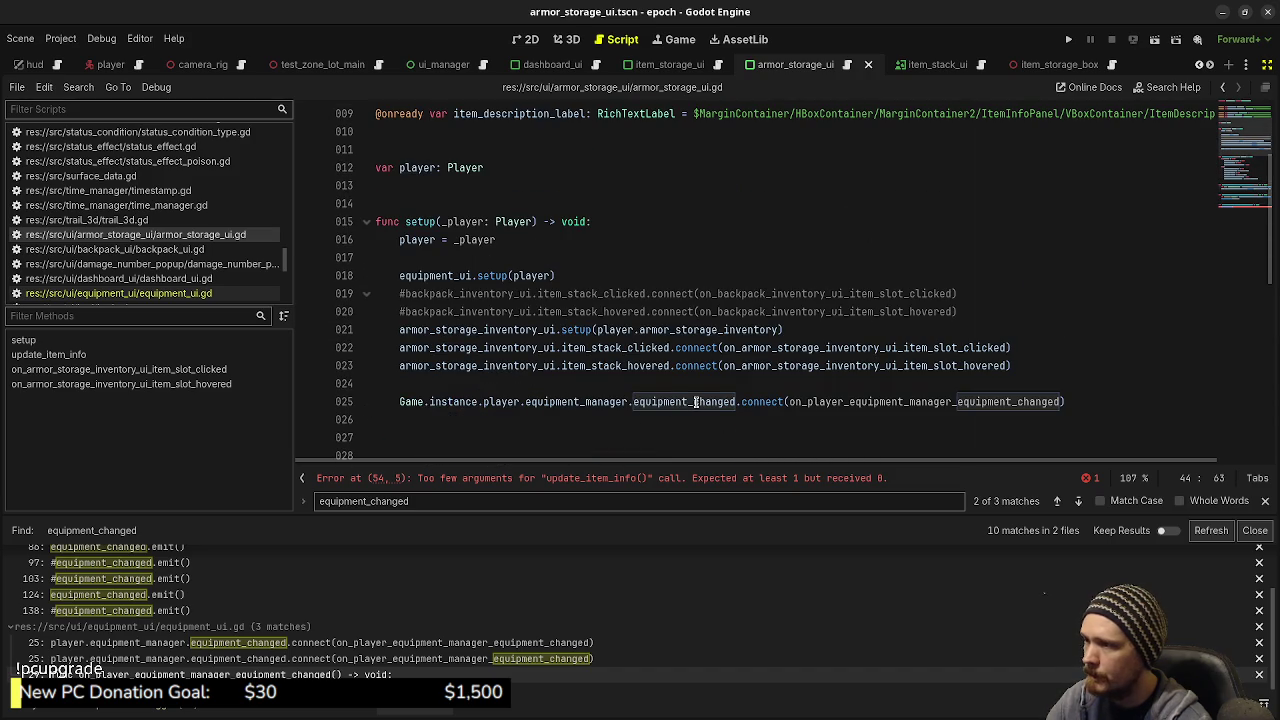
ctrl+click(937, 402)
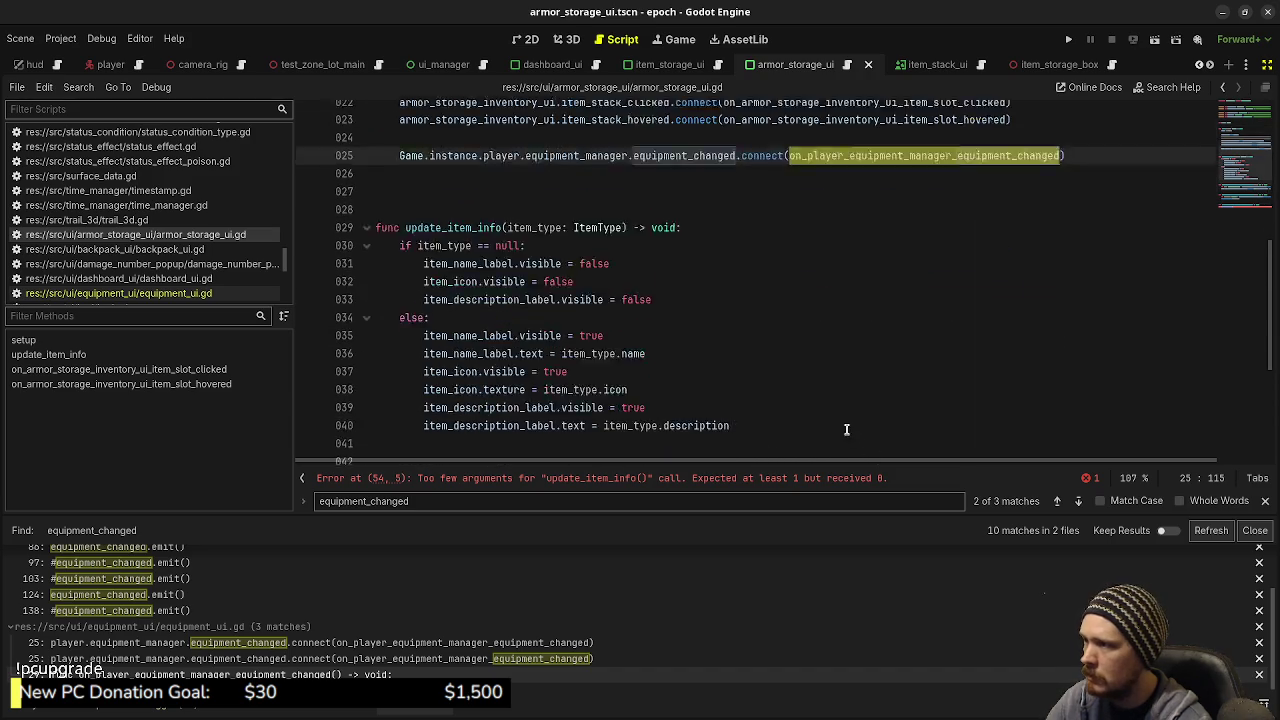
click(680, 410)
text(slot: Eq)
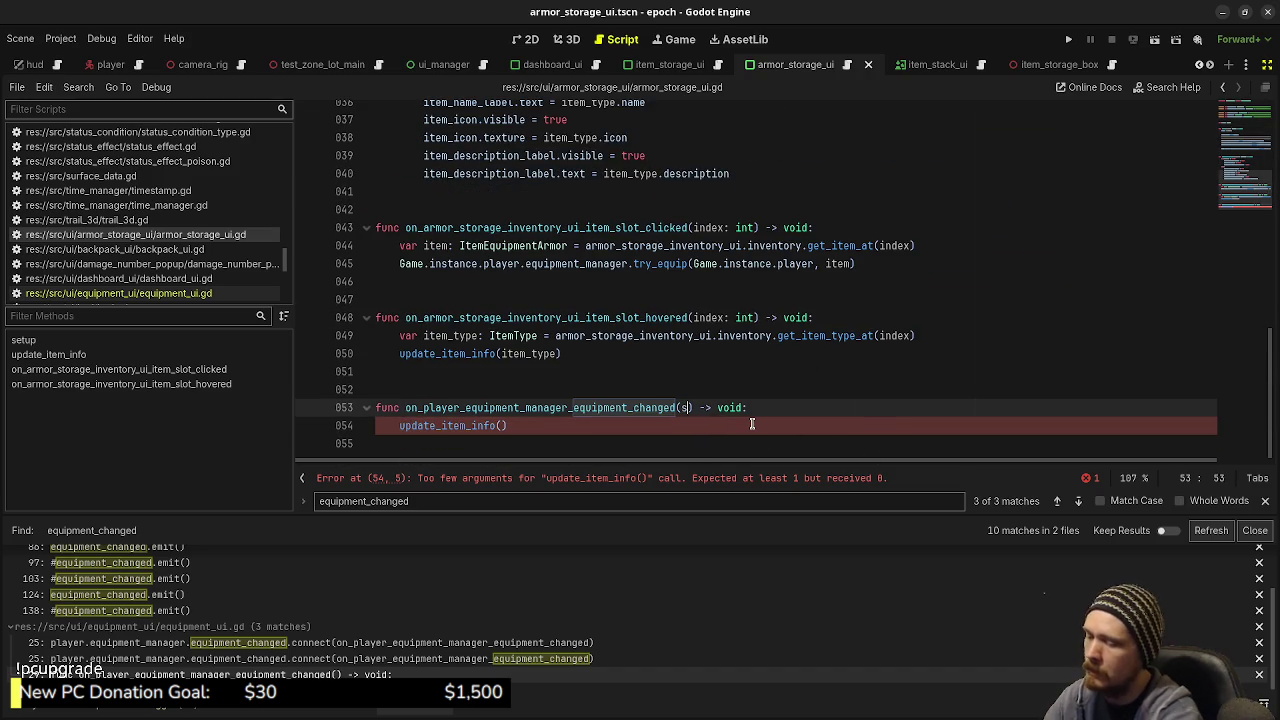
text(uipmentSlot)
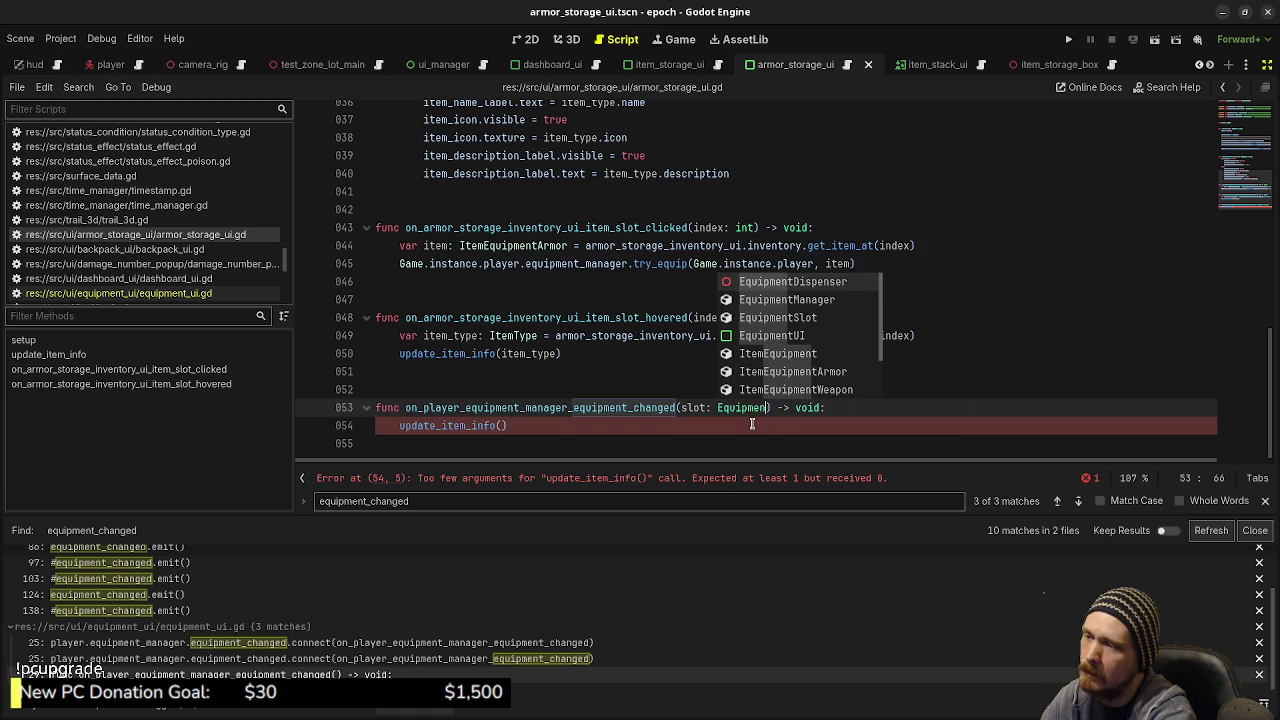
key(Down)
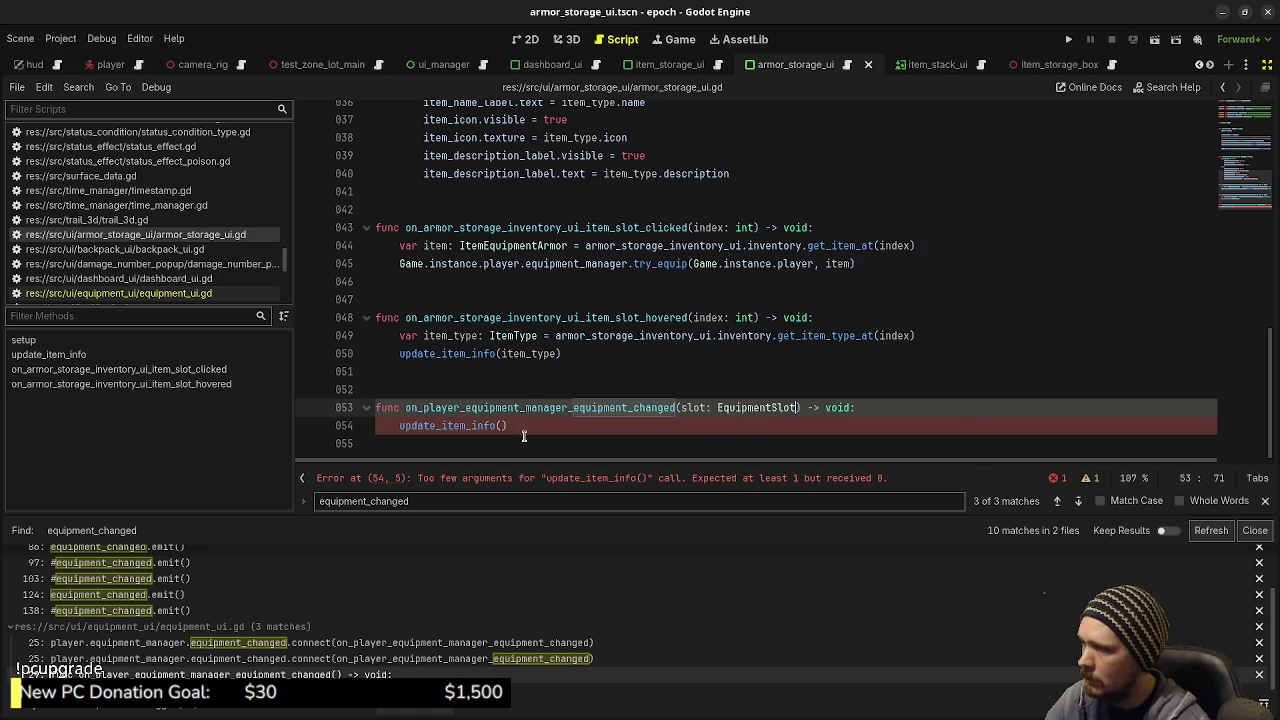
key(Left)
text(slot.)
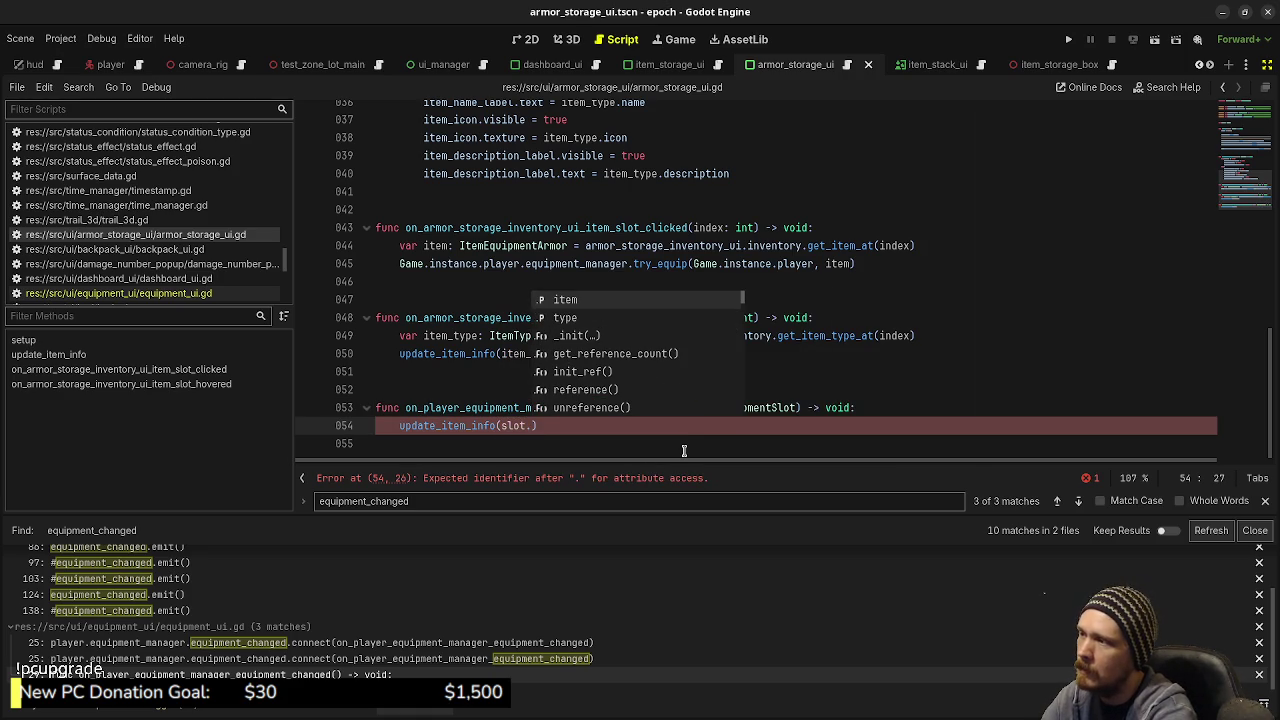
text(type)
key(ctrl+s)
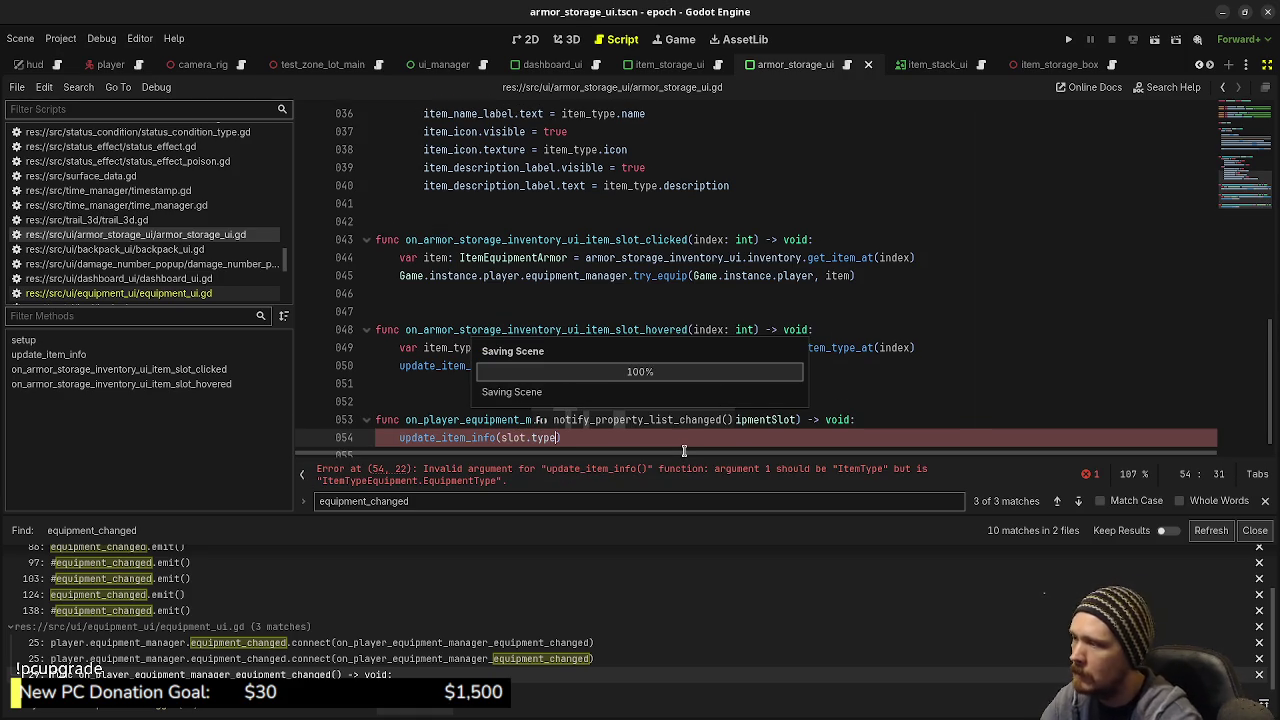
Step: Inspect the invalid argument type error on the update_item_info(slot.type) call
click(470, 438)
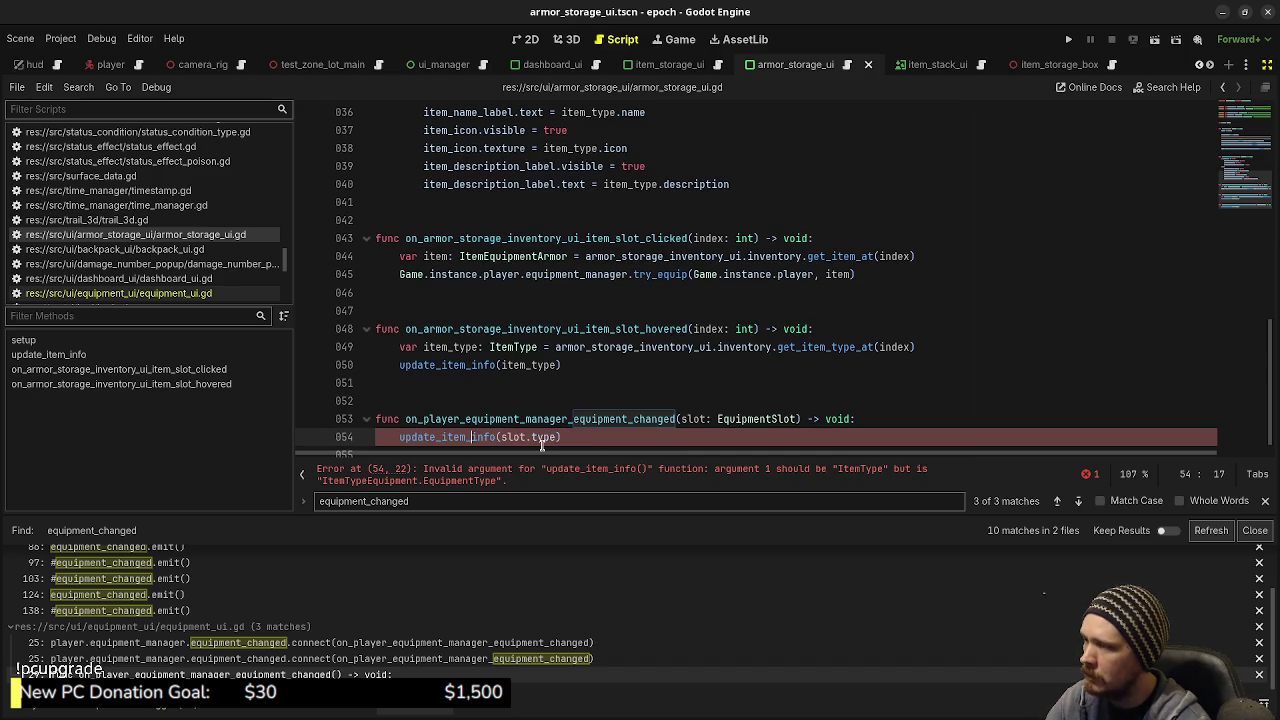
mouse_move(551, 440)
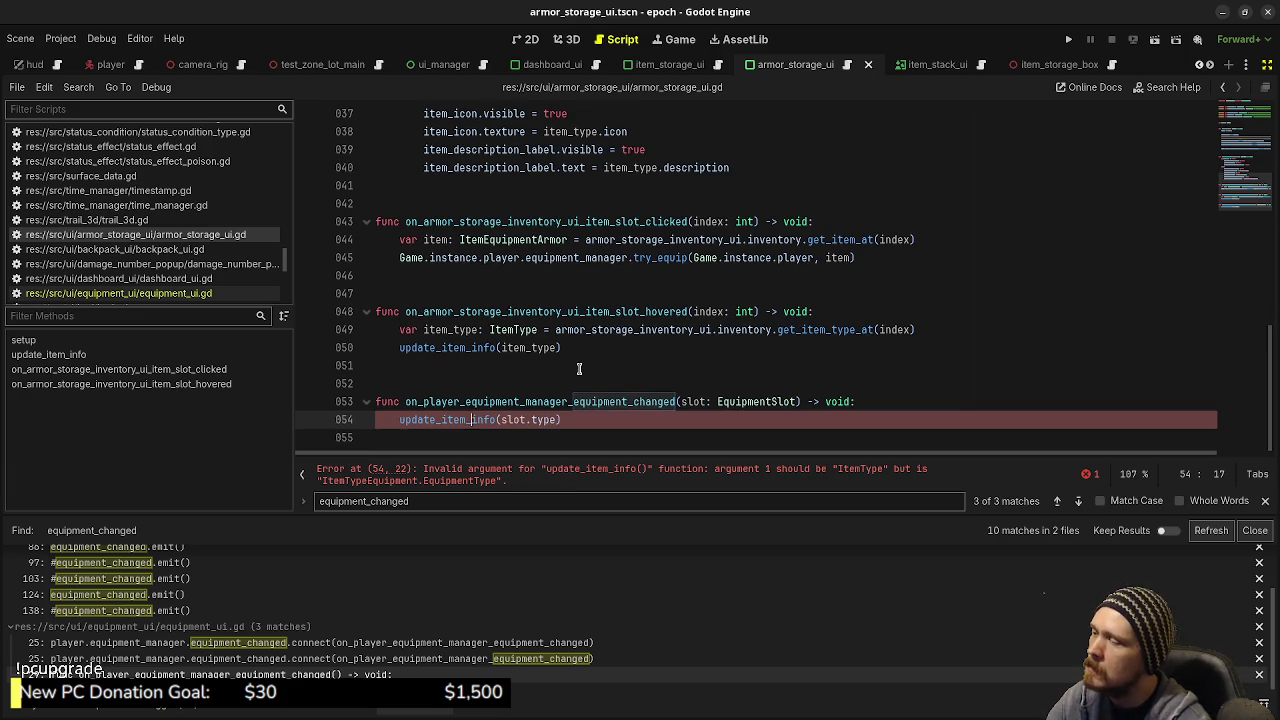
scroll(580, 368, down, 1)
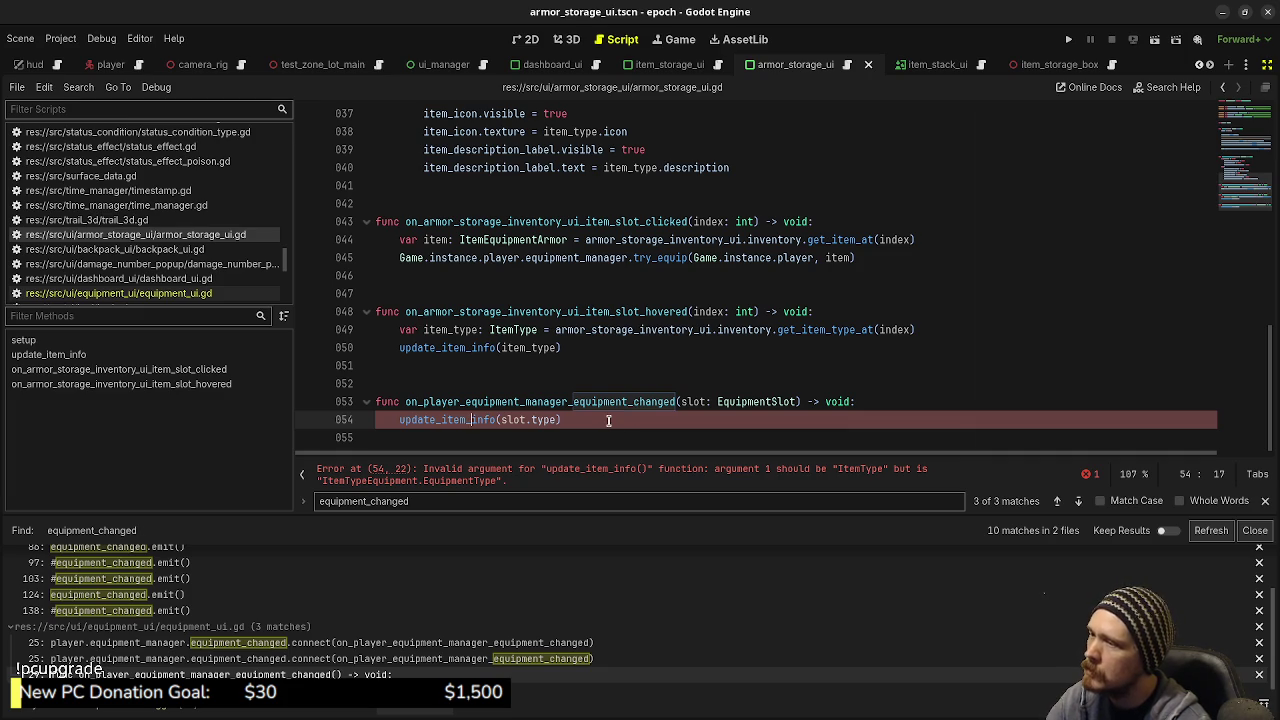
scroll(608, 420, up, 6)
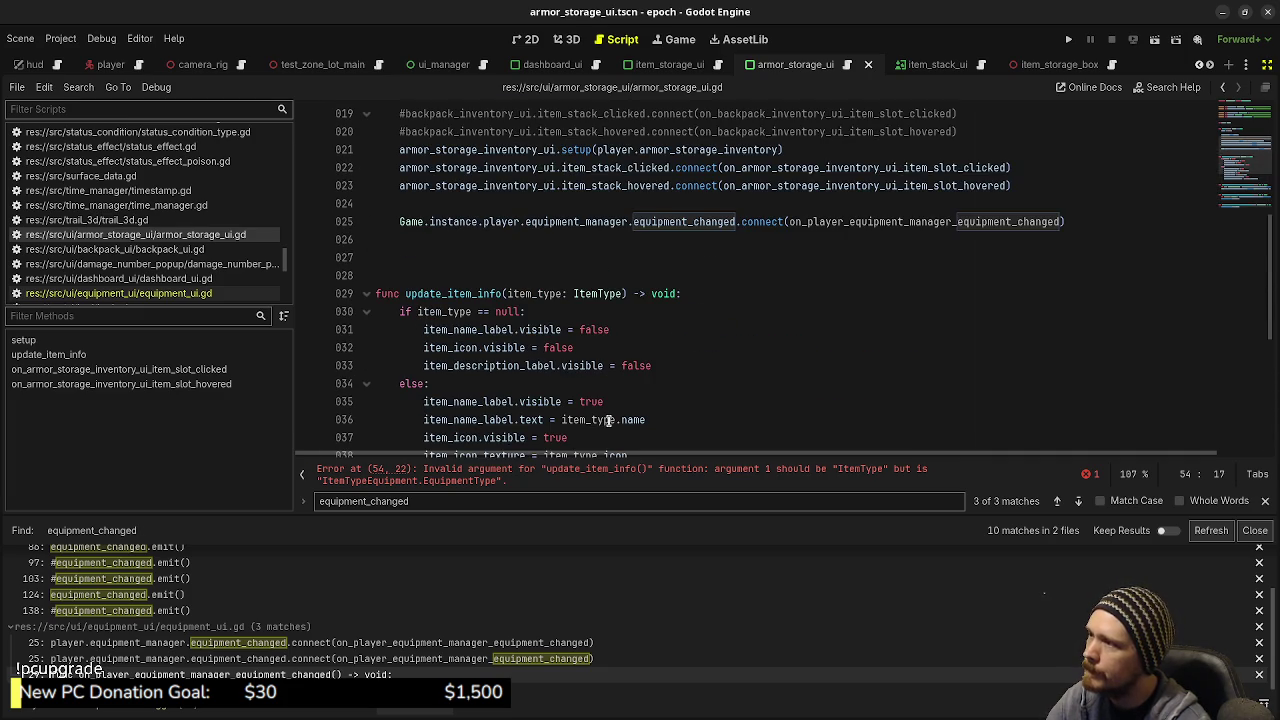
scroll(608, 420, down, 6)
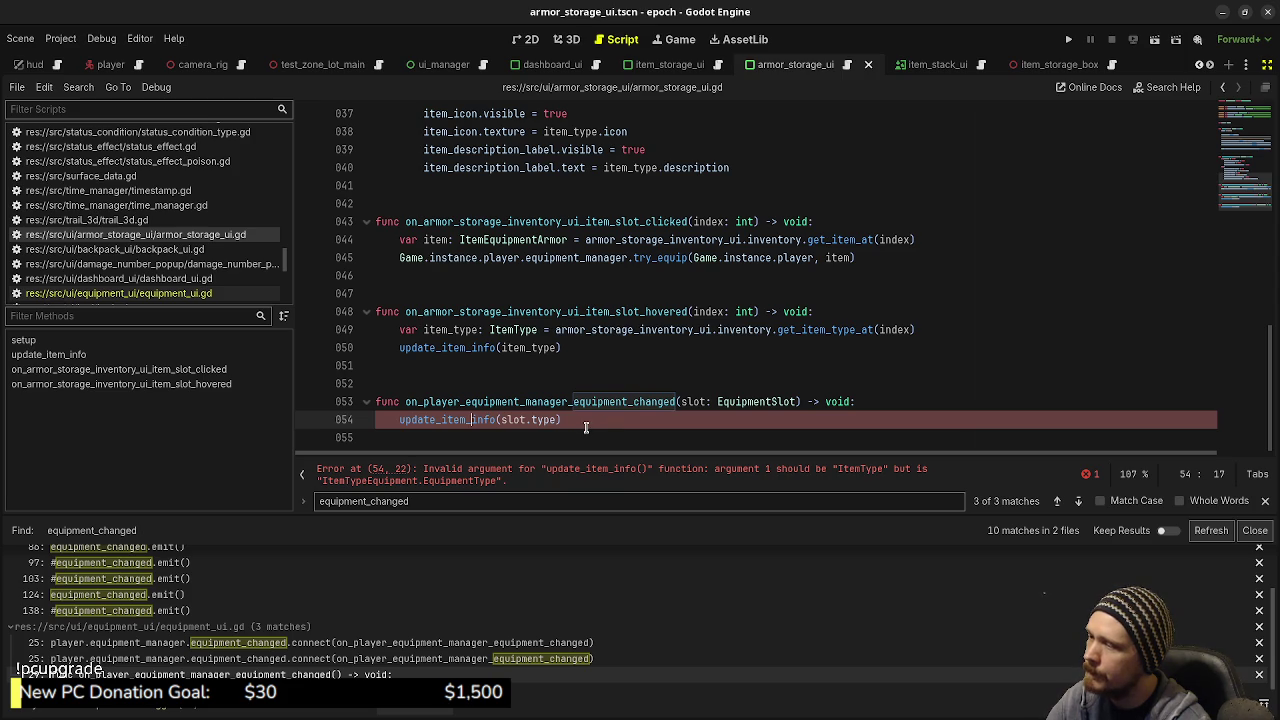
click(556, 420)
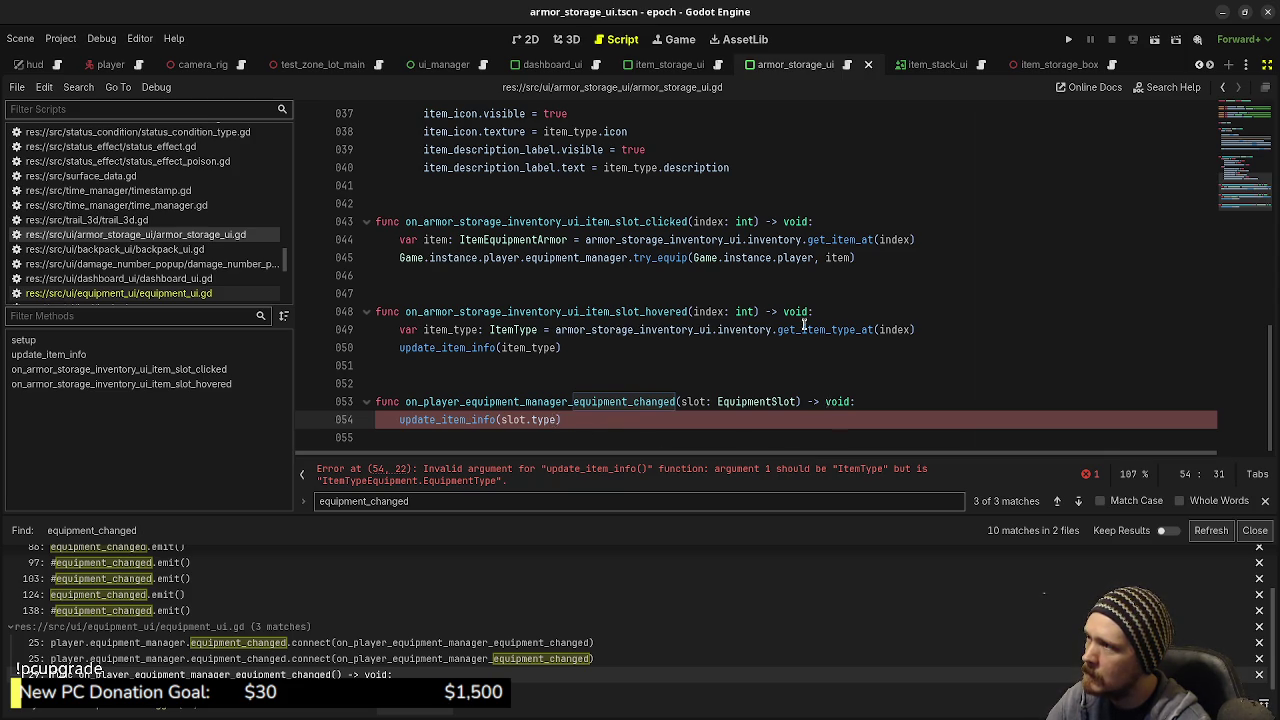
scroll(803, 327, up, 7)
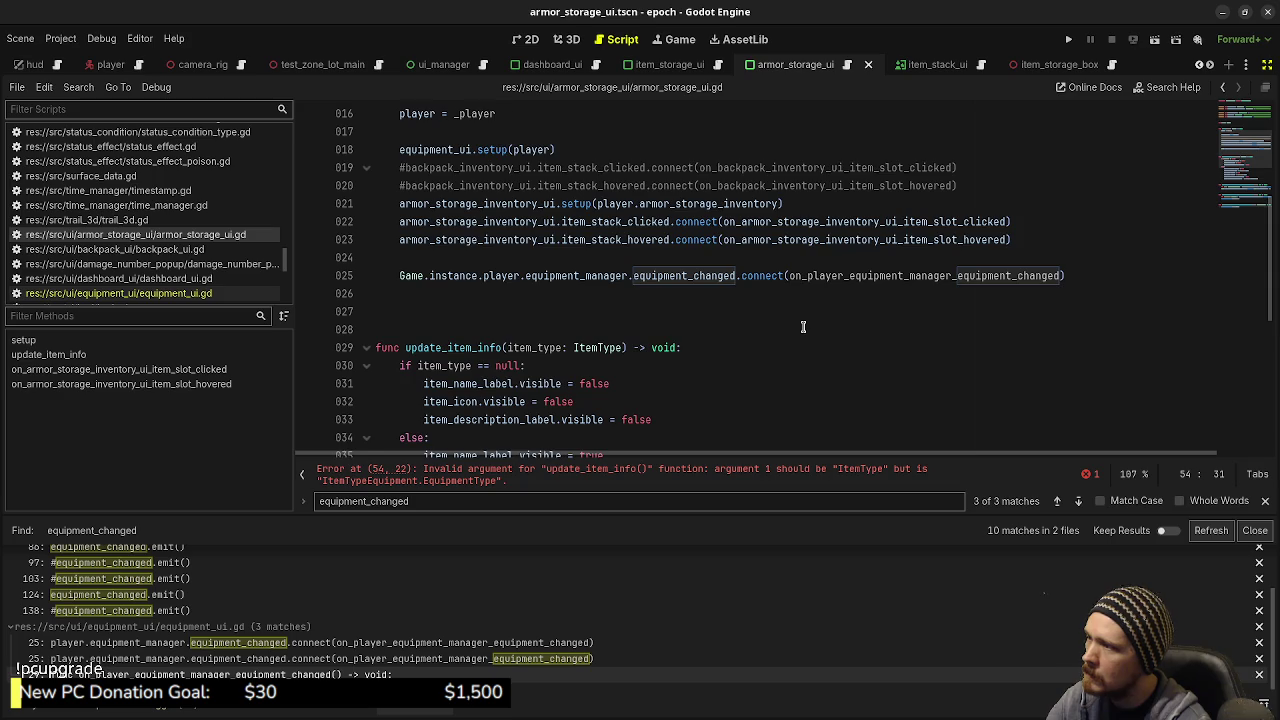
scroll(803, 327, down, 3)
scroll(803, 327, down, 4)
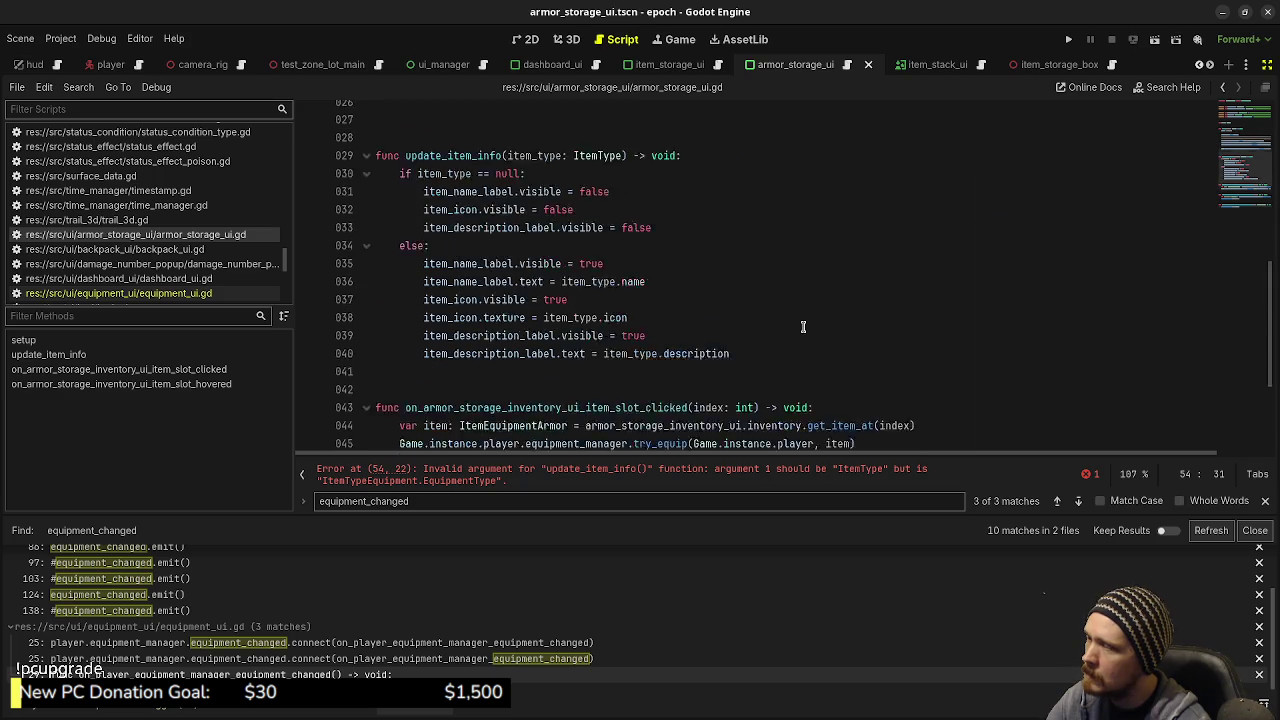
text(as)
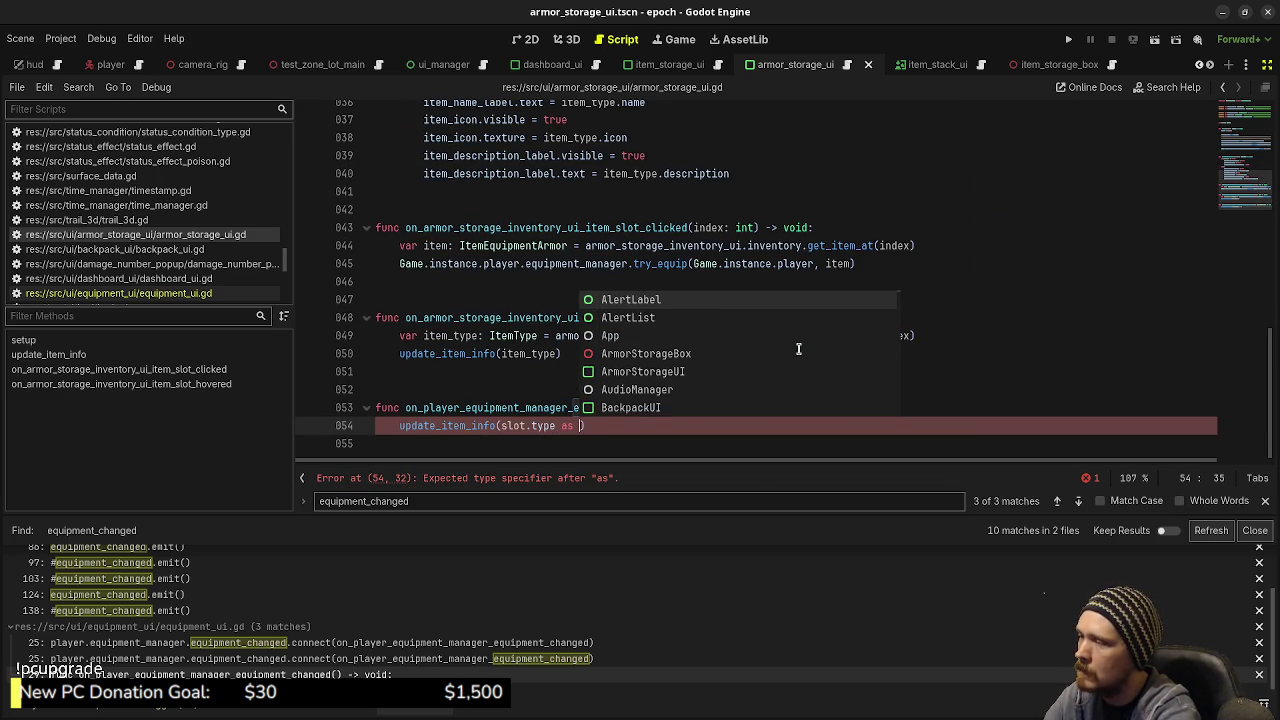
text(ItemType)
key(ctrl+s)
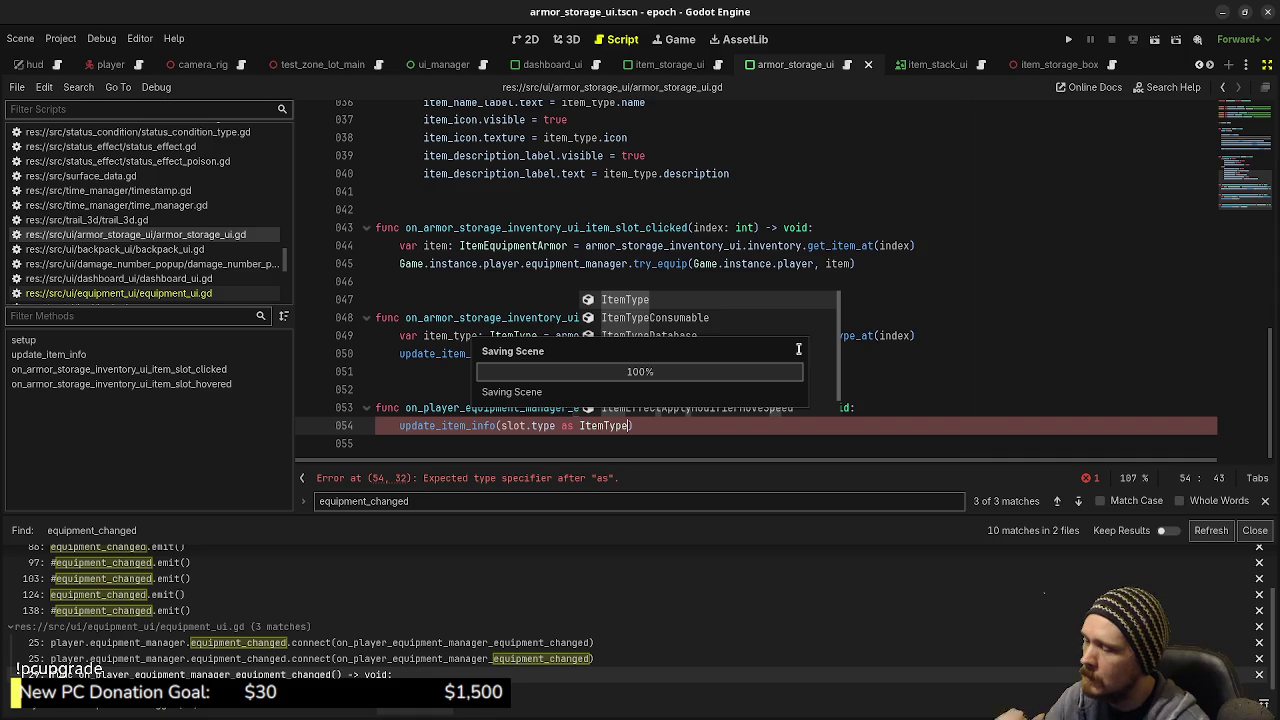
click(992, 374)
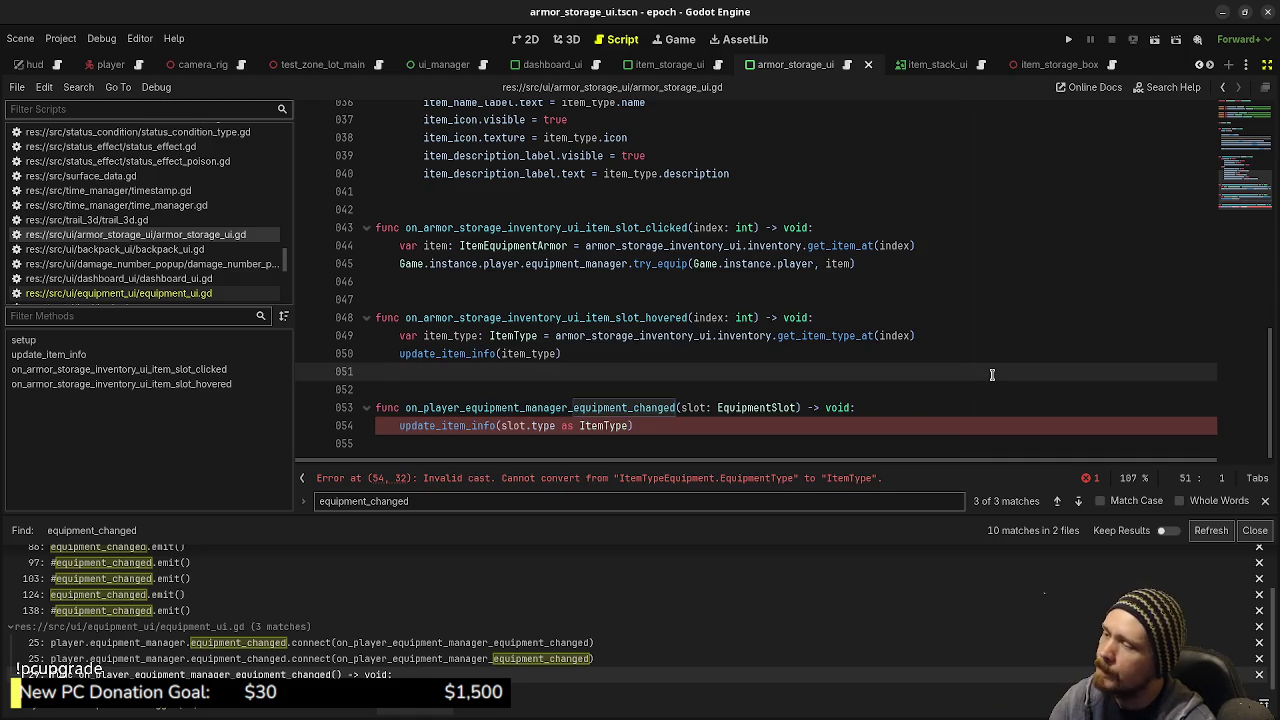
key(ctrl+z)
key(ctrl+z)
key(ctrl+z)
key(ctrl+s)
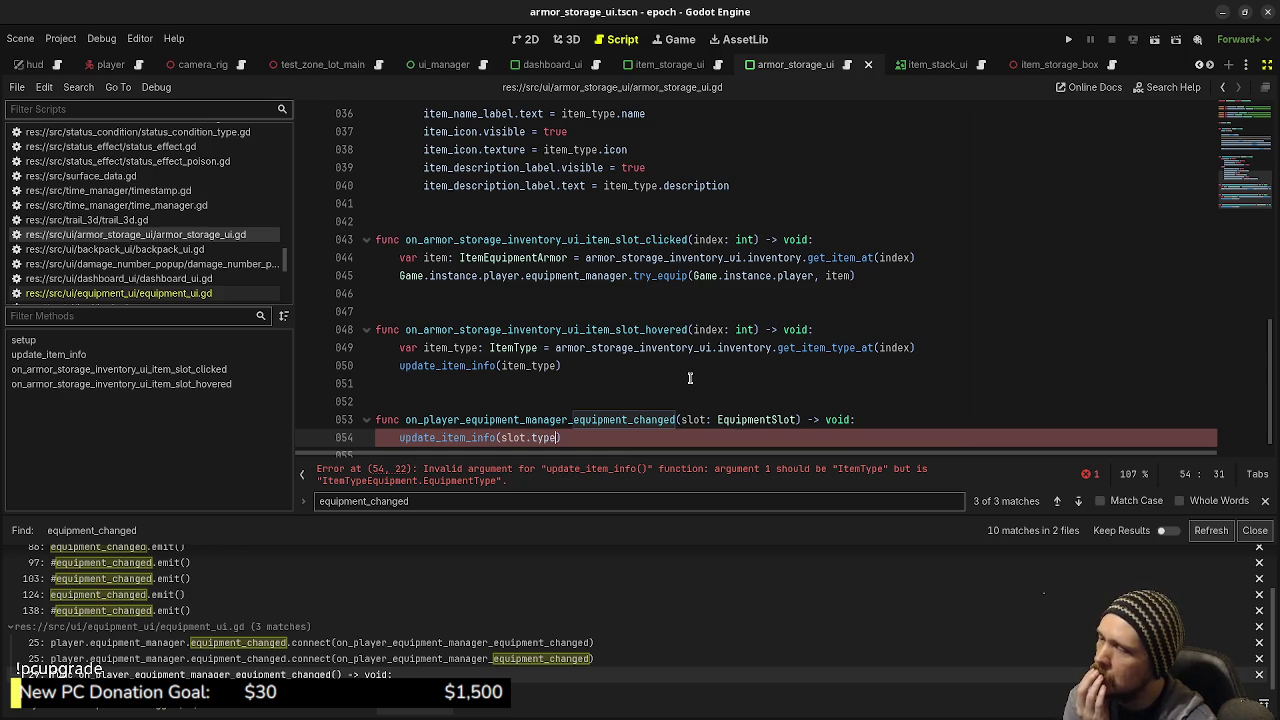
Step: Change update_item_info's parameter type from ItemType to ItemTypeEquipment and save
scroll(689, 378, up, 9)
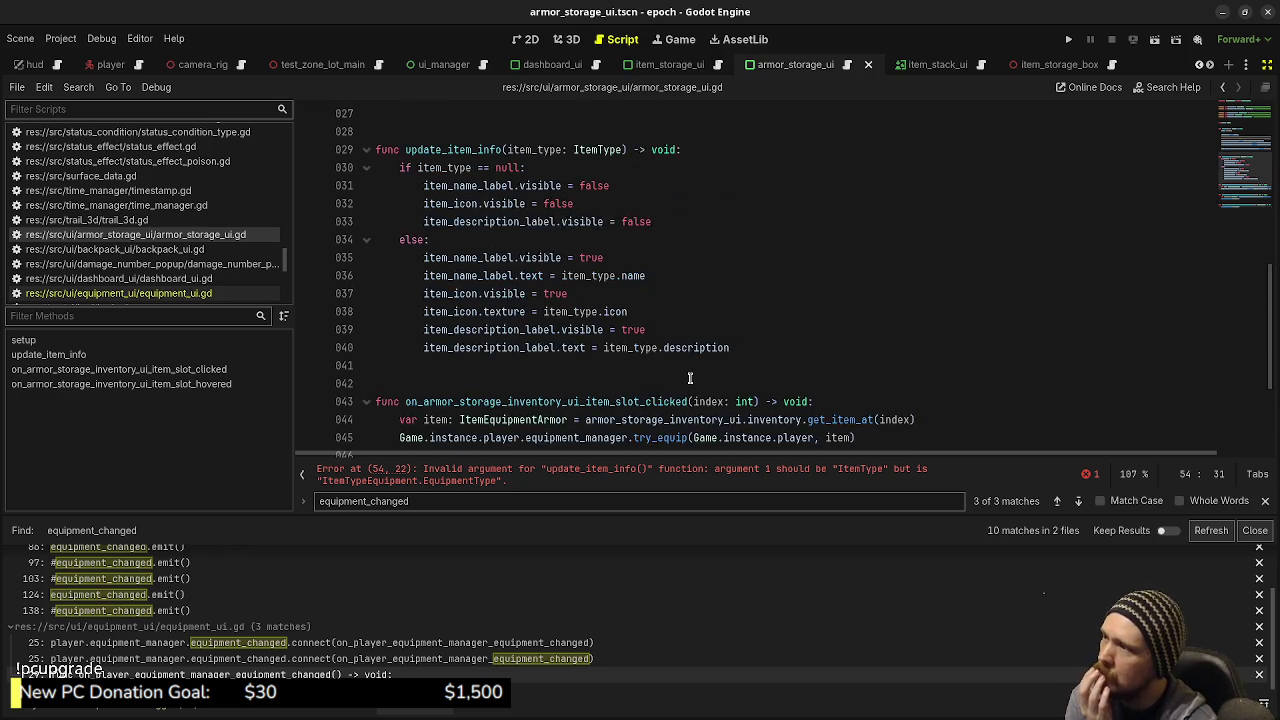
scroll(688, 378, down, 3)
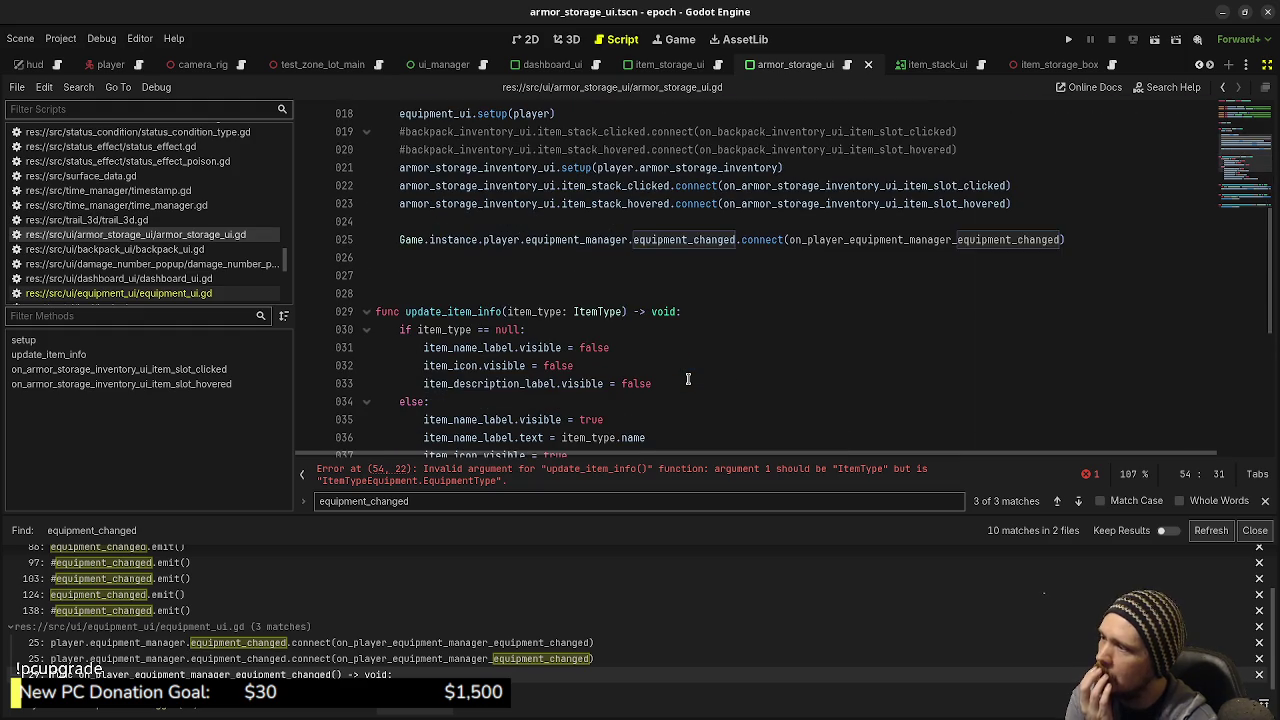
double_click(583, 311)
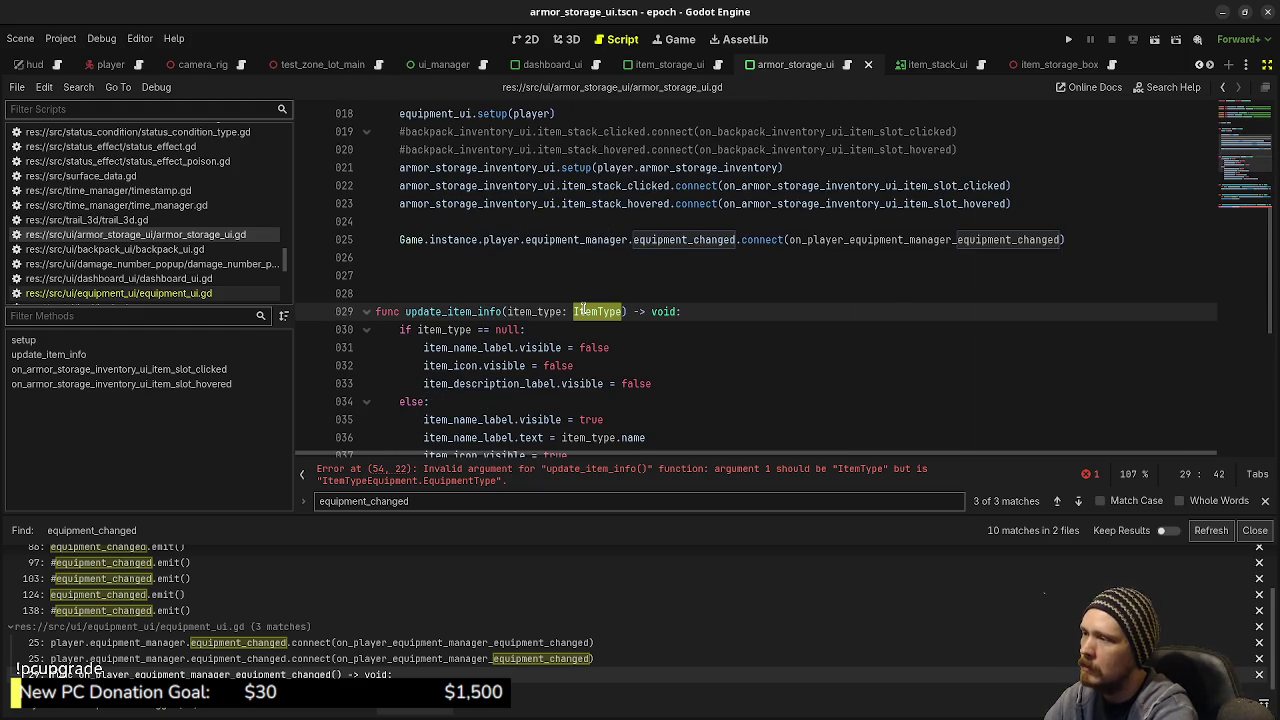
text(ItemEquip)
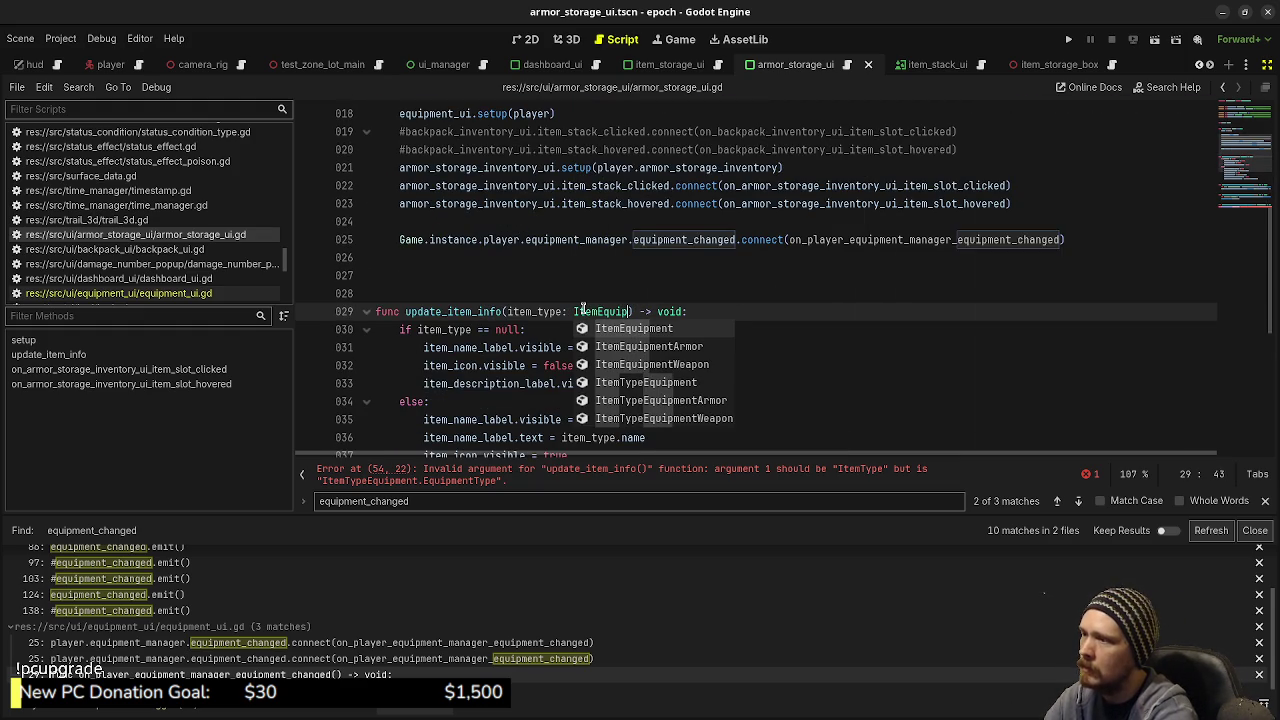
text(ment)
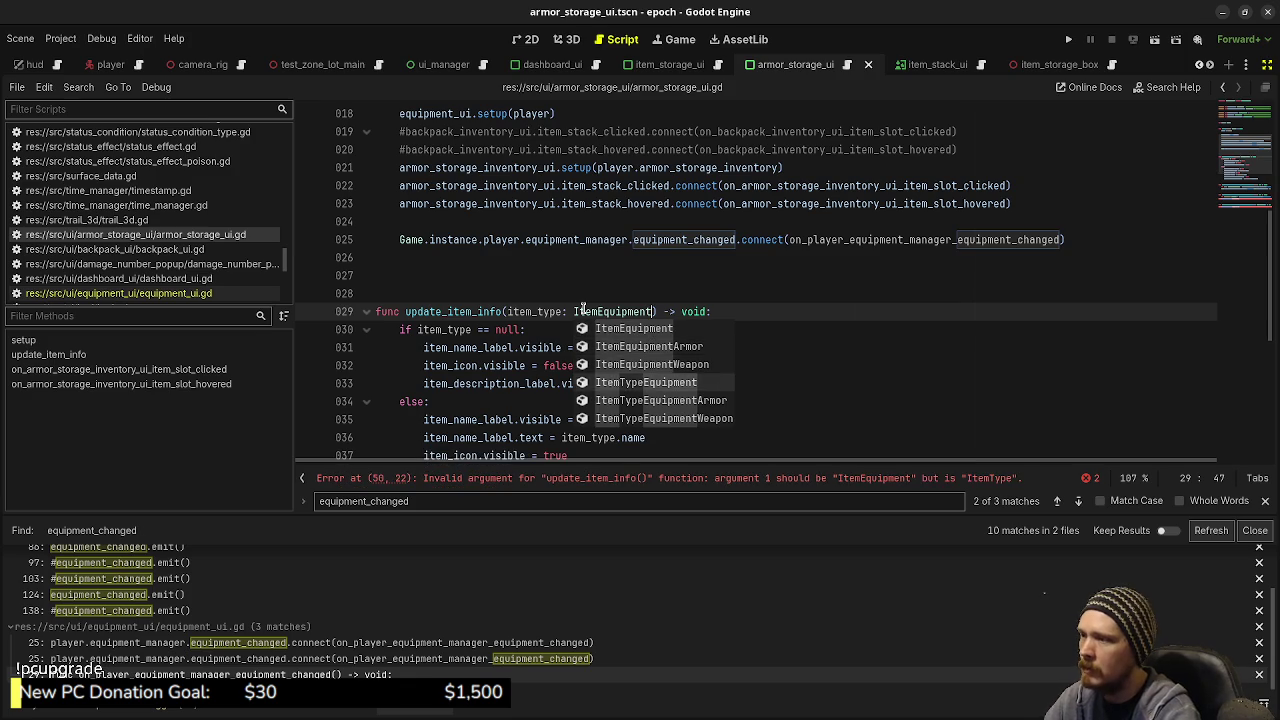
key(Down)
key(Down)
key(Down)
key(Return)
key(ctrl+s)
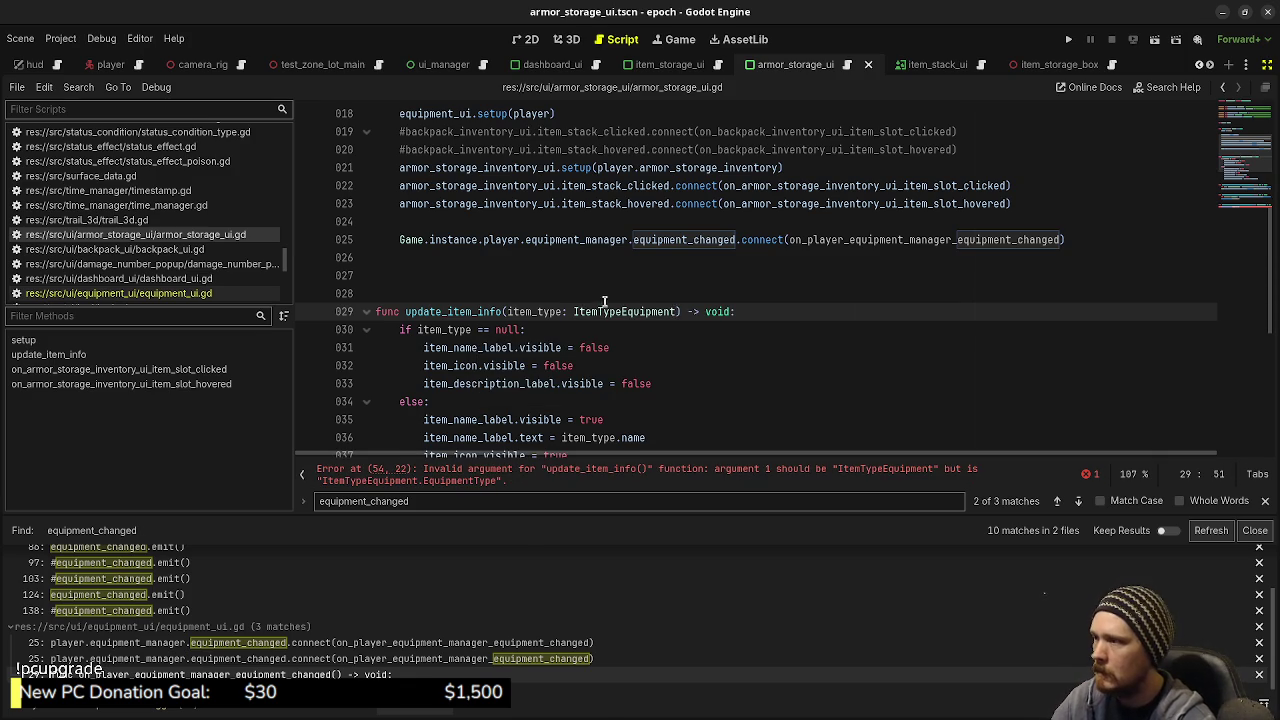
Step: Change line 54 to update_item_info(slot.item.type) and save
scroll(600, 310, down, 4)
scroll(602, 325, down, 2)
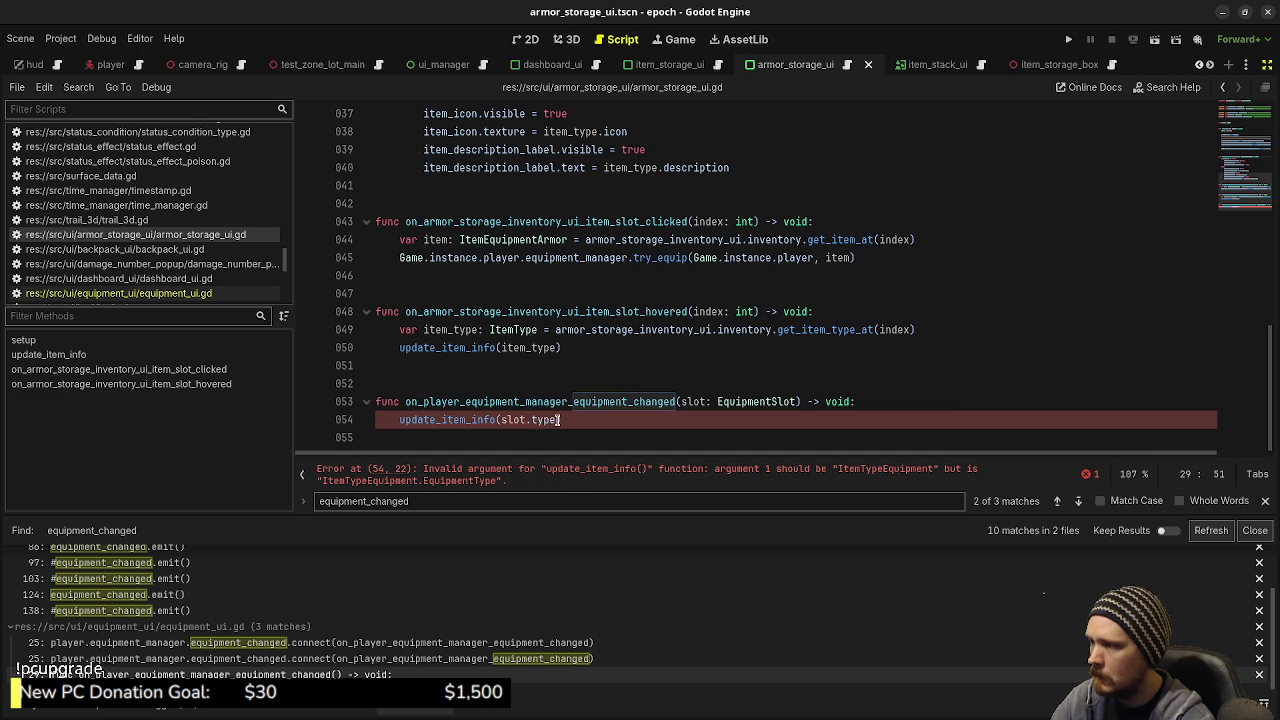
double_click(543, 420)
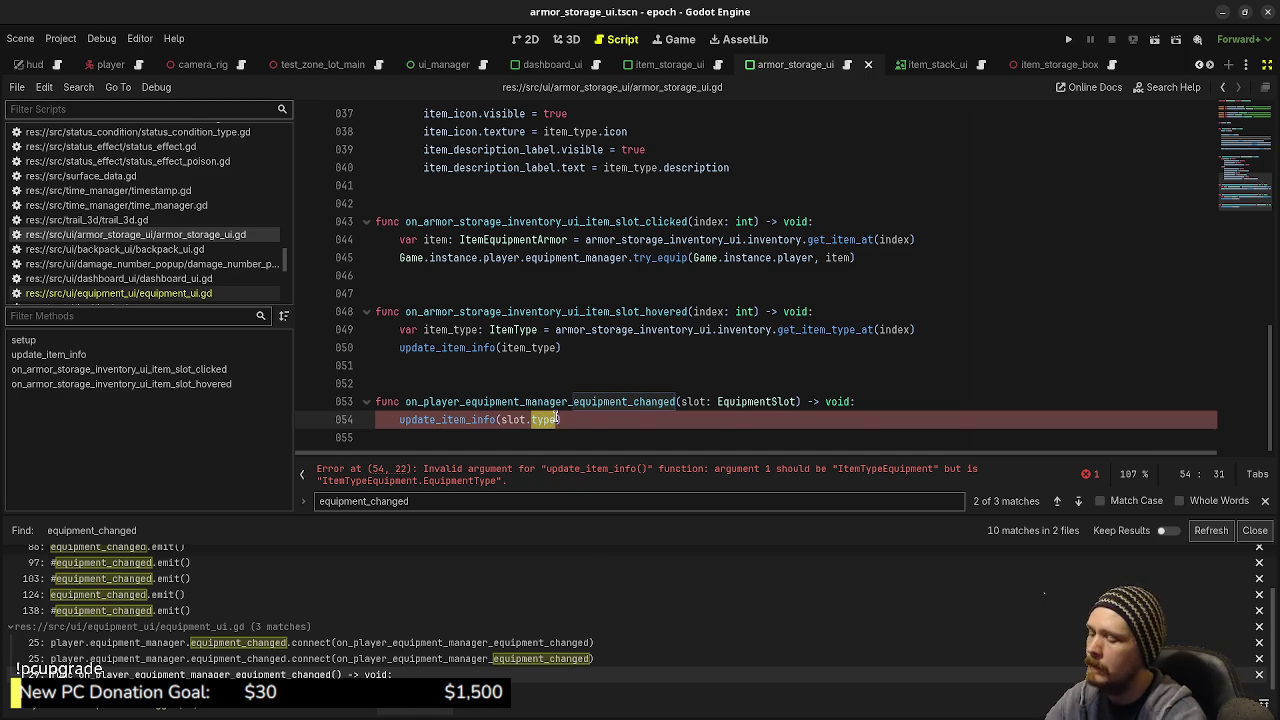
mouse_move(556, 419)
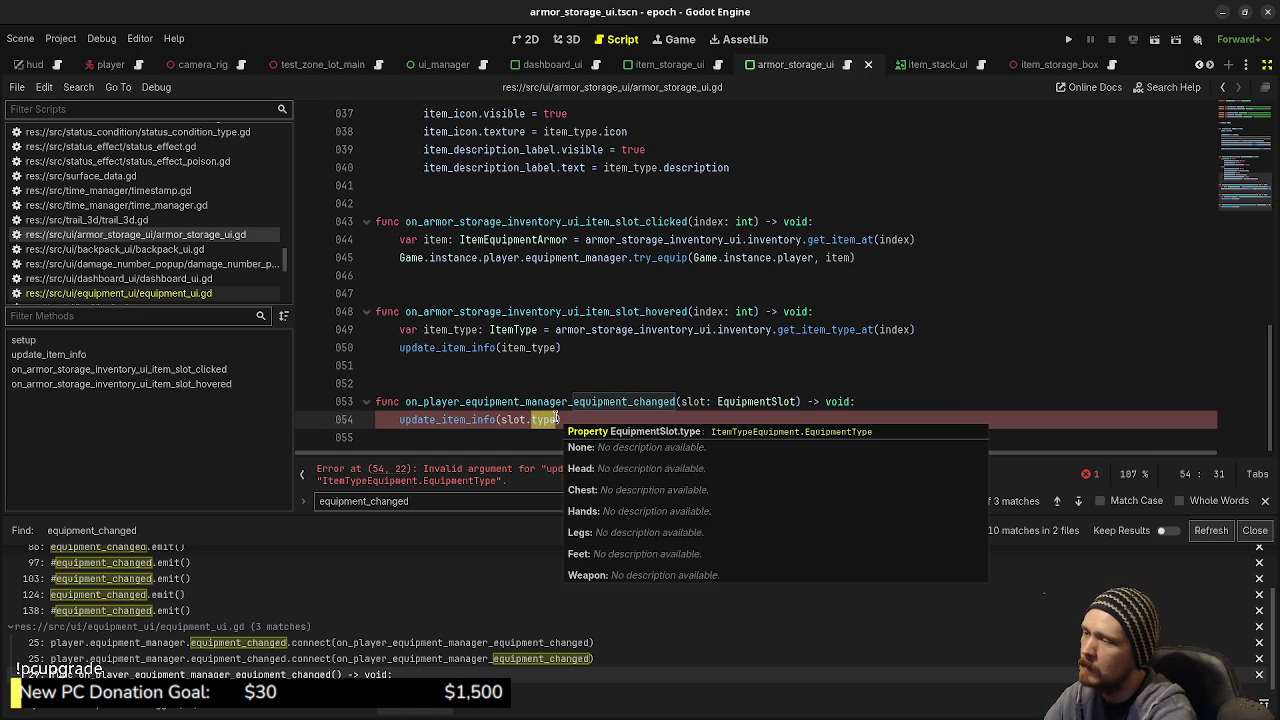
text(item.type)
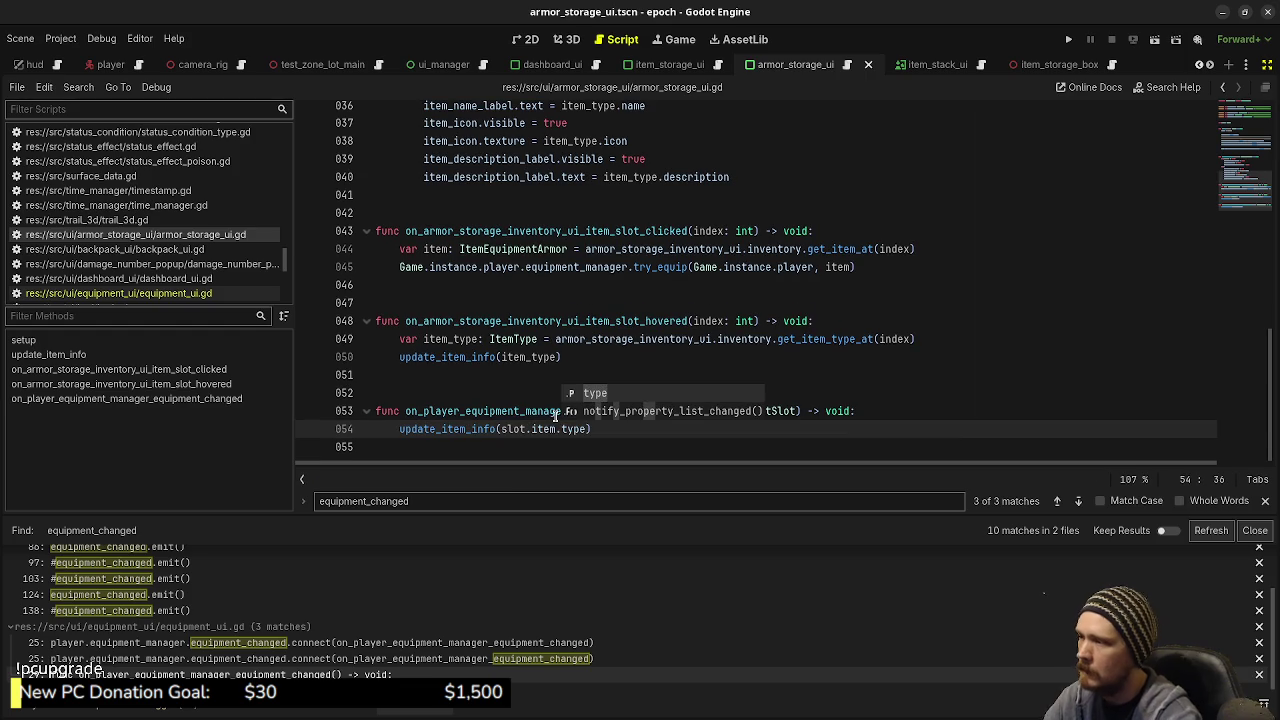
click(502, 388)
key(ctrl+s)
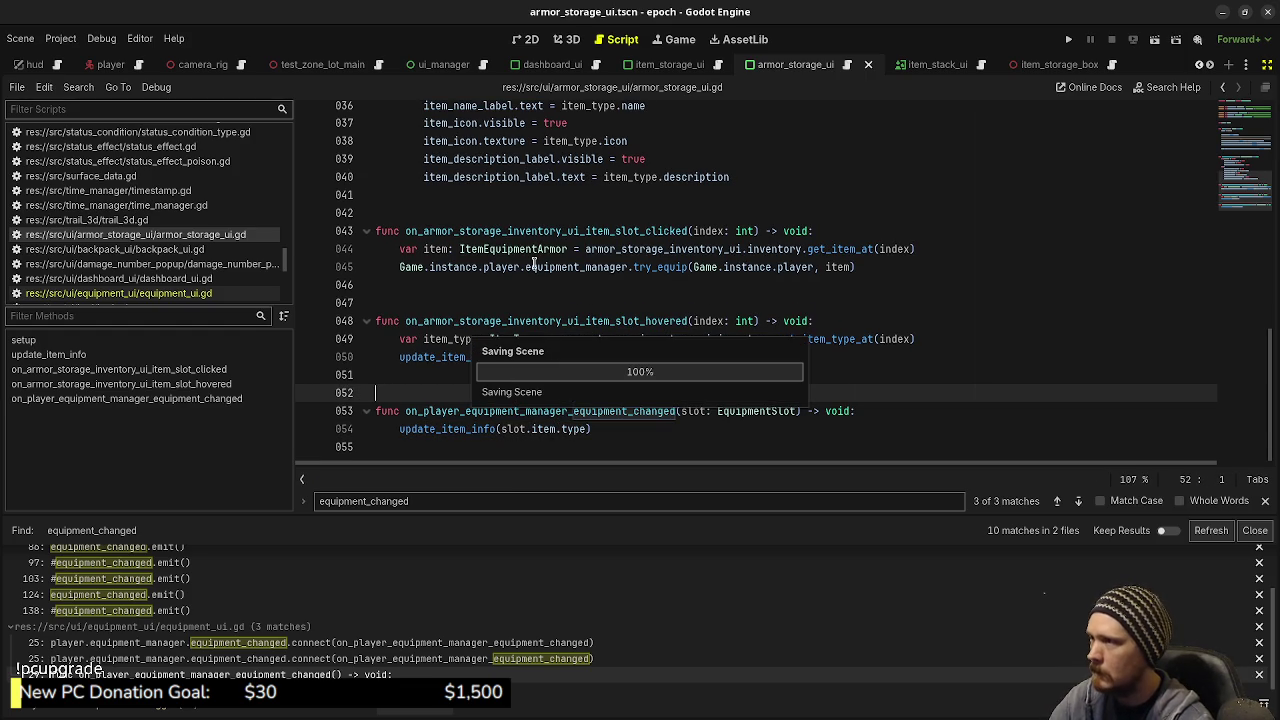
Step: Revert the parameter type to ItemType, delete an extra blank line, and save
scroll(533, 265, up, 7)
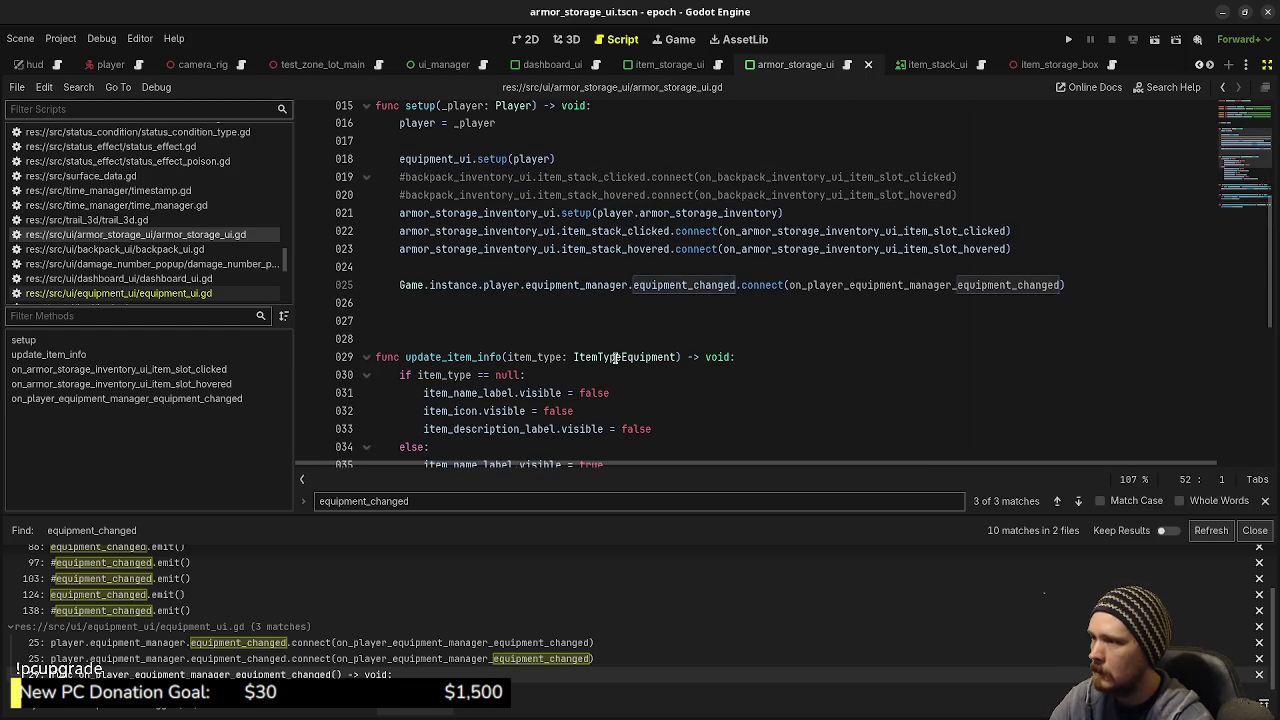
mouse_move(594, 356)
mouse_down()
mouse_move(675, 357)
mouse_move(622, 358)
mouse_up()
click(675, 357)
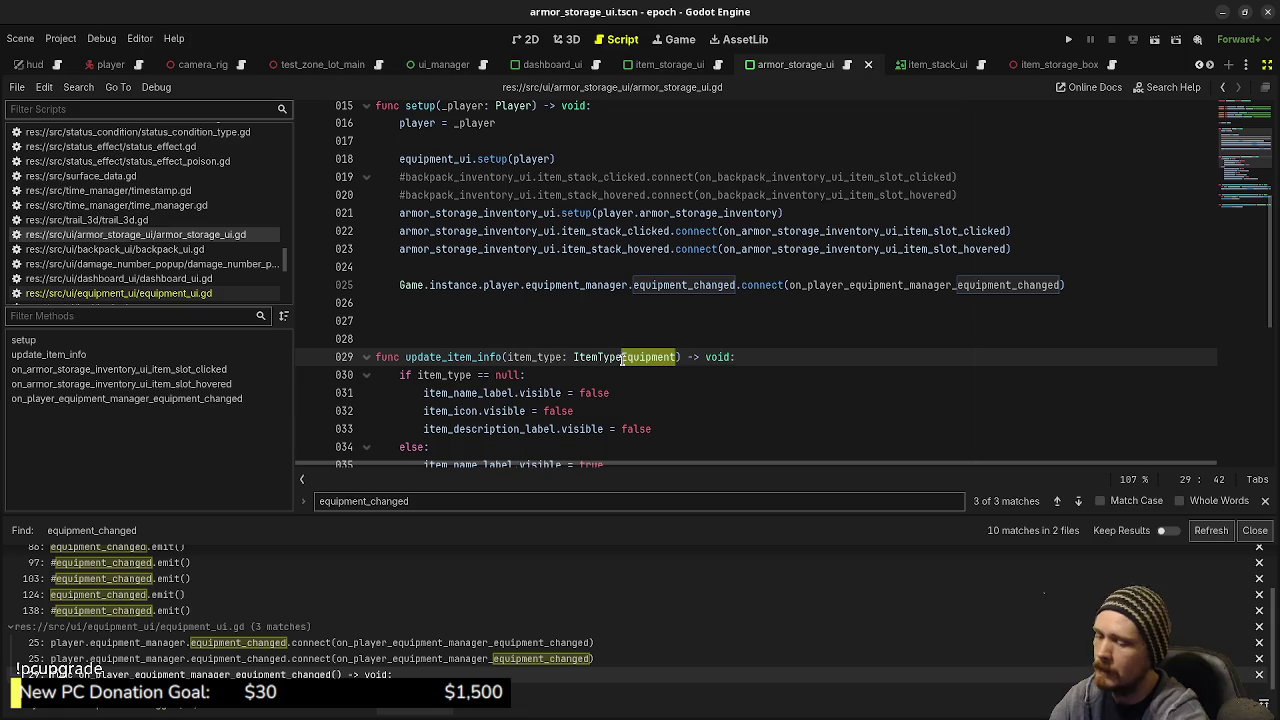
key(BackSpace)
key(ctrl+s)
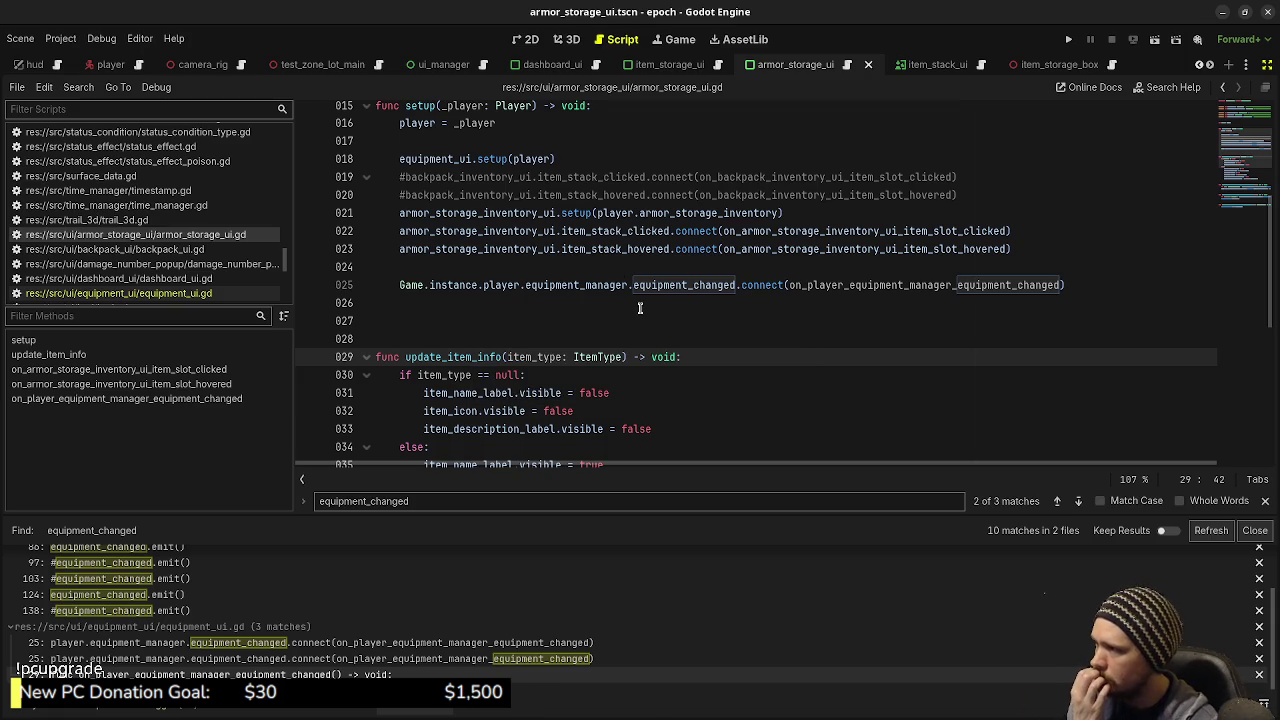
click(591, 331)
key(BackSpace)
key(ctrl+s)
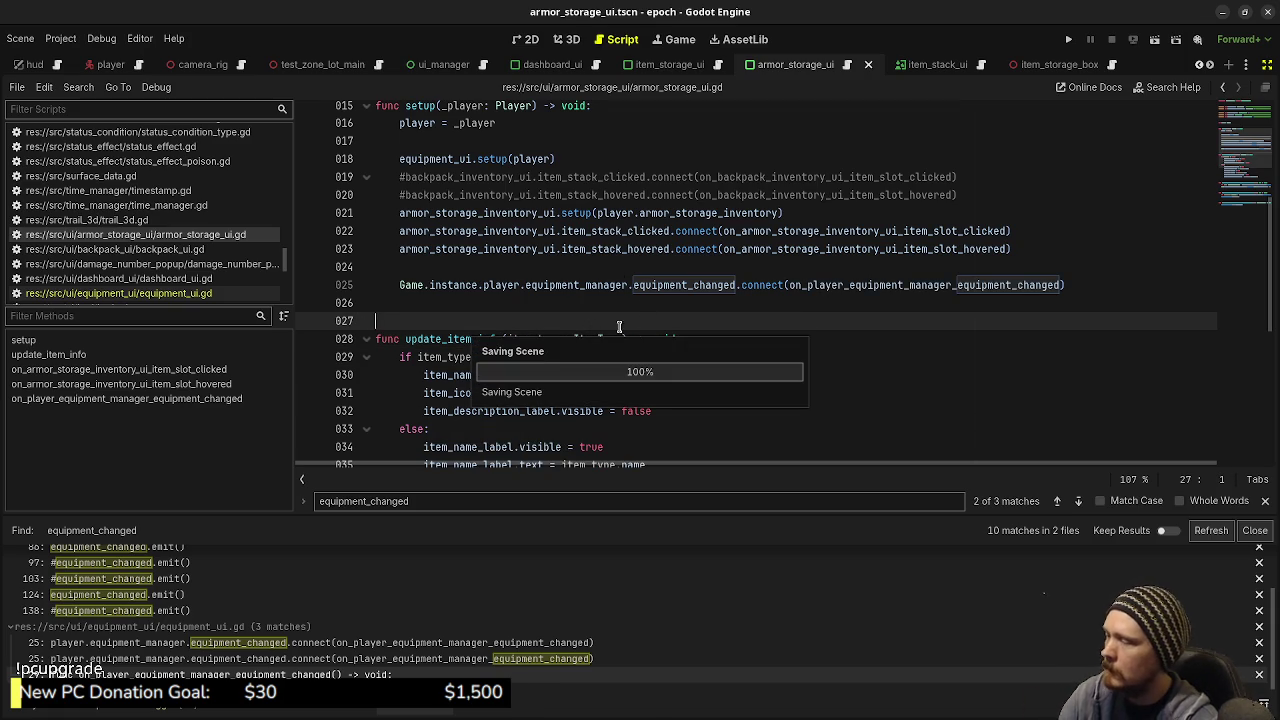
Step: Review the handler and update_item_info for remaining errors
scroll(810, 358, down, 5)
scroll(740, 410, down, 2)
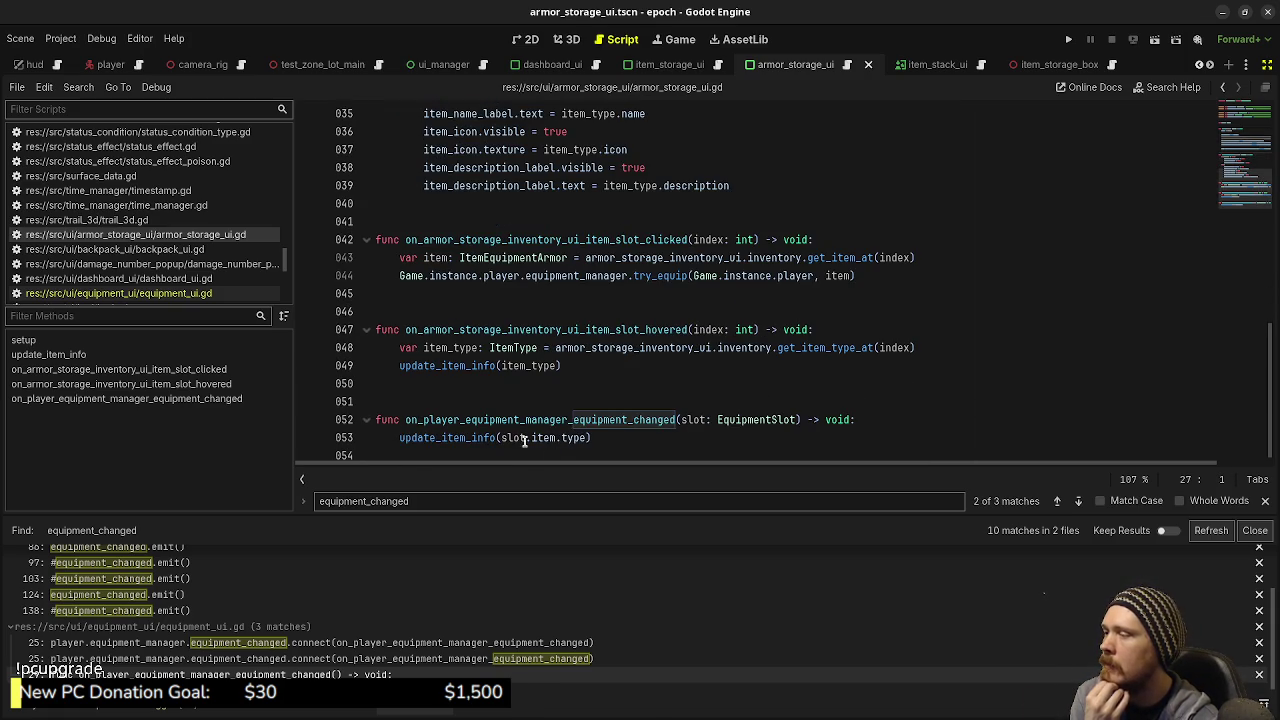
mouse_move(543, 437)
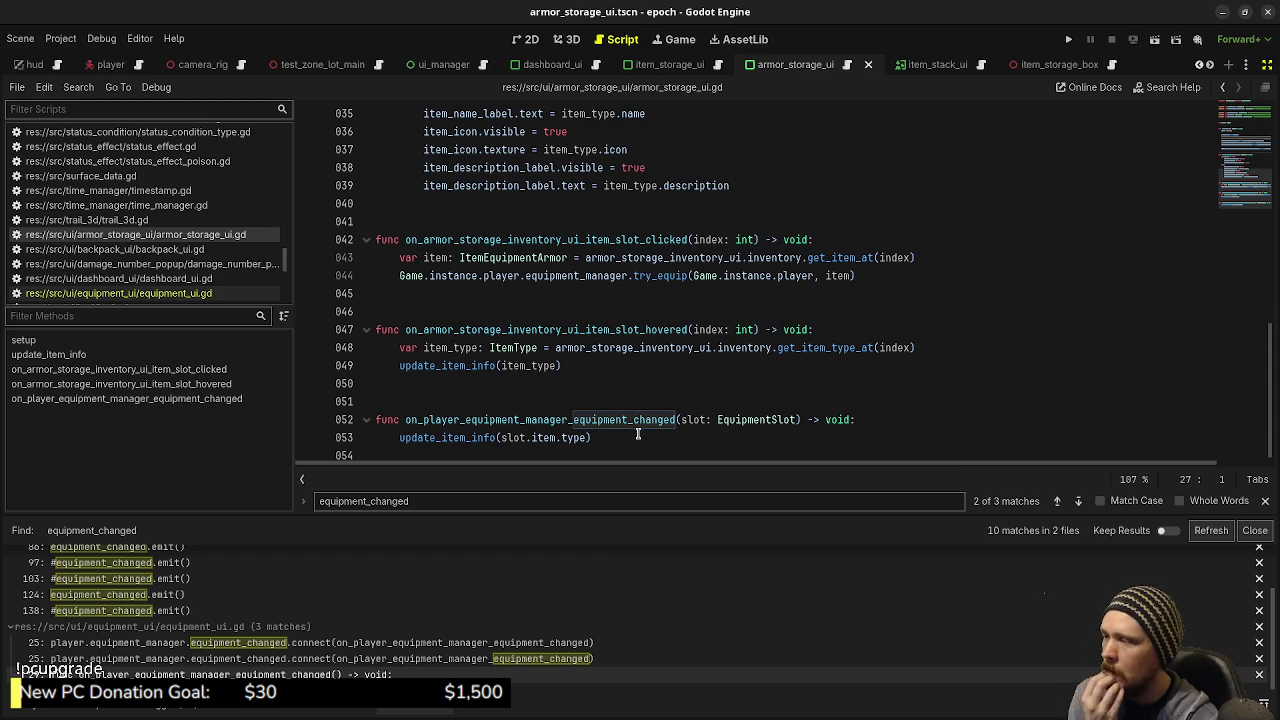
scroll(638, 433, up, 3)
scroll(678, 400, up, 2)
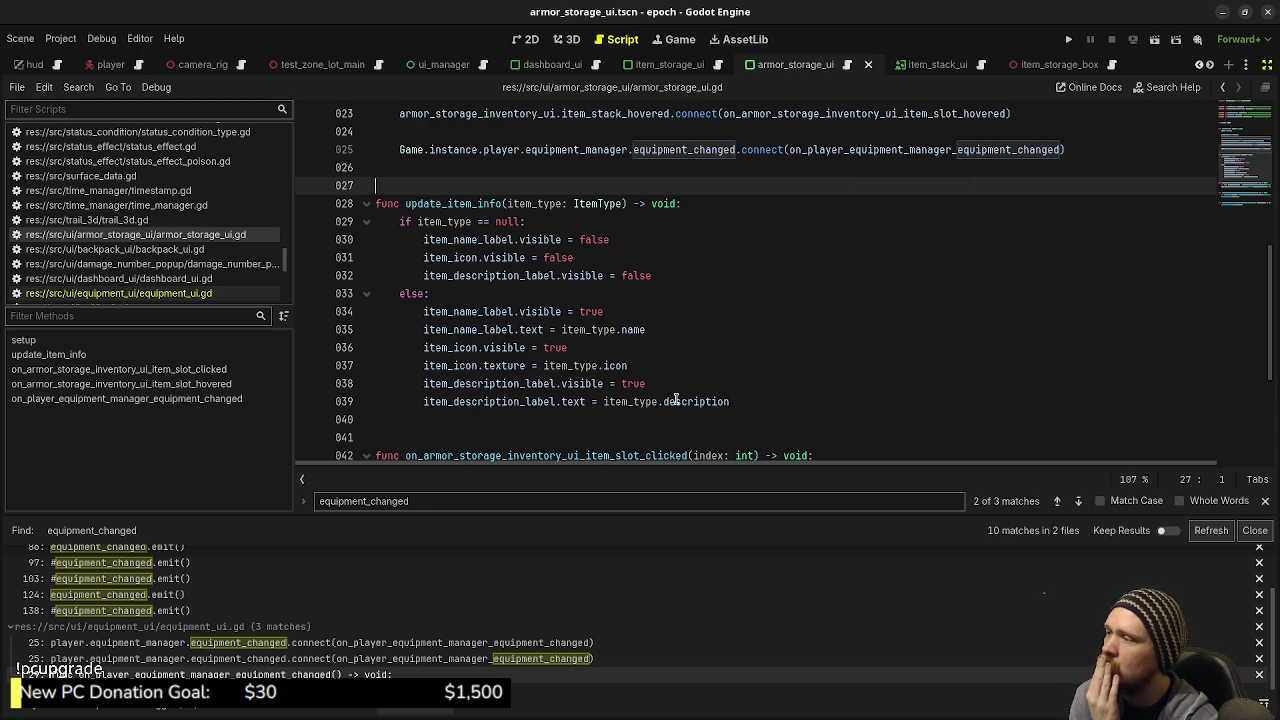
mouse_move(676, 398)
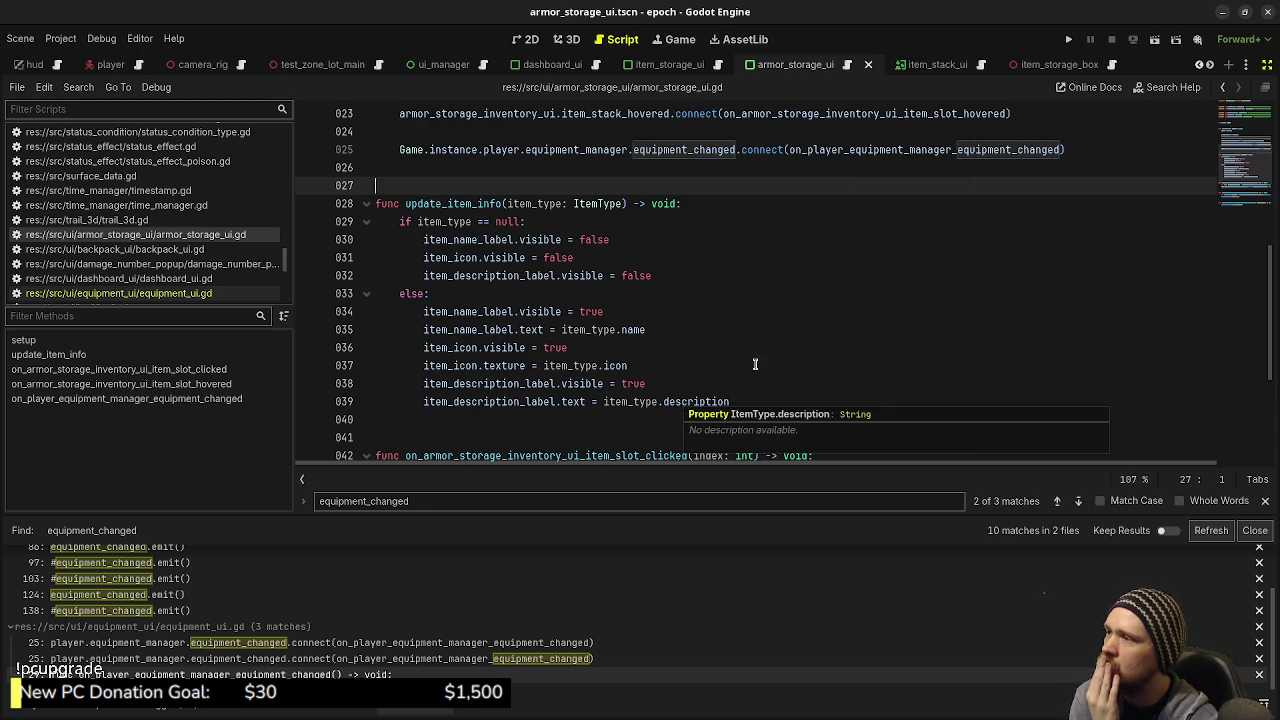
scroll(720, 390, up, 8)
scroll(758, 380, down, 4)
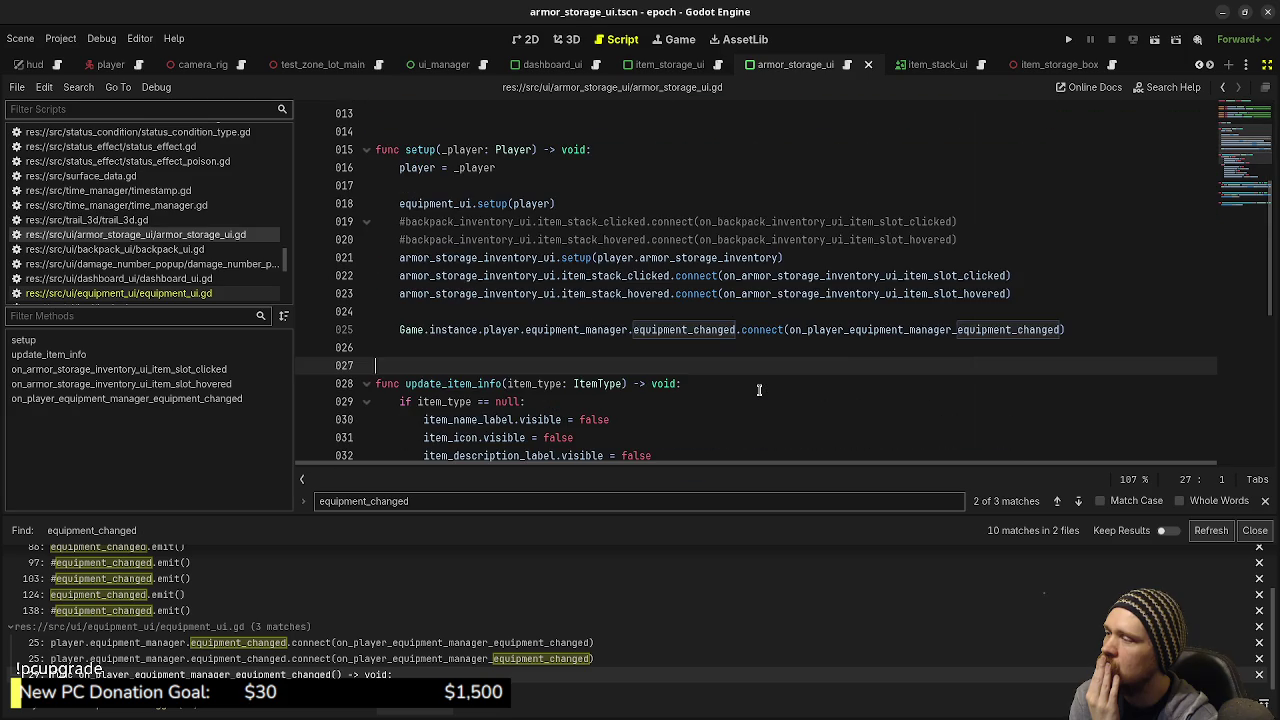
scroll(759, 390, down, 7)
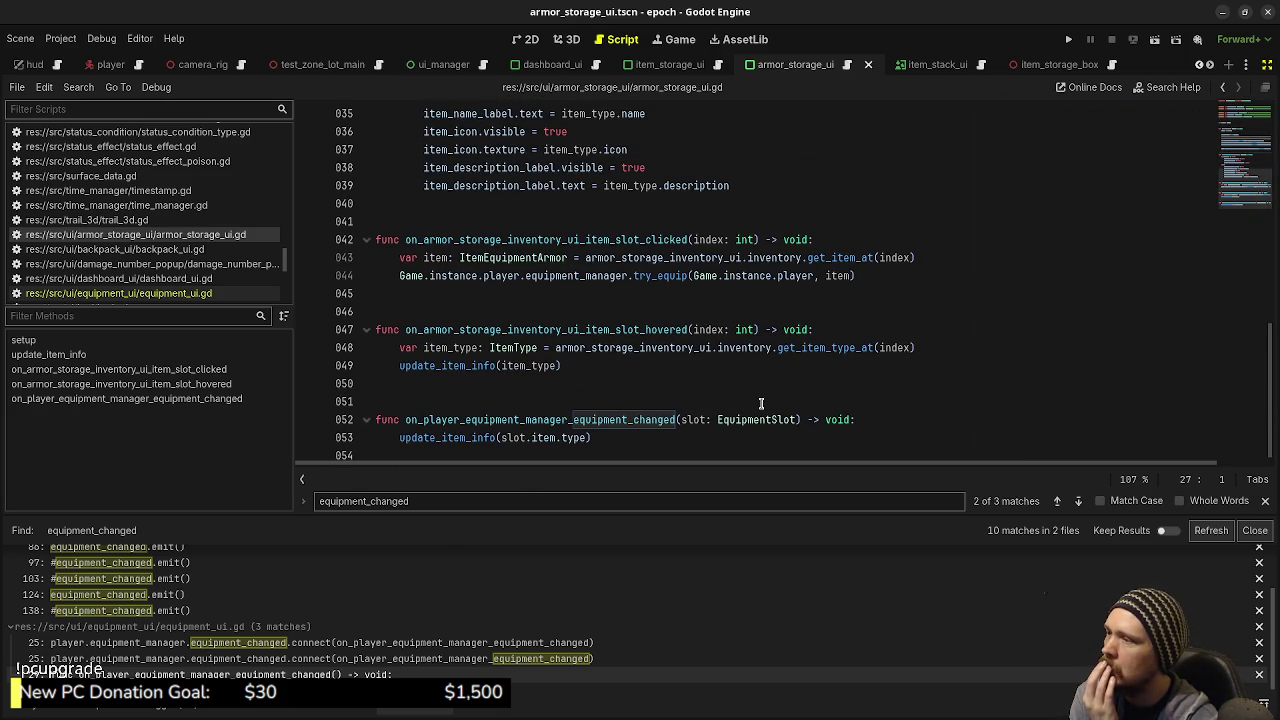
scroll(761, 403, up, 2)
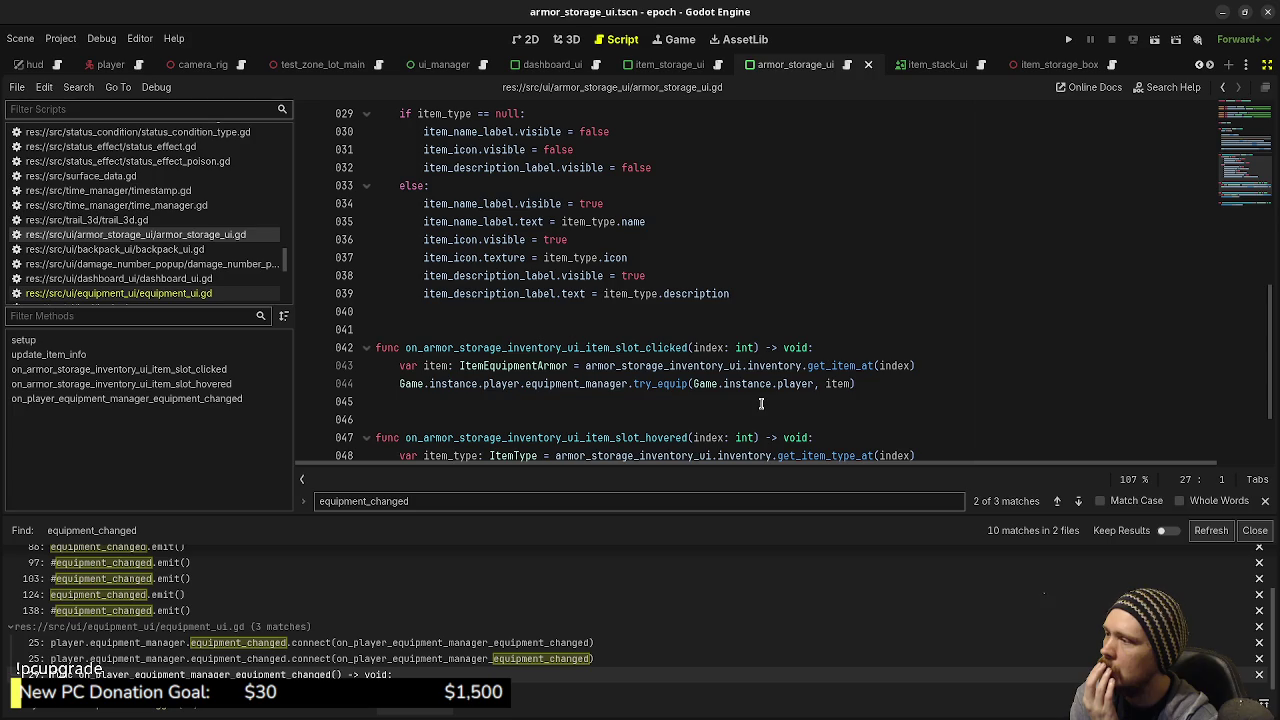
scroll(761, 403, down, 2)
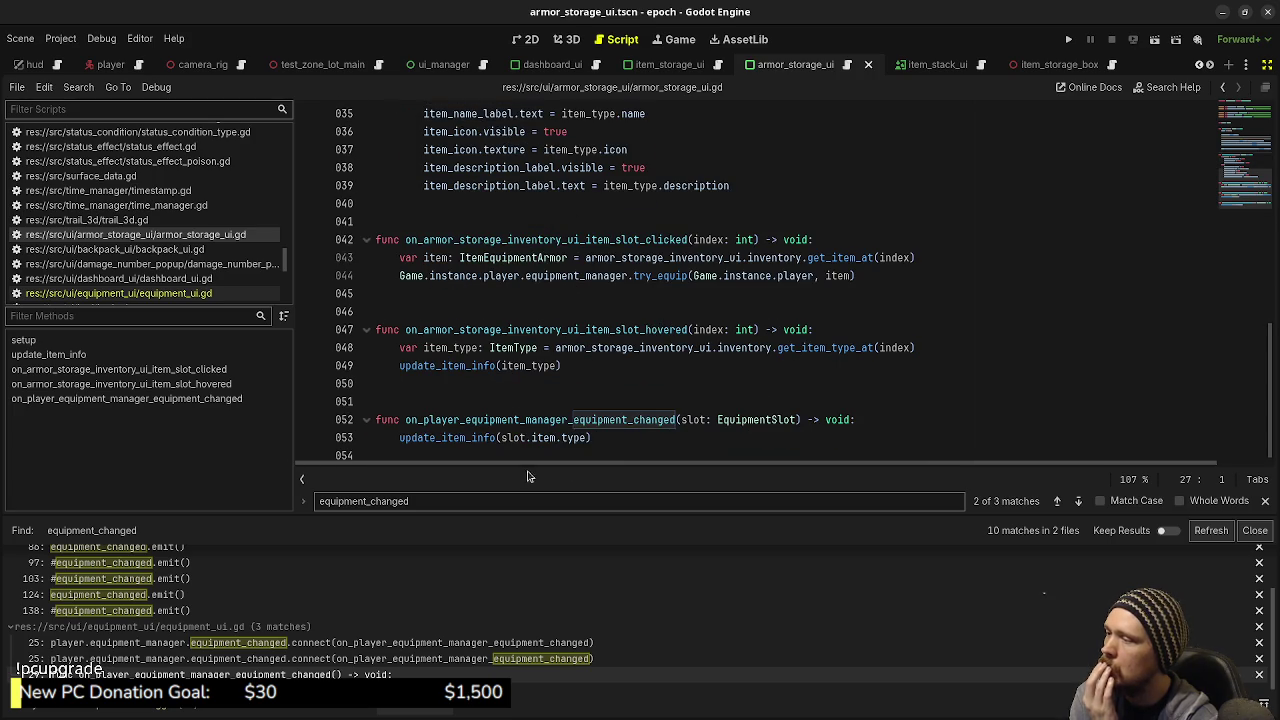
Step: Comment out the update_item_info call and the equipment_changed handler's func line, saving
click(383, 438)
key(ctrl+k)
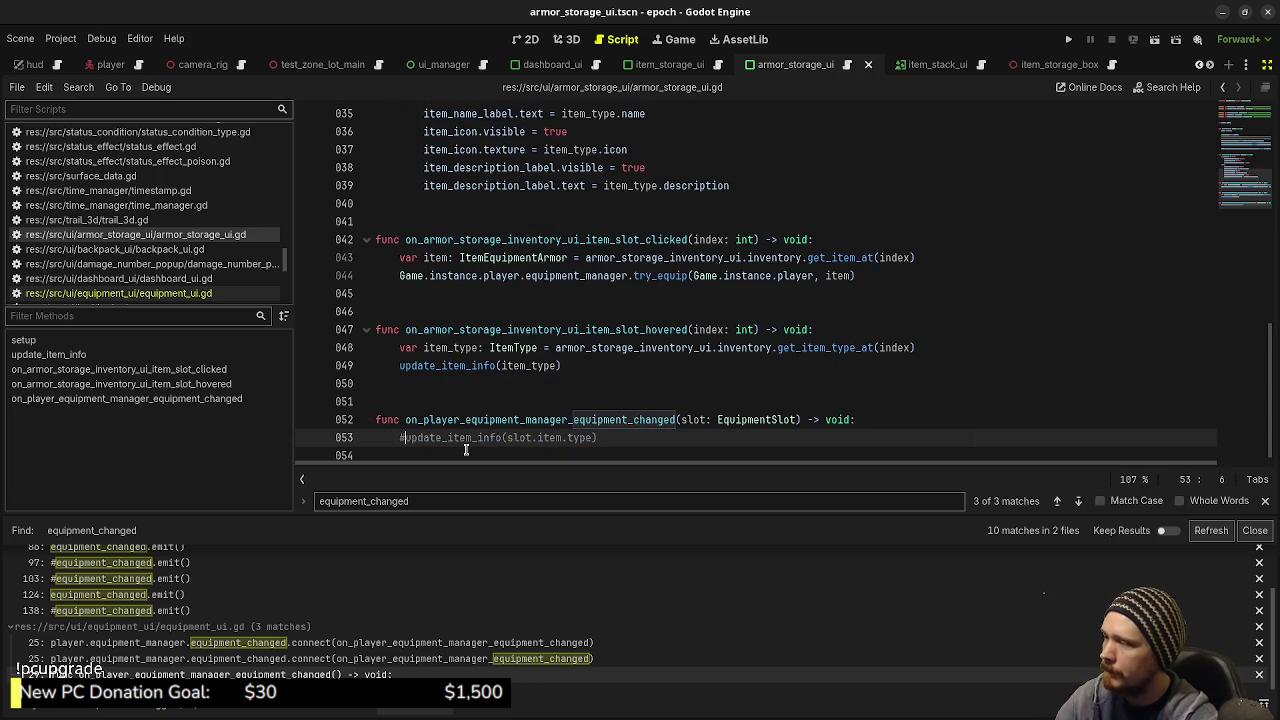
key(ctrl+s)
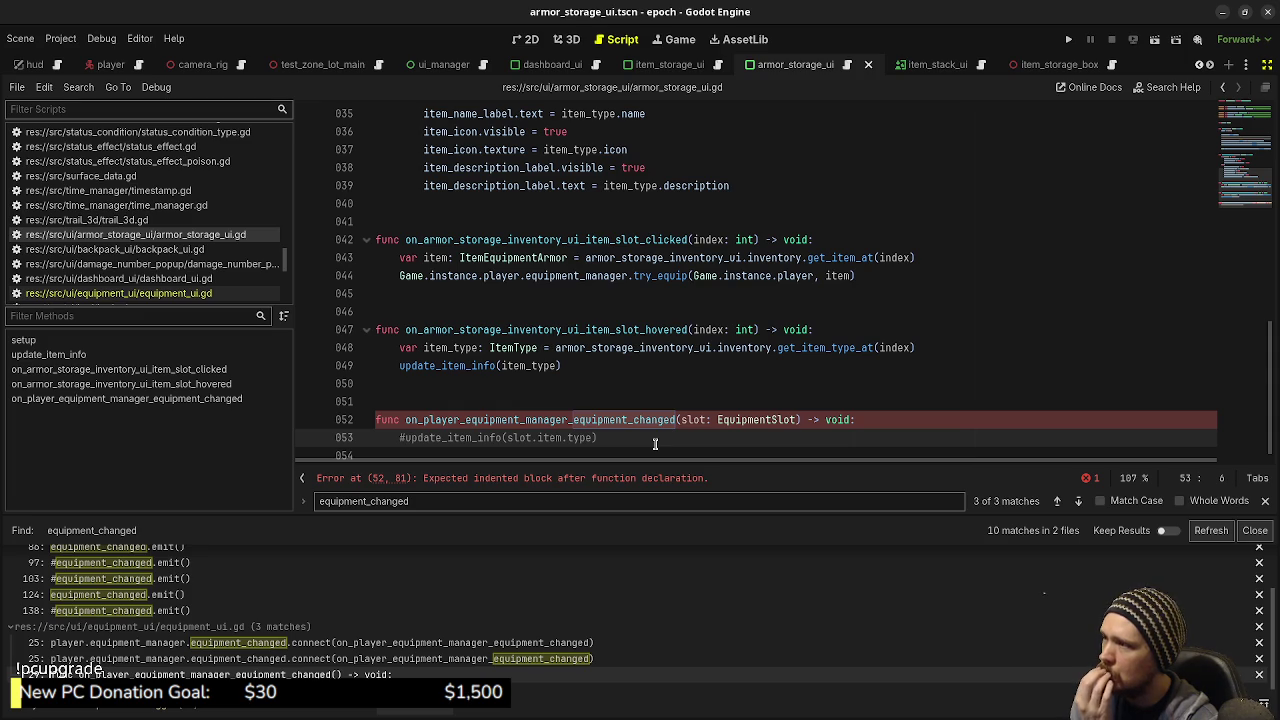
click(873, 415)
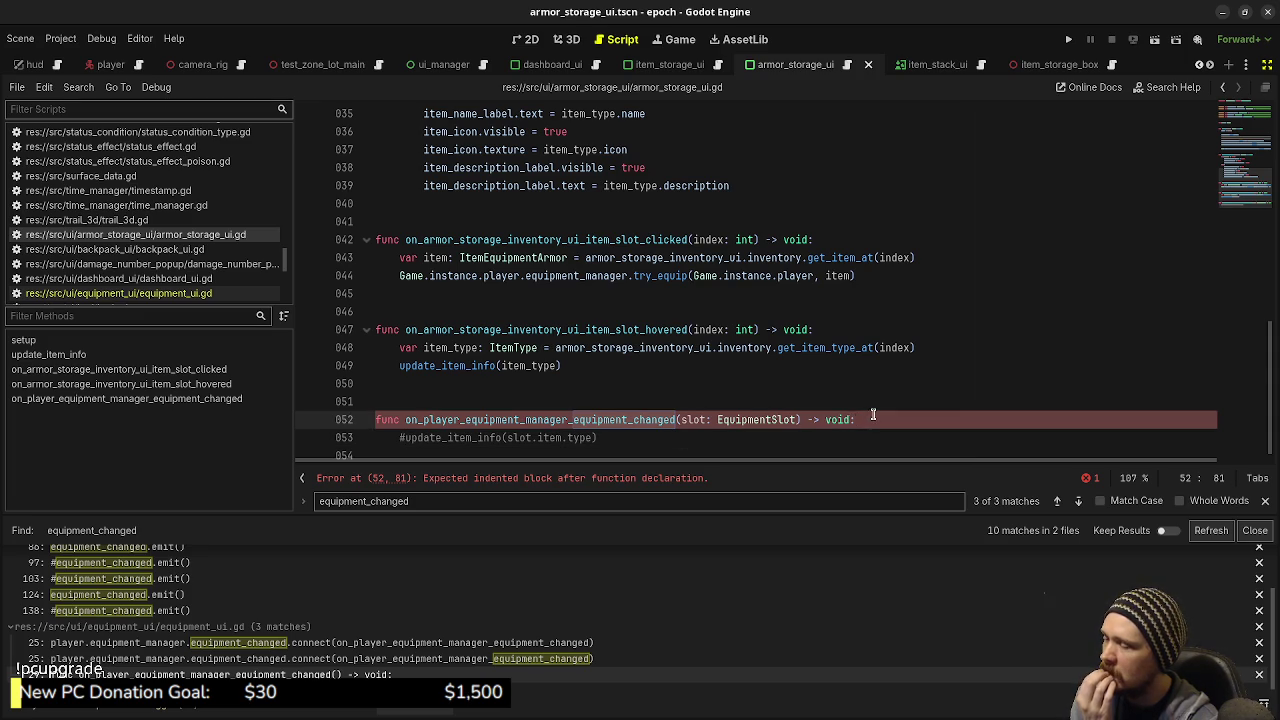
click(381, 422)
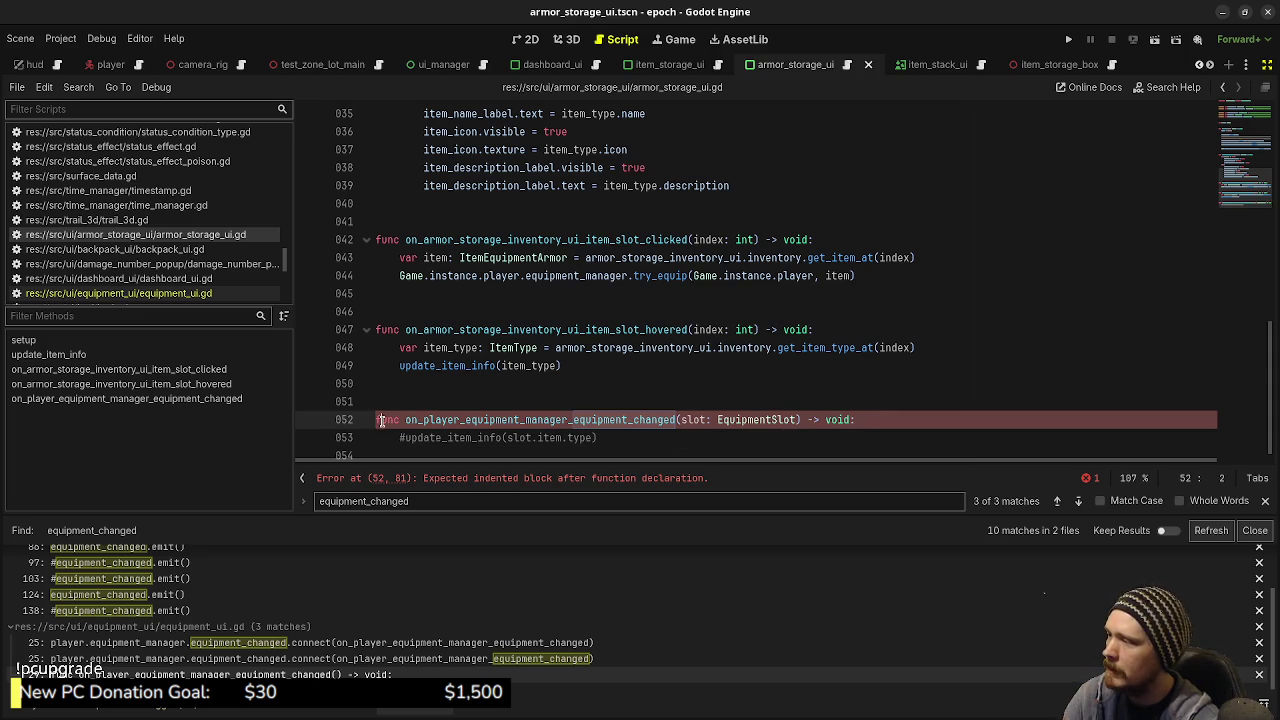
text(#)
key(ctrl+s)
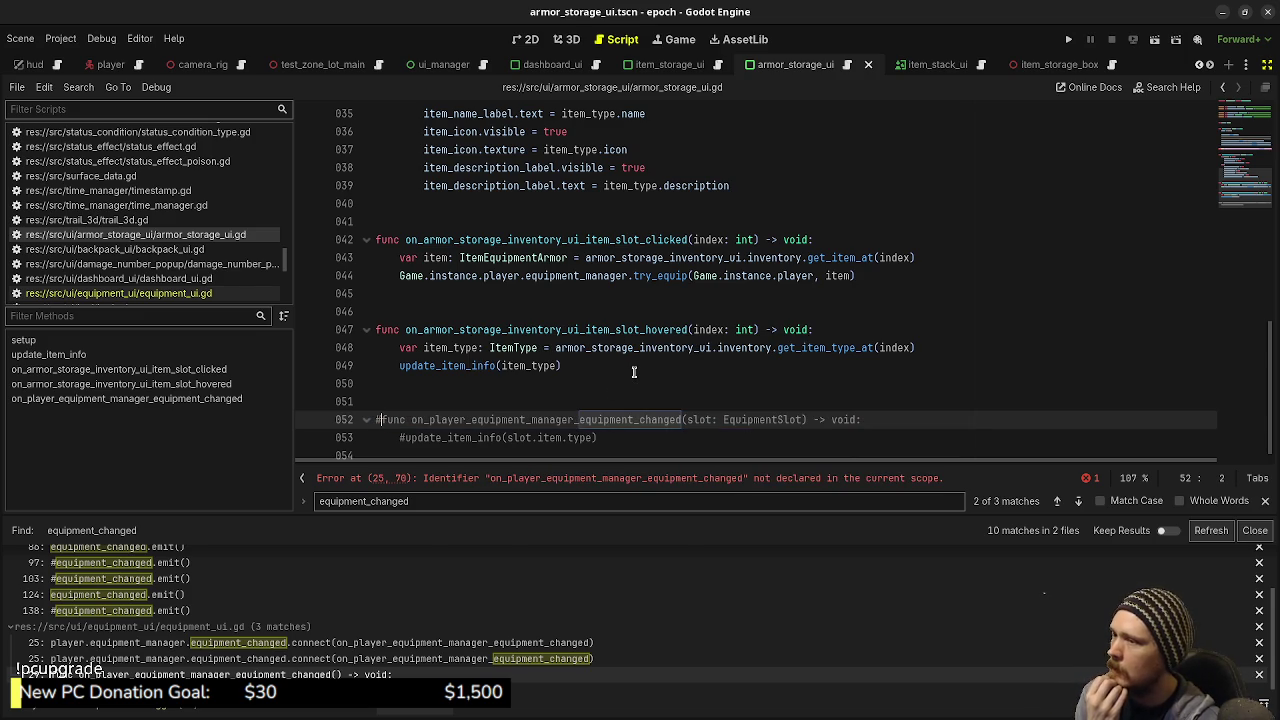
Step: Comment out the equipment_changed connect call on line 25 and save
scroll(634, 372, up, 7)
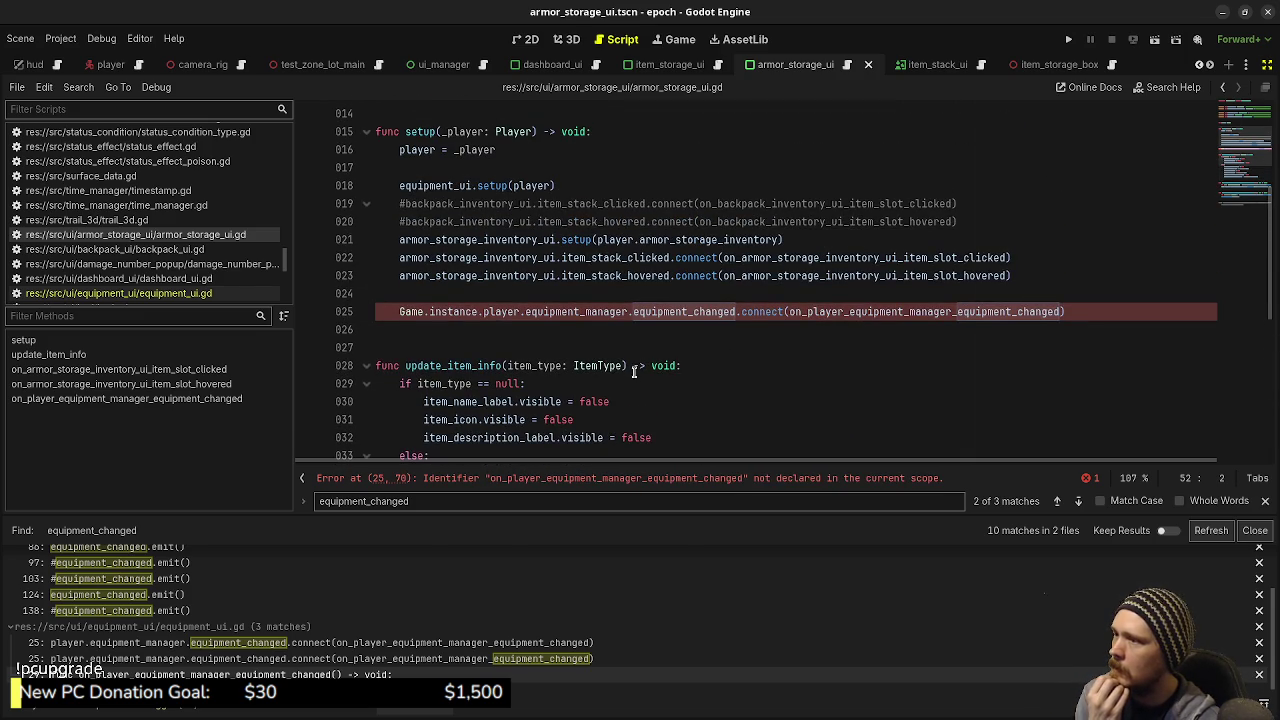
click(405, 311)
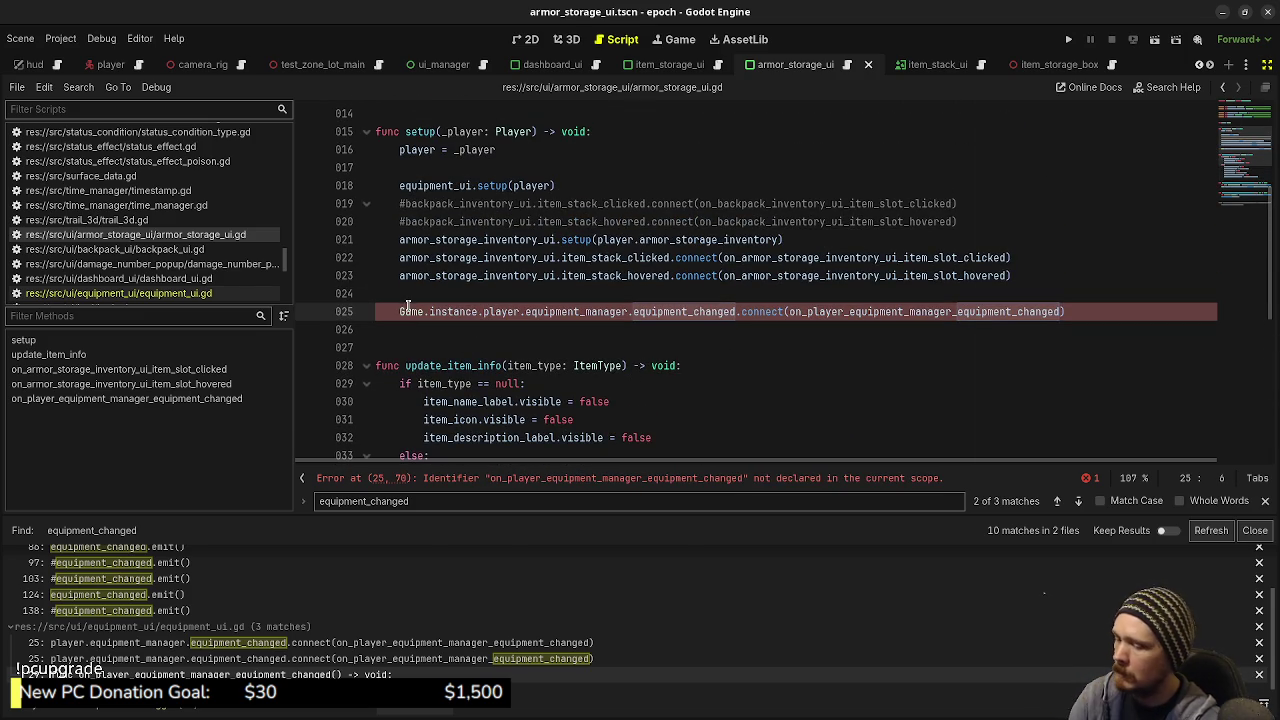
text(@)
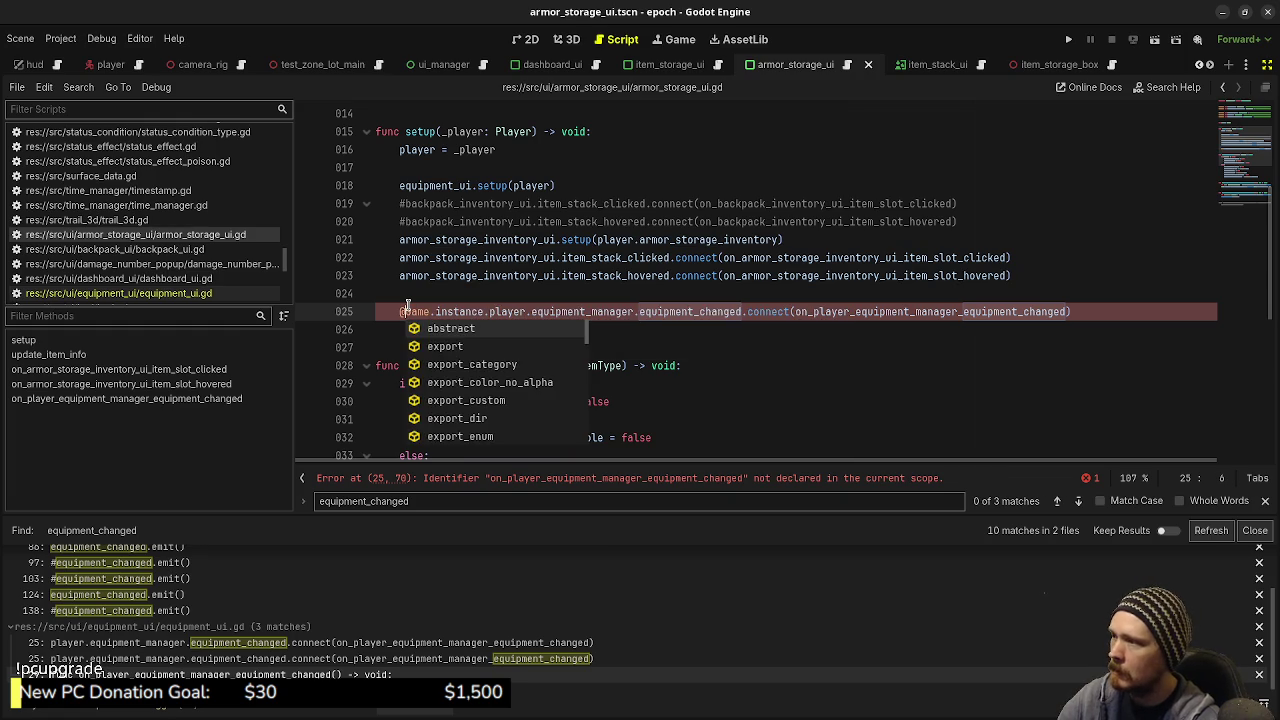
key(shift+Tab)
key(ctrl+s)
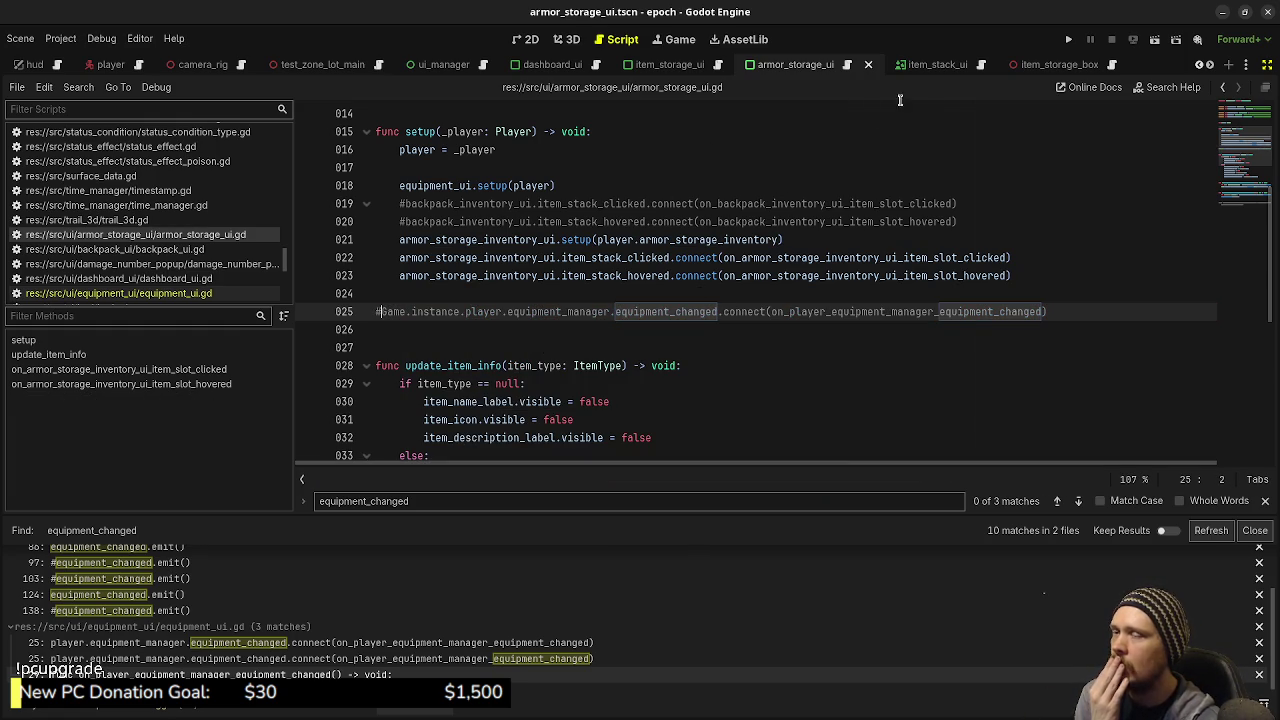
click(937, 64)
Step: View item_stack_ui in 2D zoomed on the 99 item box, then switch to Aseprite
click(566, 39)
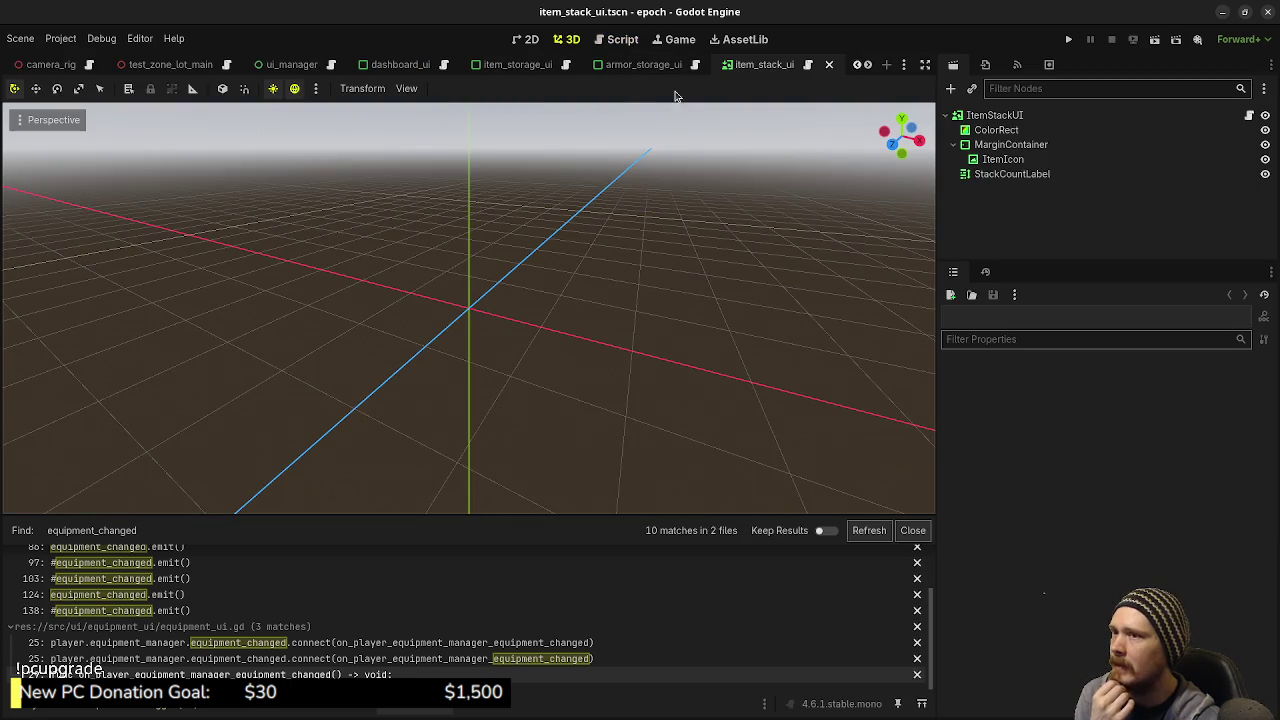
click(531, 39)
scroll(139, 232, up, 2)
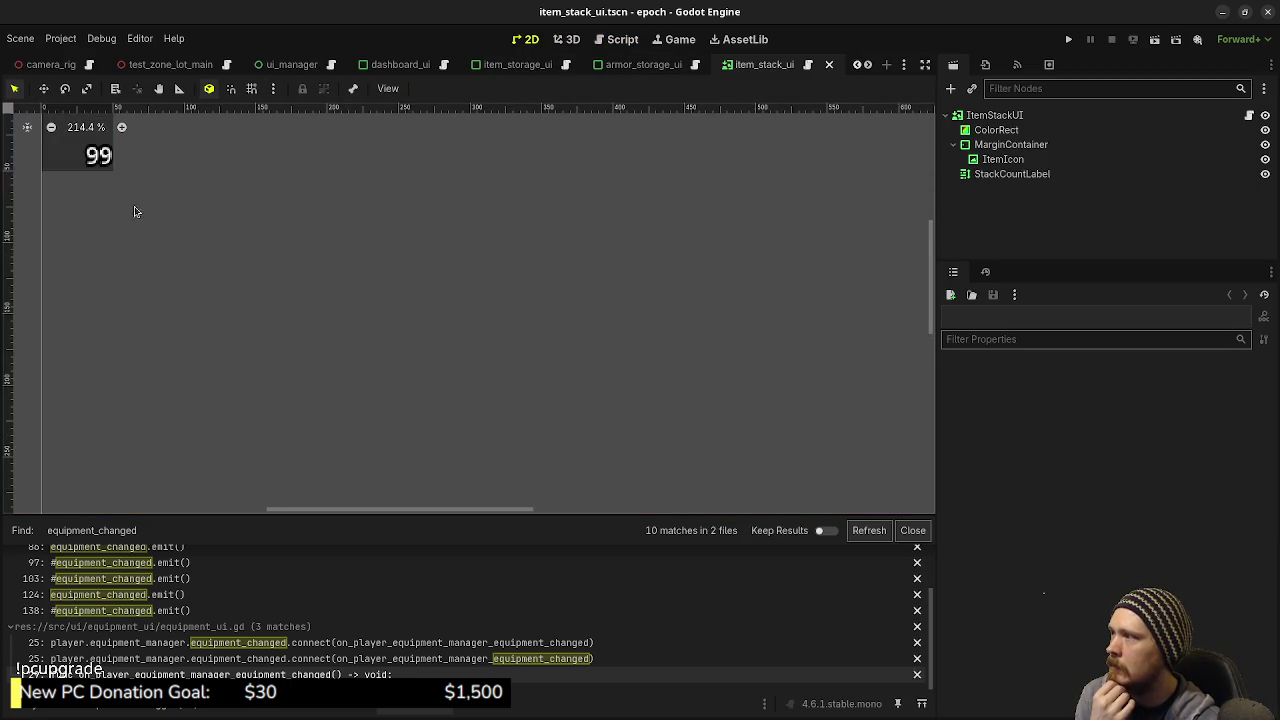
drag(134, 209, 403, 360)
scroll(405, 352, up, 5)
scroll(419, 305, up, 2)
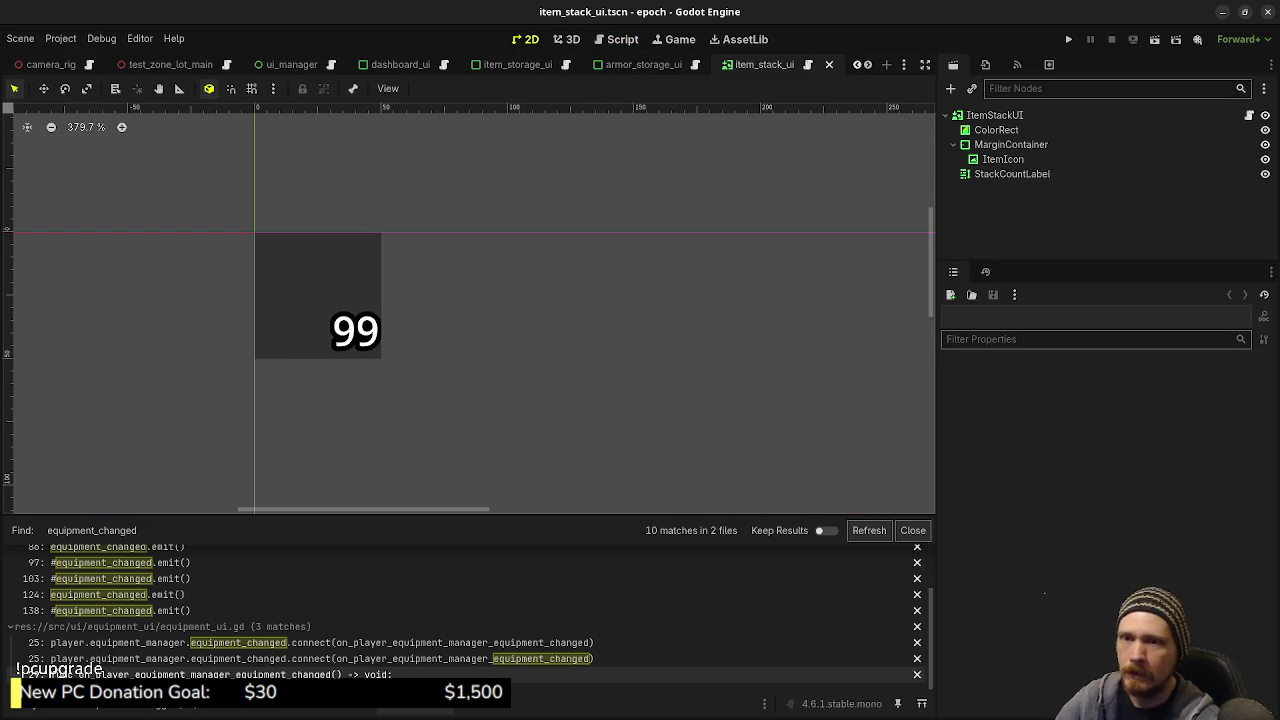
key(alt+Tab)
Step: Create a new 5×7 pixel sprite in Aseprite
click(13, 33)
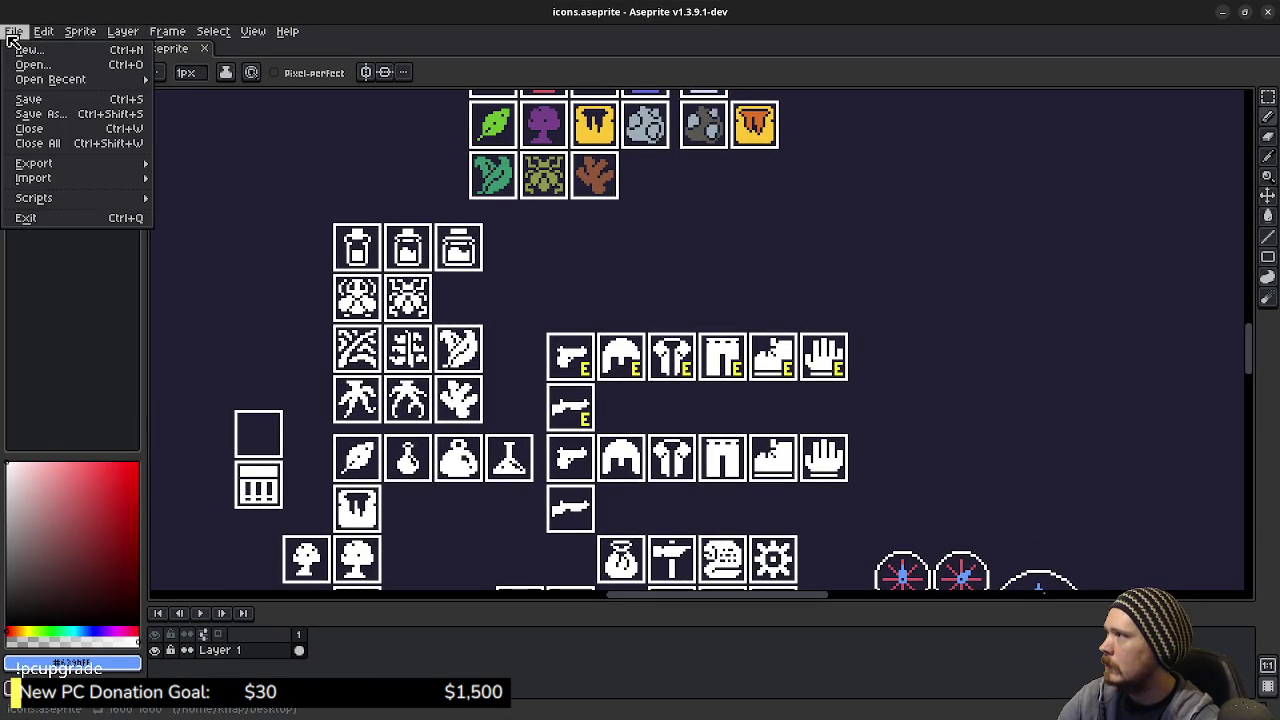
click(13, 33)
click(13, 33)
click(28, 49)
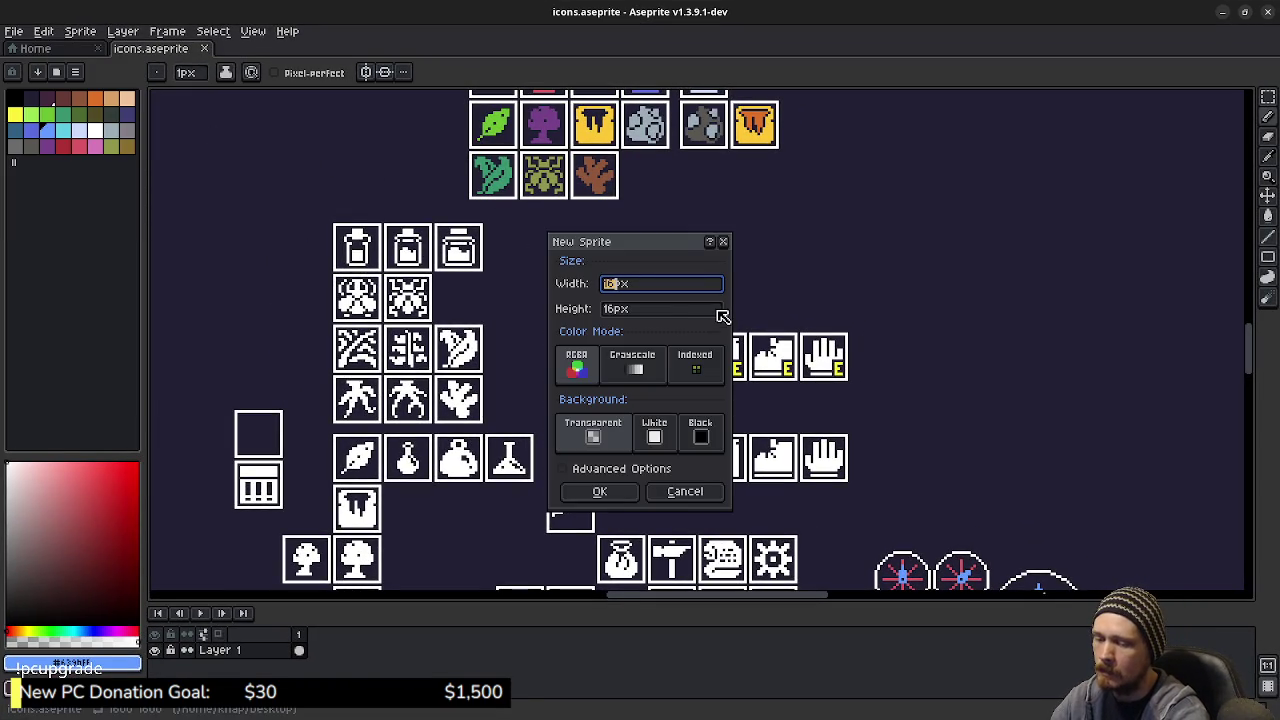
text(5)
key(Tab)
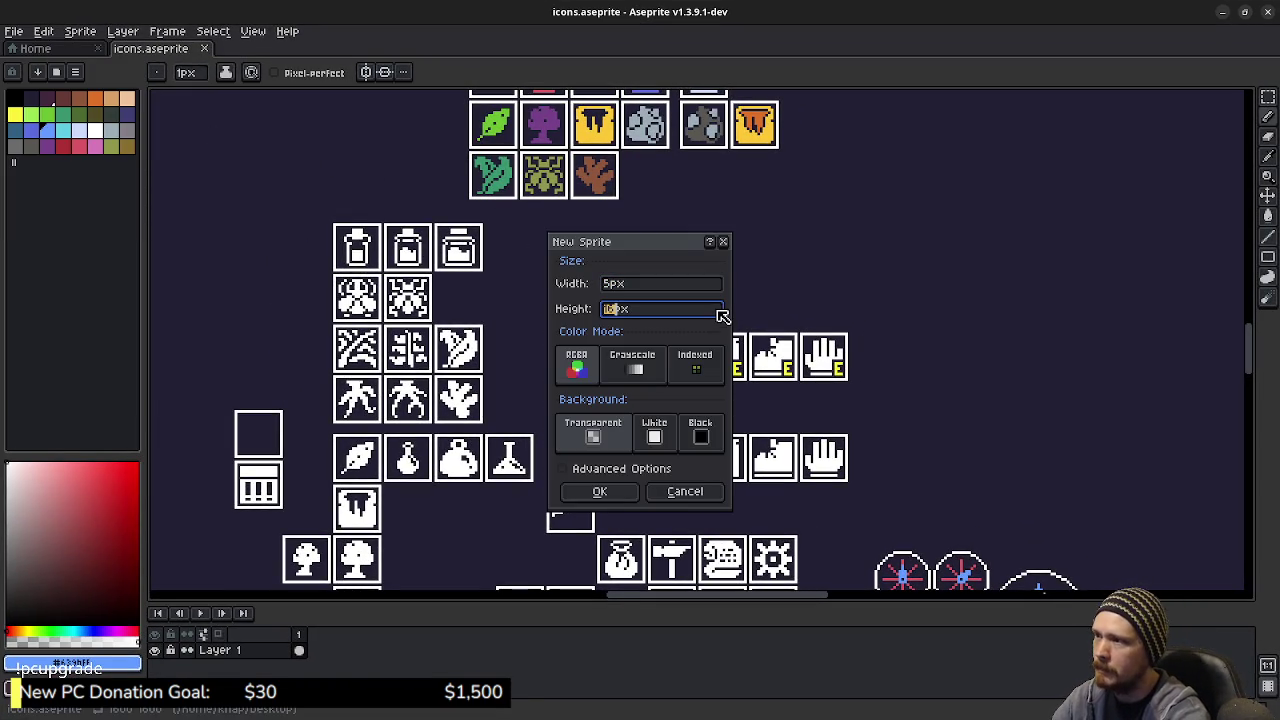
text(7)
click(600, 494)
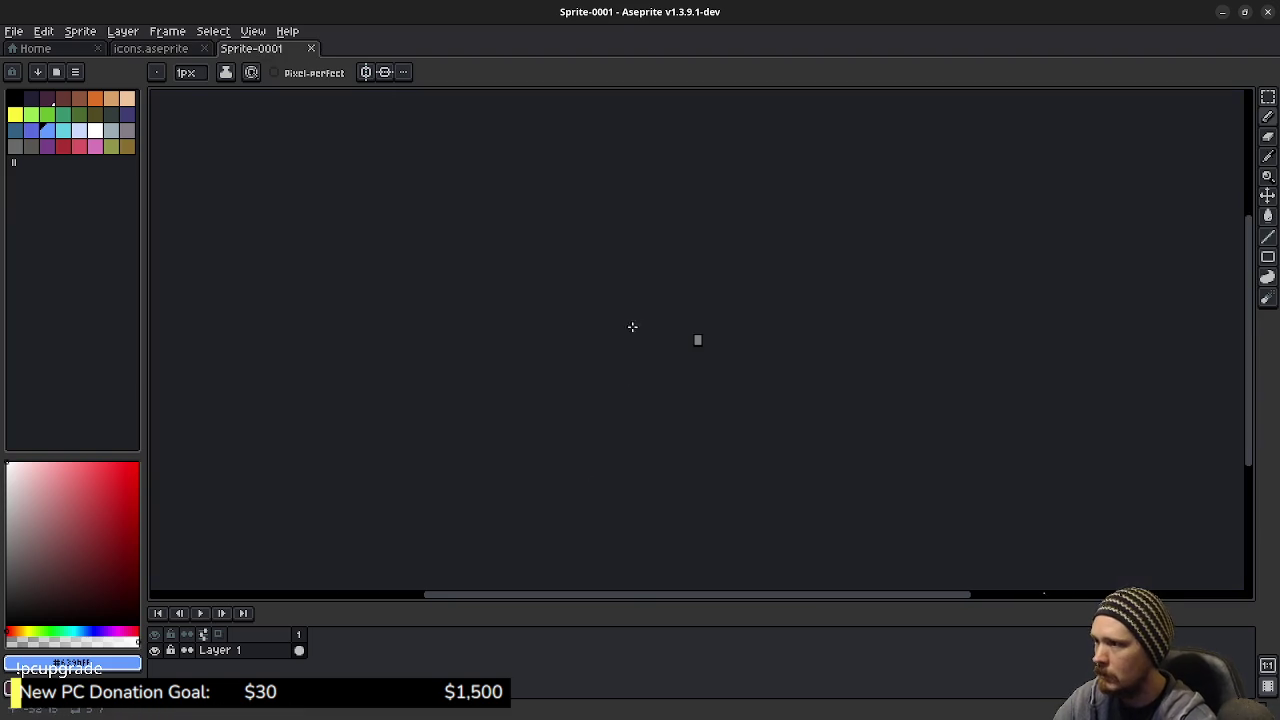
scroll(698, 350, up, 15)
scroll(826, 343, down, 2)
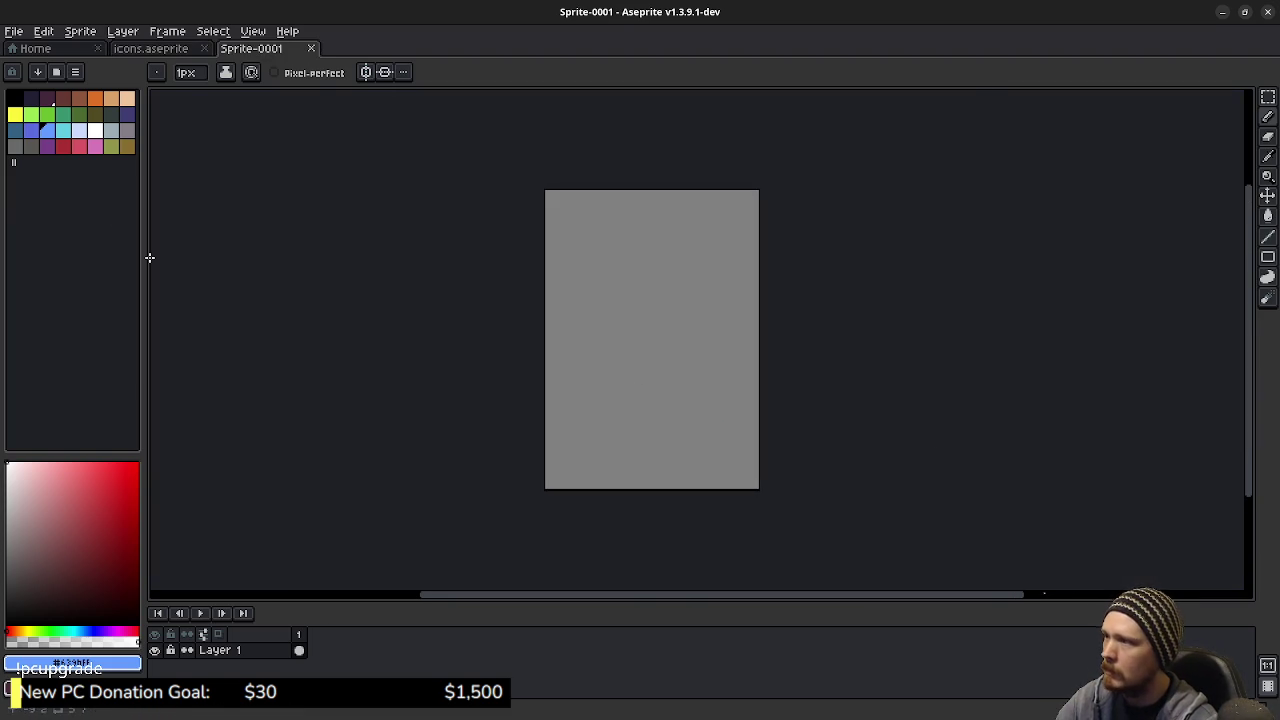
Step: Paint a white letter E with the pencil and bucket-fill the background black
click(96, 131)
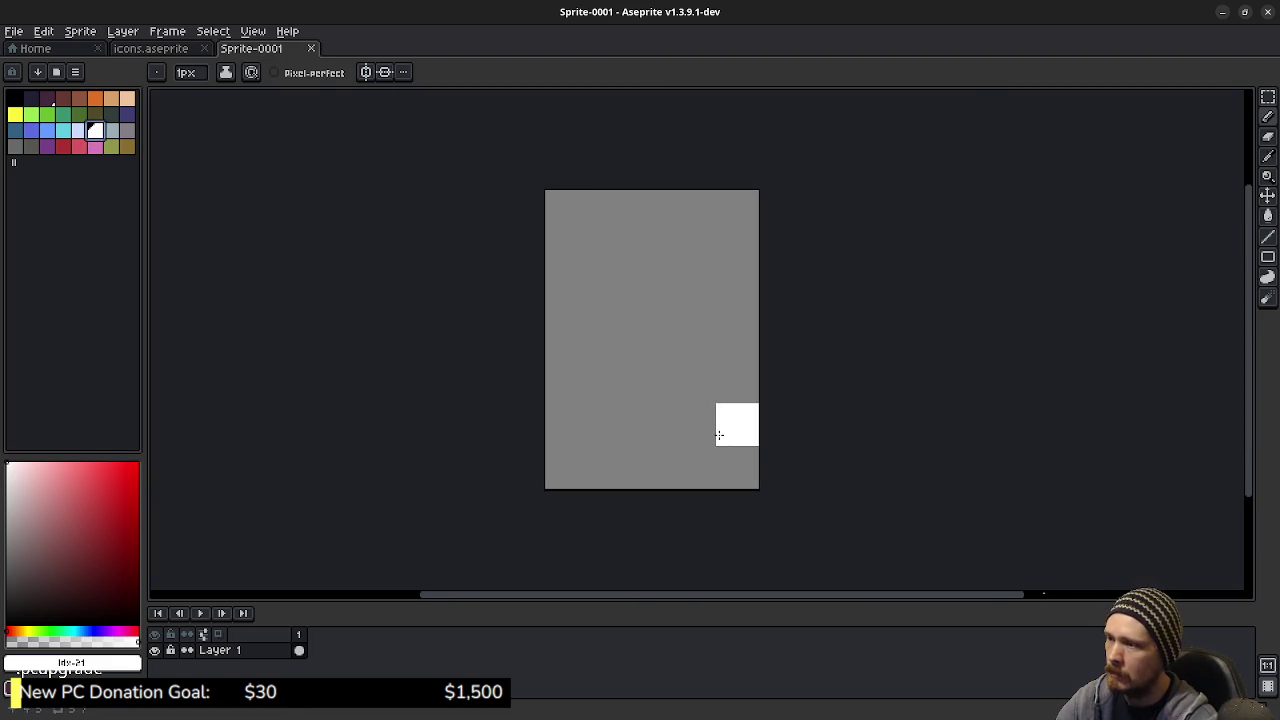
mouse_move(703, 426)
mouse_down()
mouse_move(651, 420)
mouse_move(611, 382)
mouse_move(609, 296)
mouse_move(663, 249)
mouse_move(695, 297)
mouse_up()
click(652, 340)
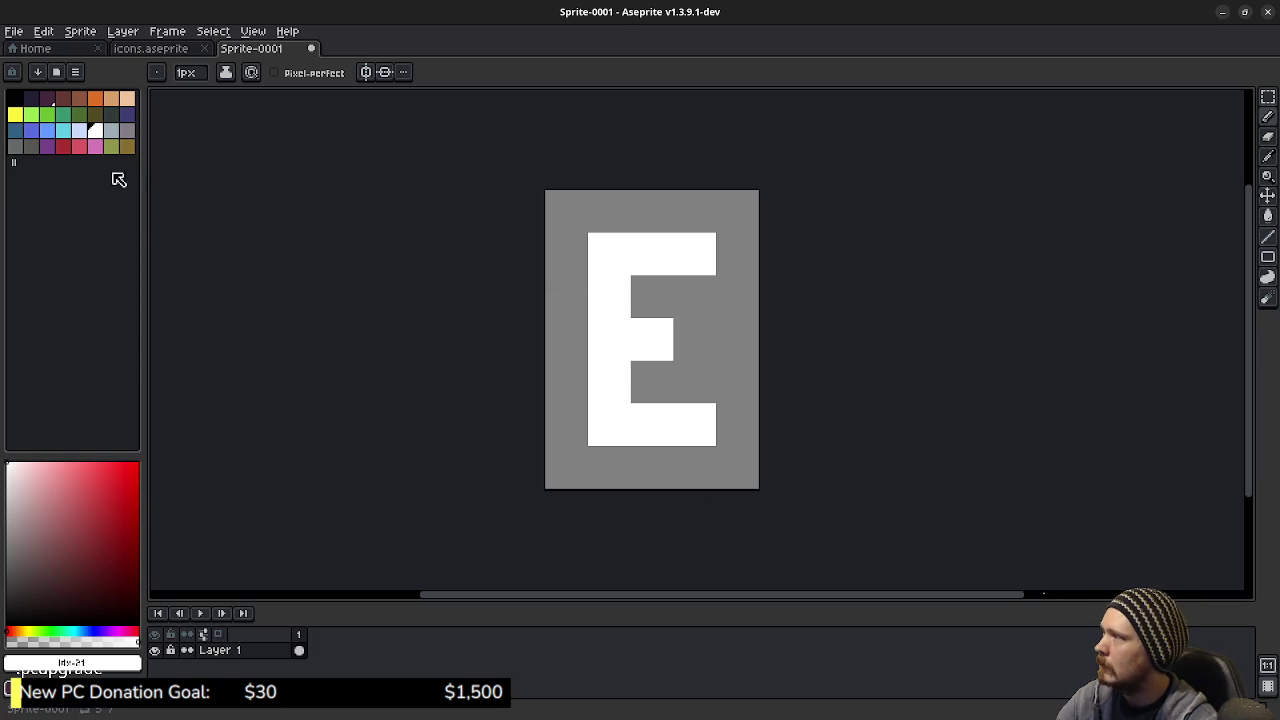
click(17, 100)
key(g)
click(580, 230)
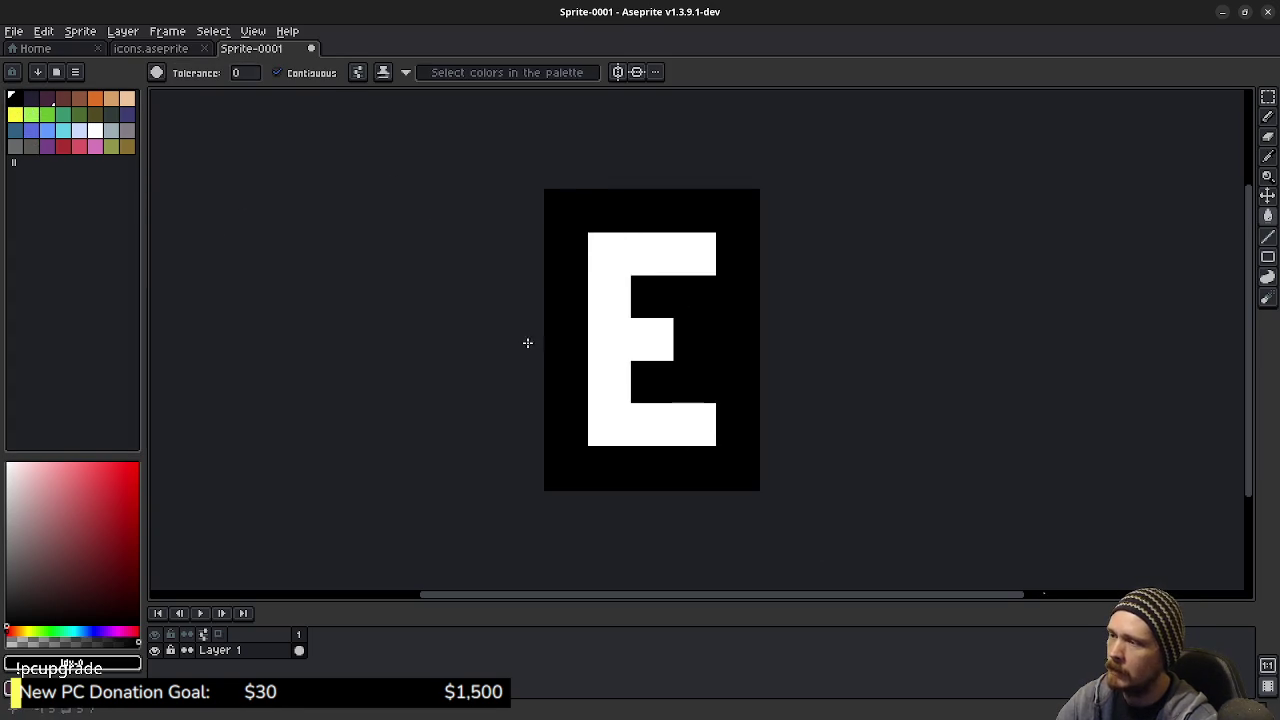
Step: Start exporting the sprite and browse to the project's assets/textures folder
click(14, 32)
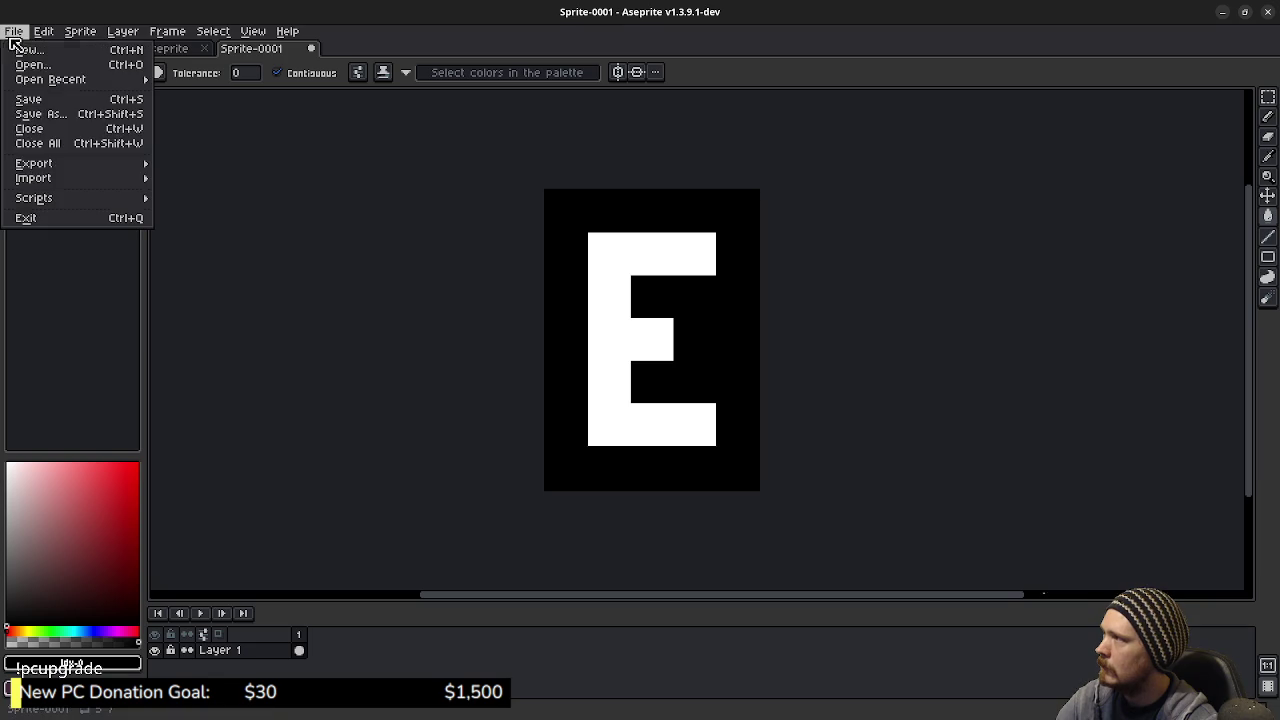
mouse_move(50, 165)
click(214, 168)
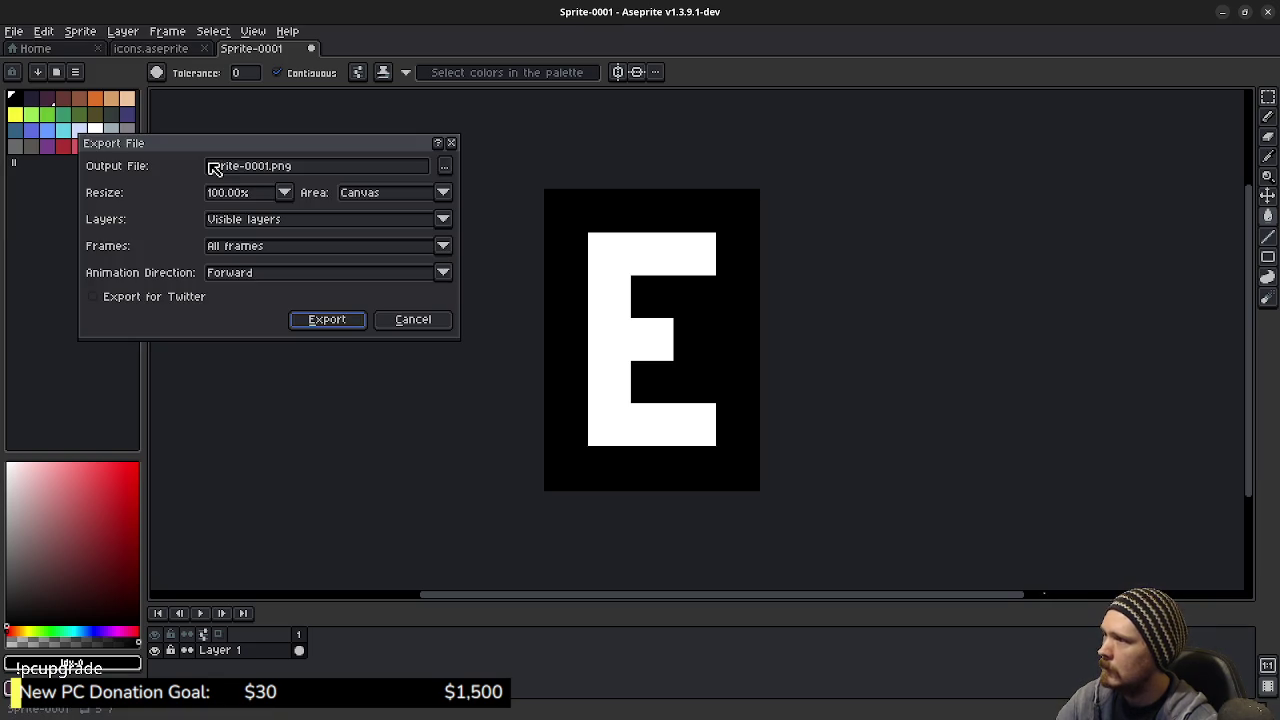
click(445, 166)
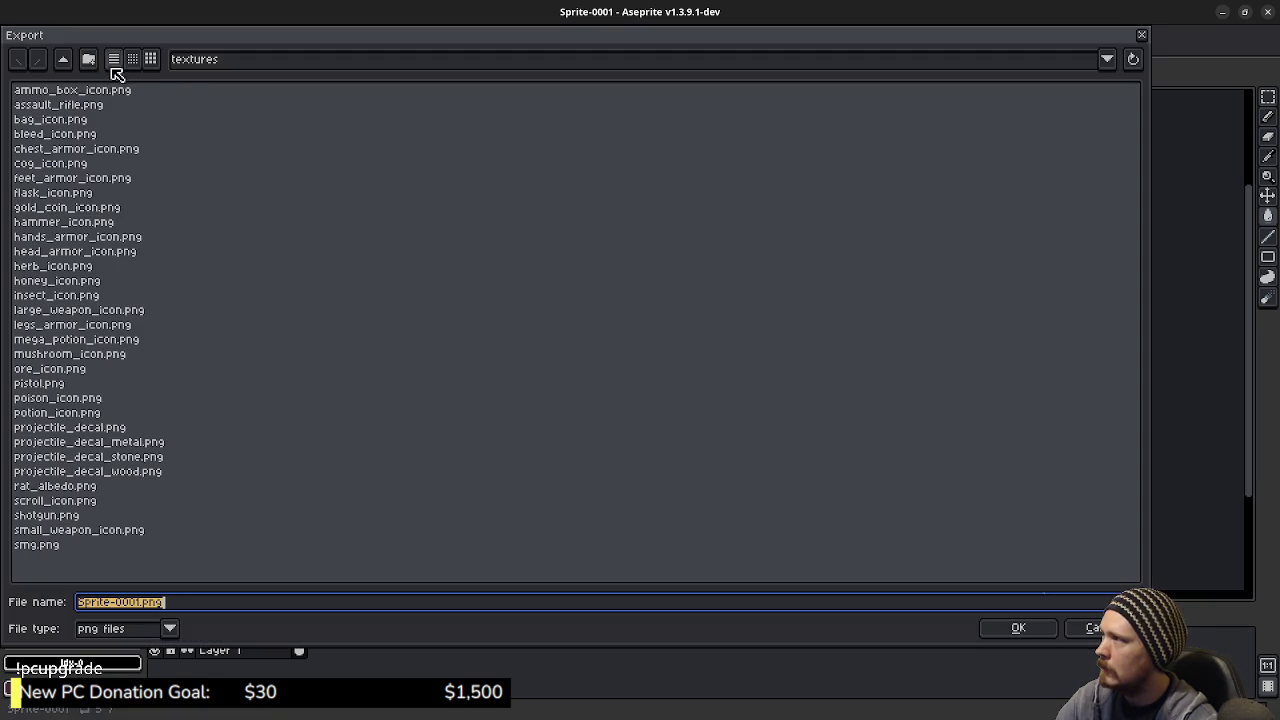
click(66, 62)
click(66, 62)
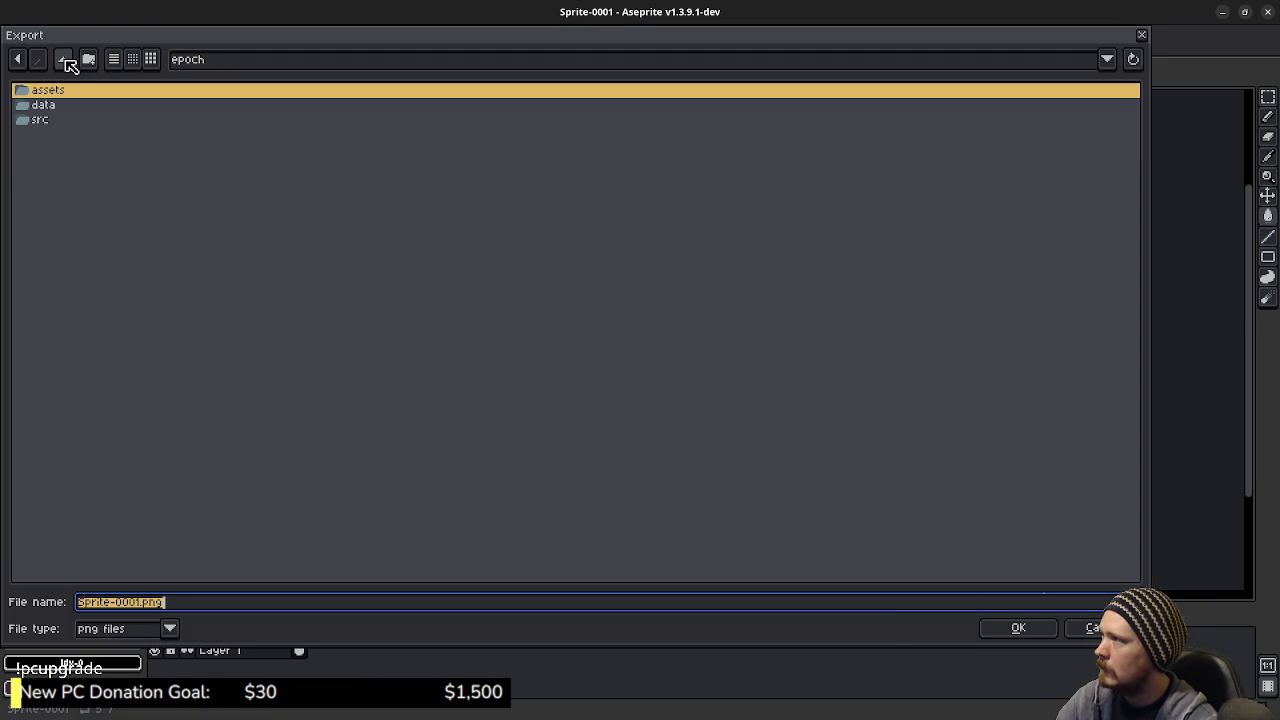
click(50, 92)
click(52, 97)
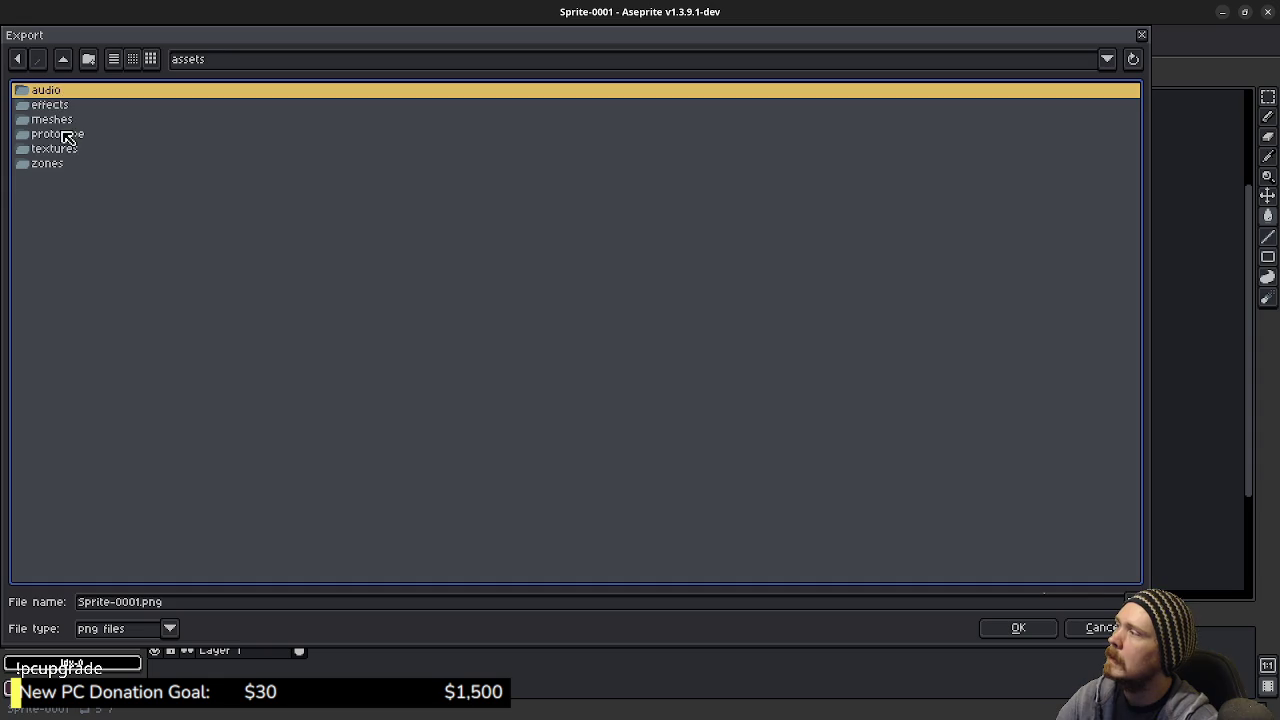
double_click(64, 150)
Step: Export the sprite as item_equipped_icon.png, then minimize Aseprite
click(135, 603)
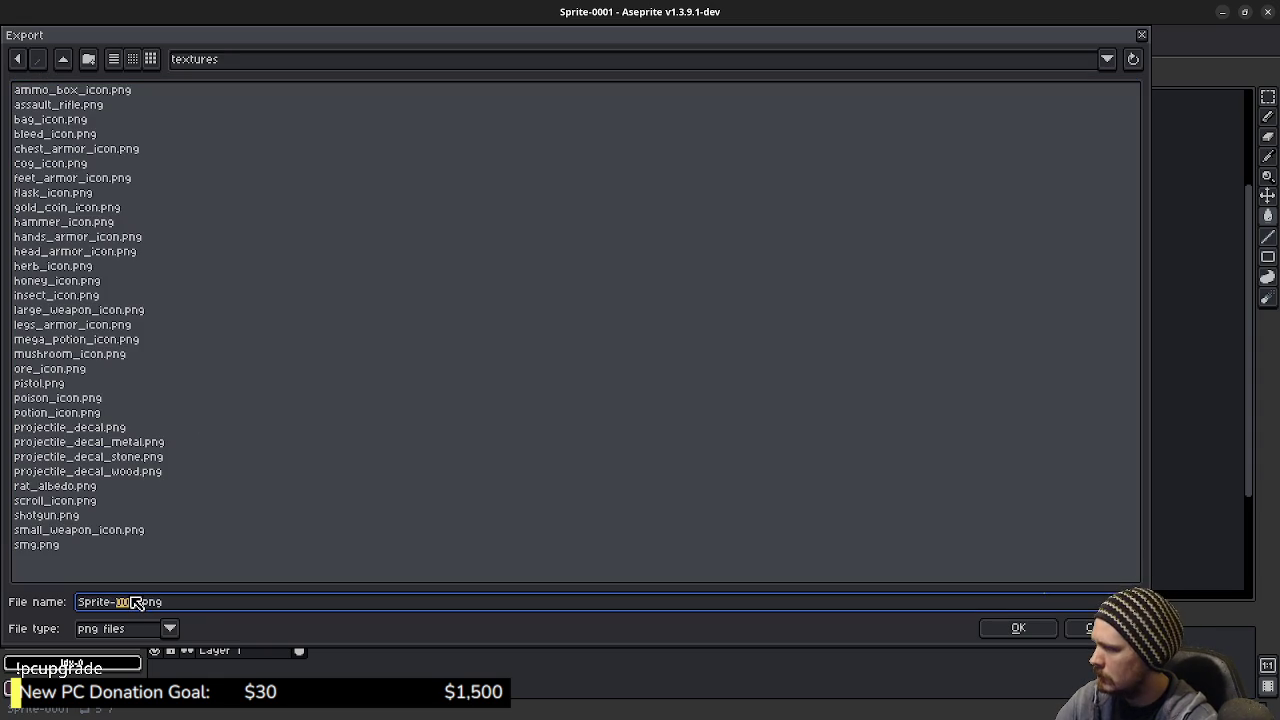
drag(140, 603, 25, 603)
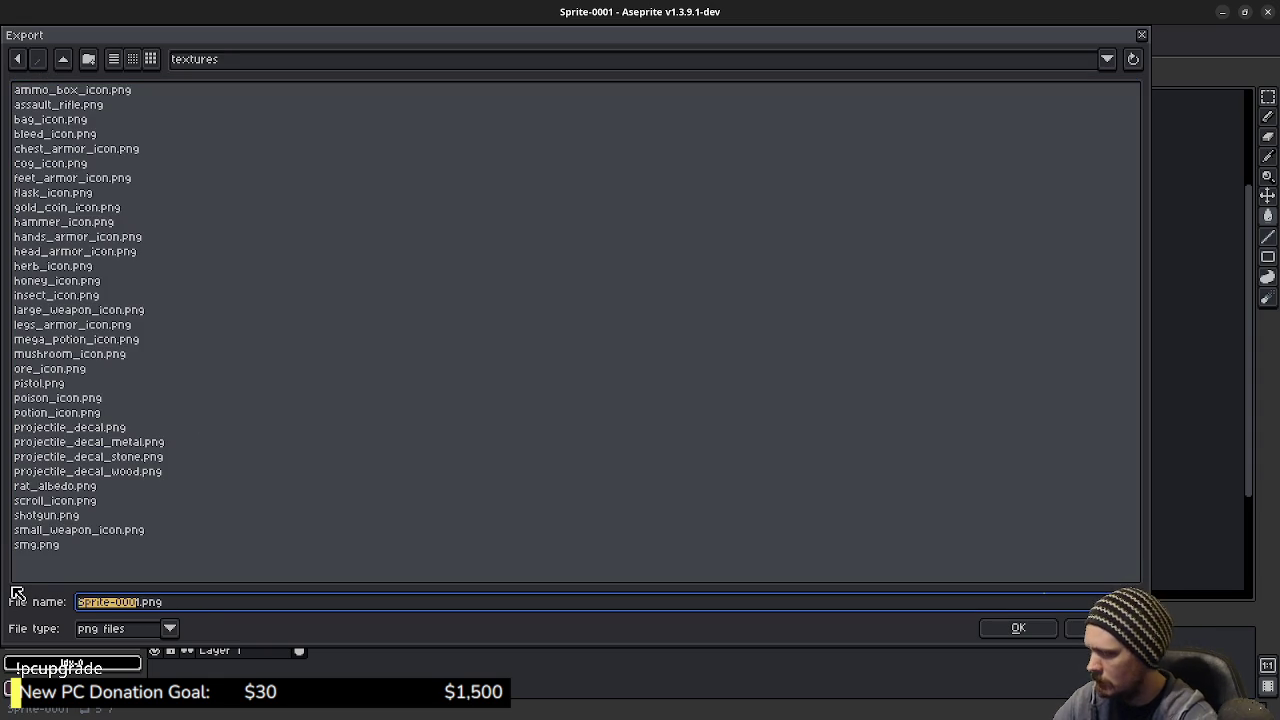
key(BackSpace)
text(item_)
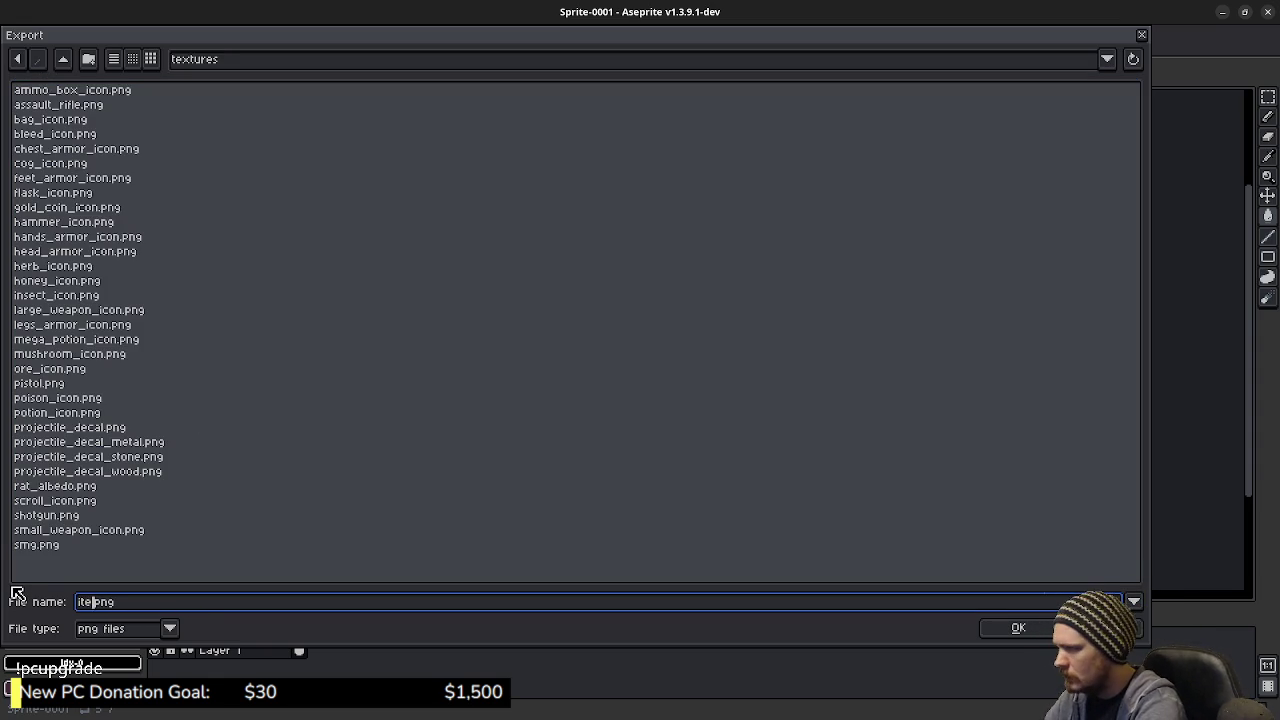
text(equipped_)
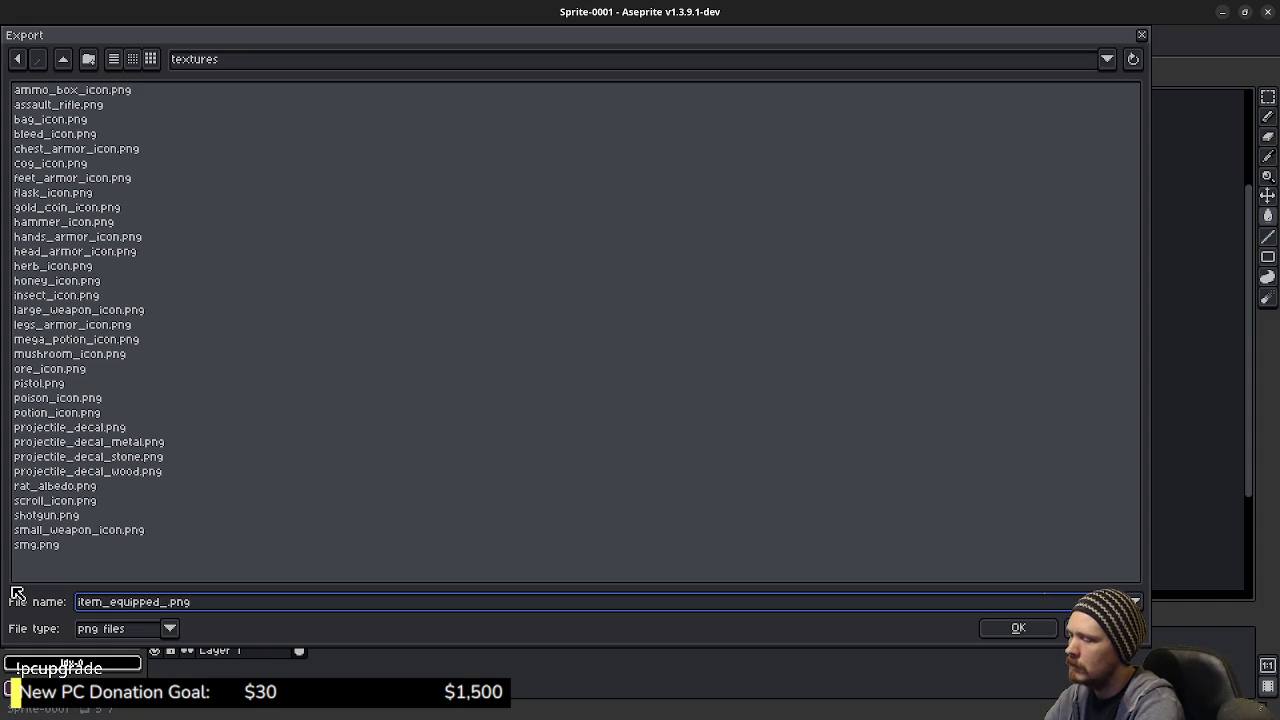
text(e_)
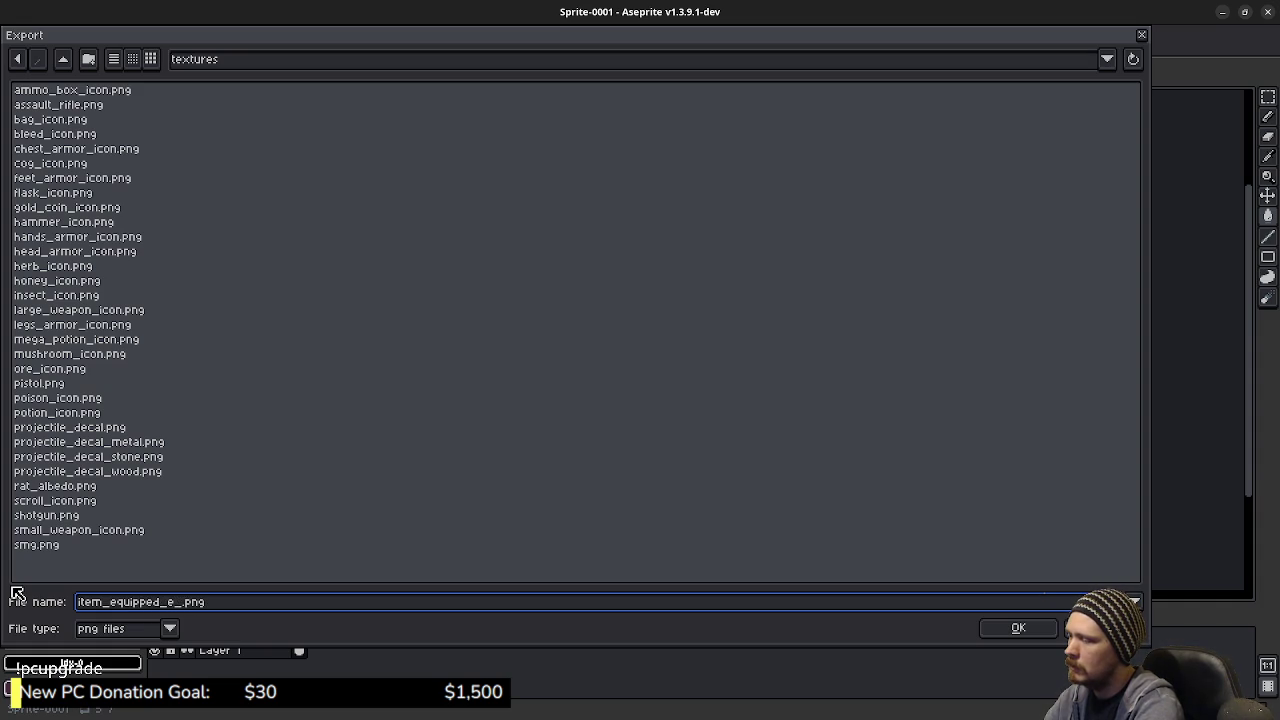
key(BackSpace)
key(BackSpace)
text(icon)
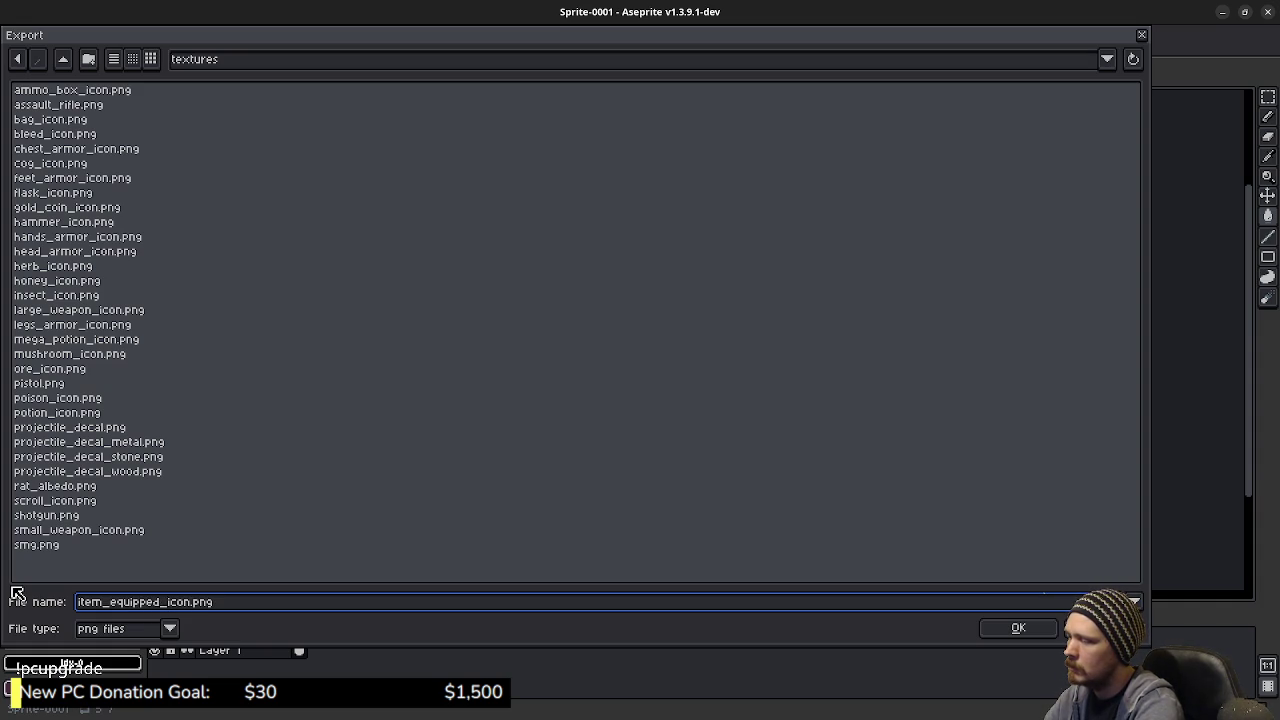
key(Return)
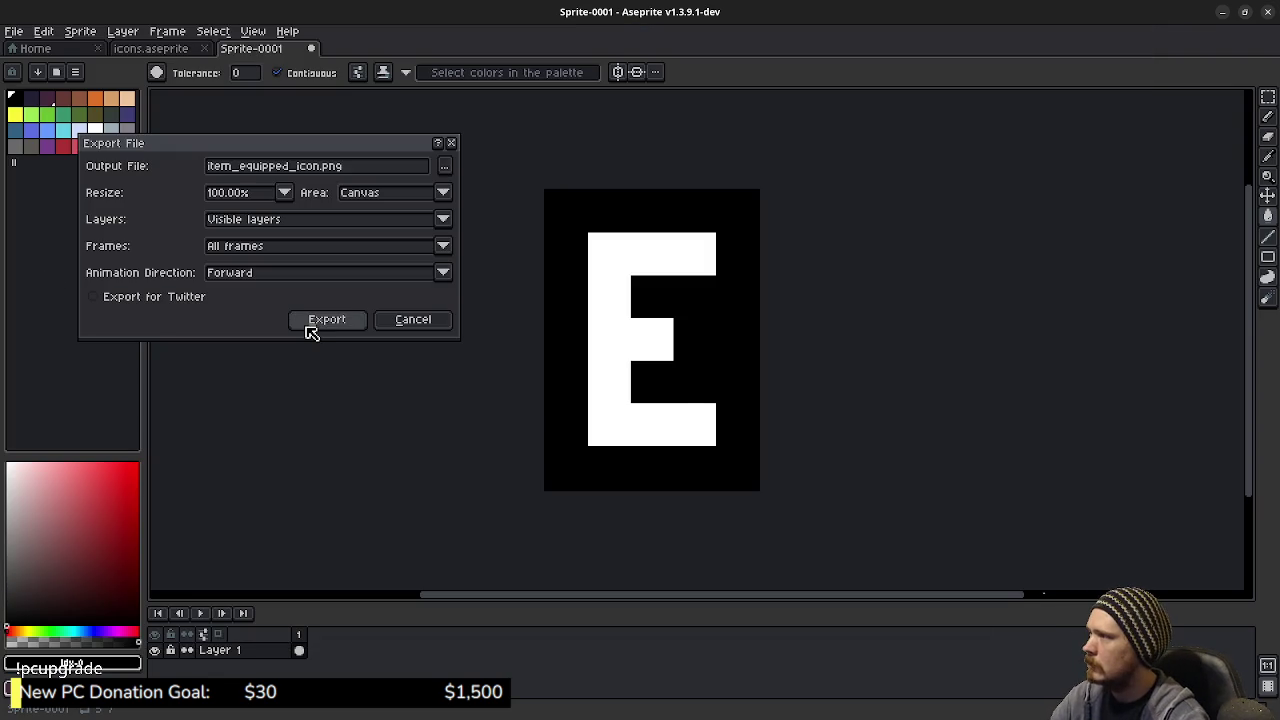
click(311, 326)
click(1222, 12)
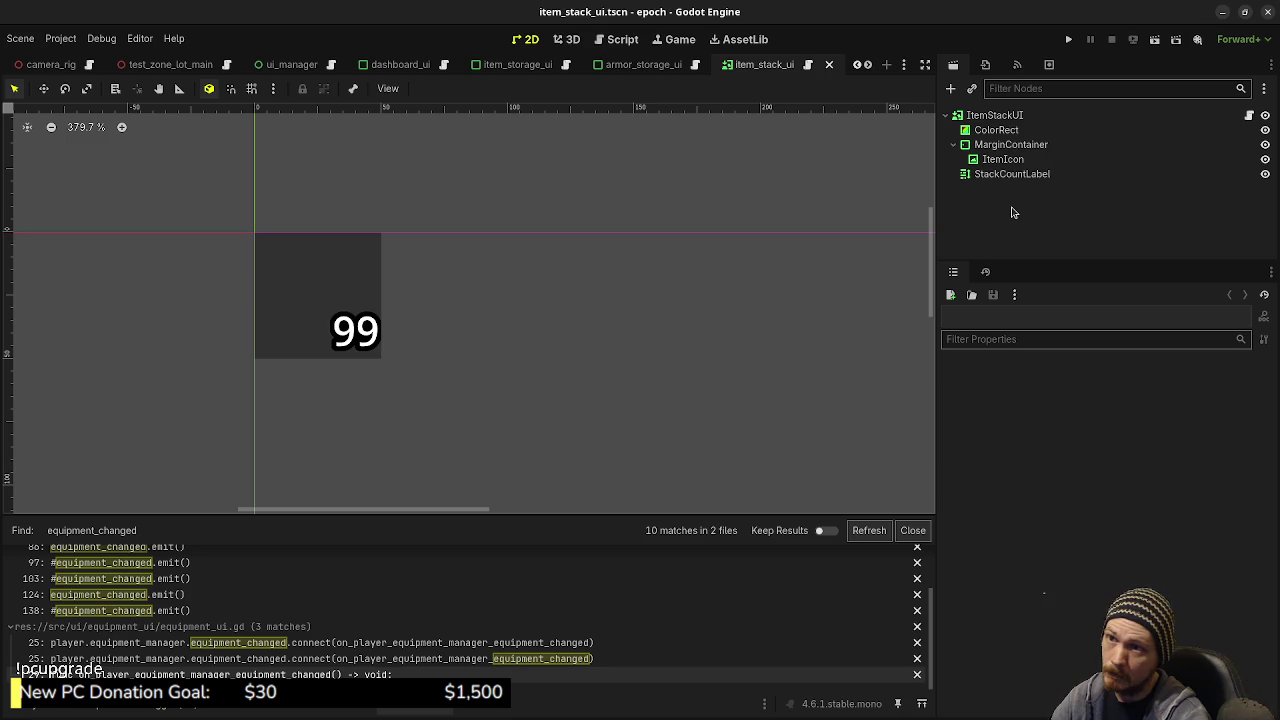
Step: Add a TextureRect named EquippedIcon under ItemStackUI
click(981, 117)
text(txtu)
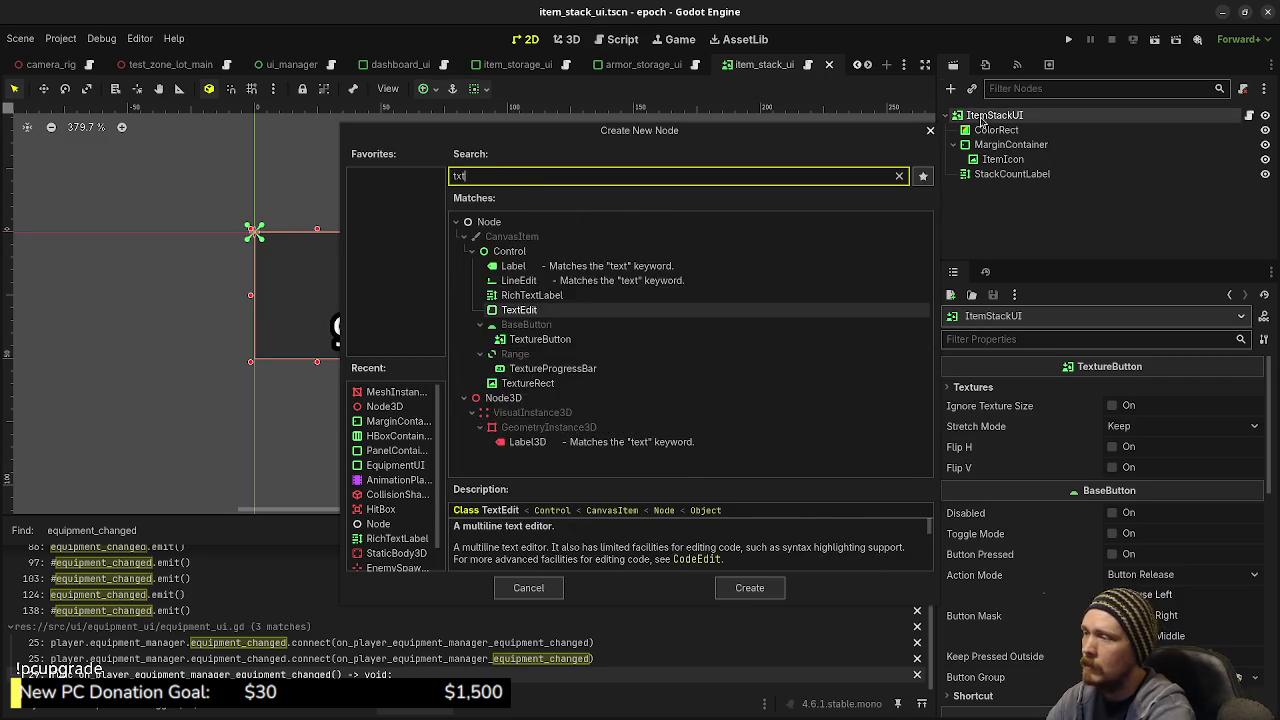
key(Return)
key(F2)
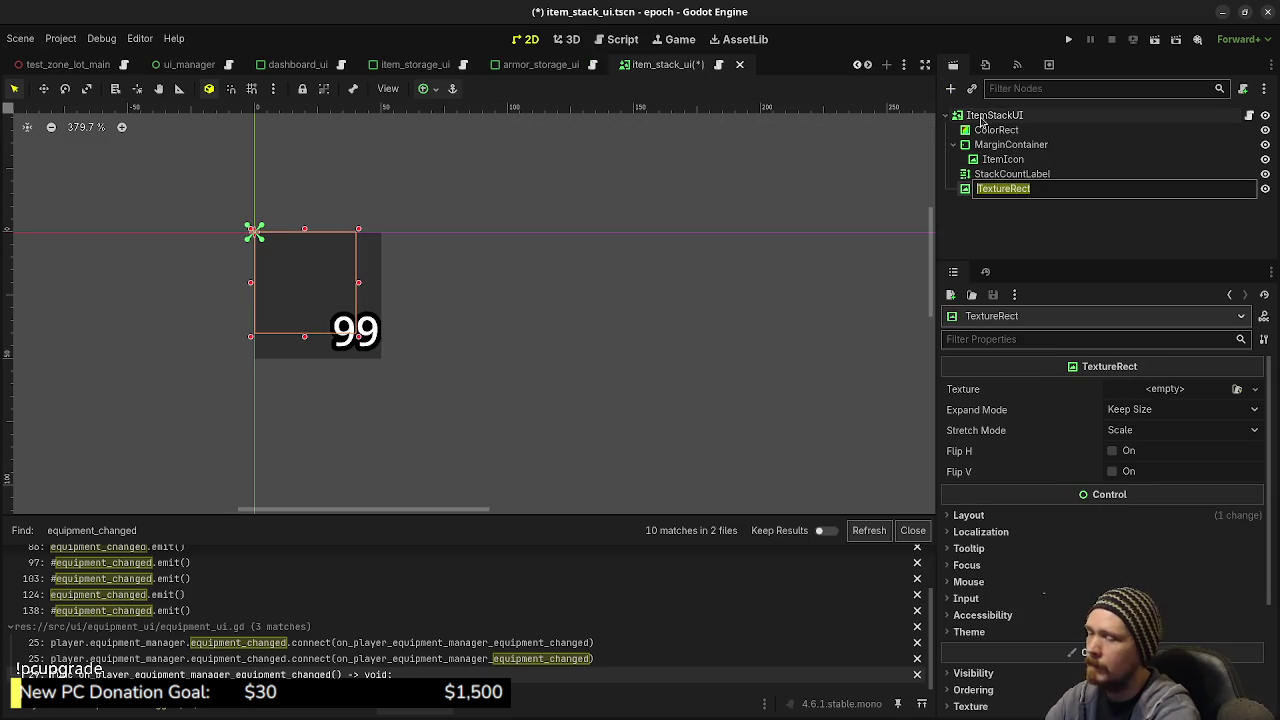
text(EquippedI)
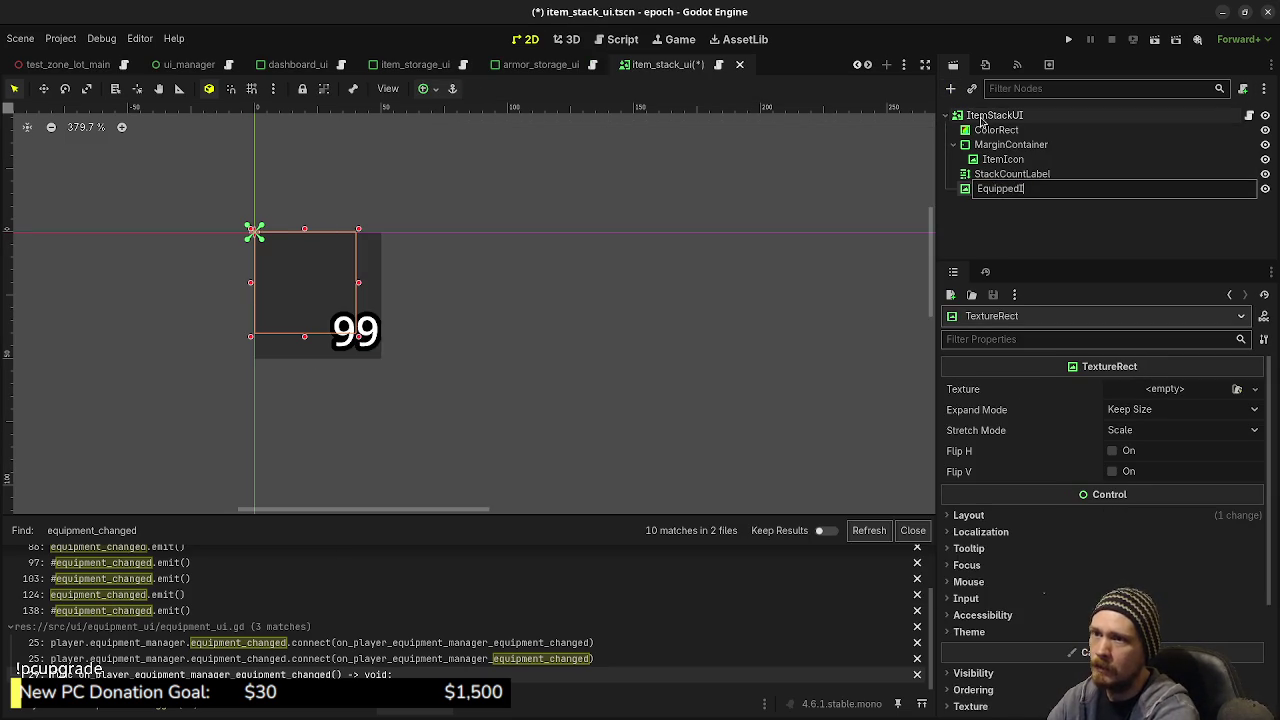
text(con)
key(Return)
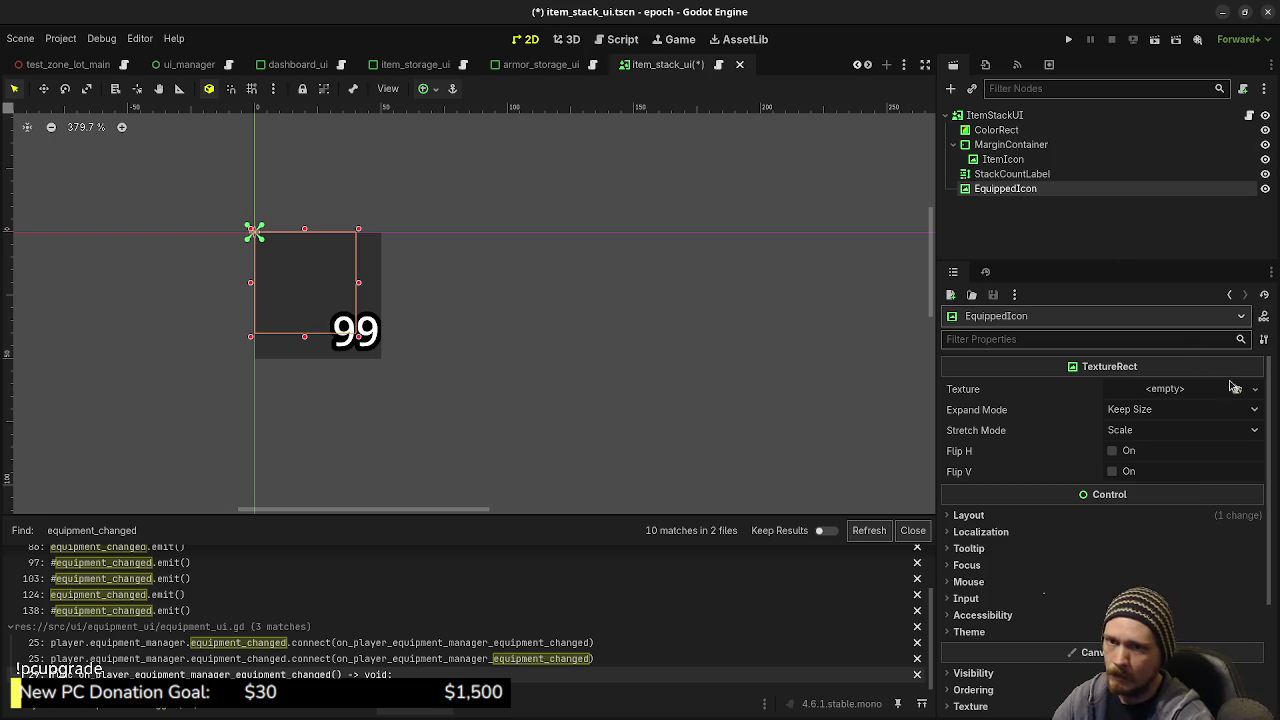
Step: Assign item_equipped_icon.png as EquippedIcon's texture
click(1237, 388)
text(itemeq)
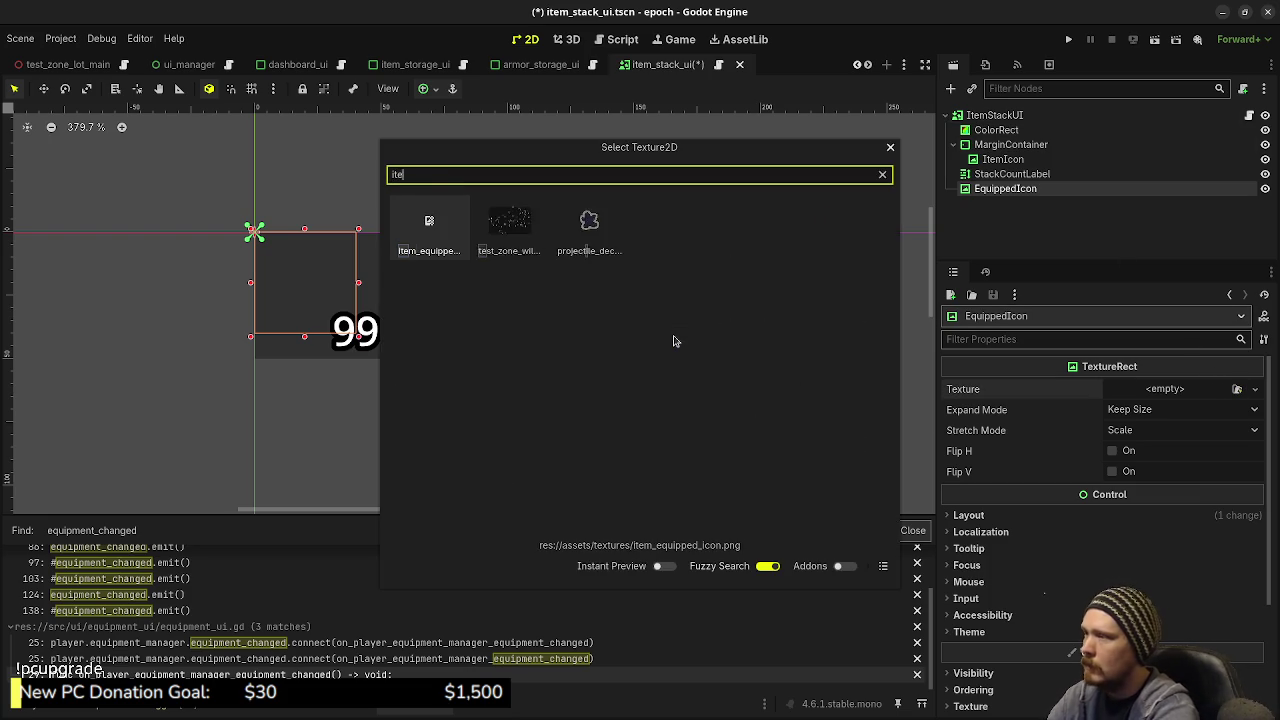
key(Return)
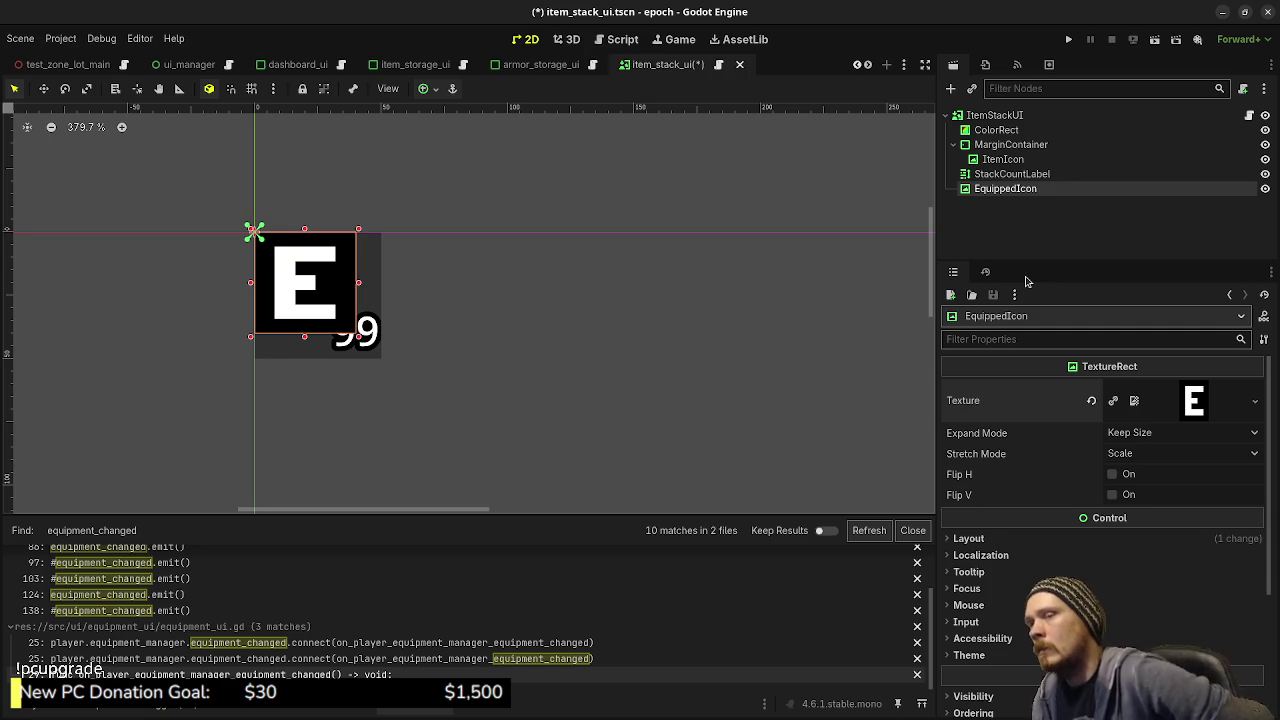
Step: Select EquippedIcon and apply the Bottom Right anchor preset
click(1012, 176)
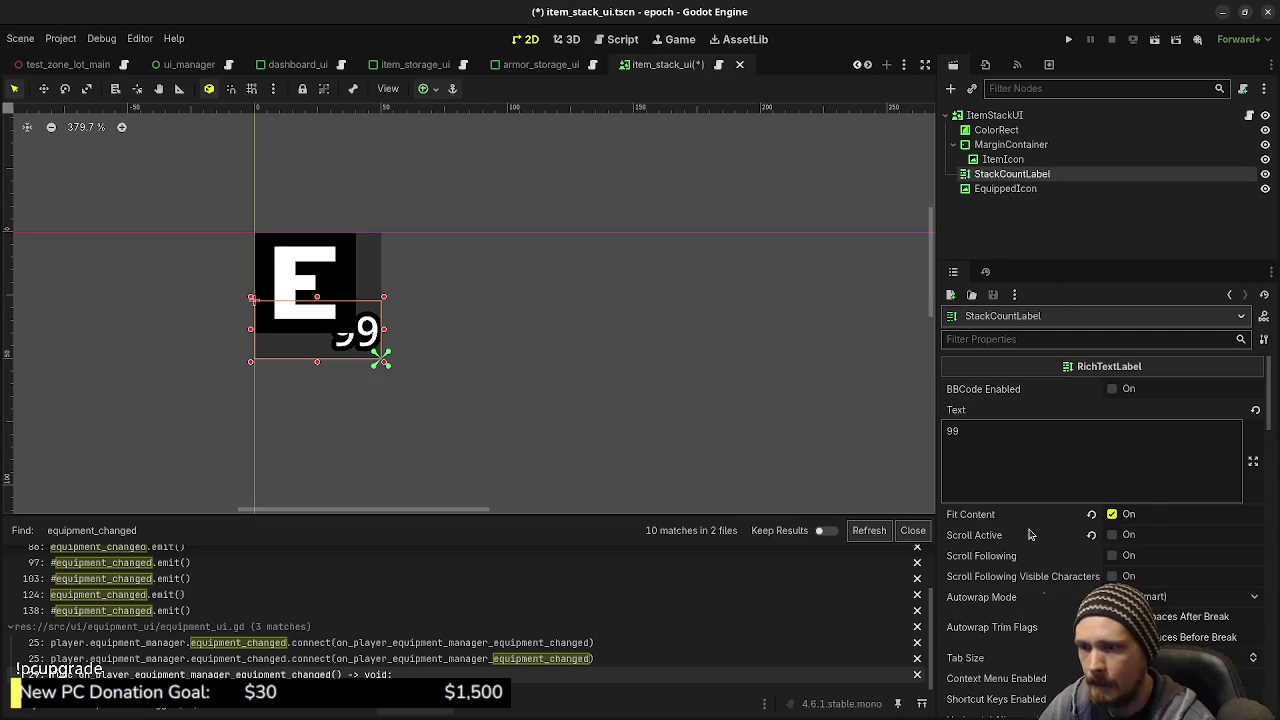
scroll(1028, 535, down, 10)
scroll(1018, 571, down, 3)
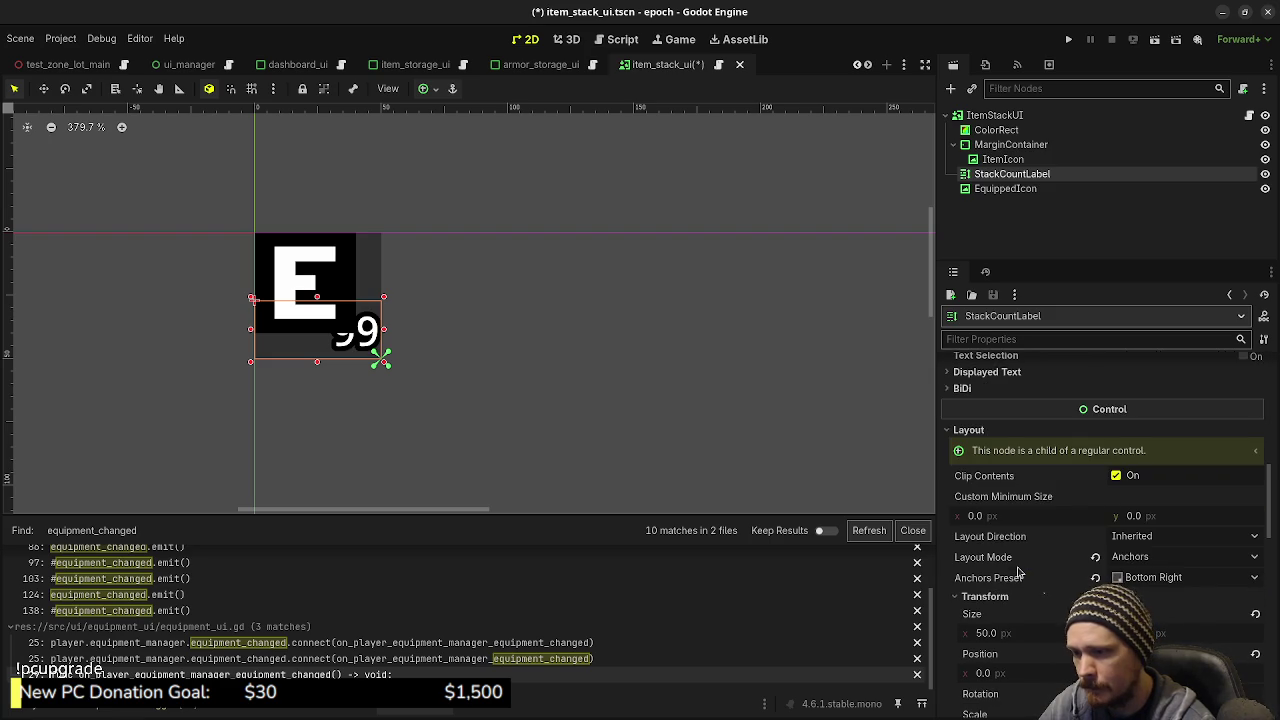
click(1010, 188)
scroll(1071, 517, down, 4)
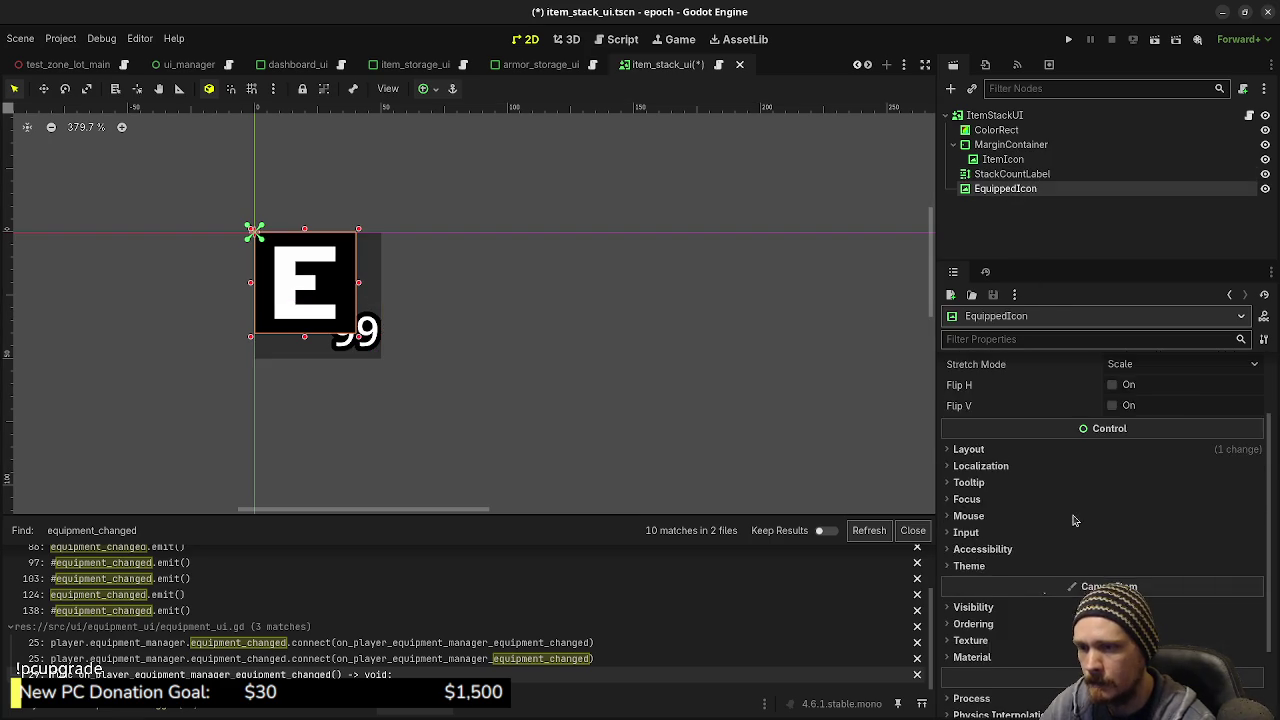
scroll(1007, 373, up, 1)
click(968, 399)
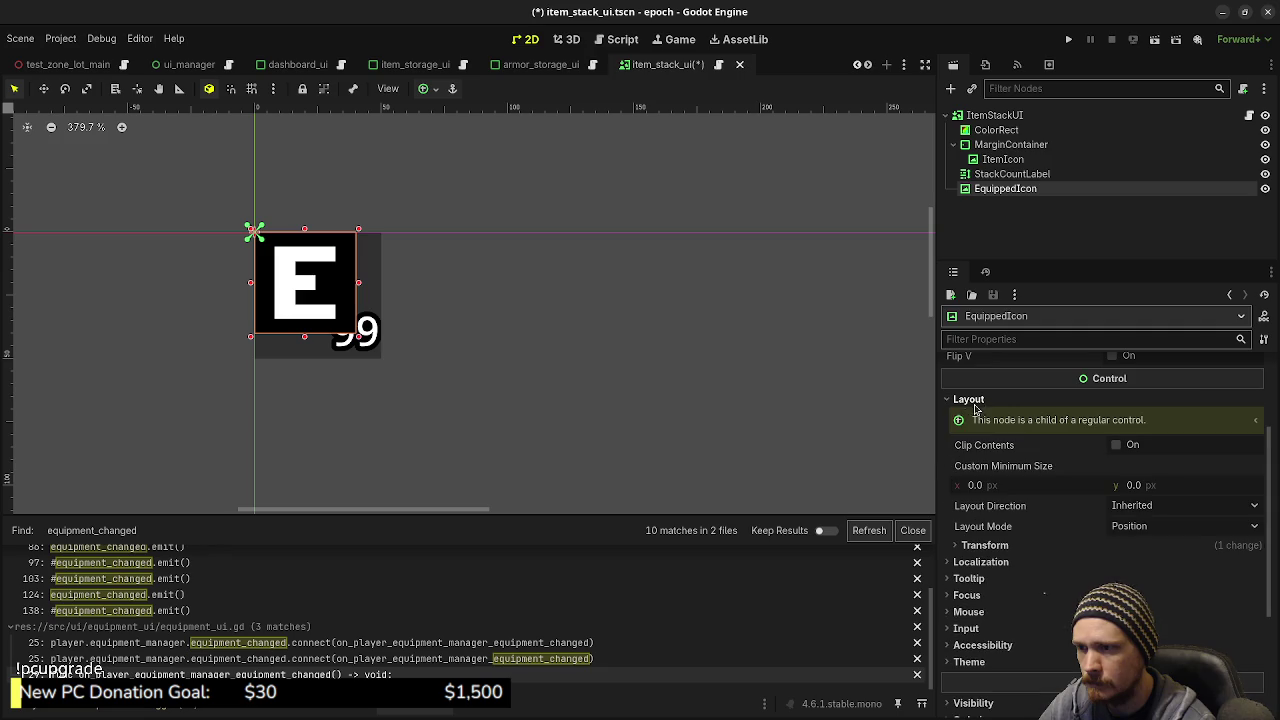
click(985, 545)
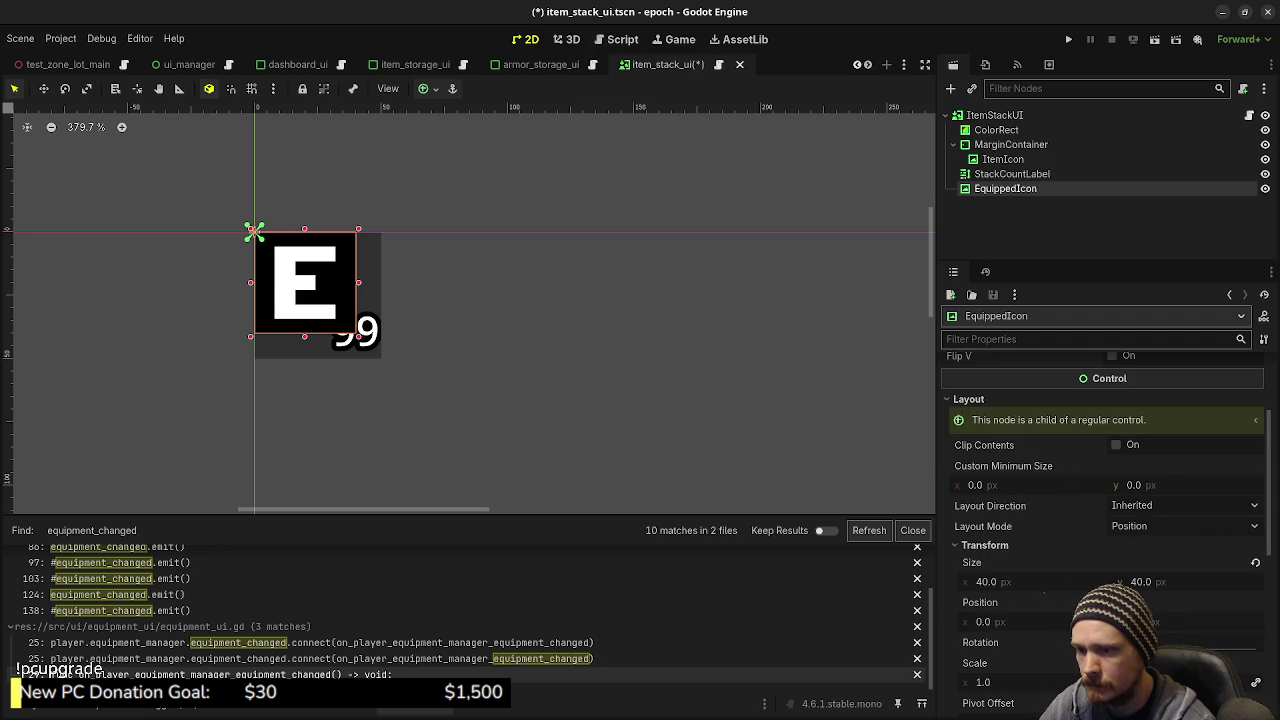
click(423, 88)
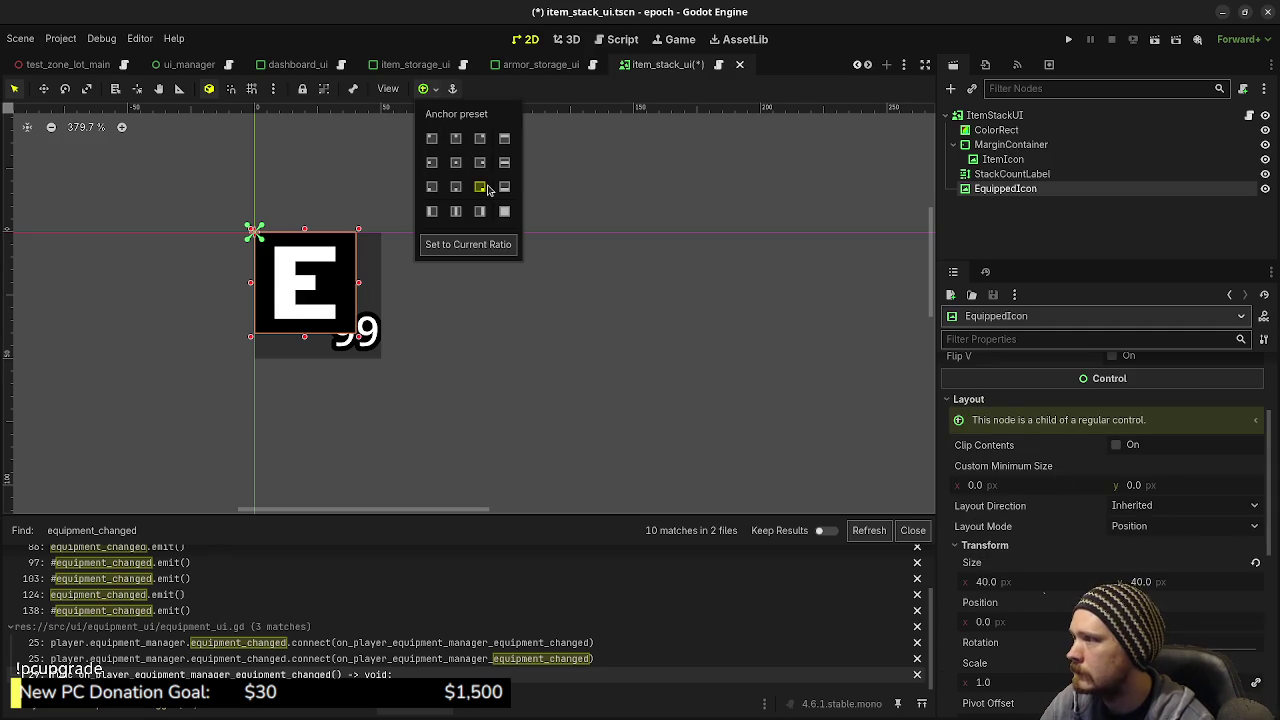
click(480, 186)
Step: Set EquippedIcon's size to 23×23 px, correcting a mistyped 230 height
click(1037, 603)
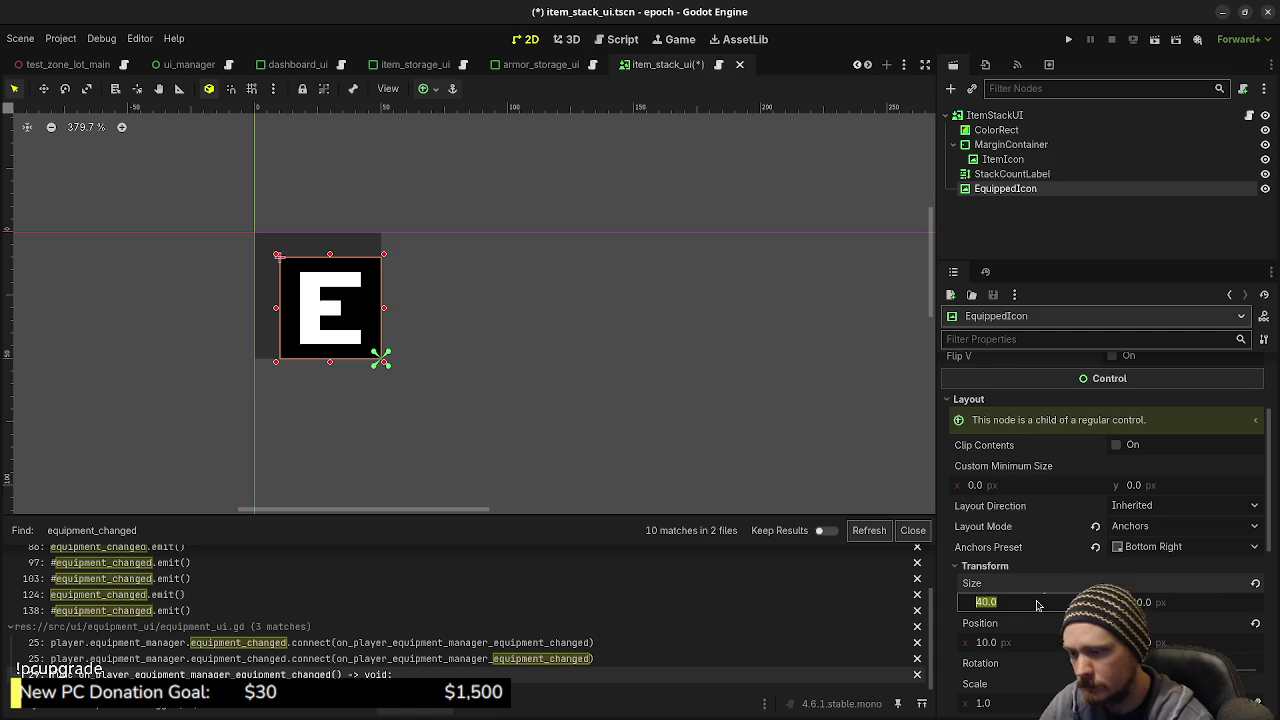
text(23)
key(Tab)
key(Return)
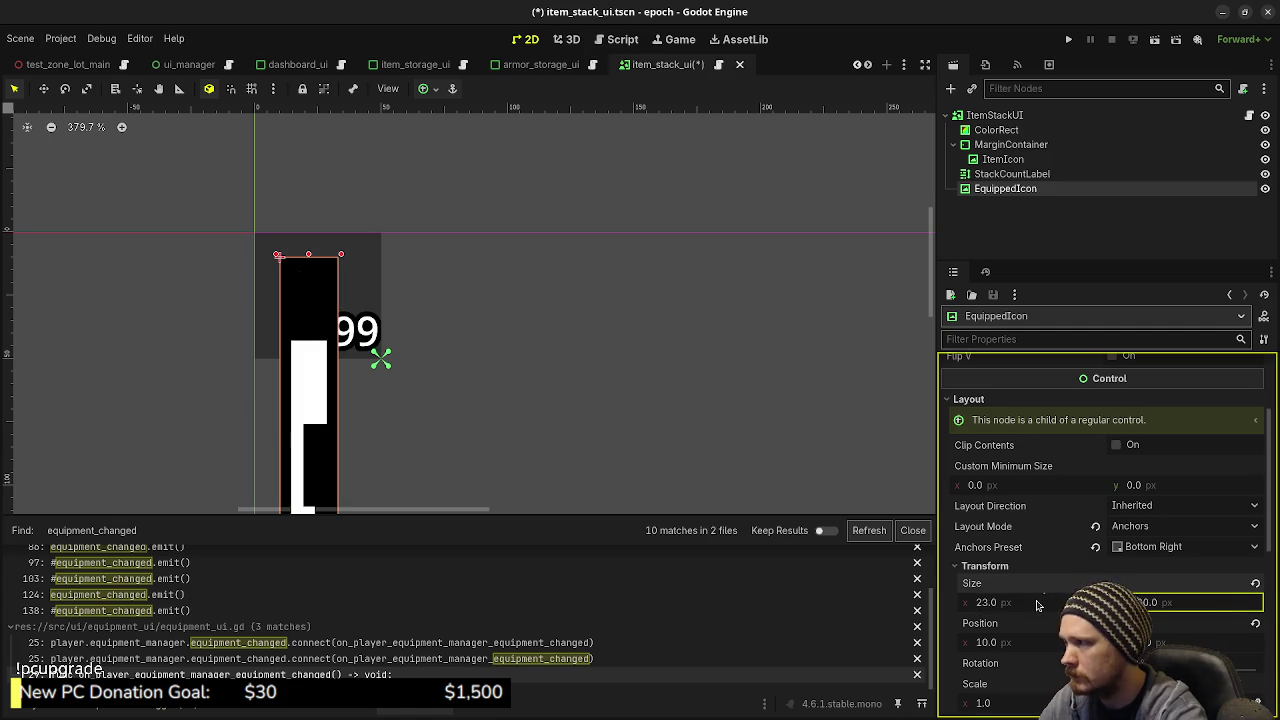
click(1165, 604)
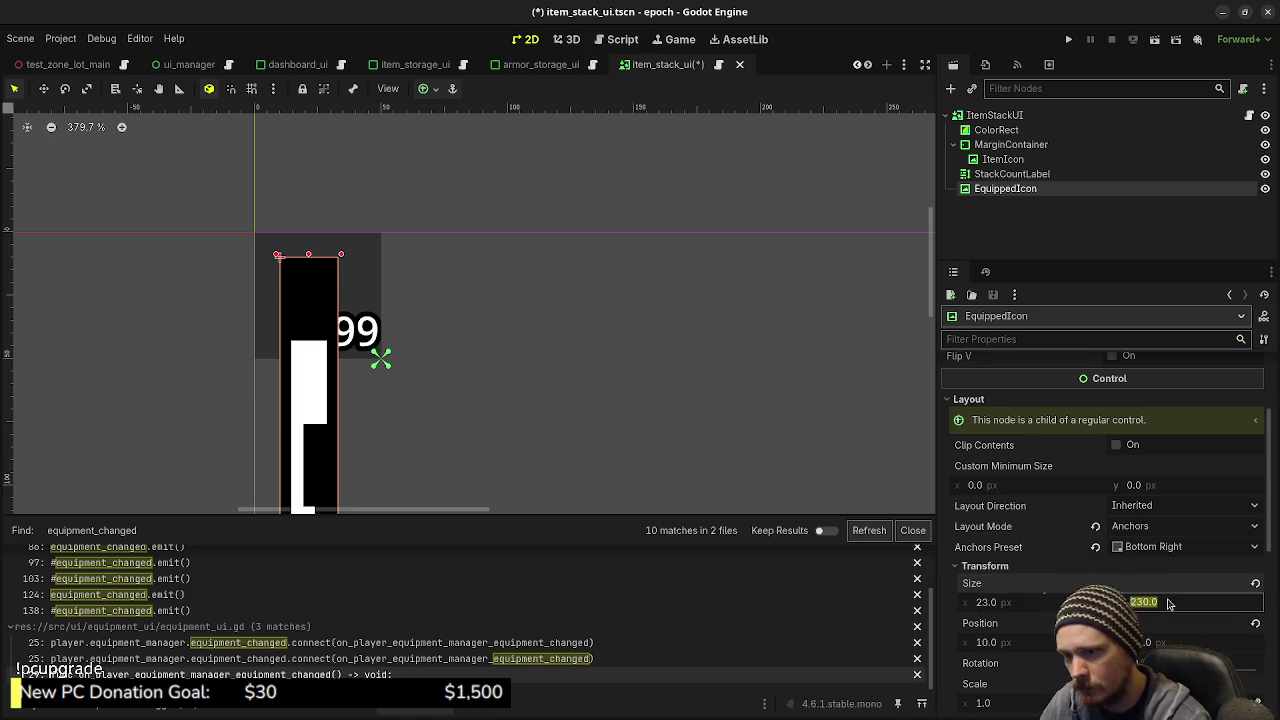
text(23)
key(Return)
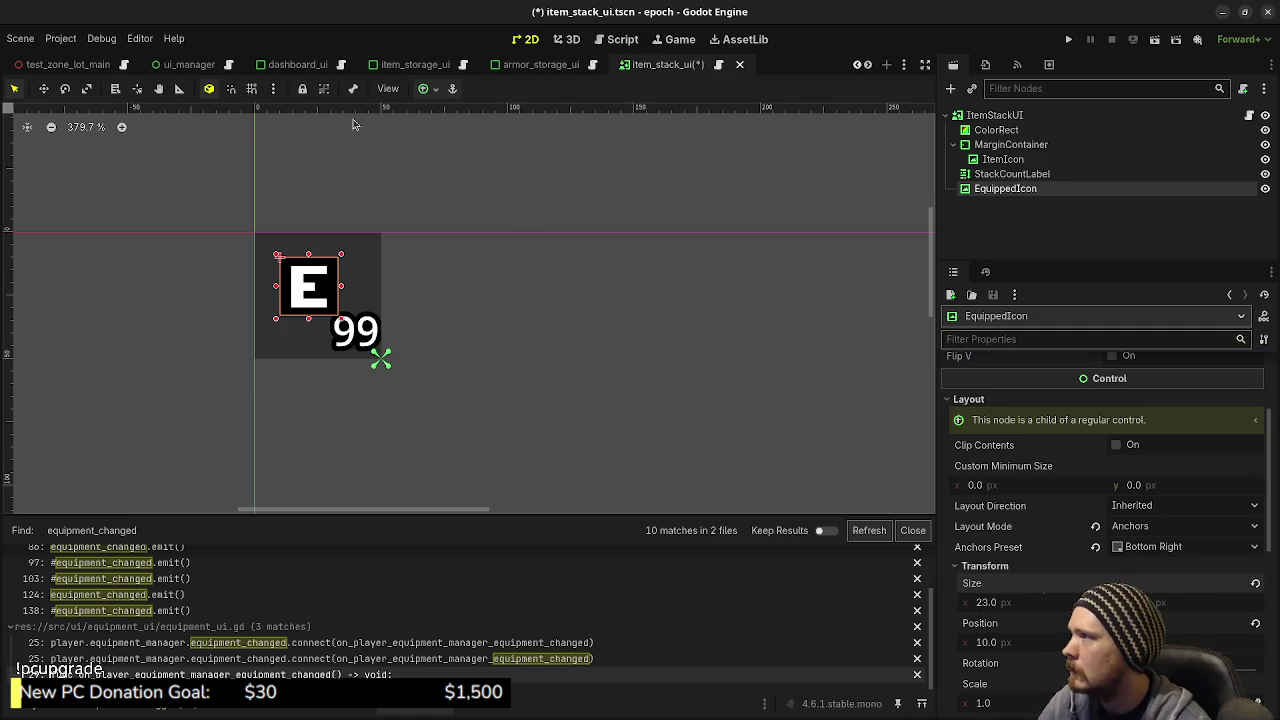
Step: Reapply the Bottom Right anchor preset to snap the icon into the corner
click(424, 88)
click(481, 188)
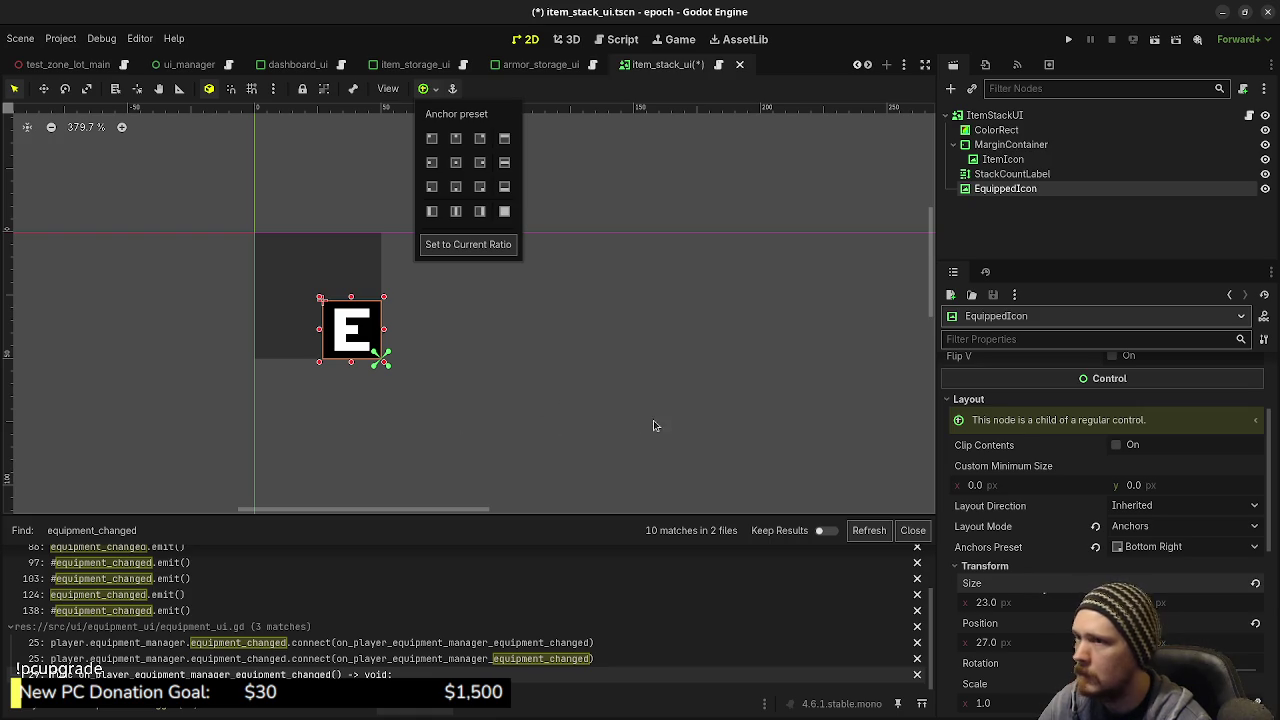
click(1004, 160)
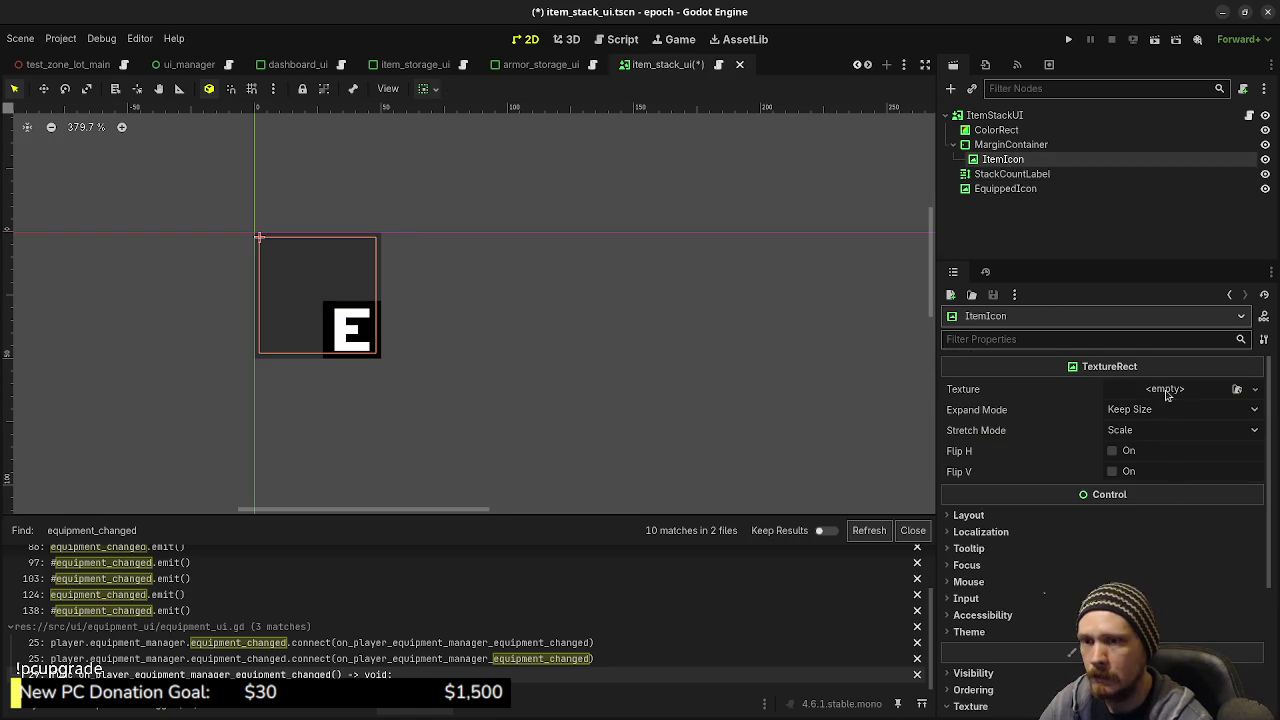
Step: Assign the head armor icon as ItemIcon's texture
click(1237, 389)
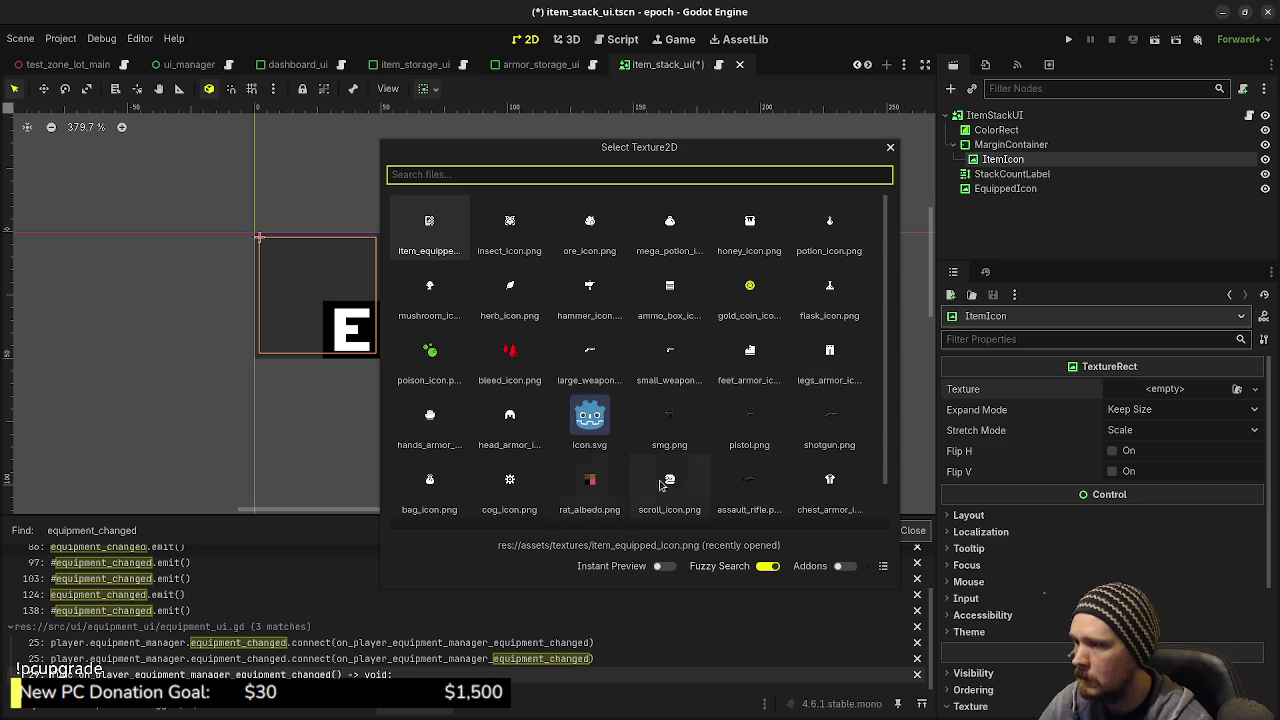
double_click(527, 430)
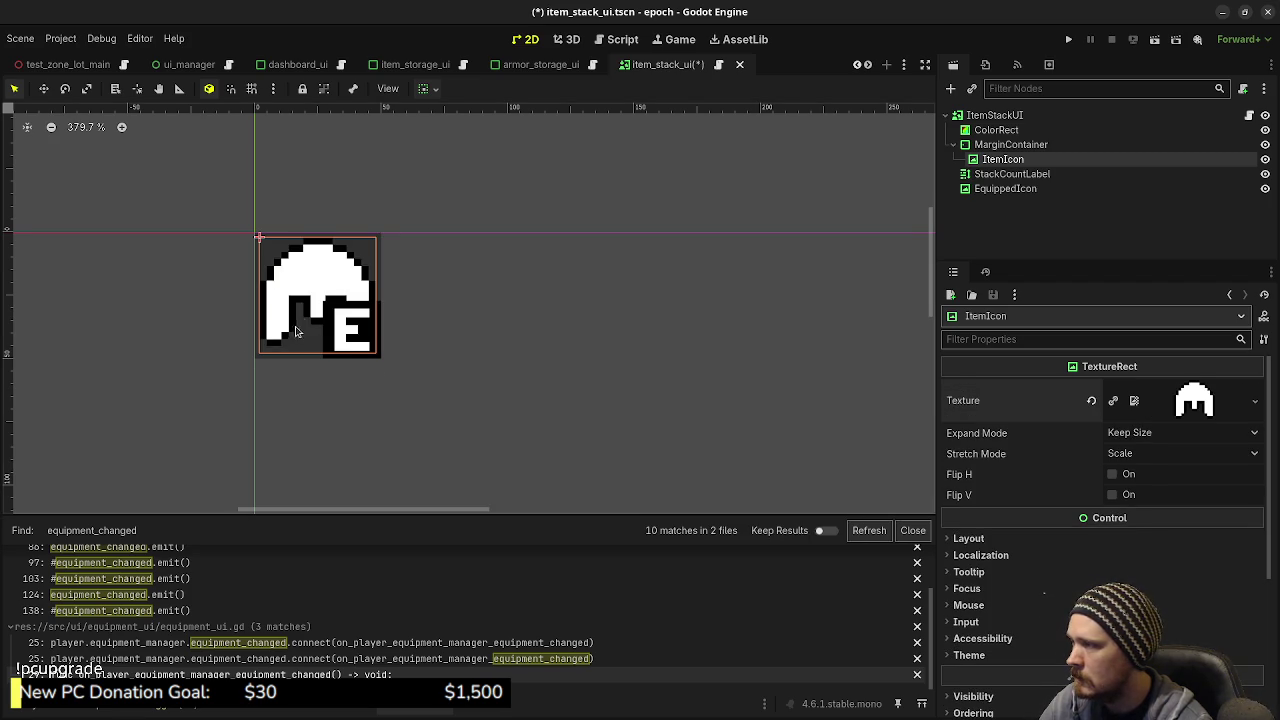
scroll(390, 347, up, 4)
scroll(390, 347, up, 1)
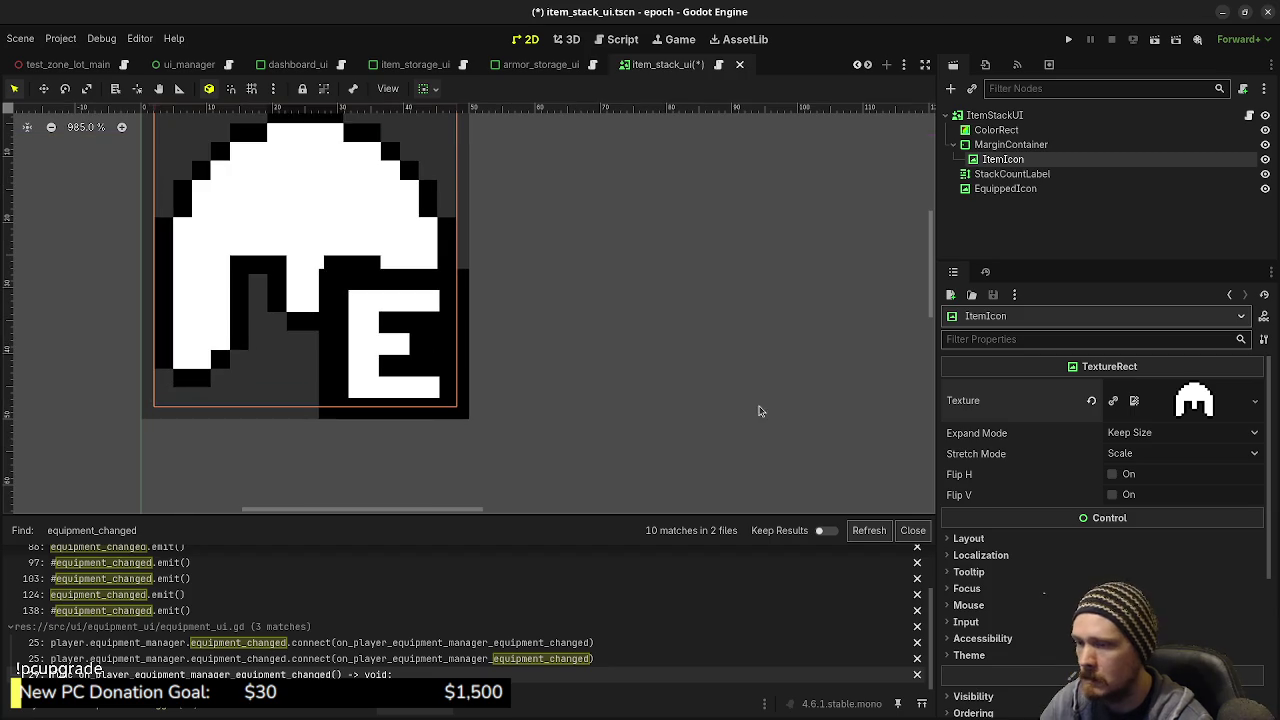
mouse_move(1057, 456)
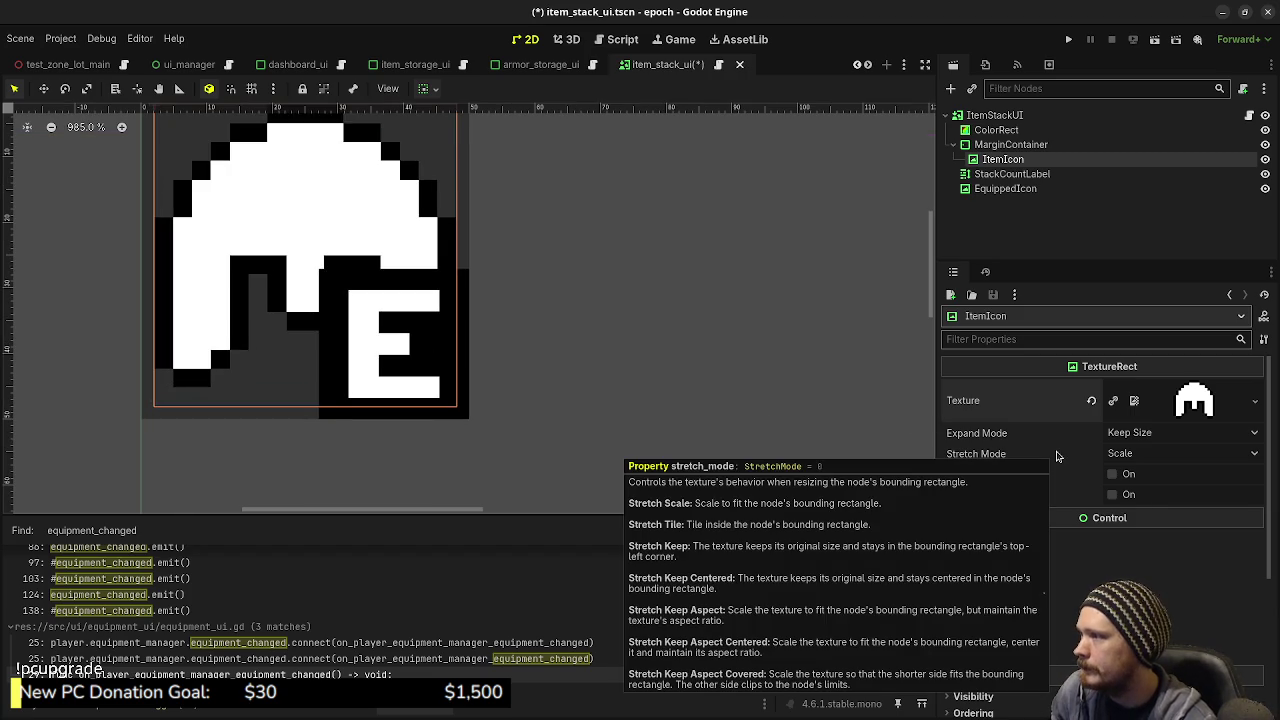
scroll(1057, 456, down, 2)
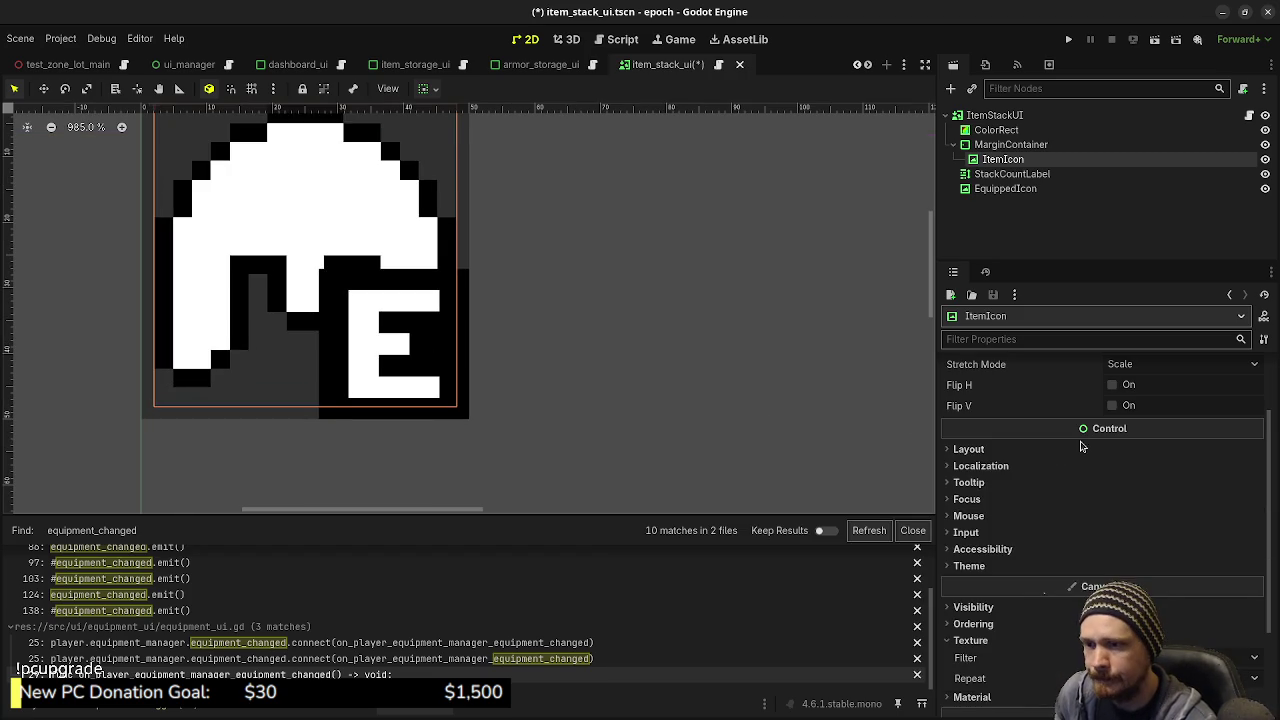
Step: Resize EquippedIcon to 24×24 px and re-snap it to the bottom-right corner
click(1000, 189)
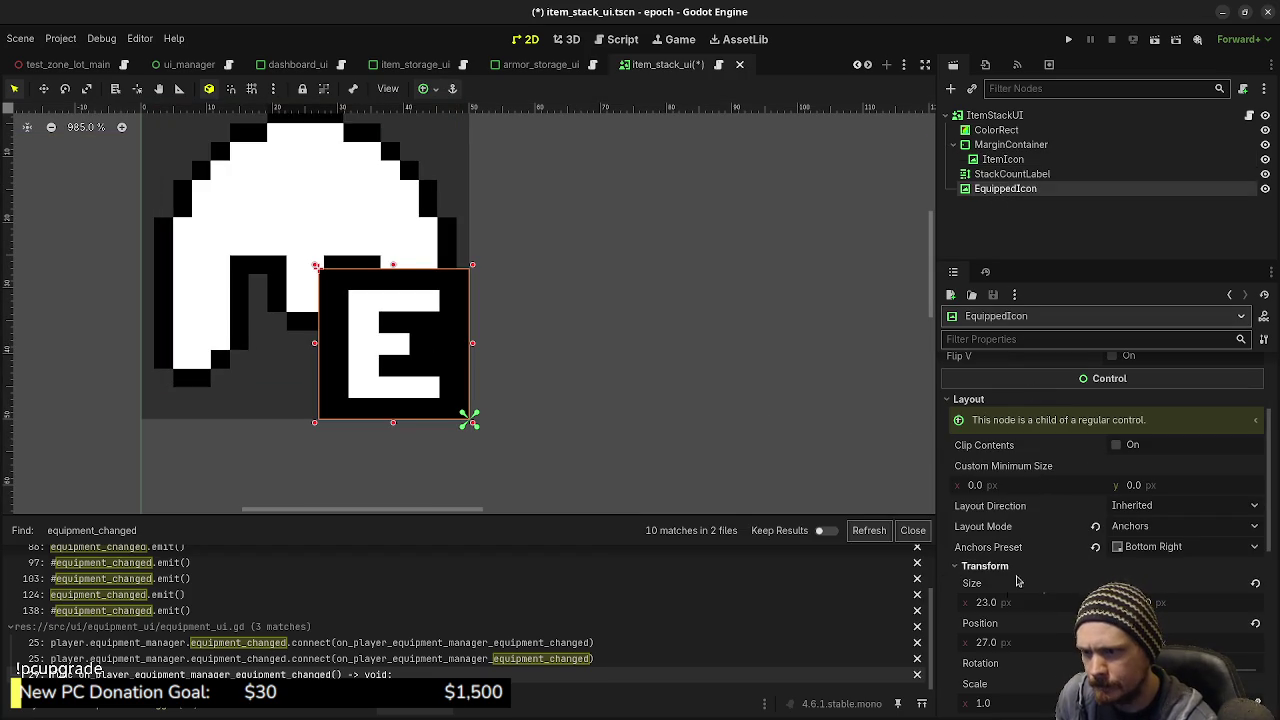
click(1005, 603)
text(24)
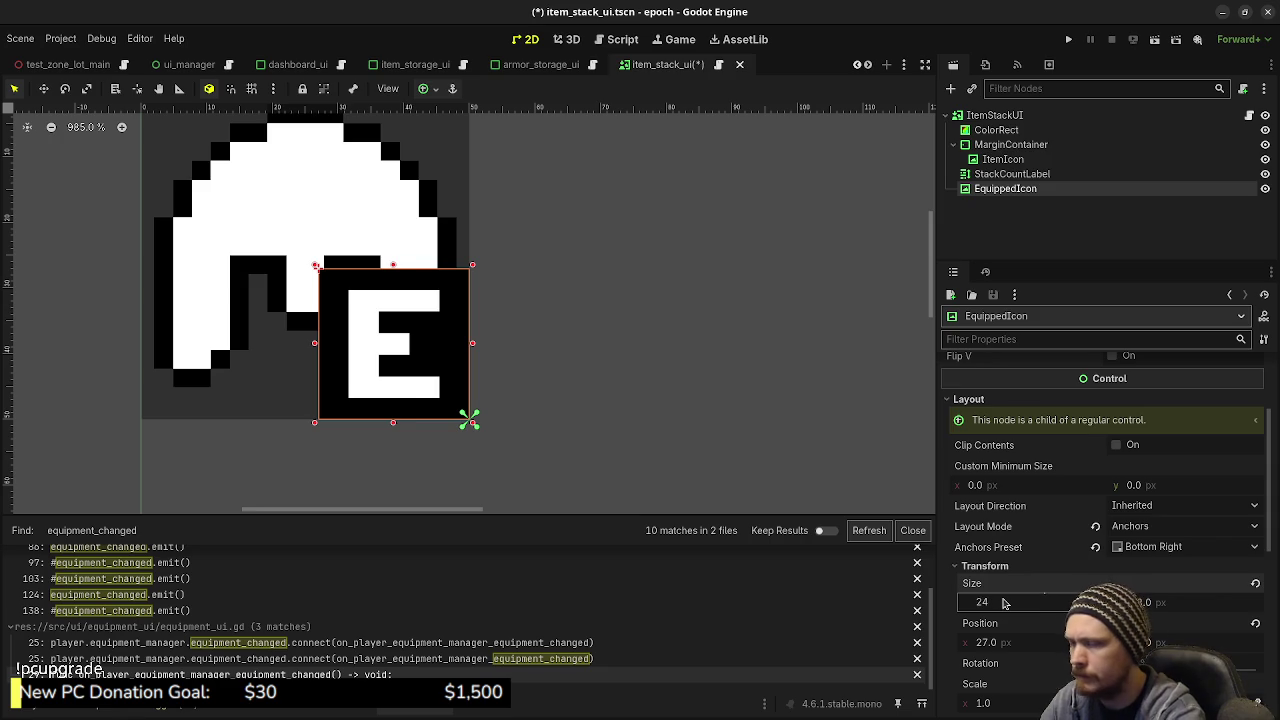
key(Tab)
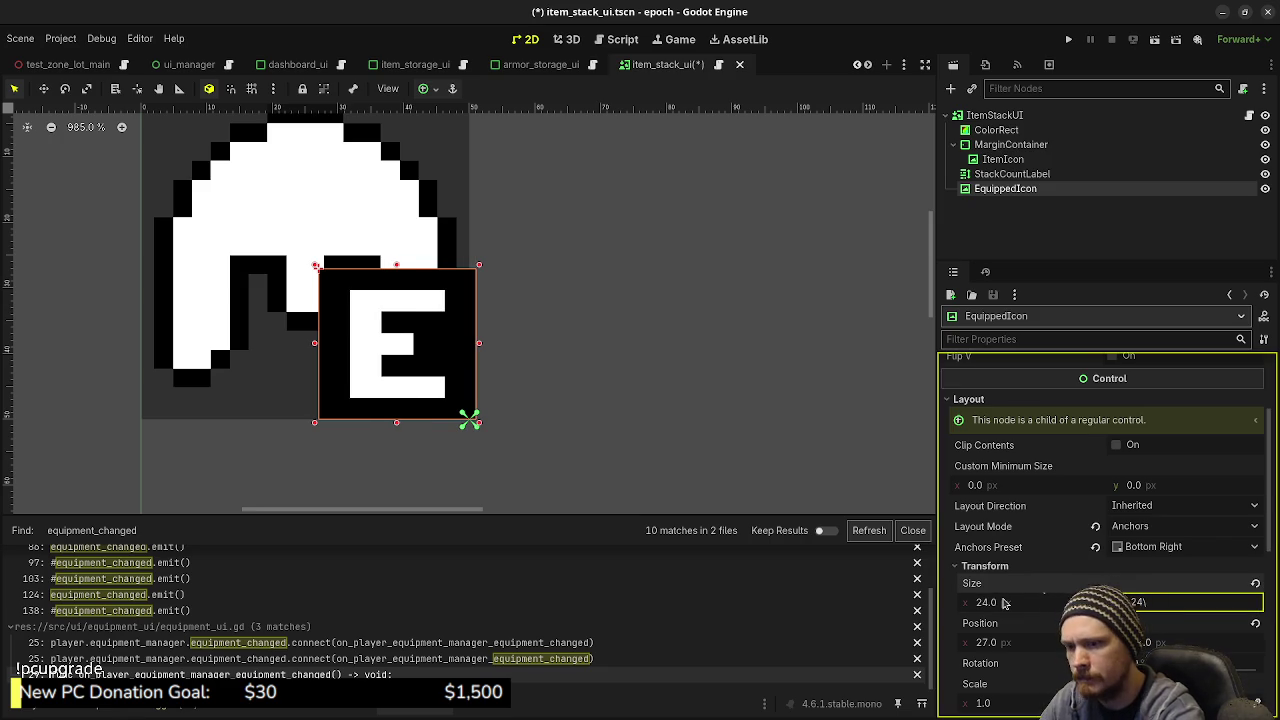
key(Return)
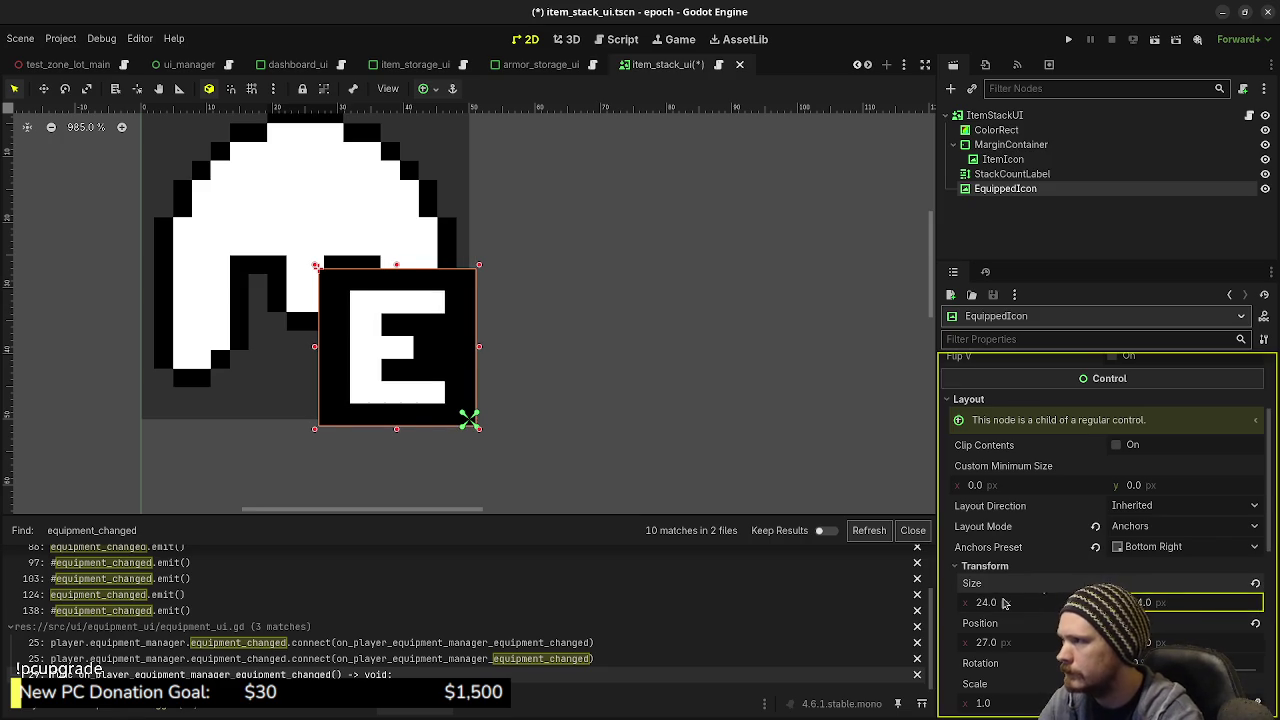
click(425, 89)
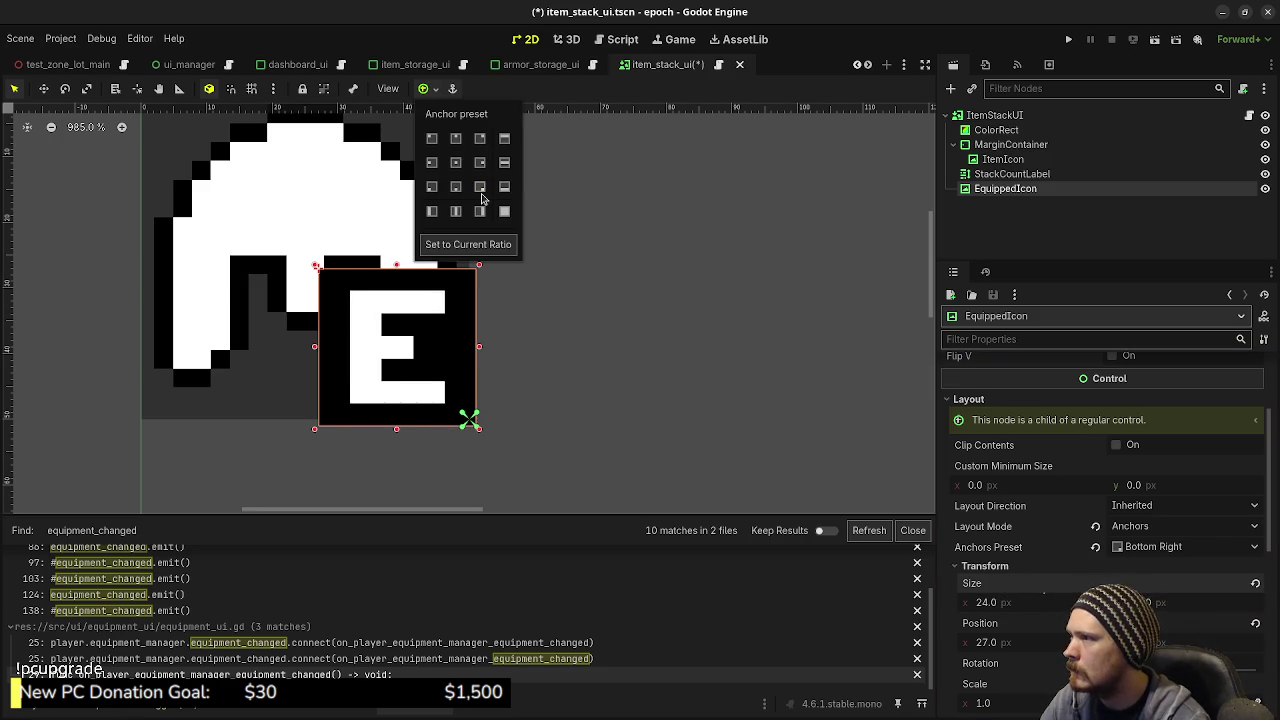
click(480, 190)
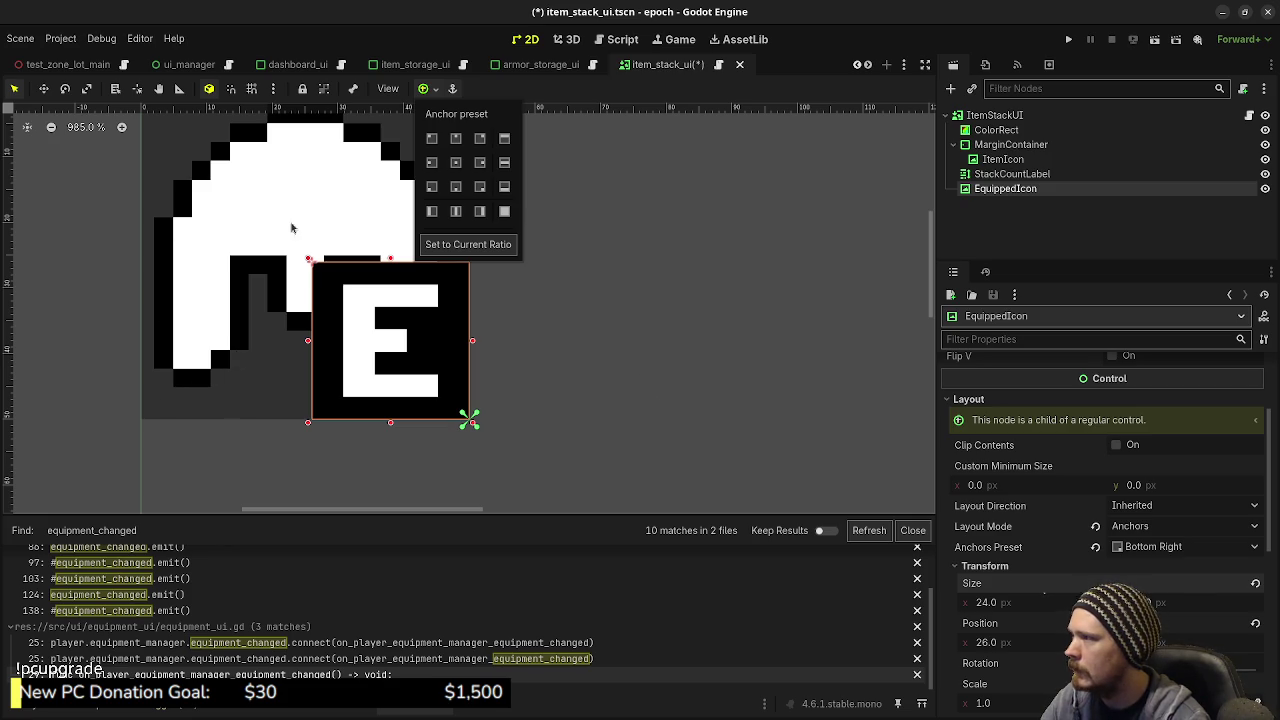
click(542, 308)
scroll(542, 307, down, 2)
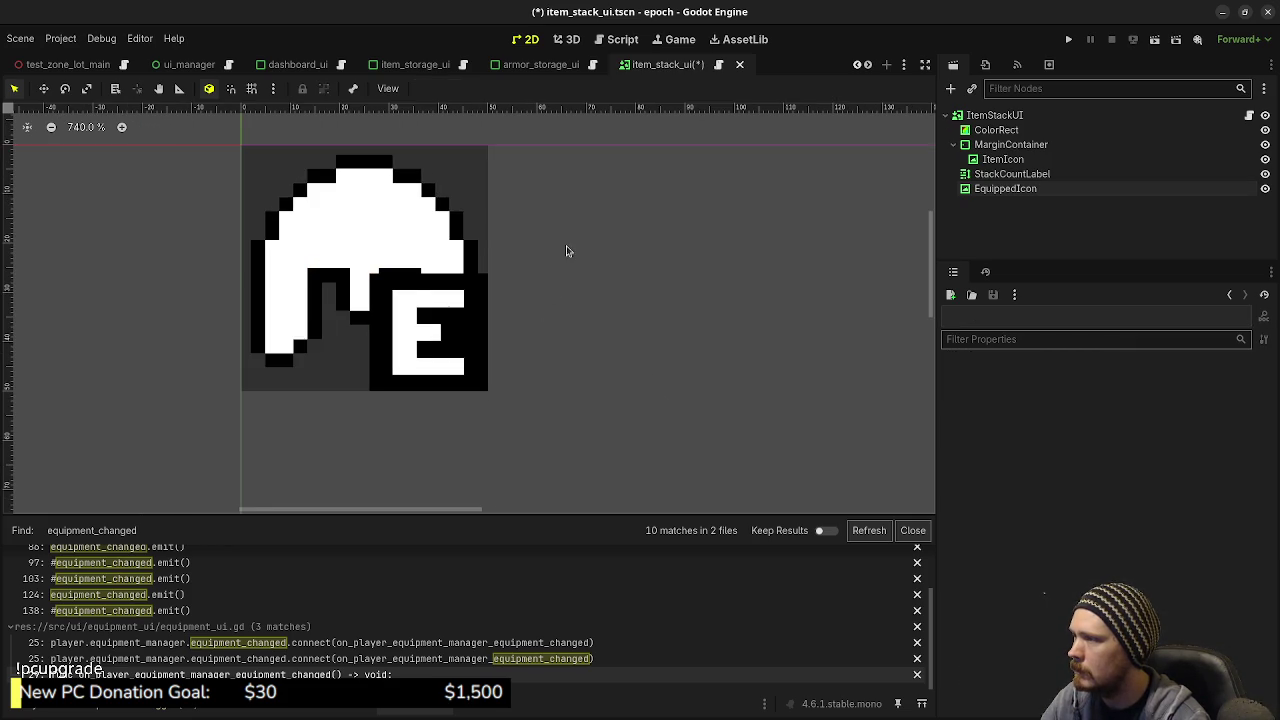
Step: Recentre the item slot in the canvas and select the ItemStackUI root node
drag(566, 251, 563, 294)
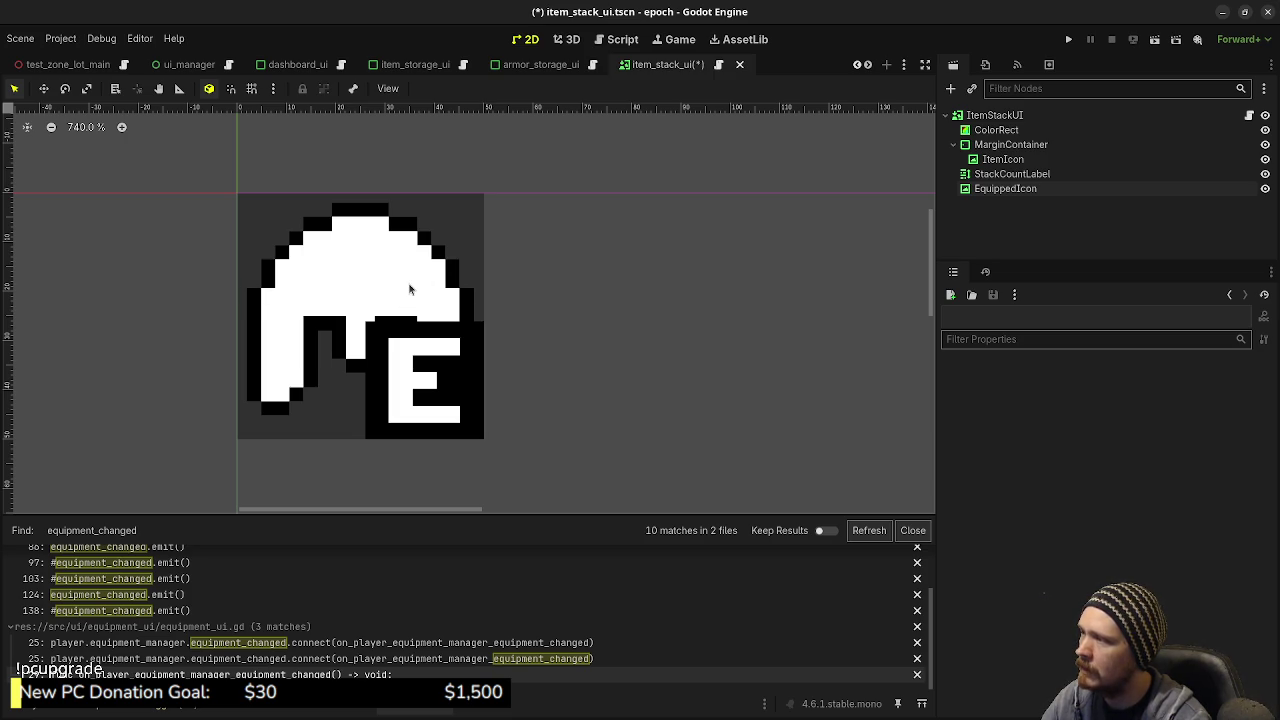
click(1000, 117)
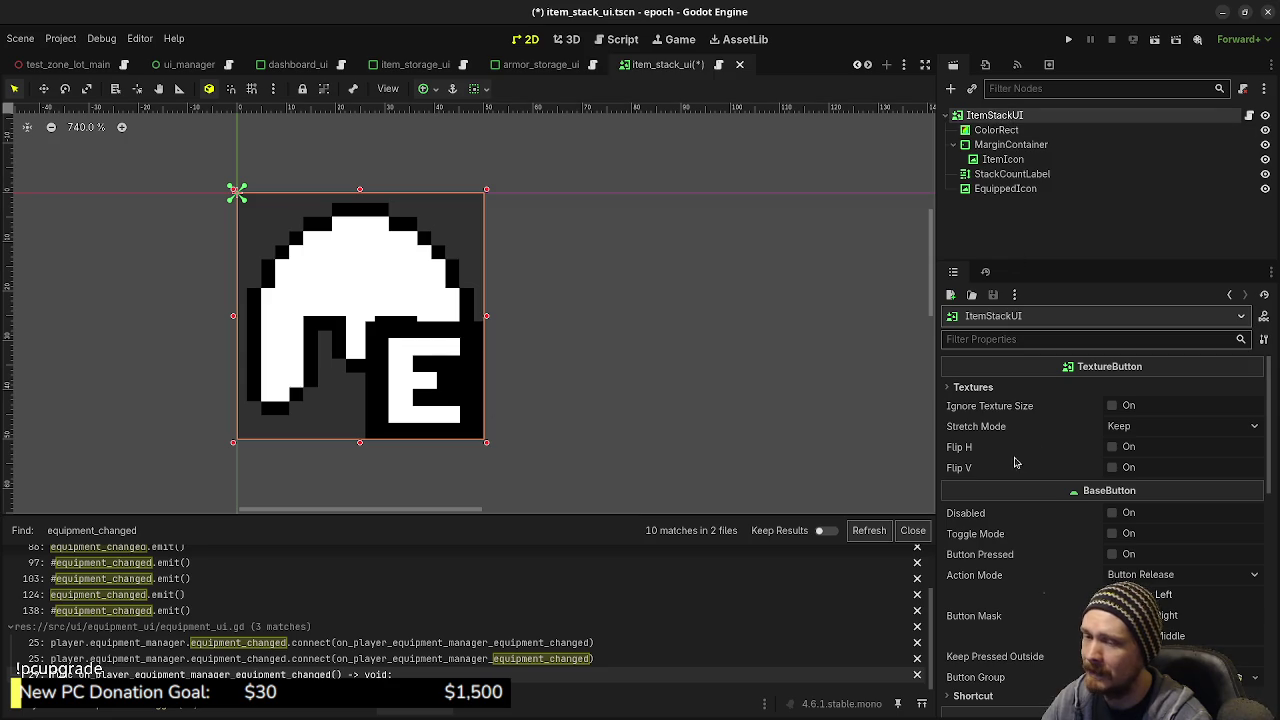
scroll(1015, 462, down, 5)
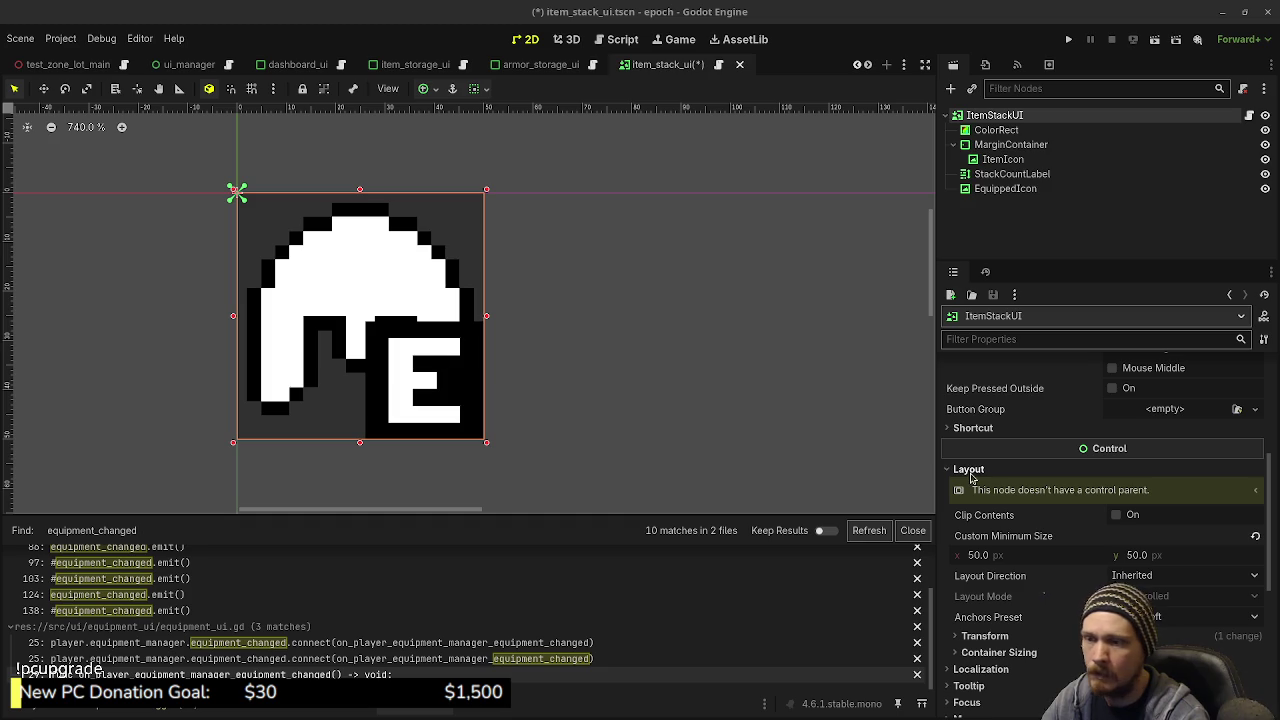
Step: Set the EquippedIcon badge height to 21.875 px
click(1005, 188)
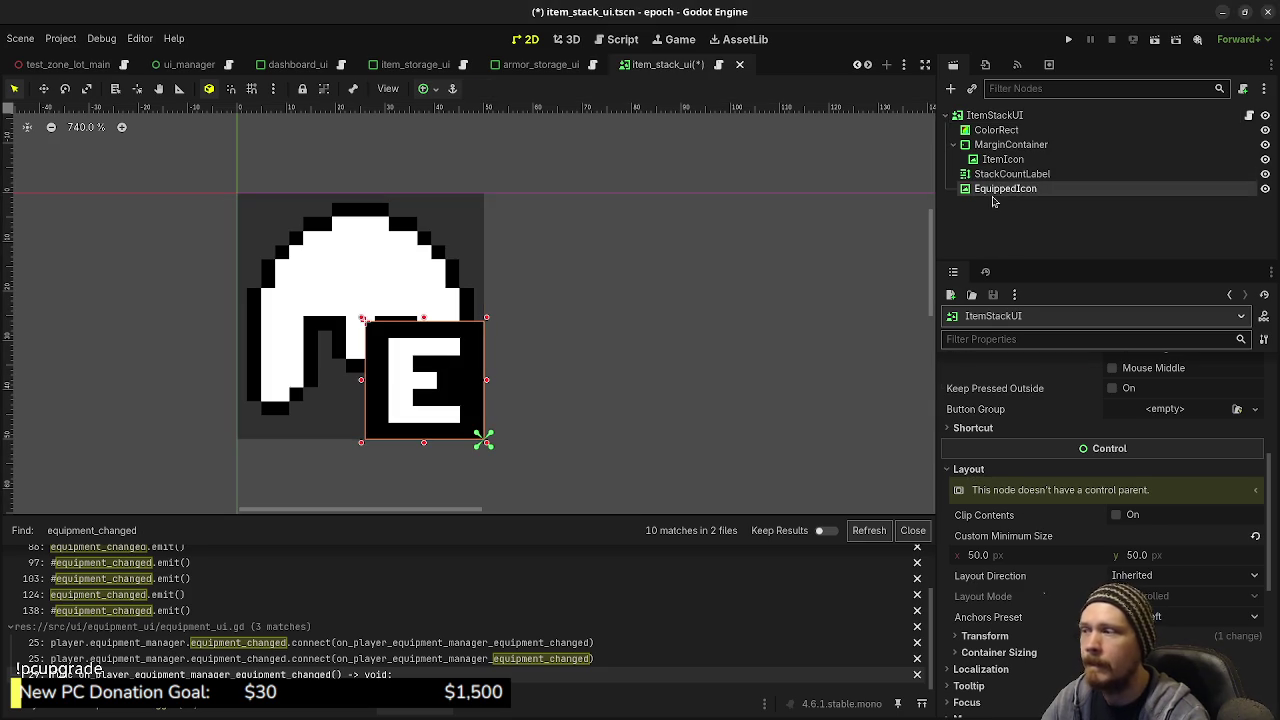
click(1017, 603)
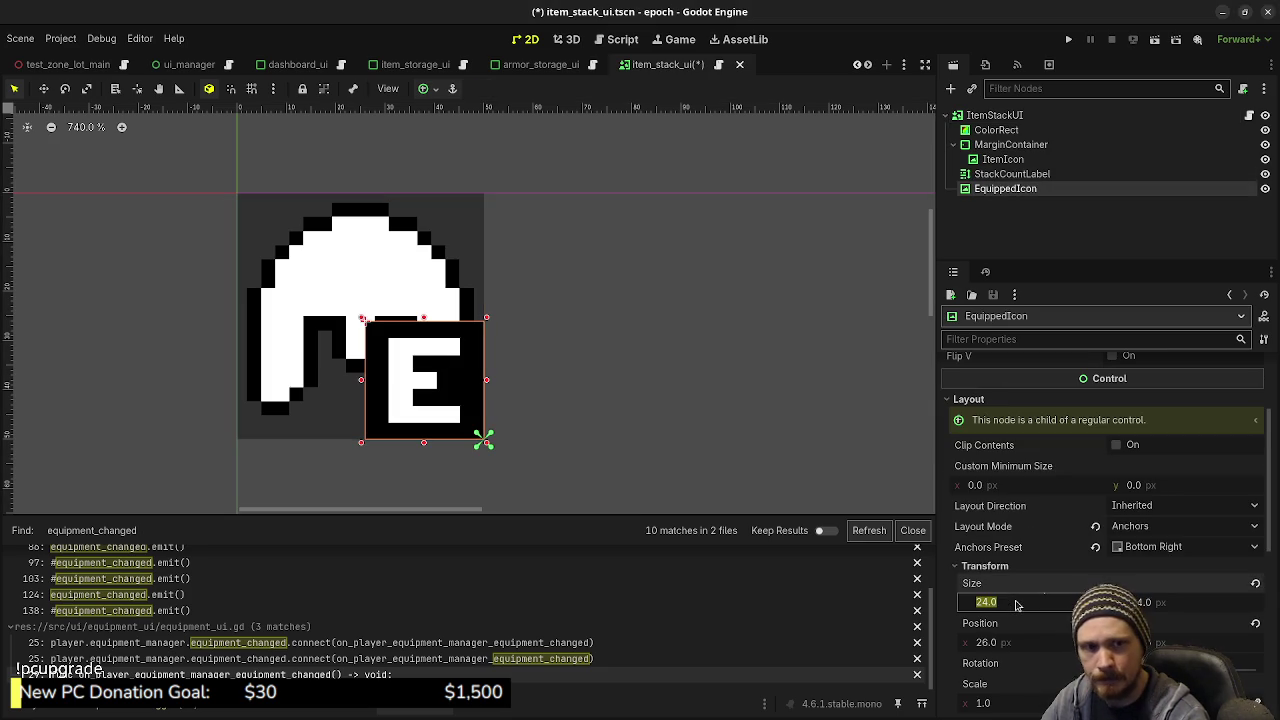
click(1147, 603)
text(21)
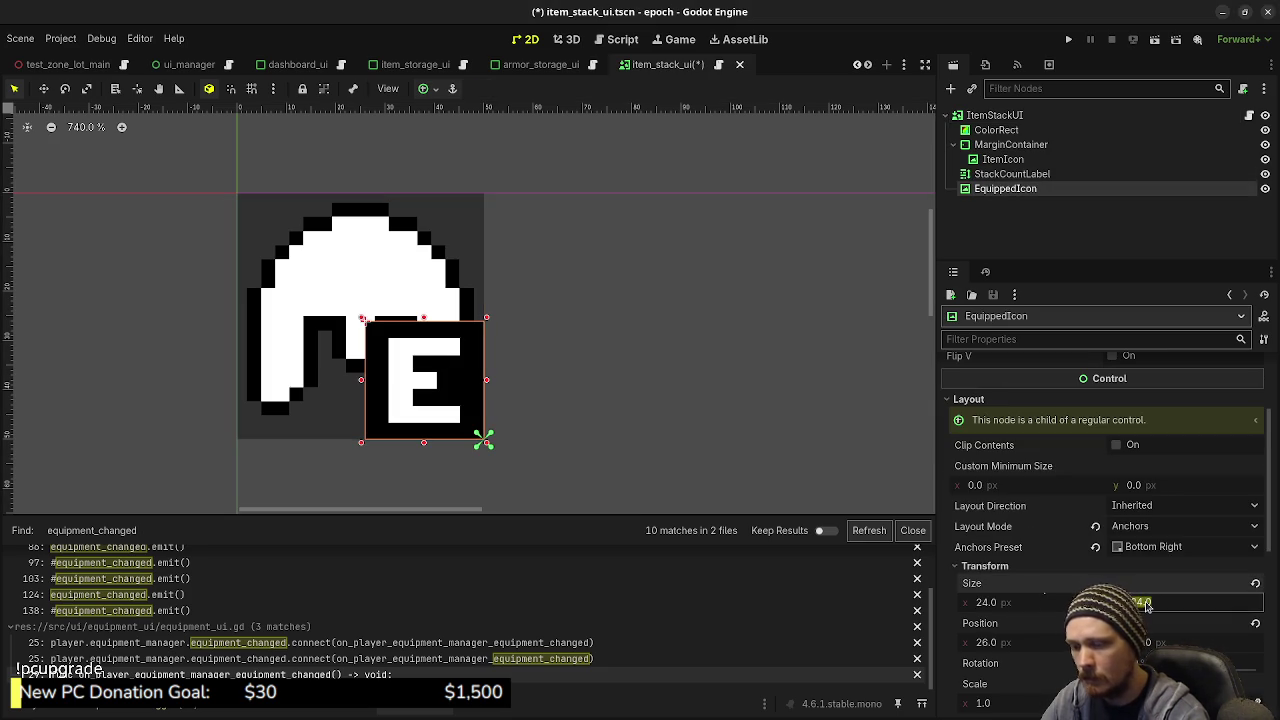
text(.875)
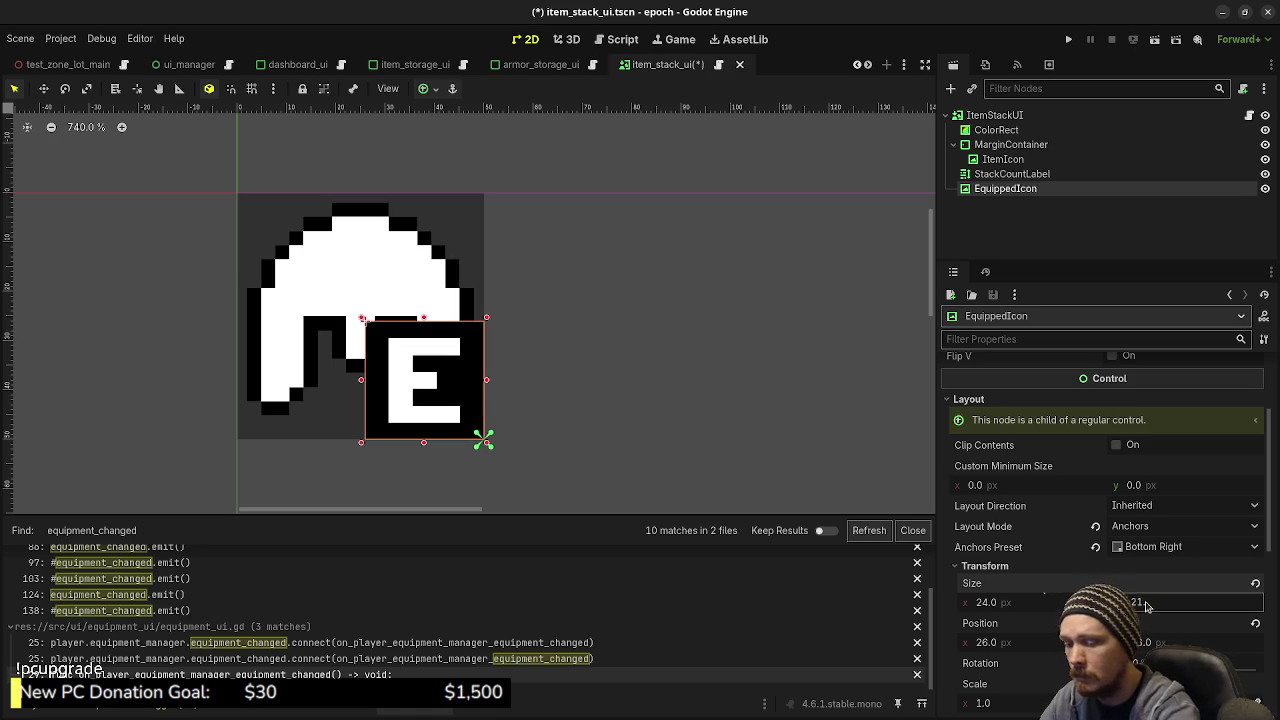
key(Return)
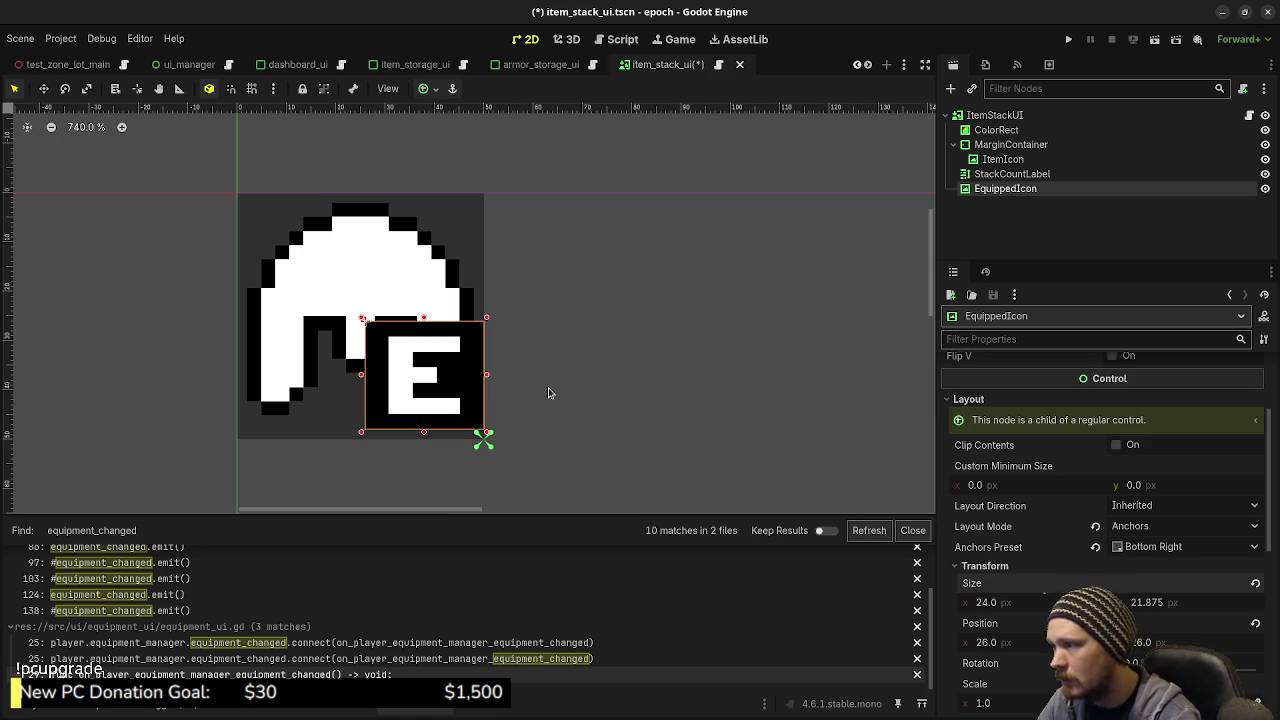
click(423, 88)
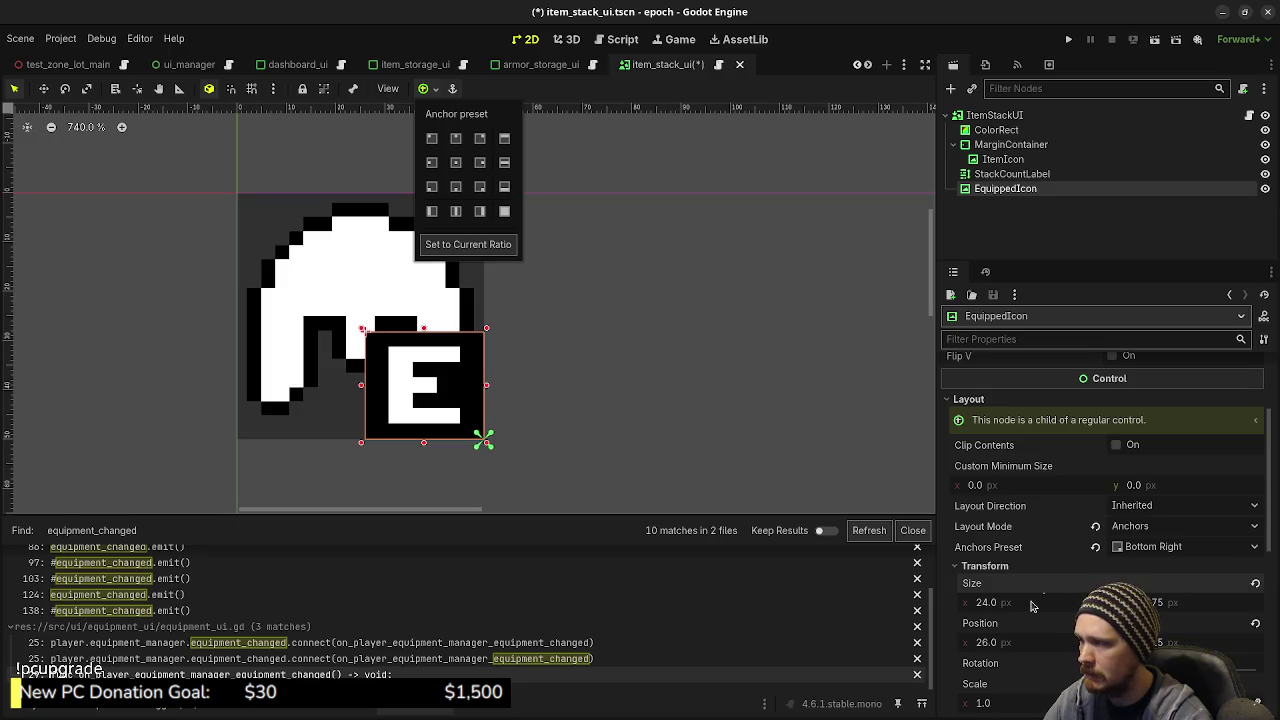
Step: Narrow the badge to 16 px wide and pin it to the bottom-right corner
drag(1033, 605, 1010, 605)
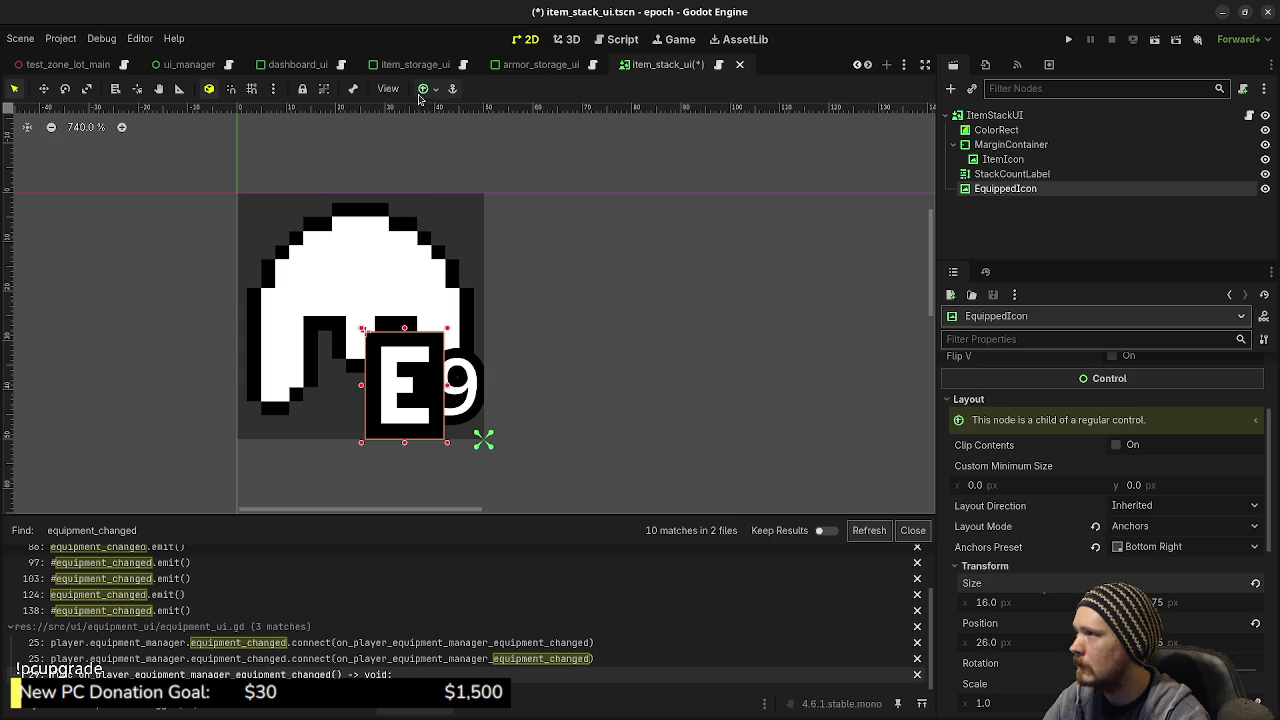
click(423, 88)
click(480, 186)
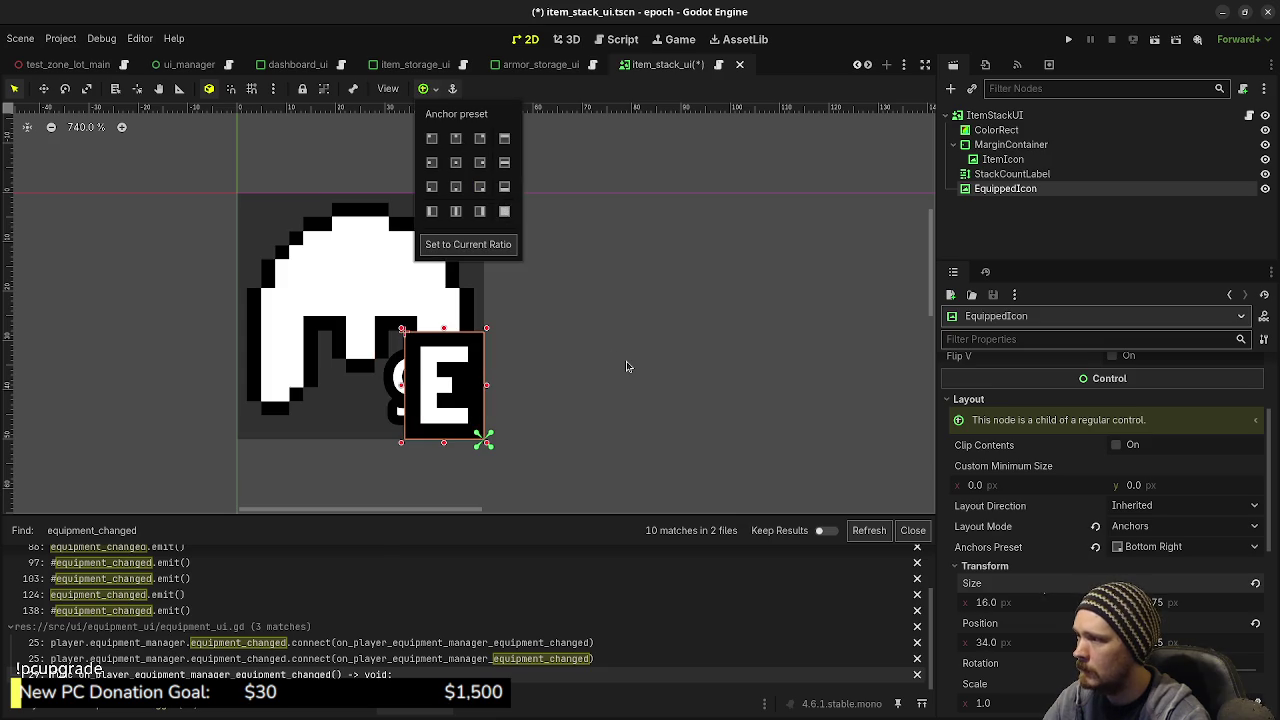
click(651, 476)
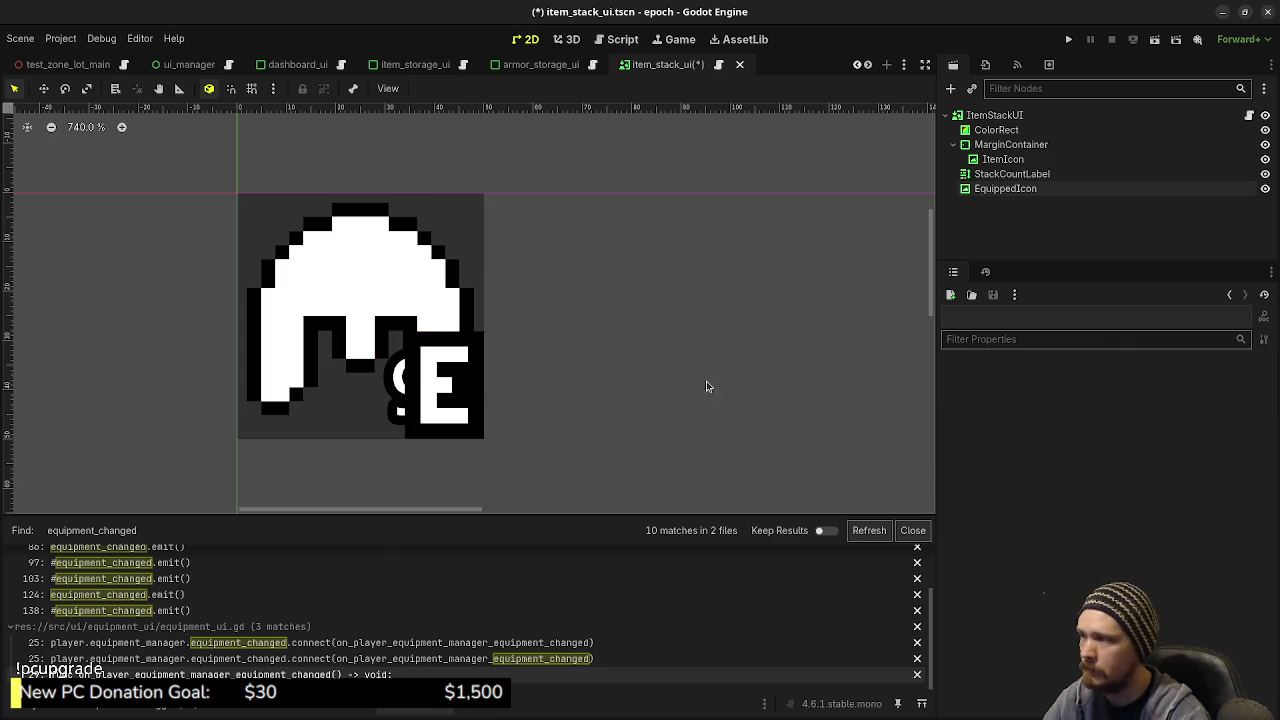
Step: Set the badge width to 21.875 px and re-snap it bottom-right
click(998, 190)
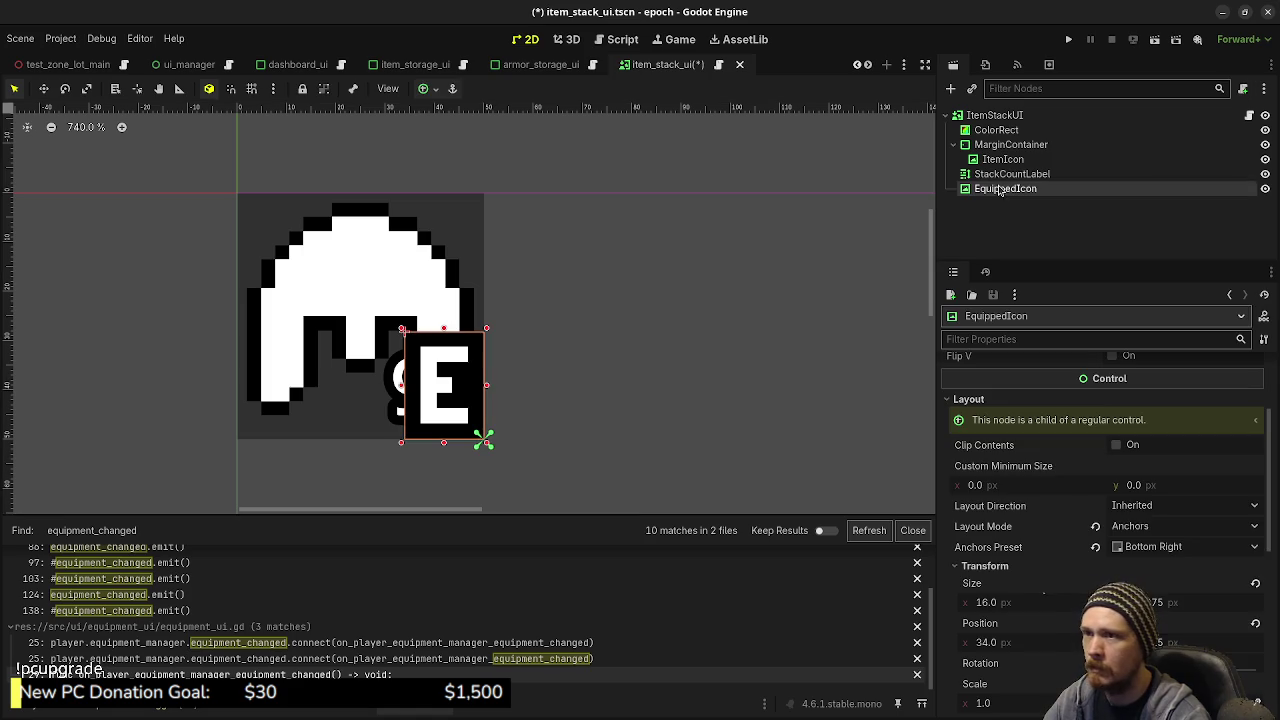
click(1021, 606)
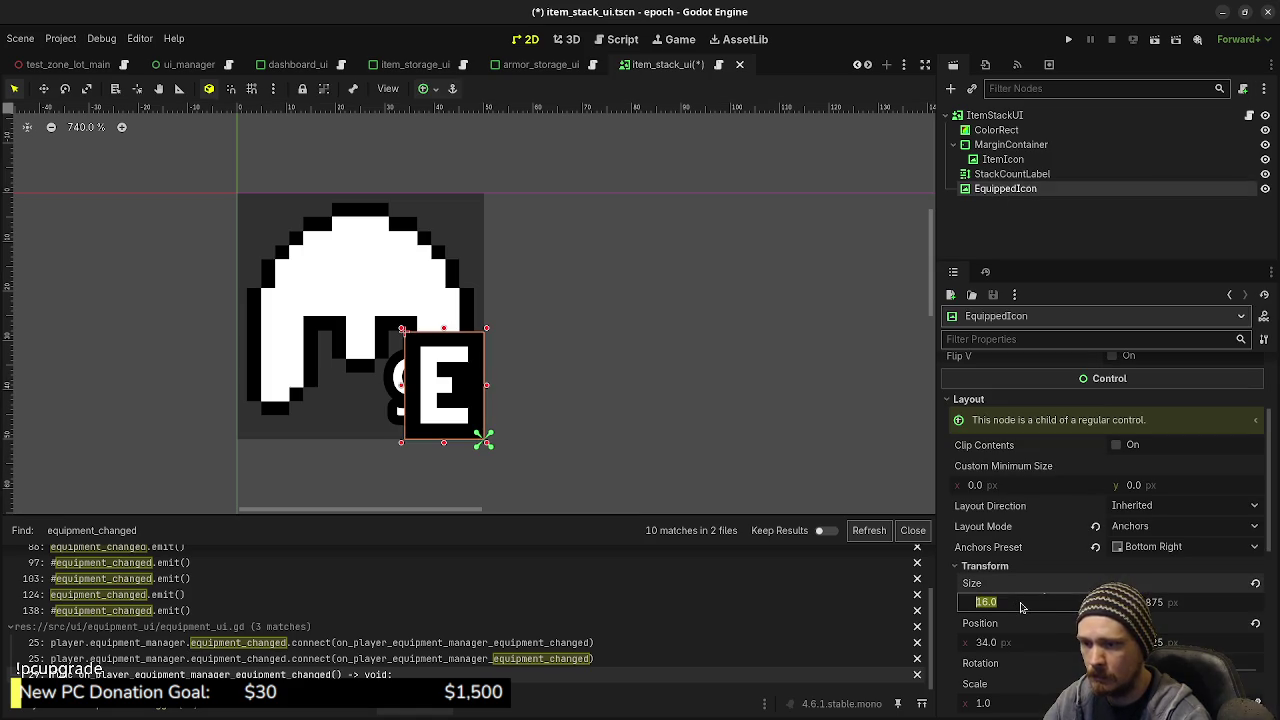
text(21.)
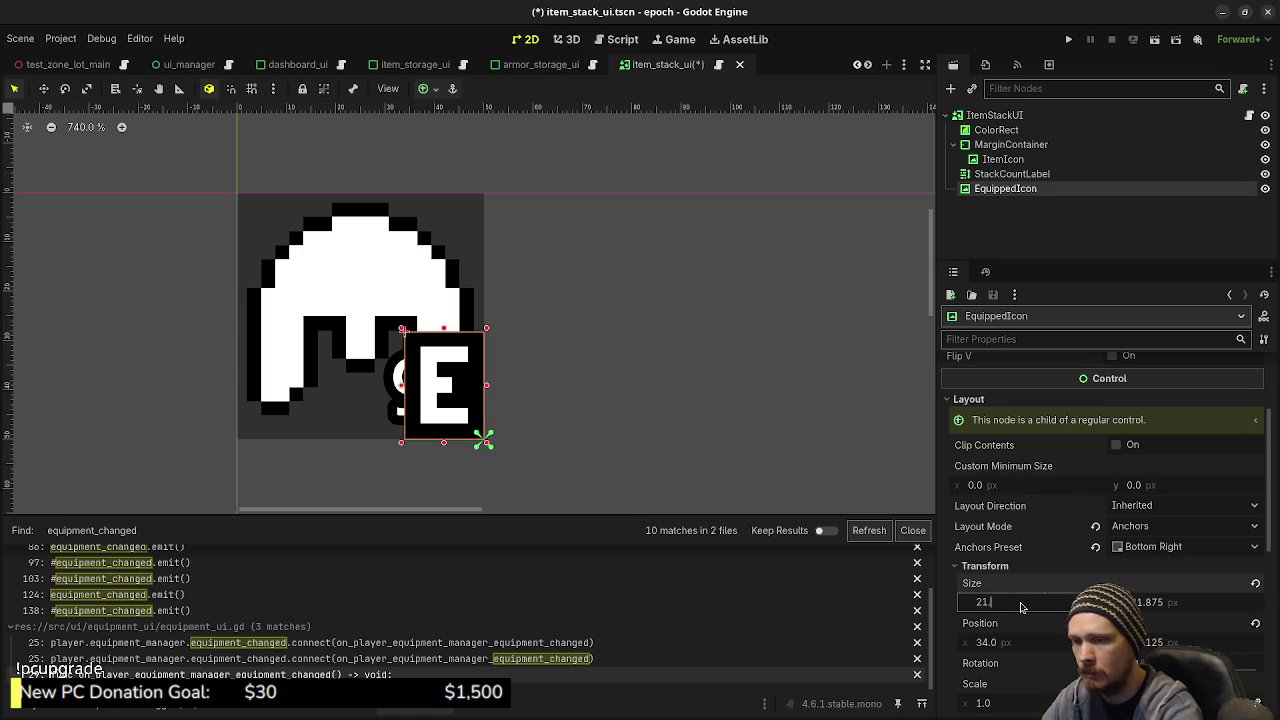
text(875)
key(Return)
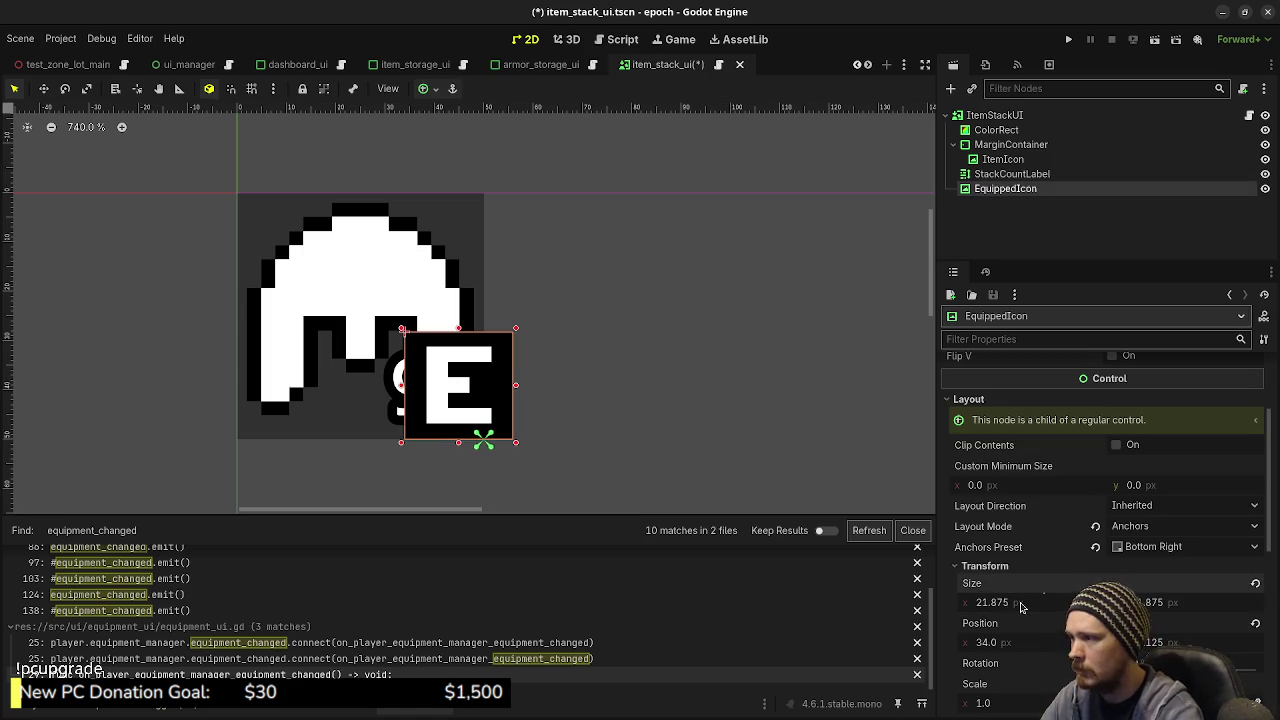
click(423, 88)
click(484, 190)
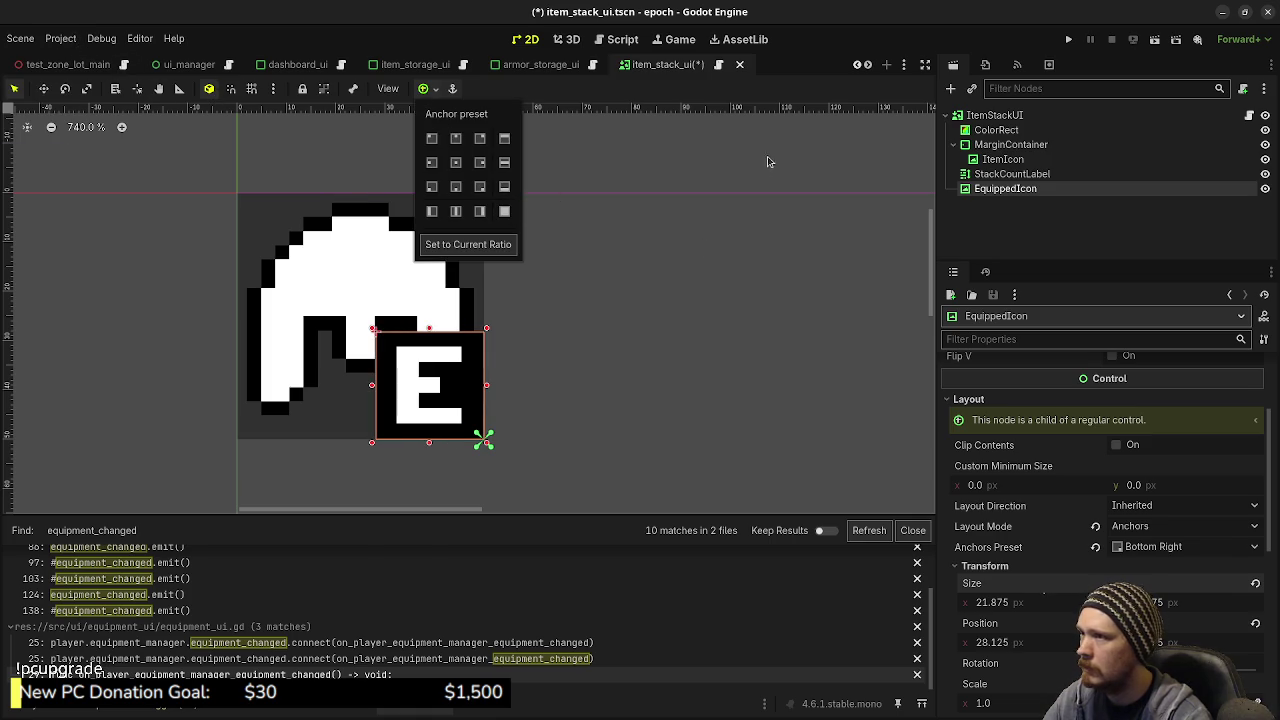
click(818, 52)
Step: Recentre the slot on the canvas and open the attached item_stack_ui.gd script
click(677, 276)
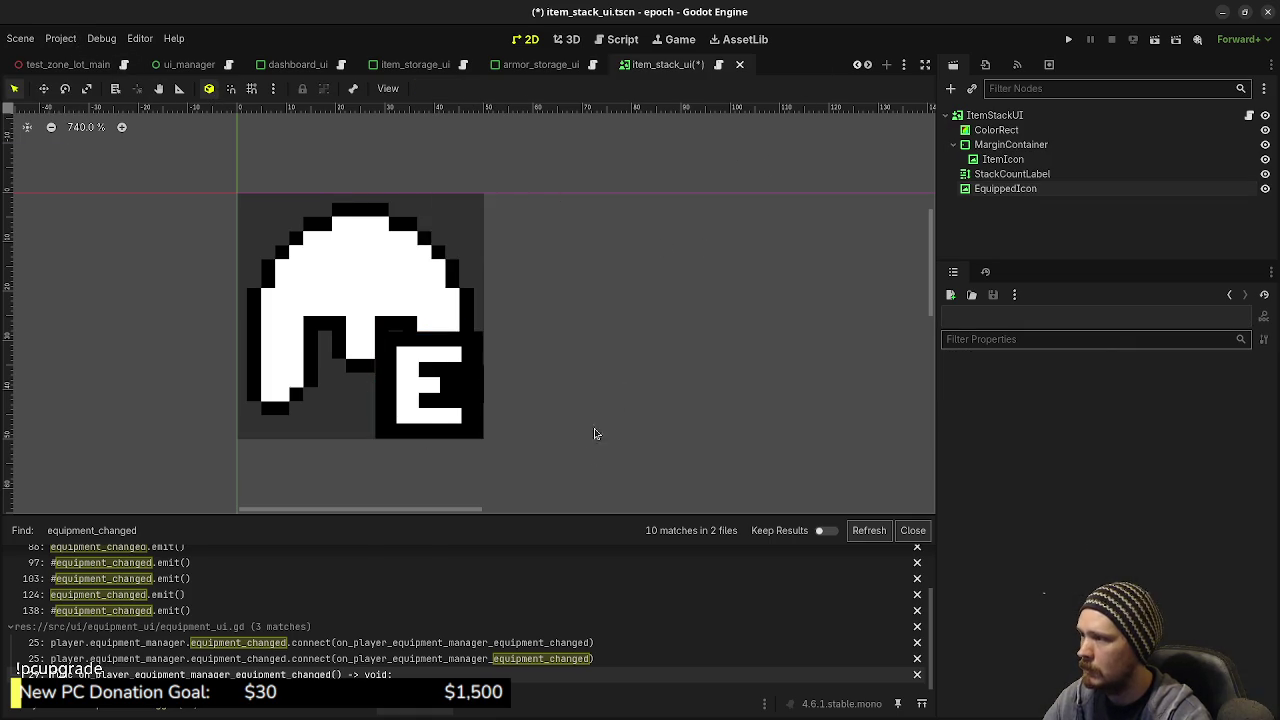
scroll(594, 431, down, 8)
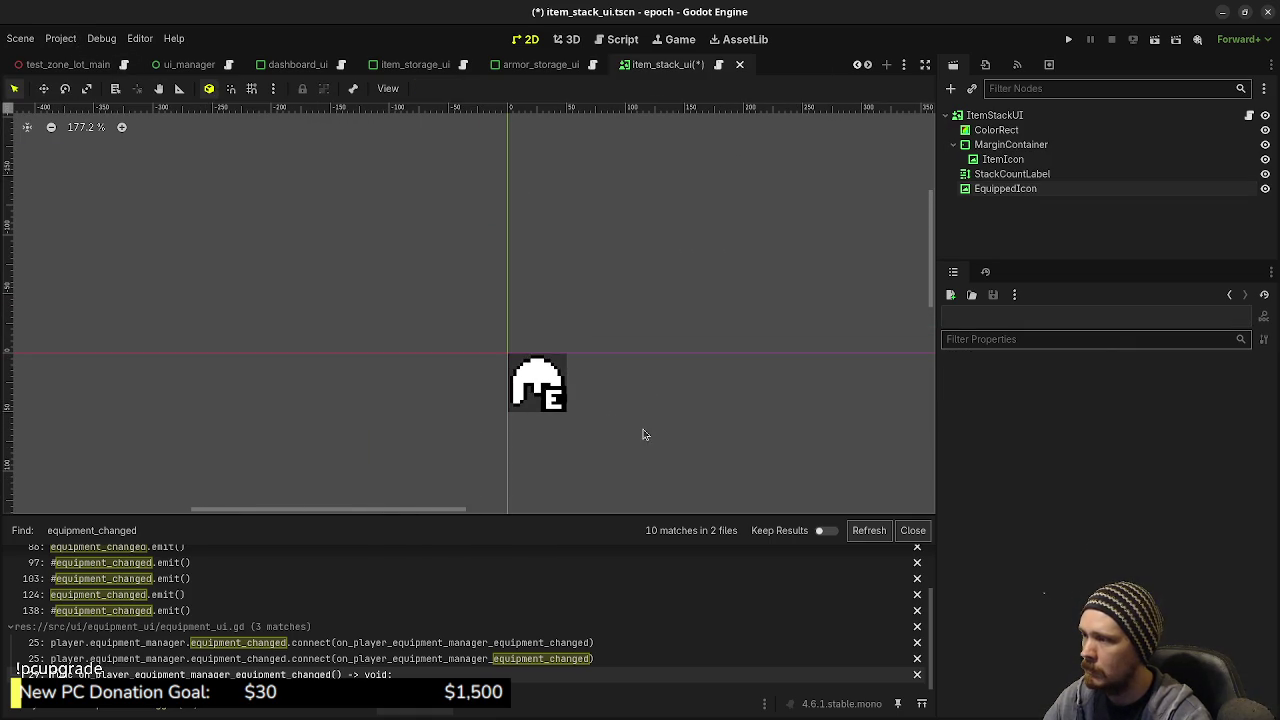
scroll(647, 430, up, 5)
scroll(477, 432, up, 4)
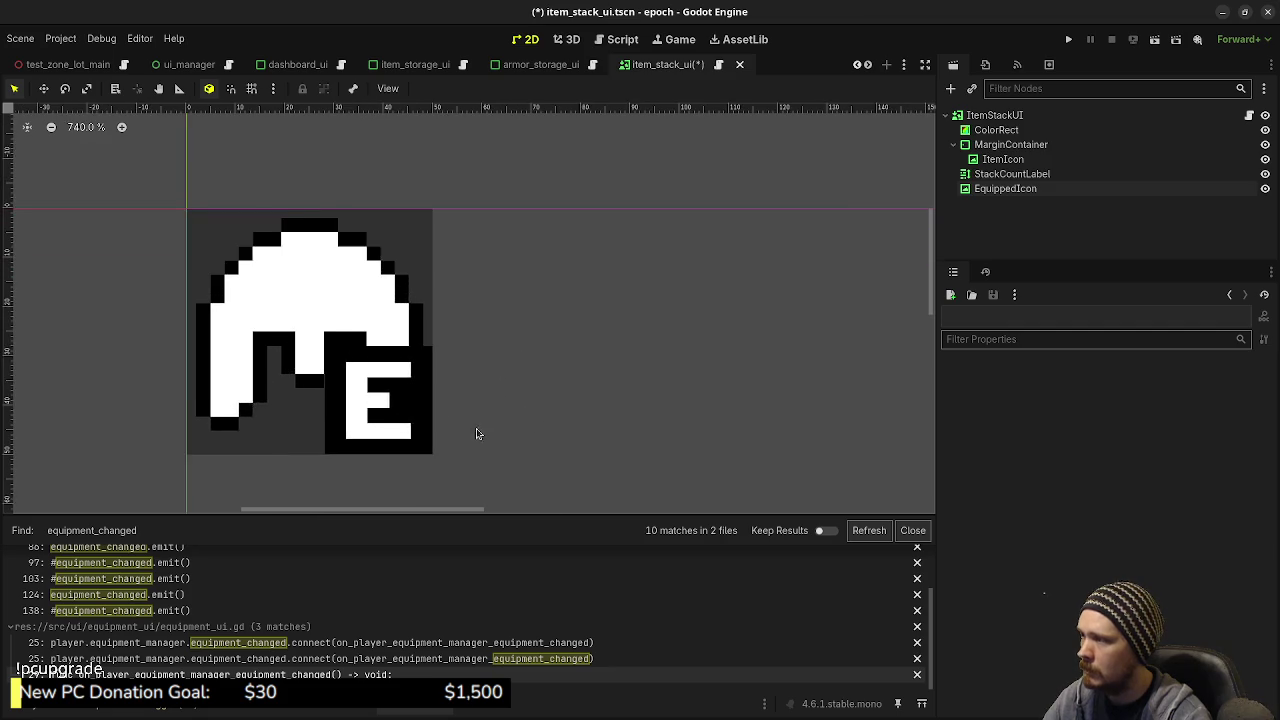
drag(508, 434, 579, 432)
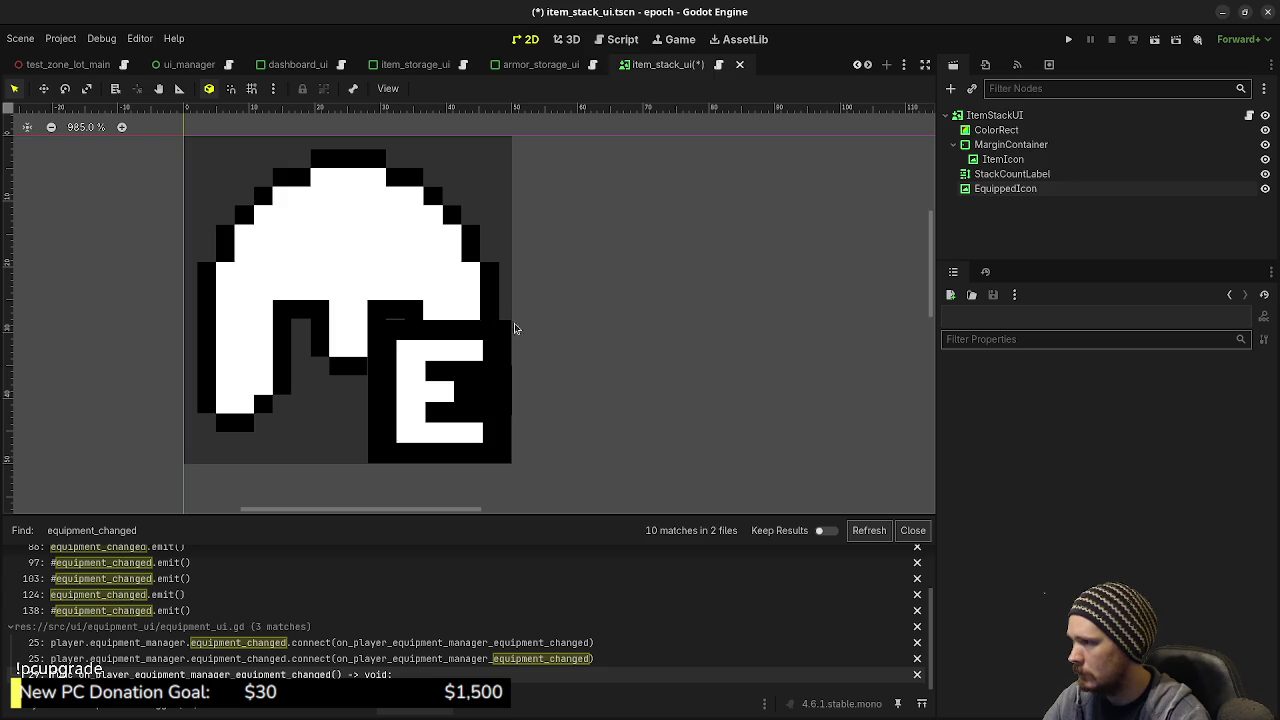
scroll(786, 351, down, 3)
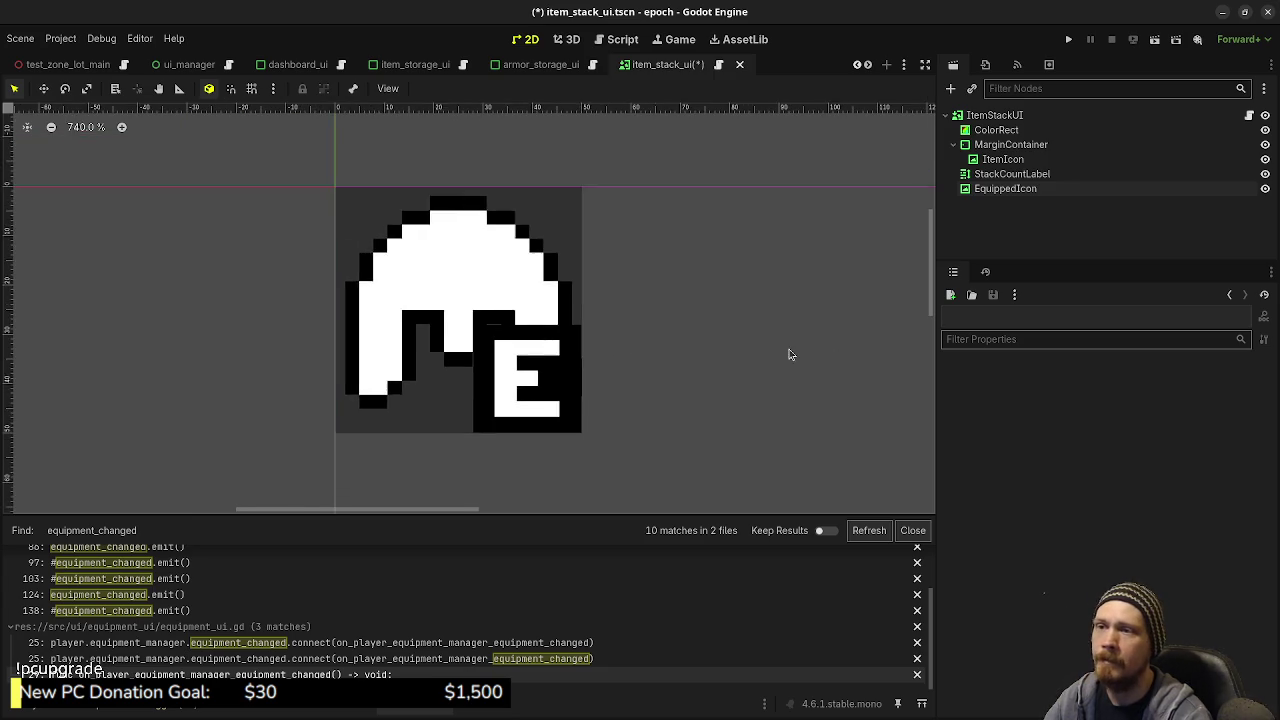
click(1249, 115)
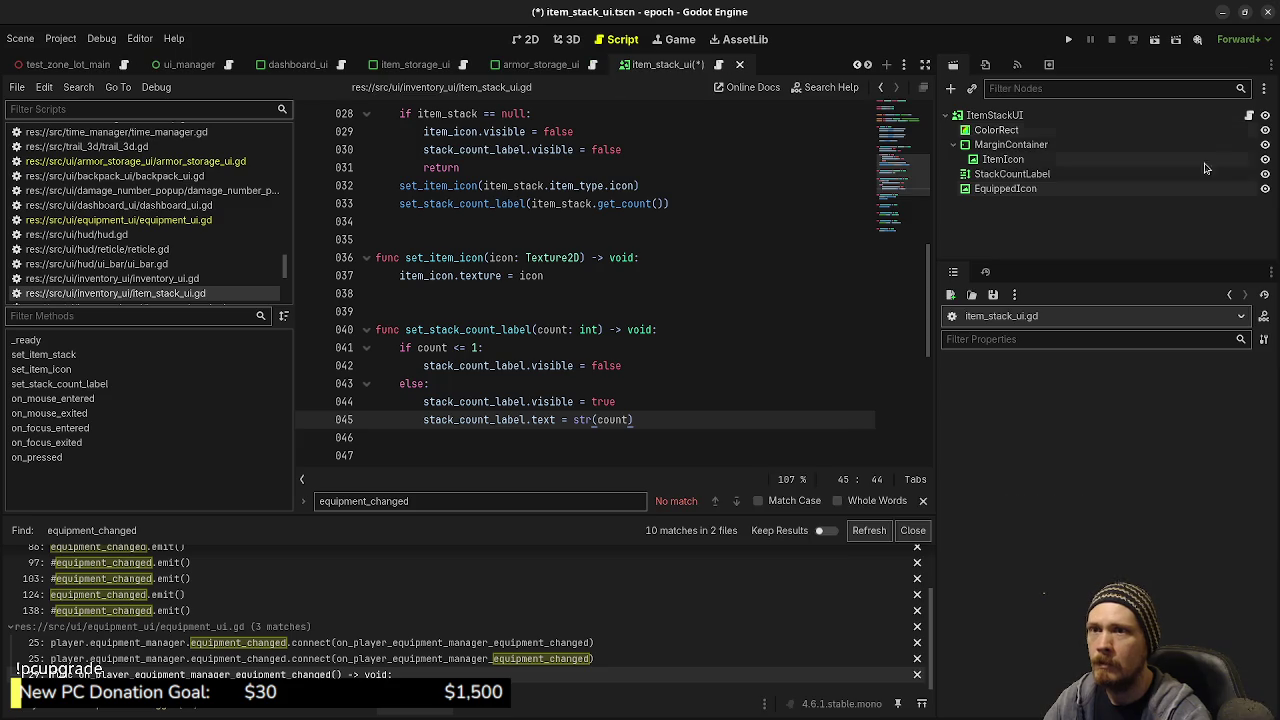
Step: Restore the side panels and insert a blank line after line 26 of item_stack_ui.gd
click(1264, 64)
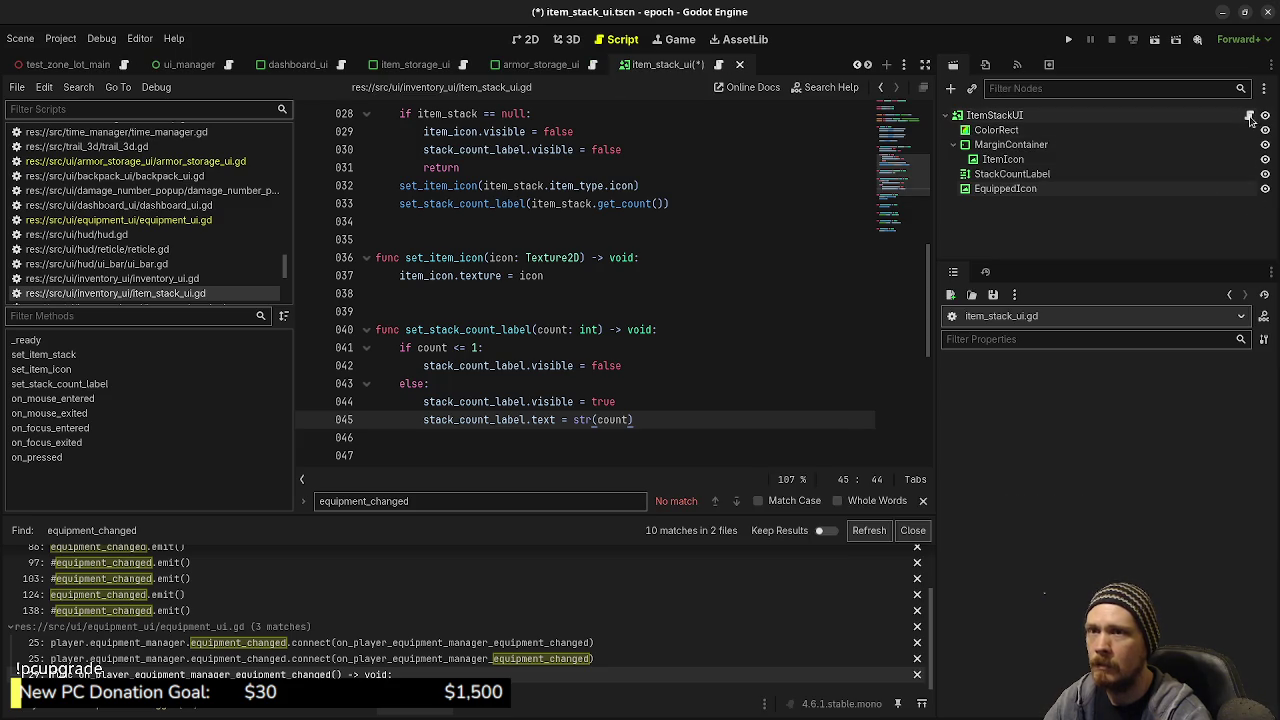
scroll(697, 355, up, 9)
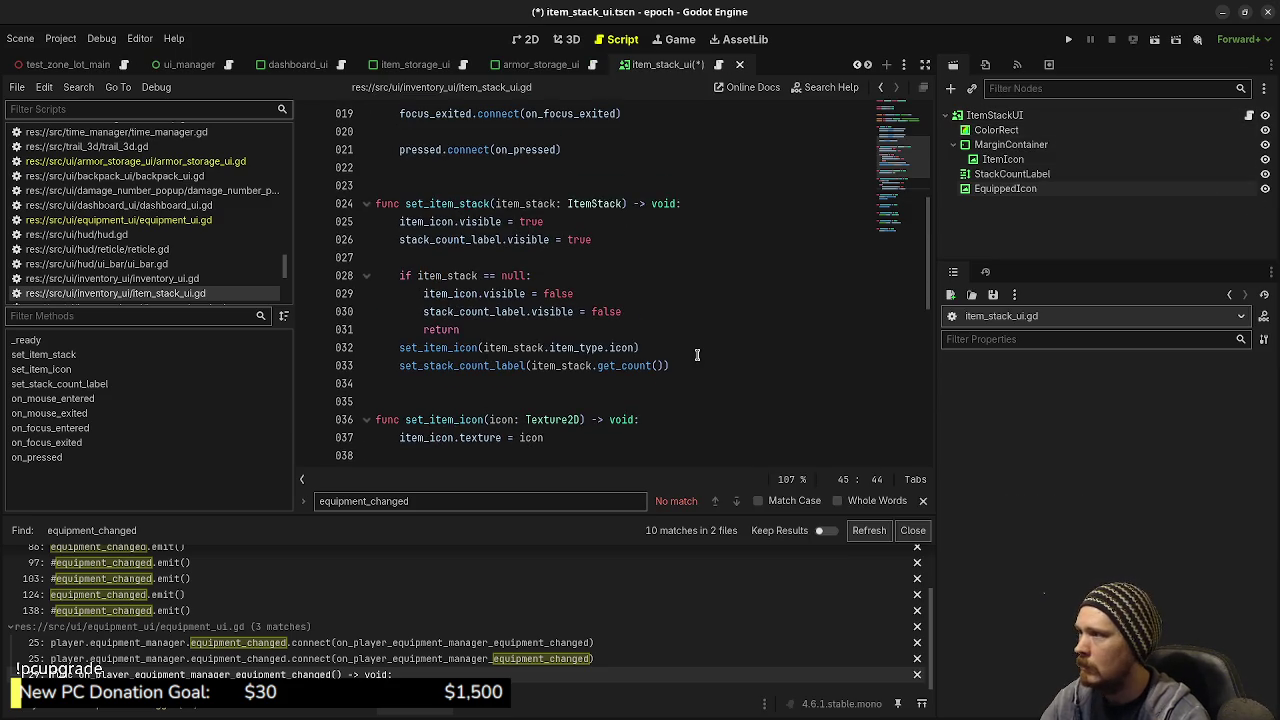
scroll(697, 355, down, 2)
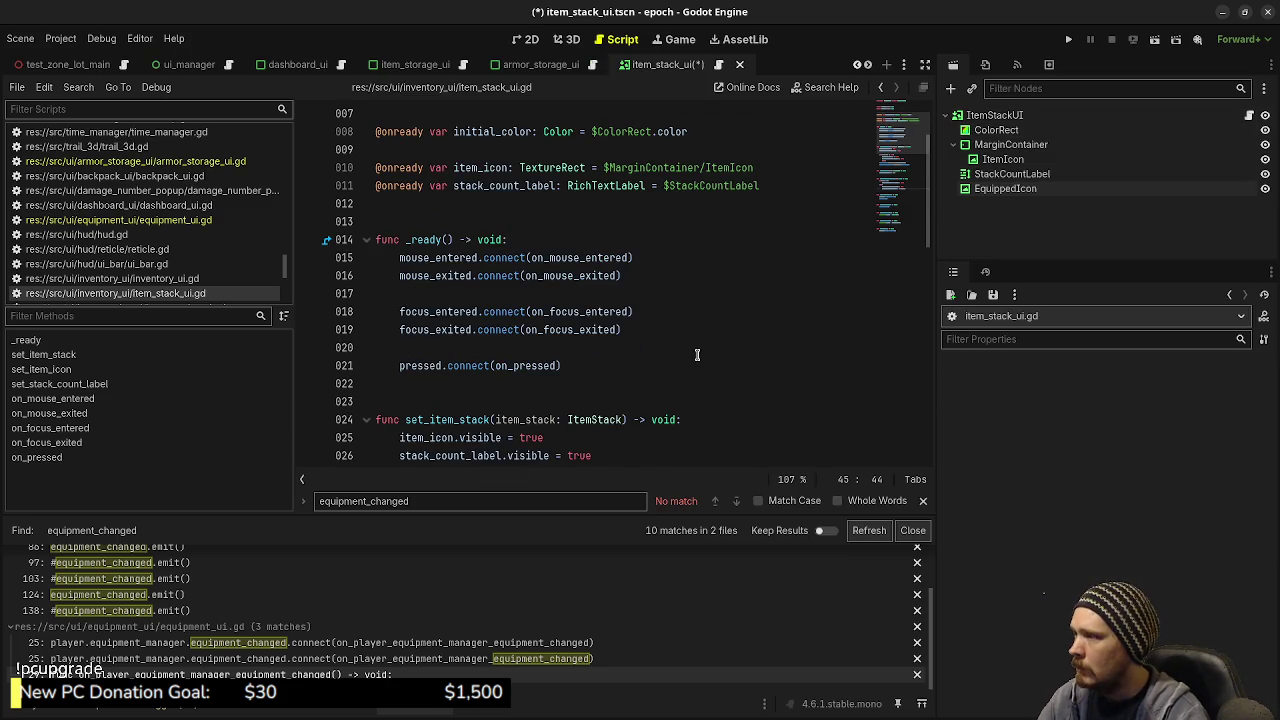
scroll(453, 370, down, 1)
scroll(453, 370, down, 3)
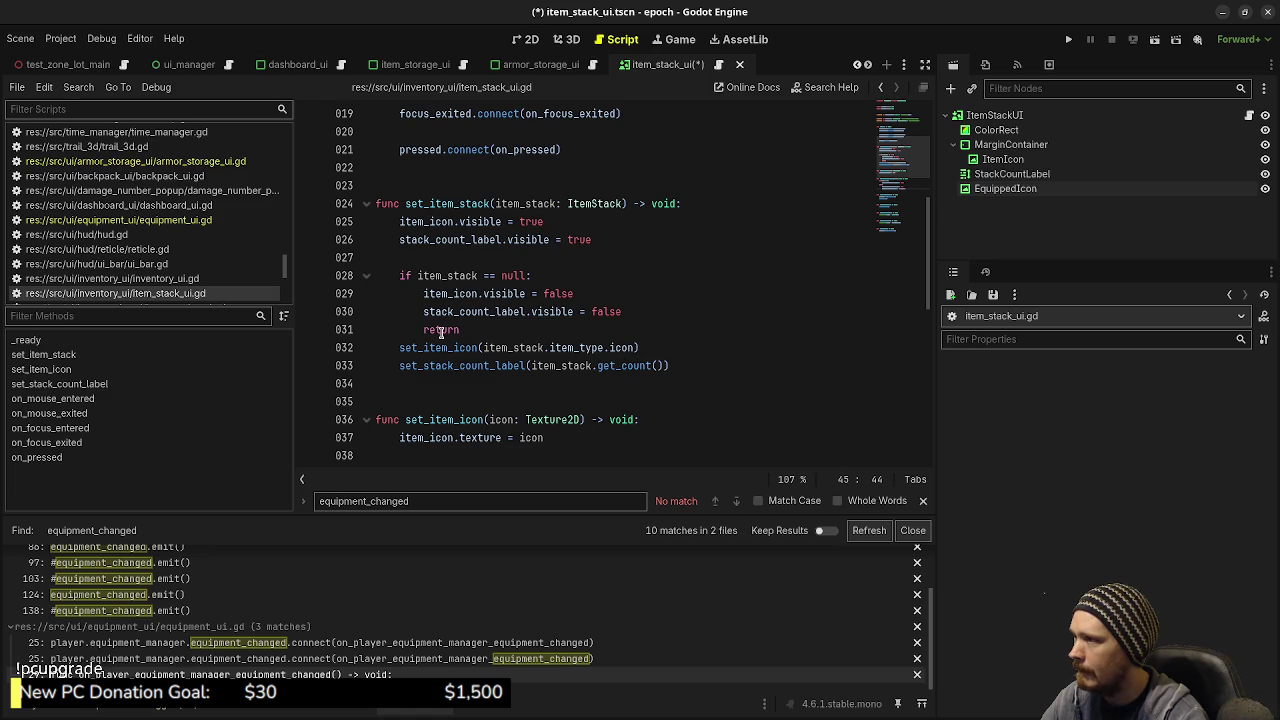
scroll(484, 337, down, 5)
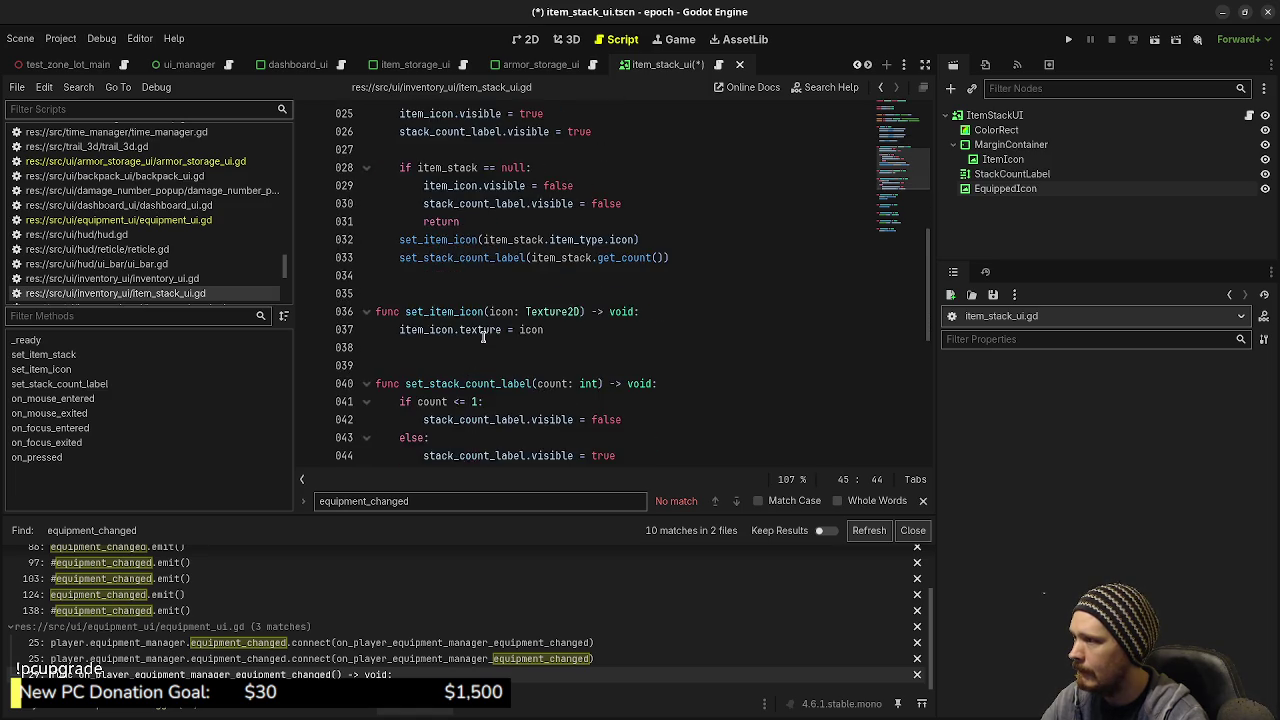
scroll(483, 337, down, 5)
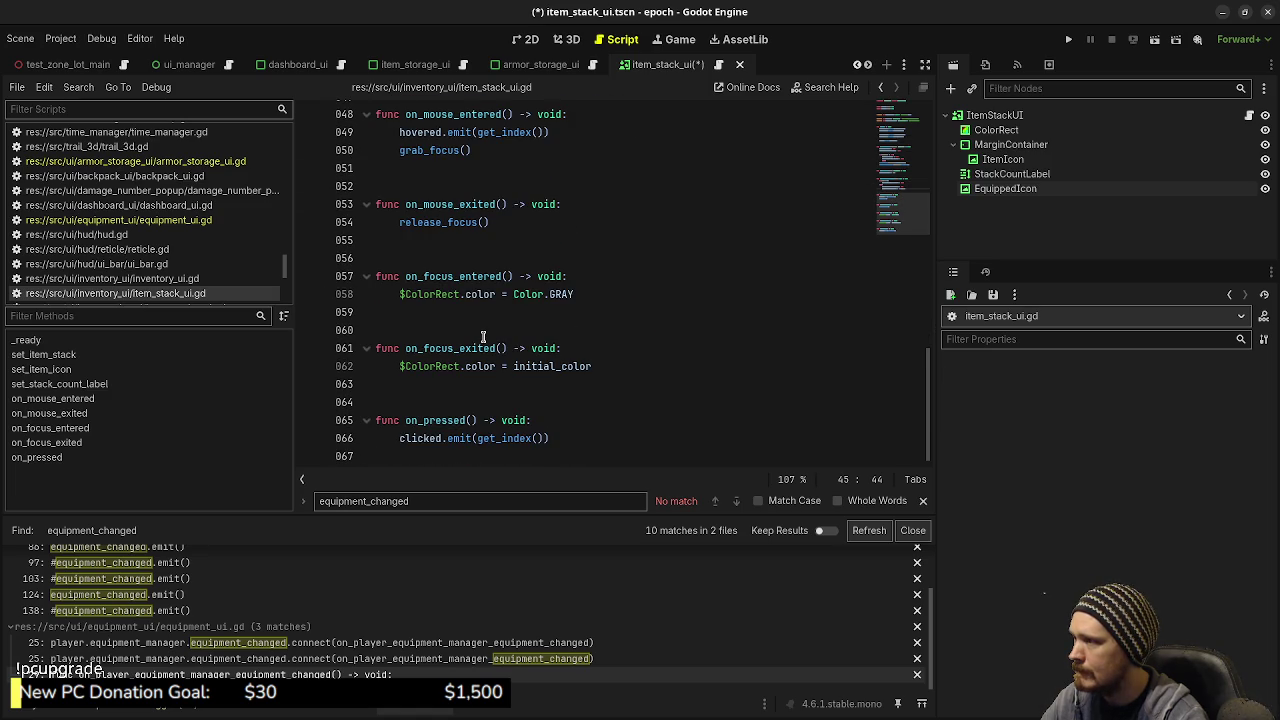
scroll(483, 337, up, 8)
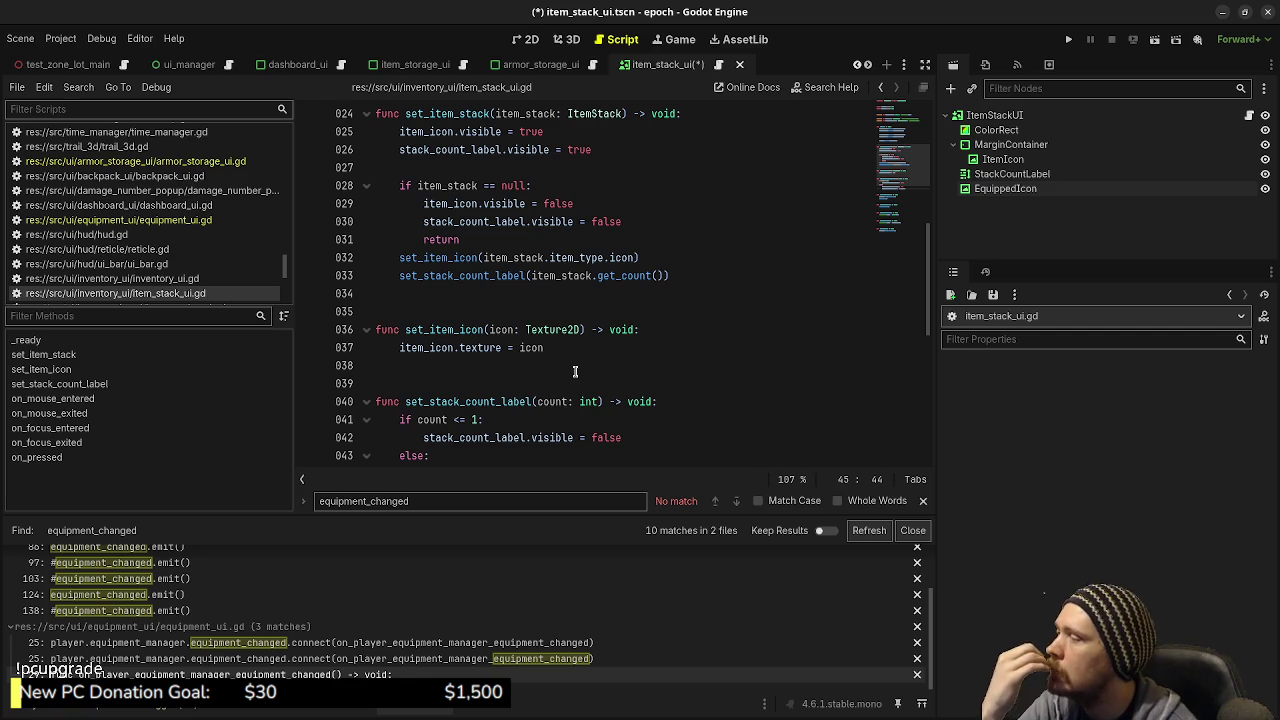
scroll(575, 372, up, 1)
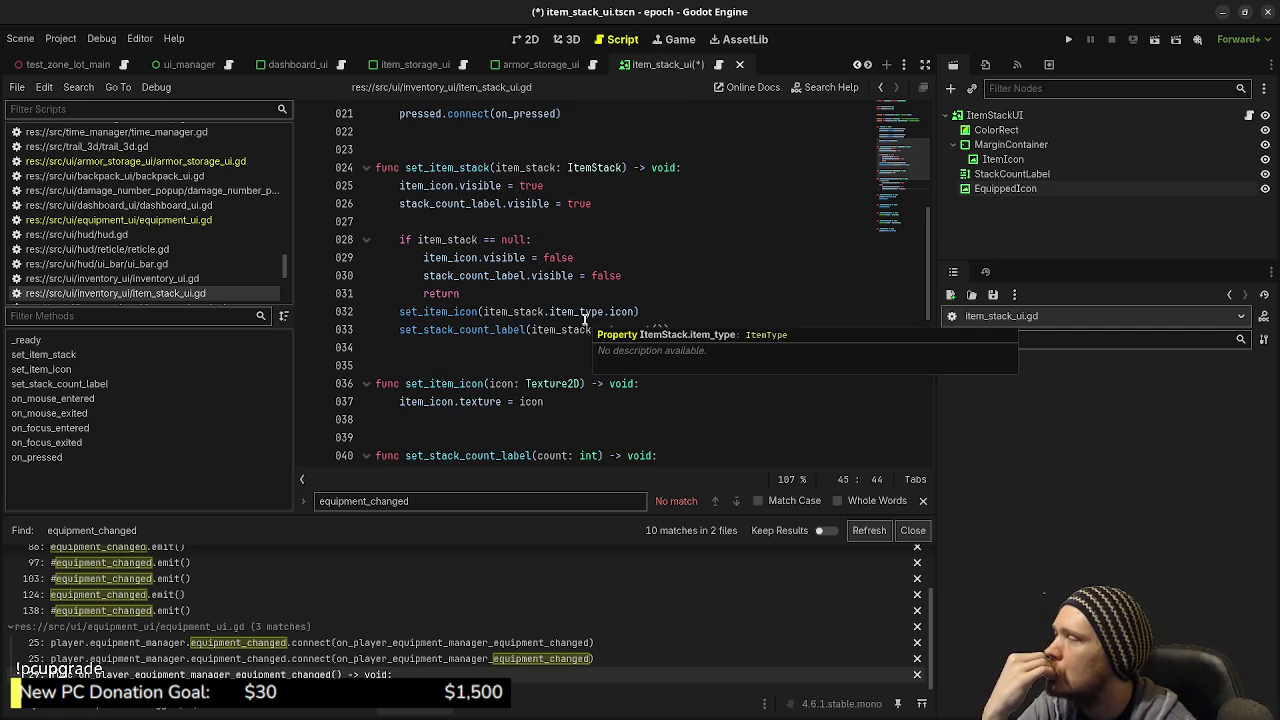
scroll(585, 318, up, 2)
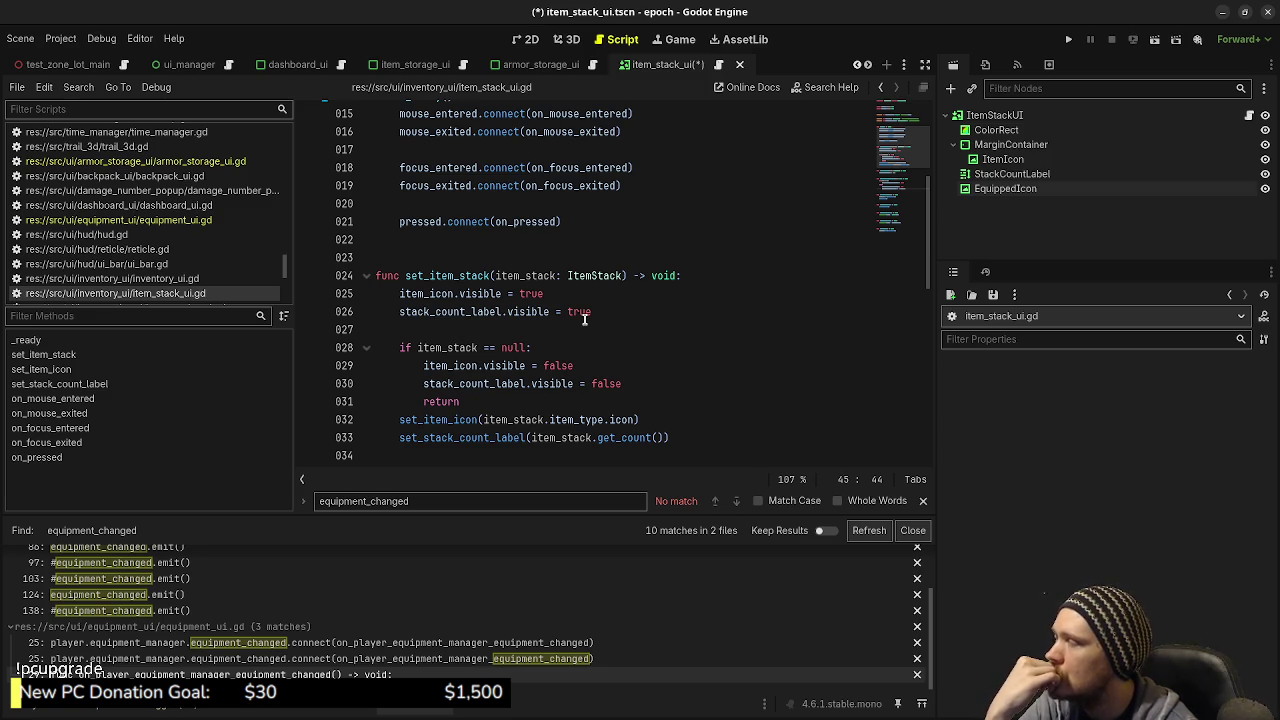
click(613, 312)
key(Return)
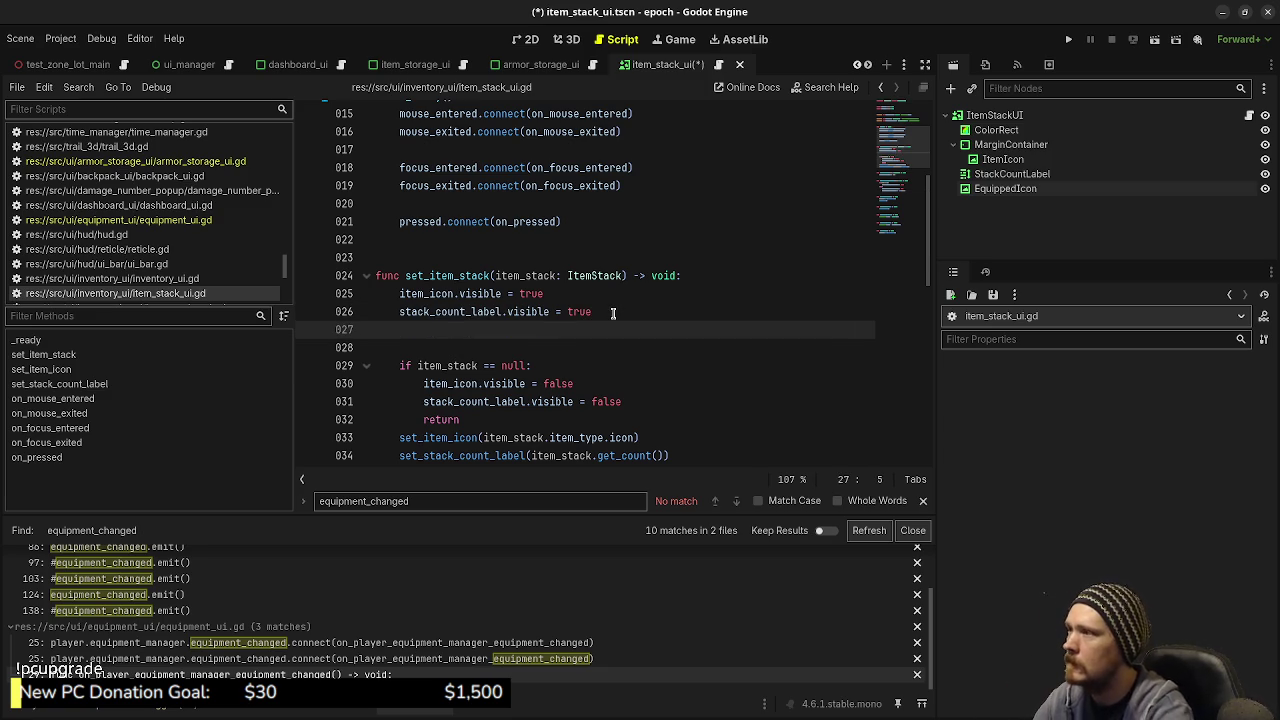
scroll(613, 312, up, 5)
drag(1005, 188, 605, 316)
key(ctrl+s)
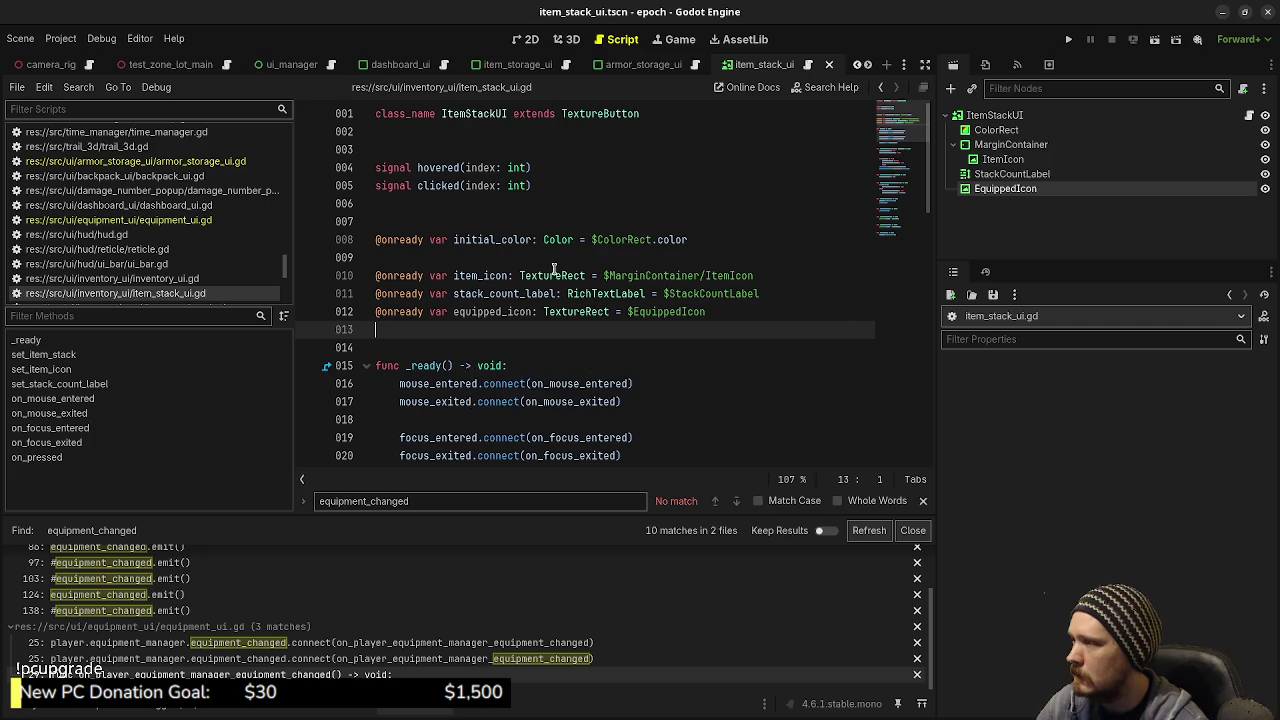
scroll(553, 268, down, 6)
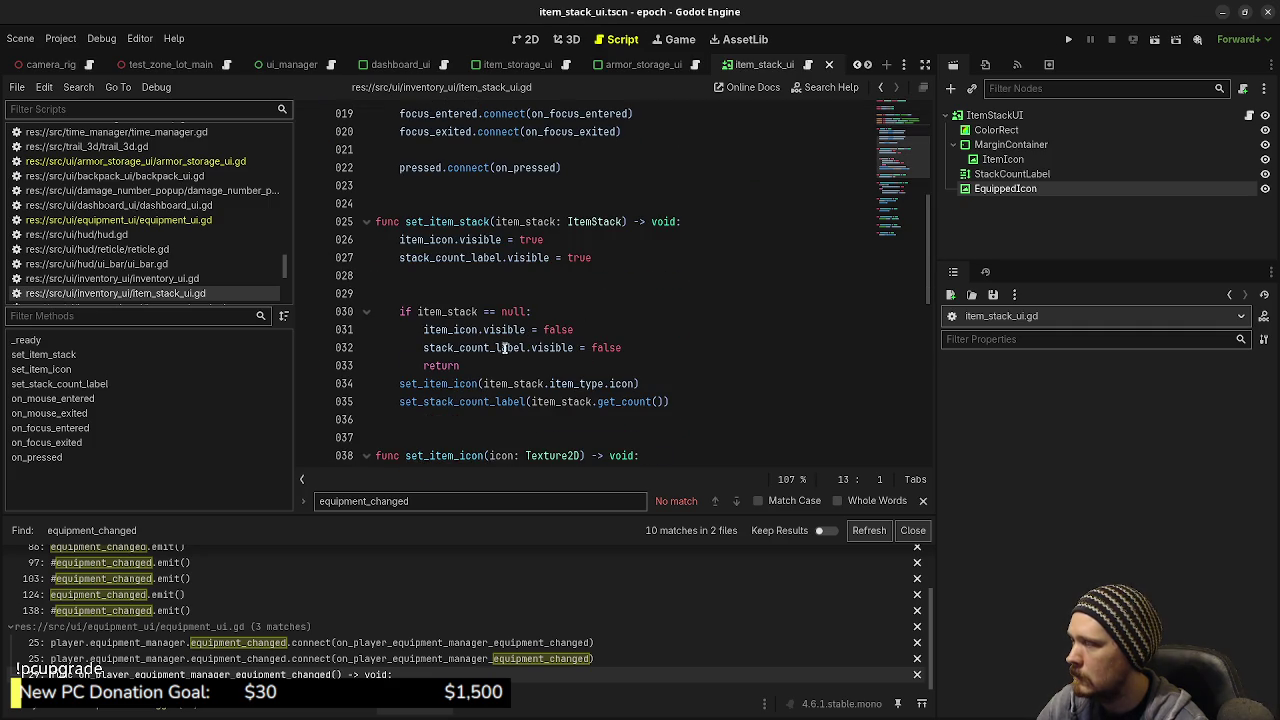
scroll(556, 320, up, 2)
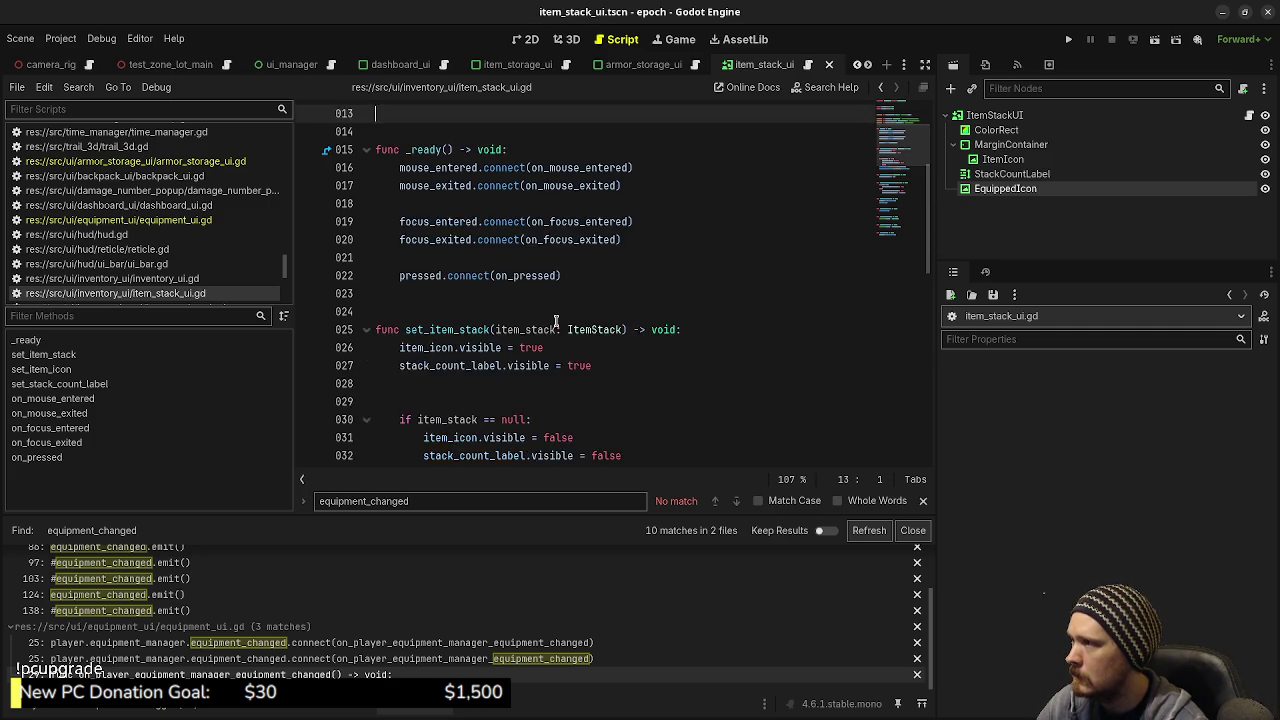
scroll(556, 320, up, 2)
scroll(556, 320, down, 3)
Step: Add equipped_icon.visible = false on line 28 and review the rest of set_item_stack
click(622, 319)
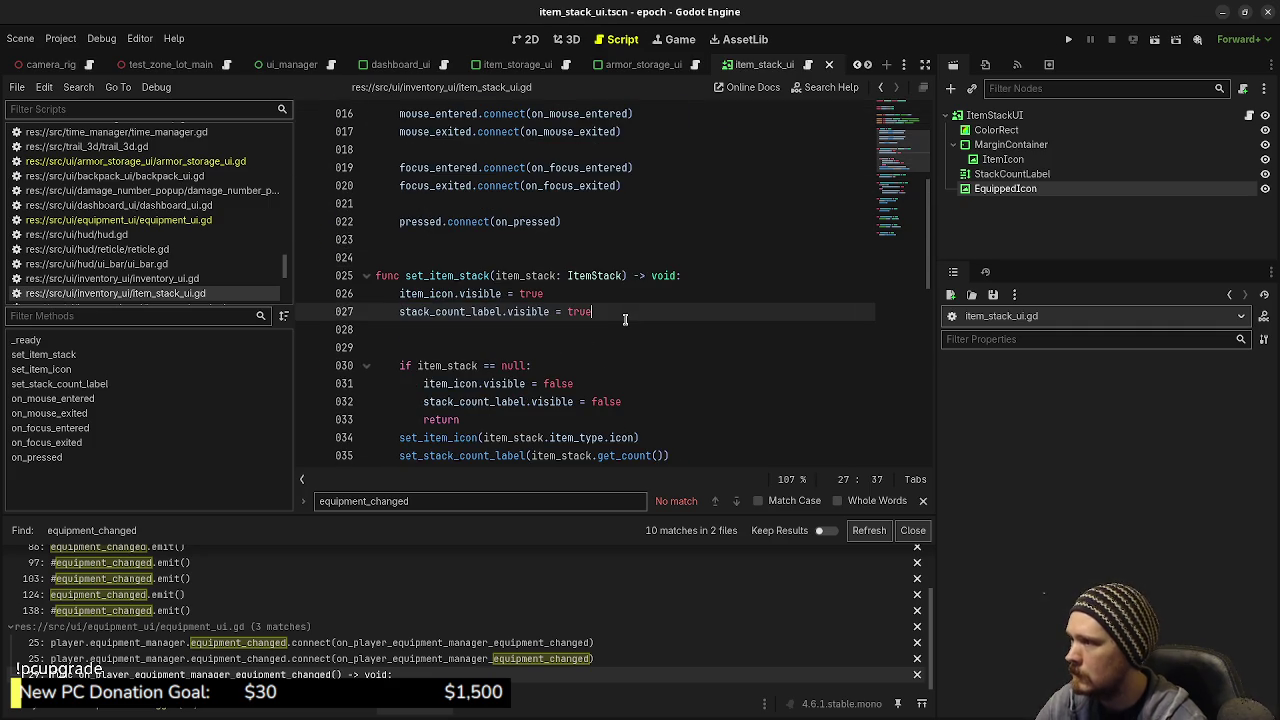
click(613, 321)
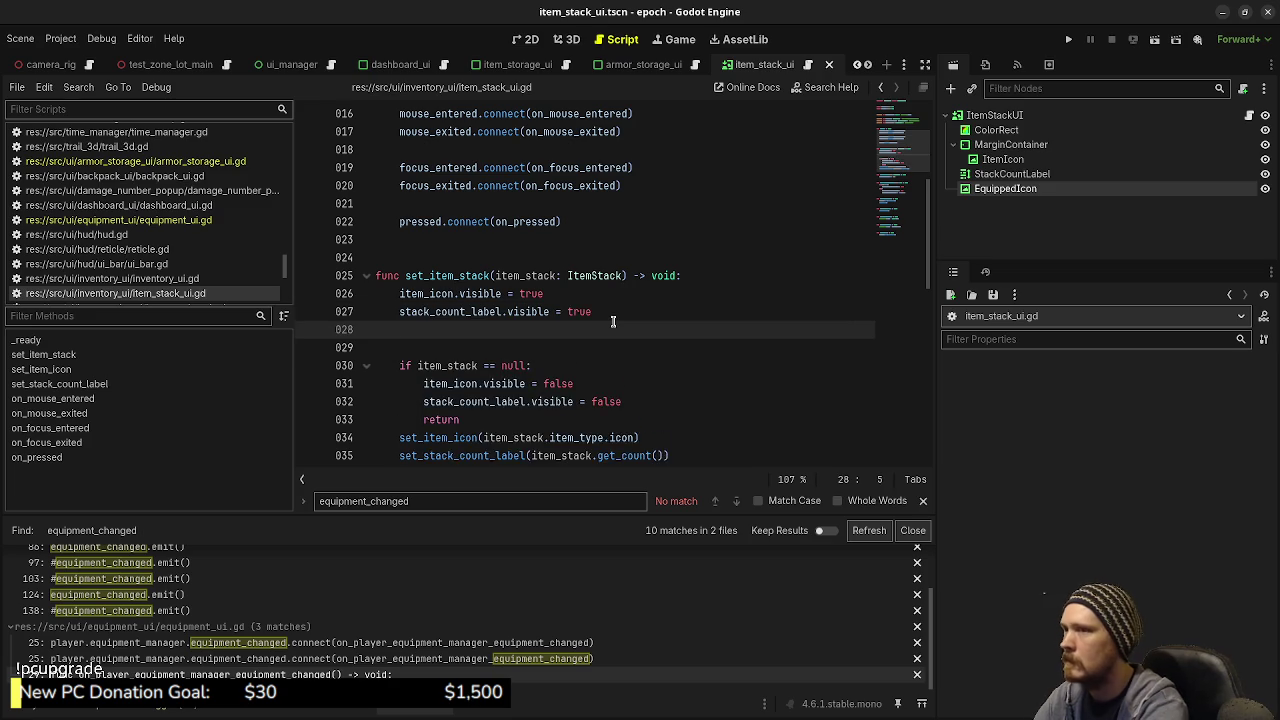
text(equipped_icon.visible = fal)
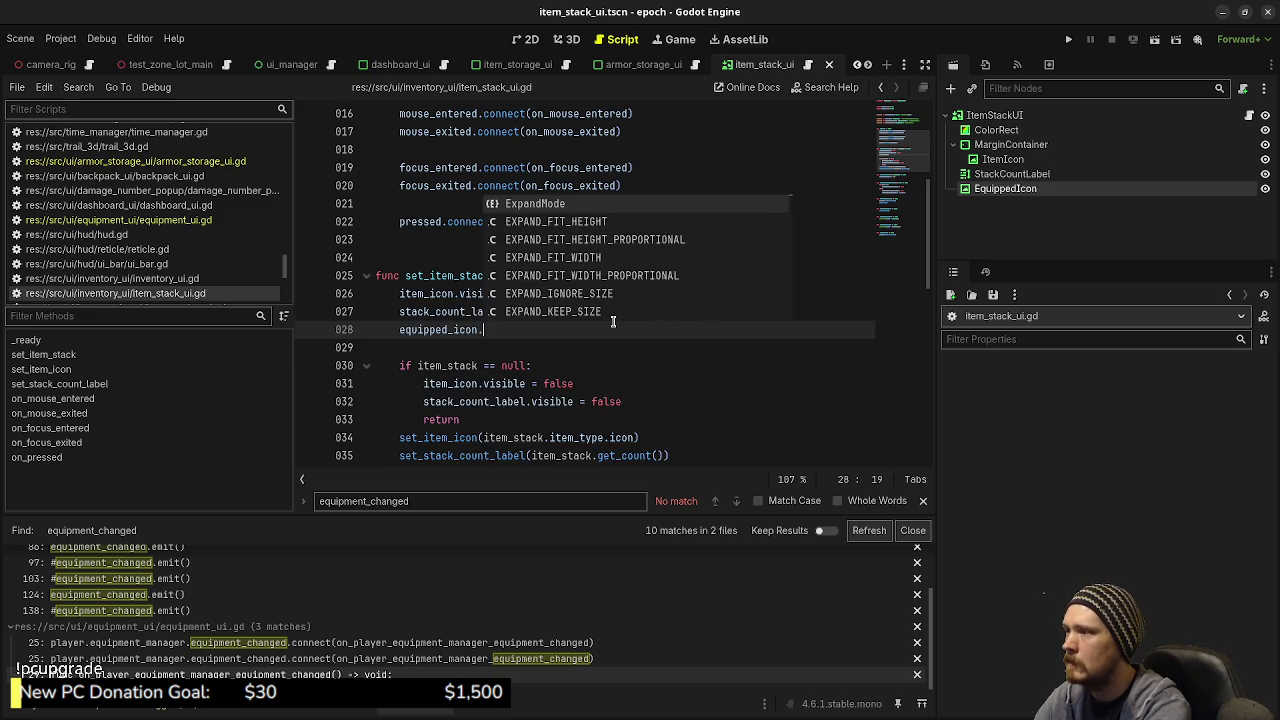
text(s)
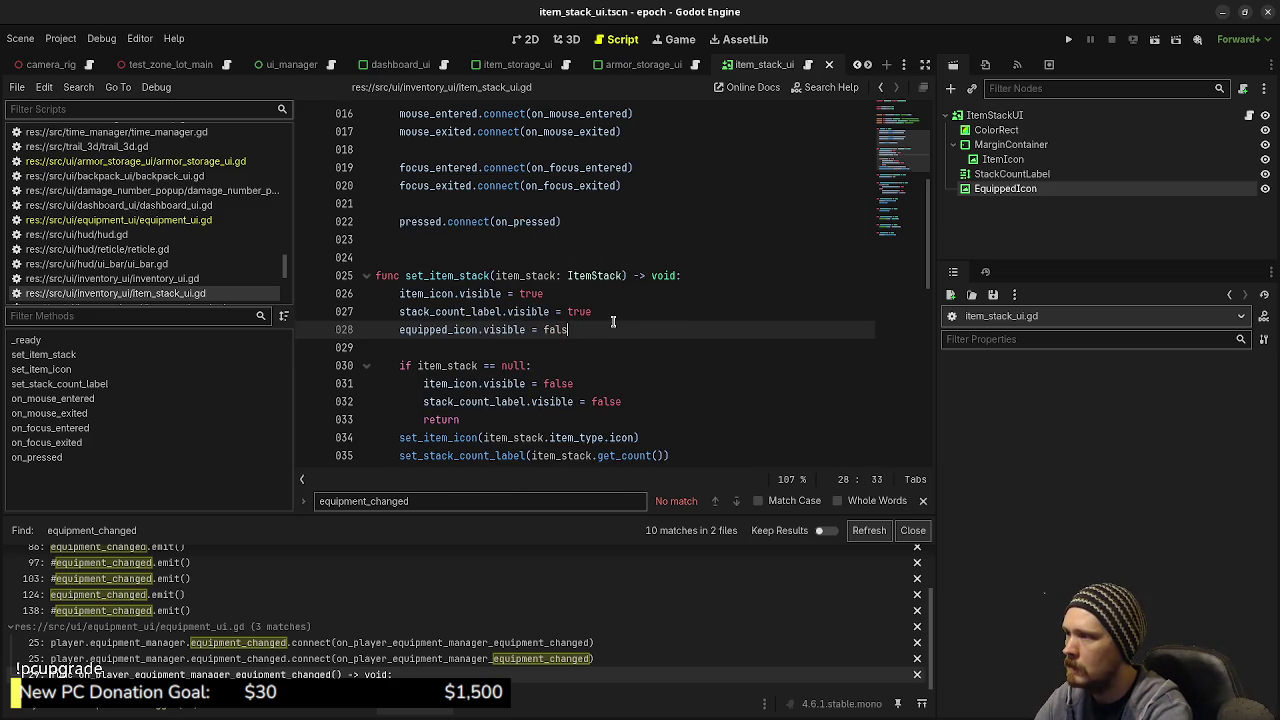
text(e)
scroll(618, 330, down, 1)
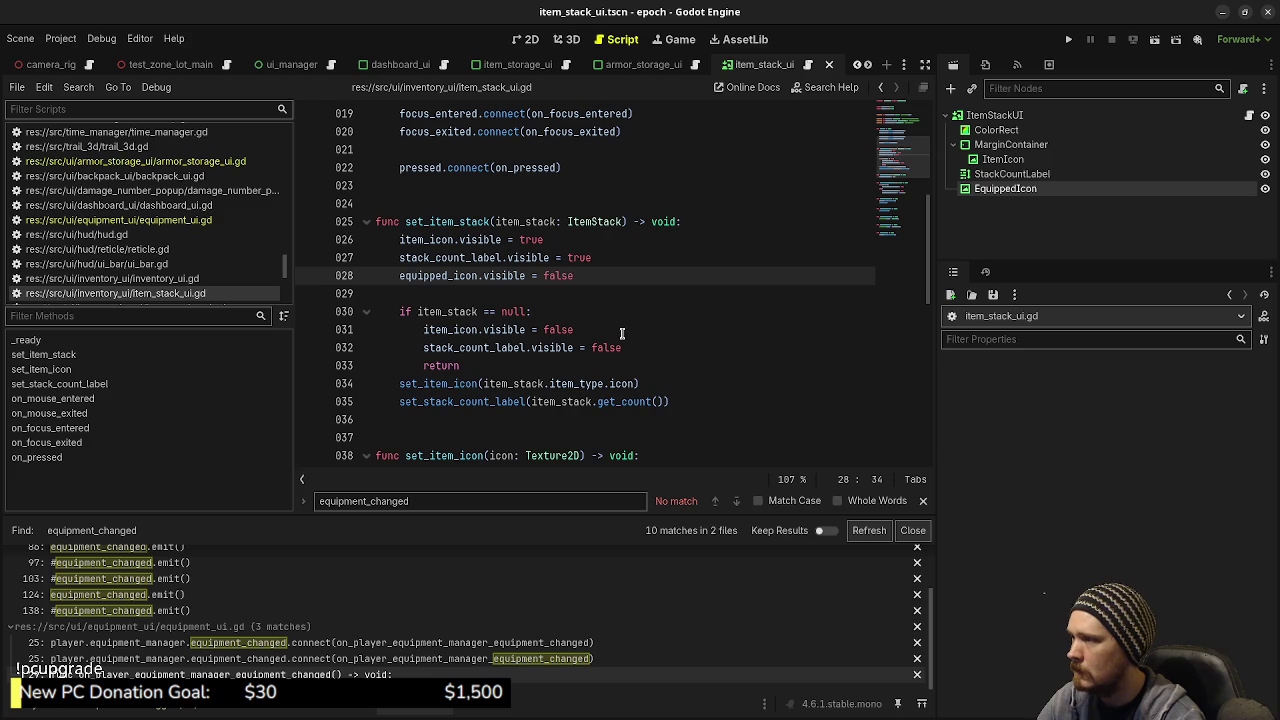
click(637, 348)
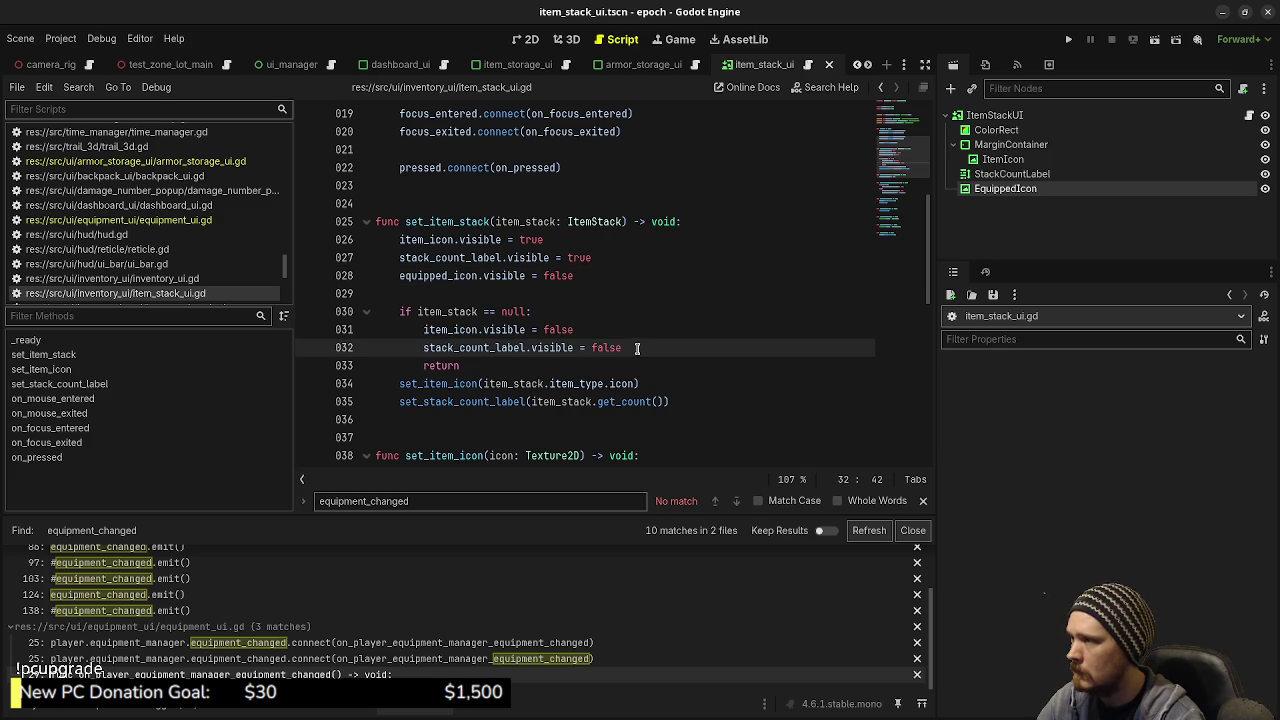
double_click(555, 275)
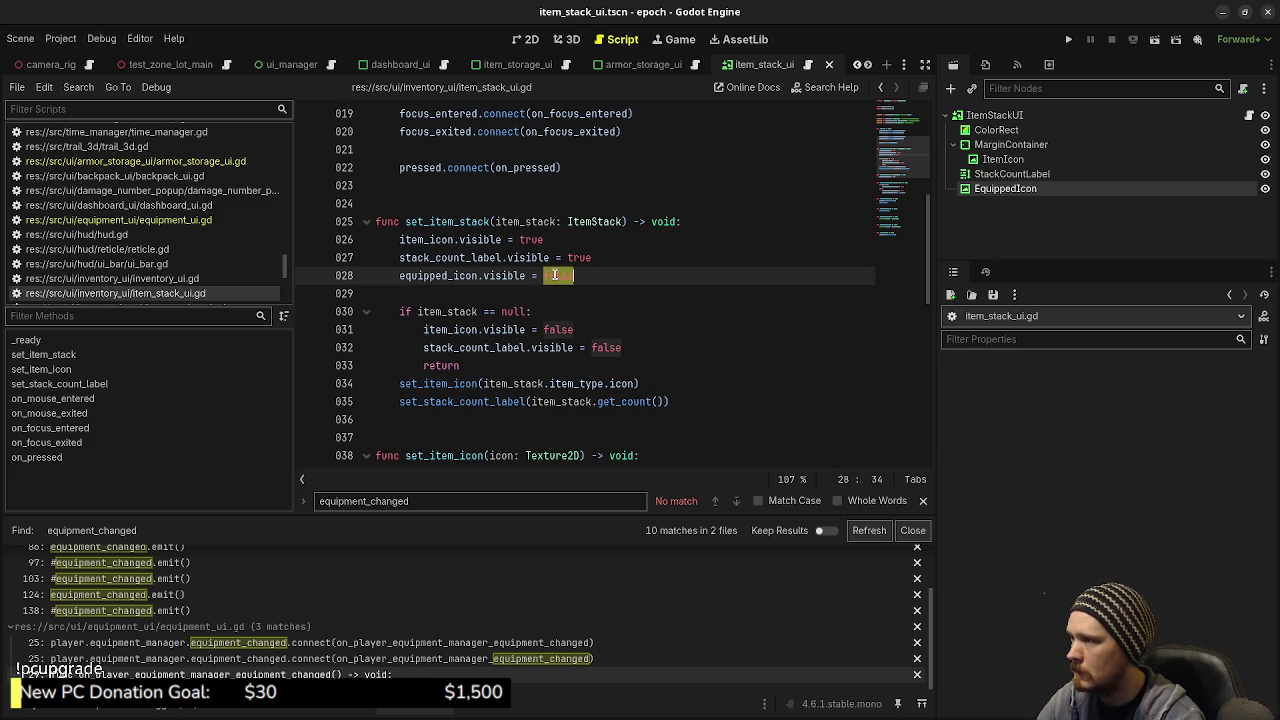
click(670, 401)
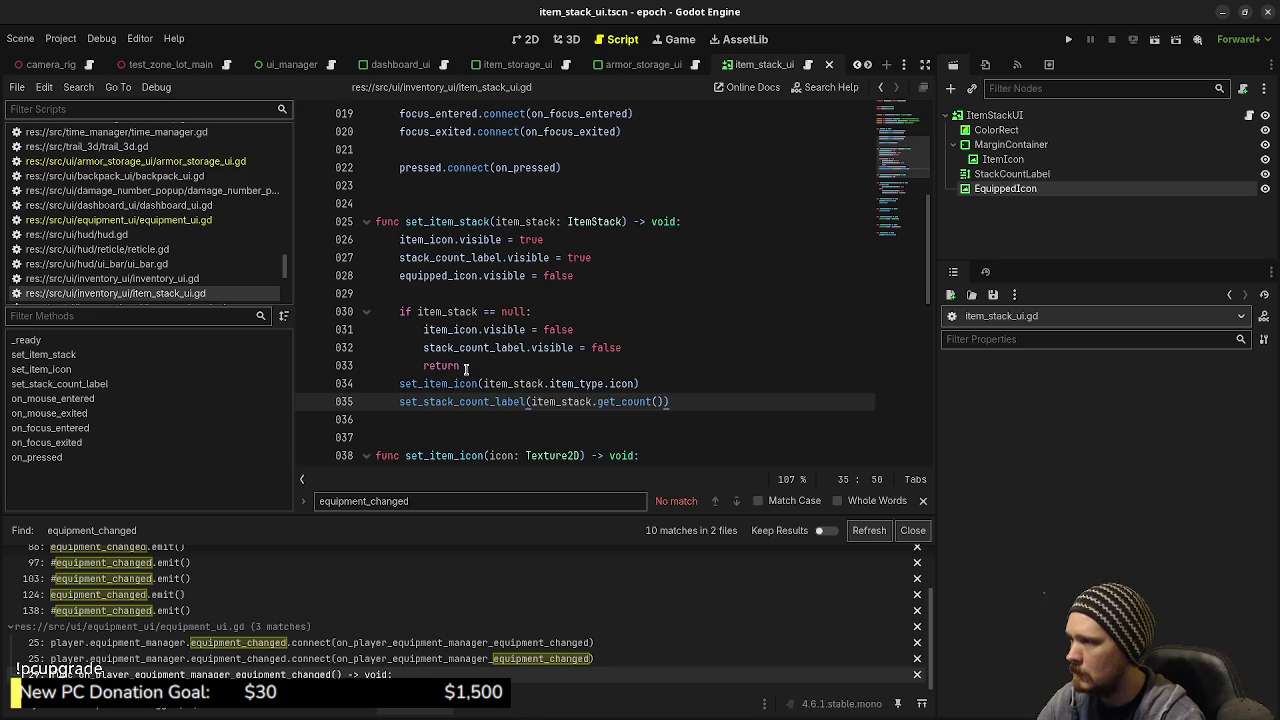
scroll(480, 375, down, 5)
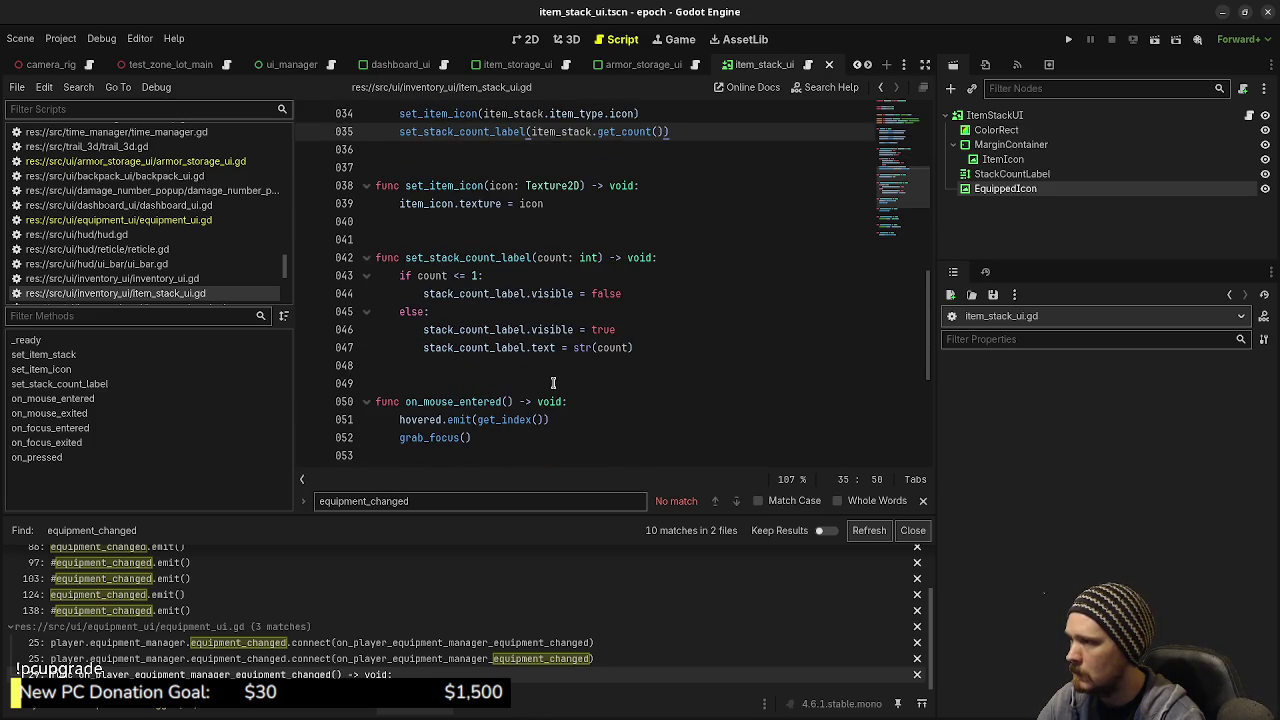
scroll(554, 379, up, 3)
scroll(543, 373, up, 1)
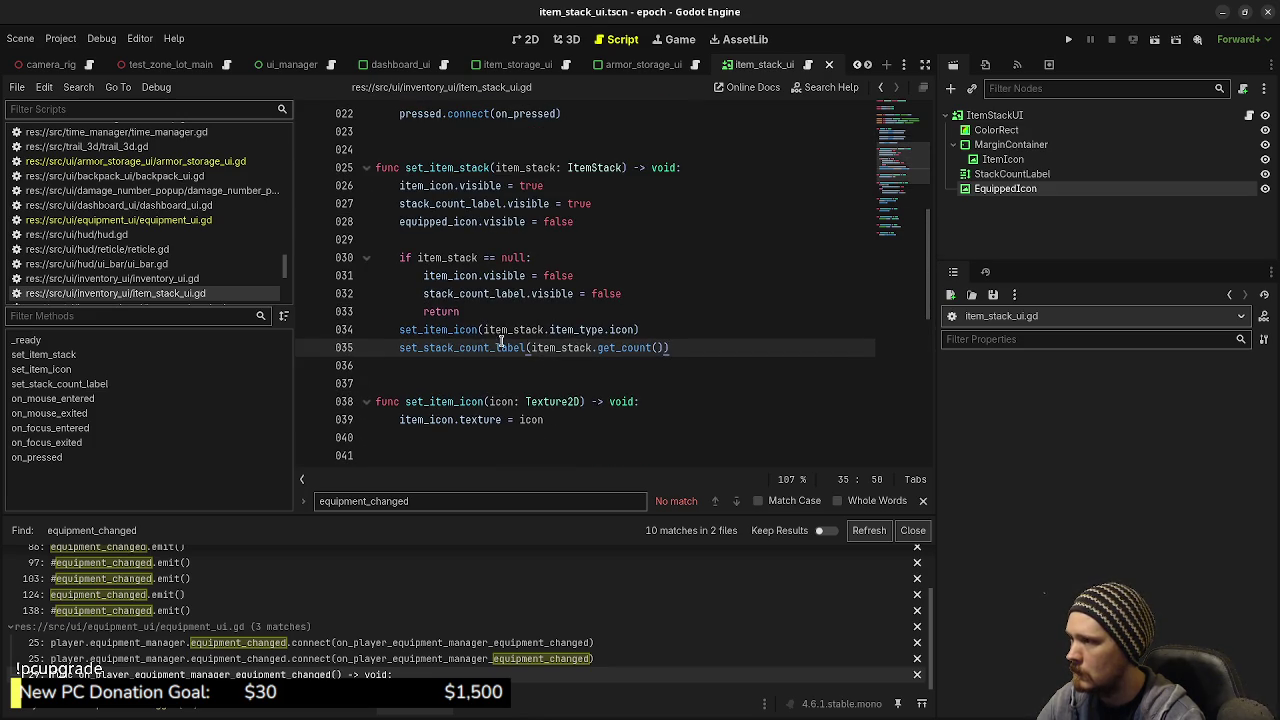
scroll(661, 366, down, 3)
scroll(661, 366, up, 3)
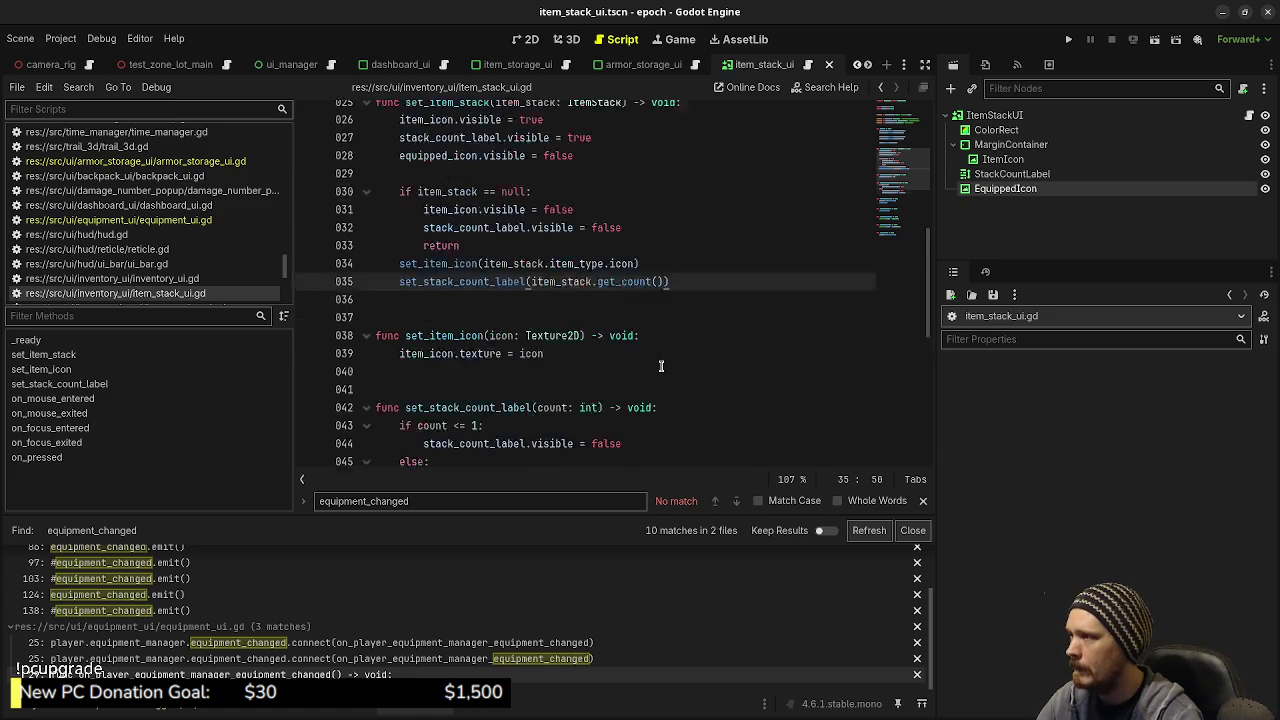
Step: After line 35, start a new 'if item_stack.items[0]' condition in set_item_stack
key(Return)
key(Return)
text(if)
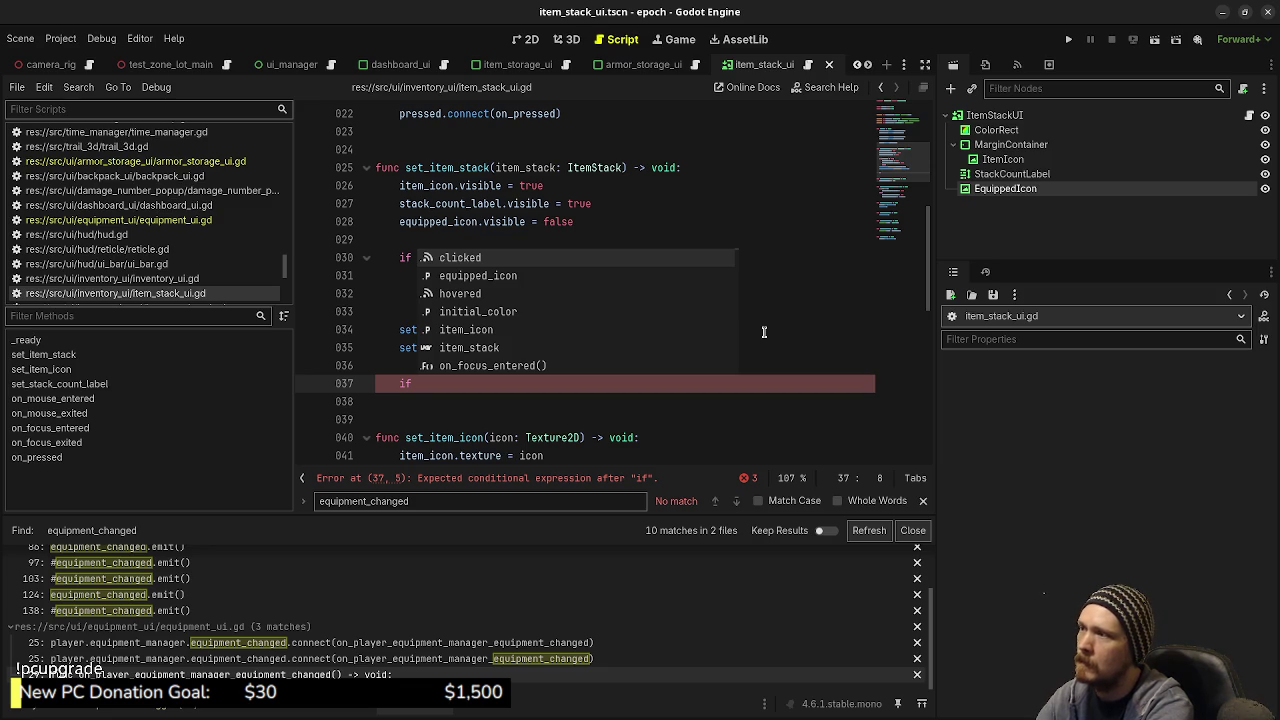
text(item_stack)
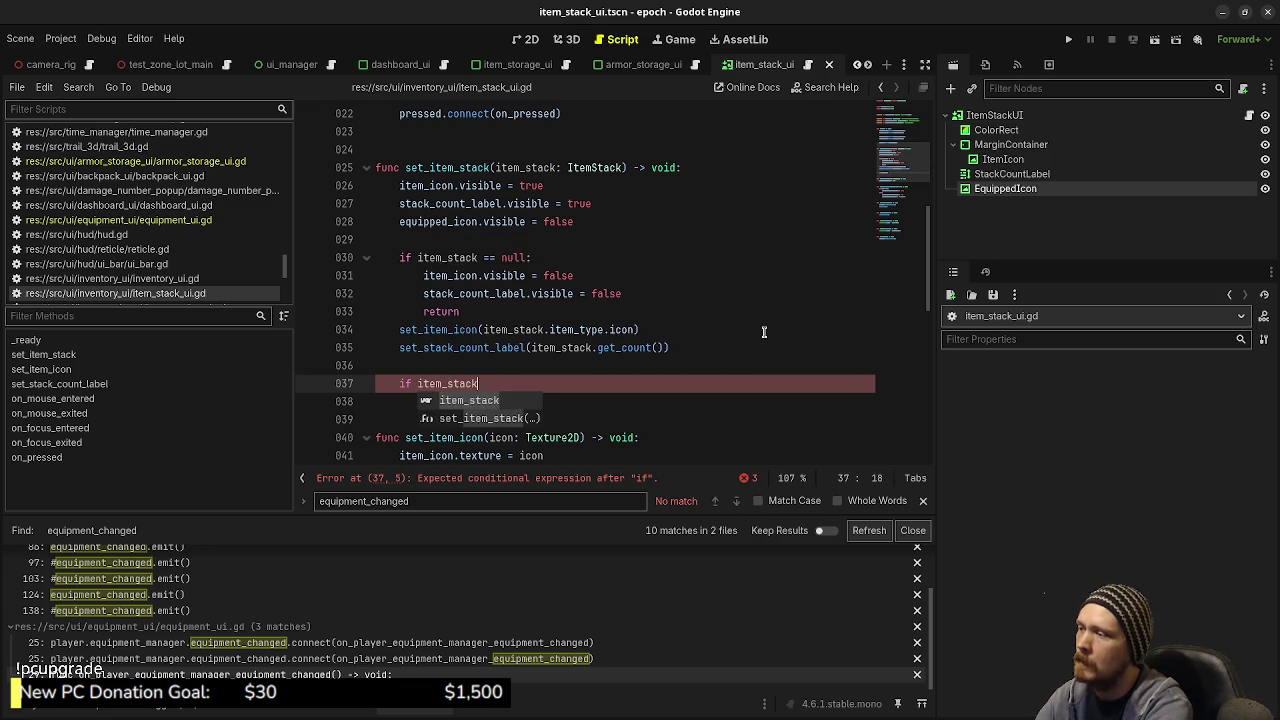
text(.get_)
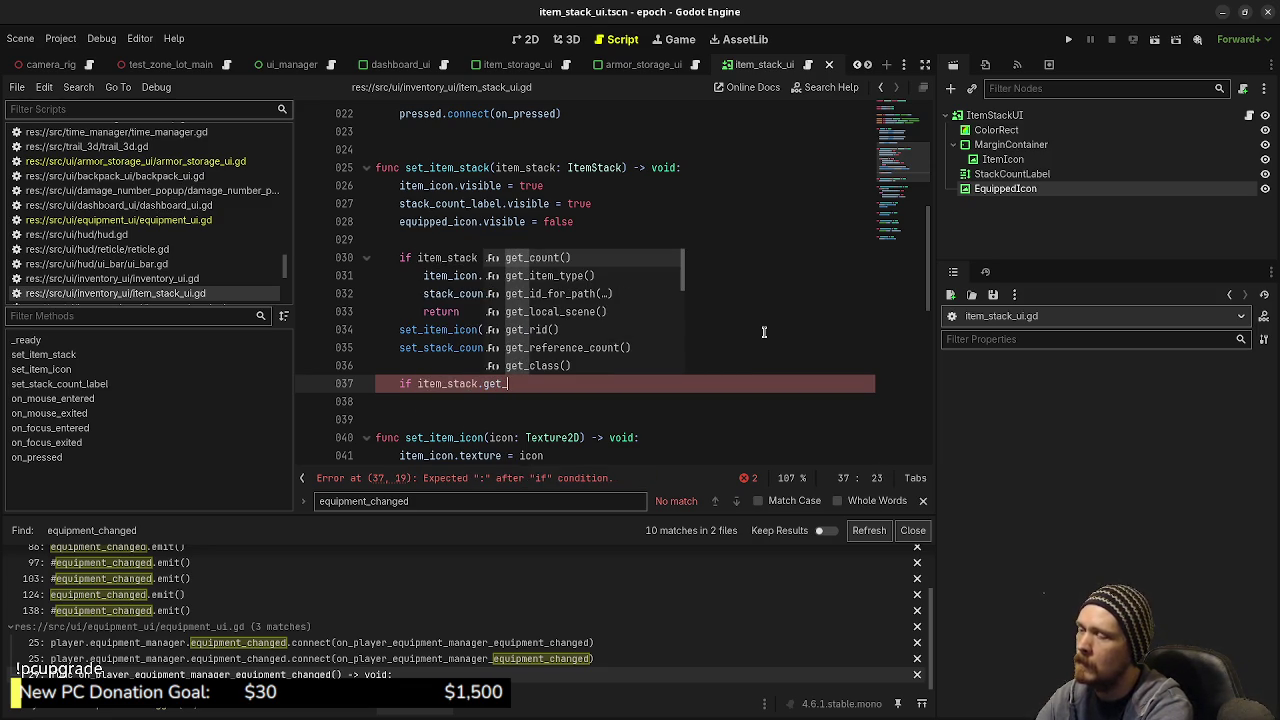
text(item)
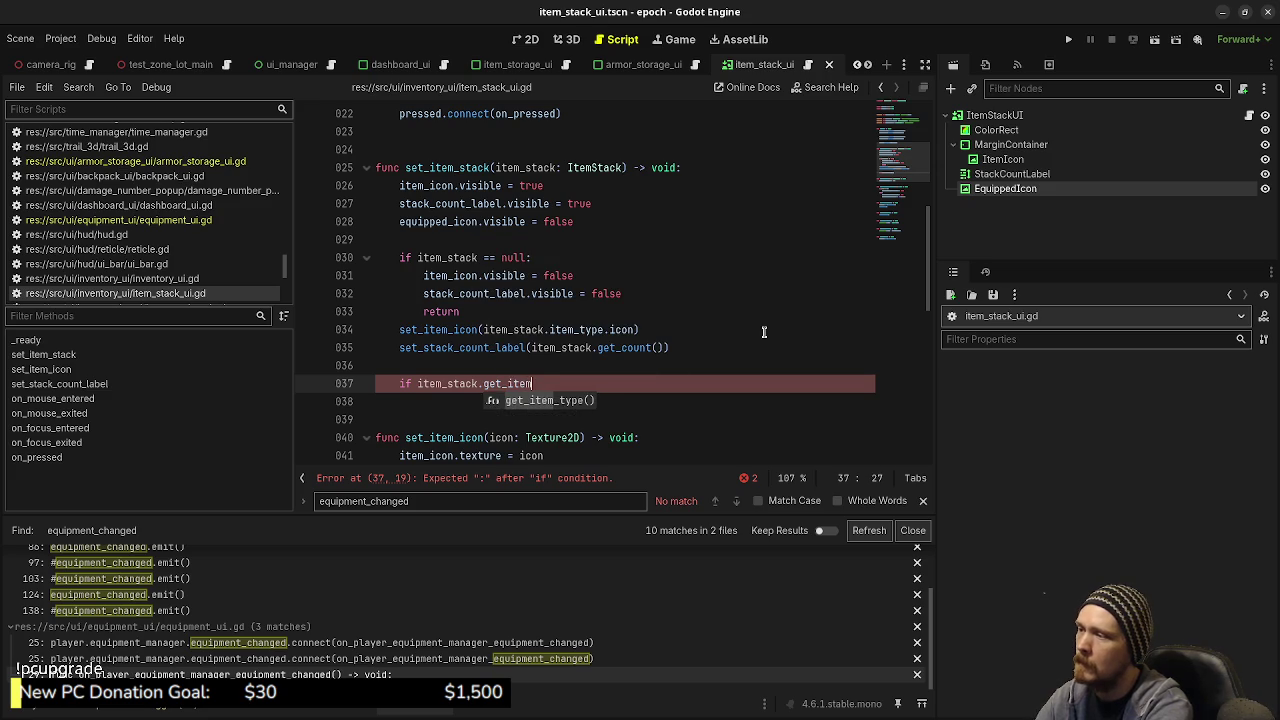
key(BackSpace)
key(BackSpace)
key(BackSpace)
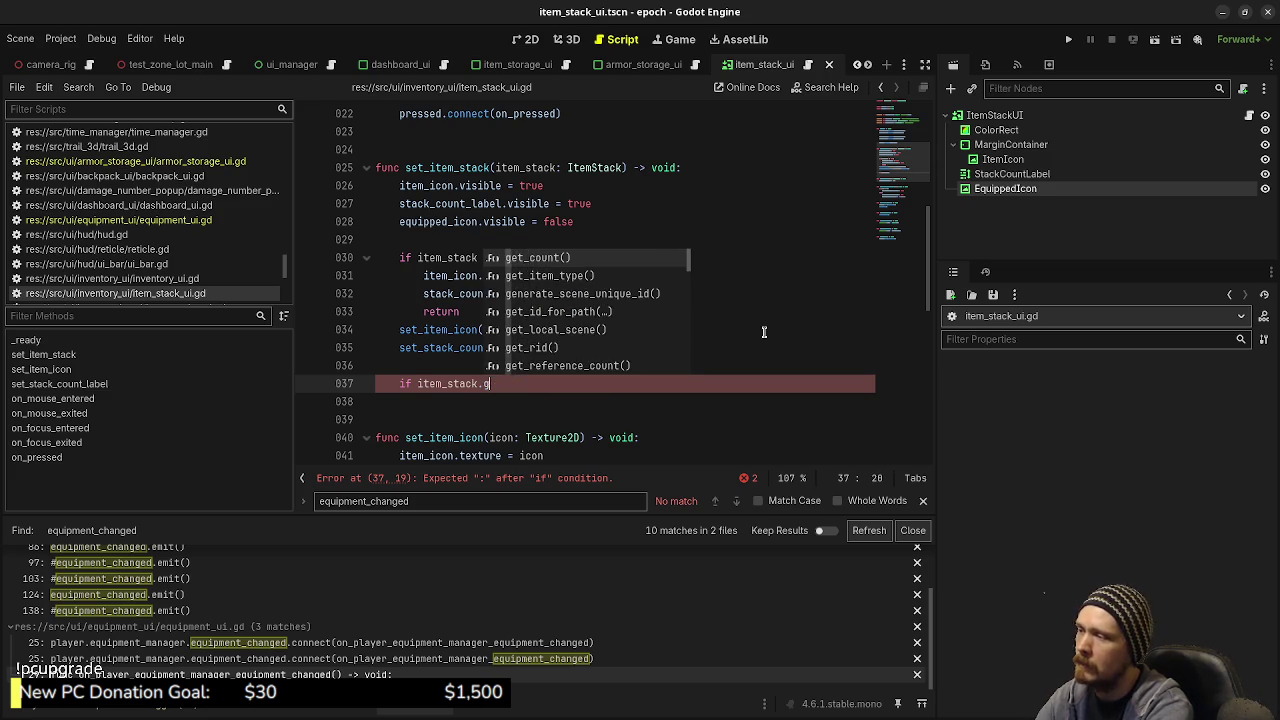
text(items[0])
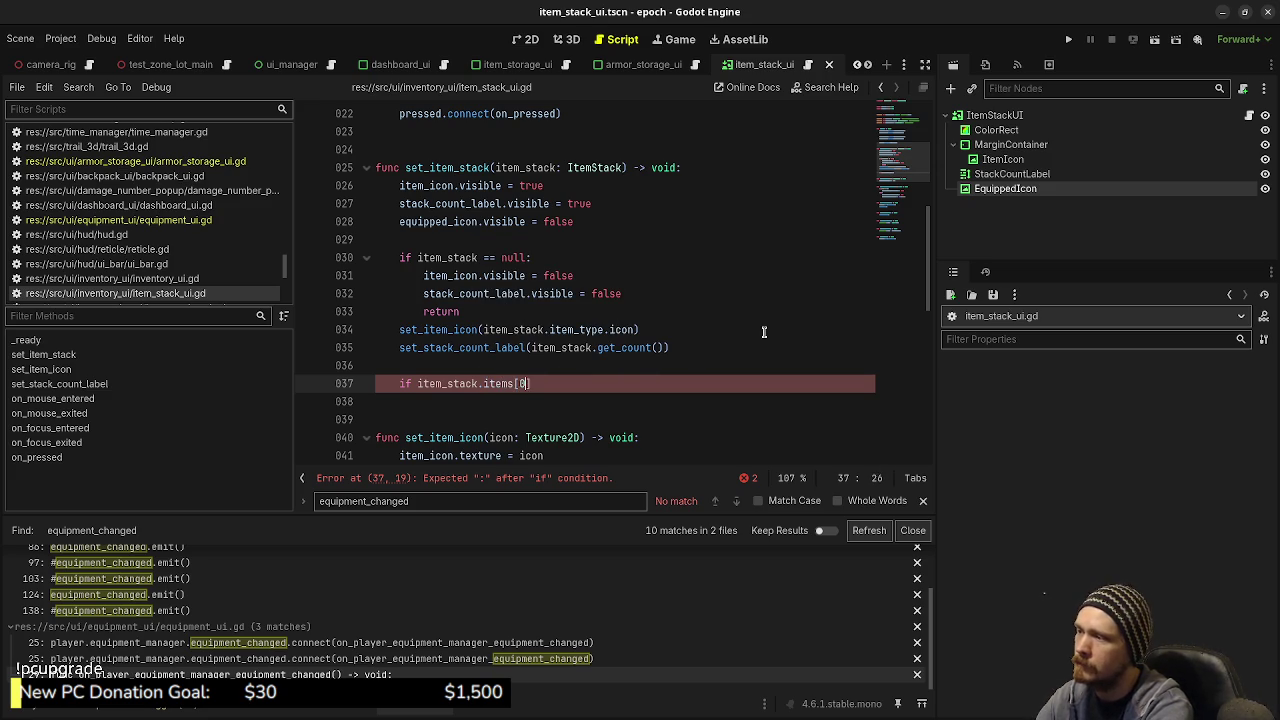
text(.)
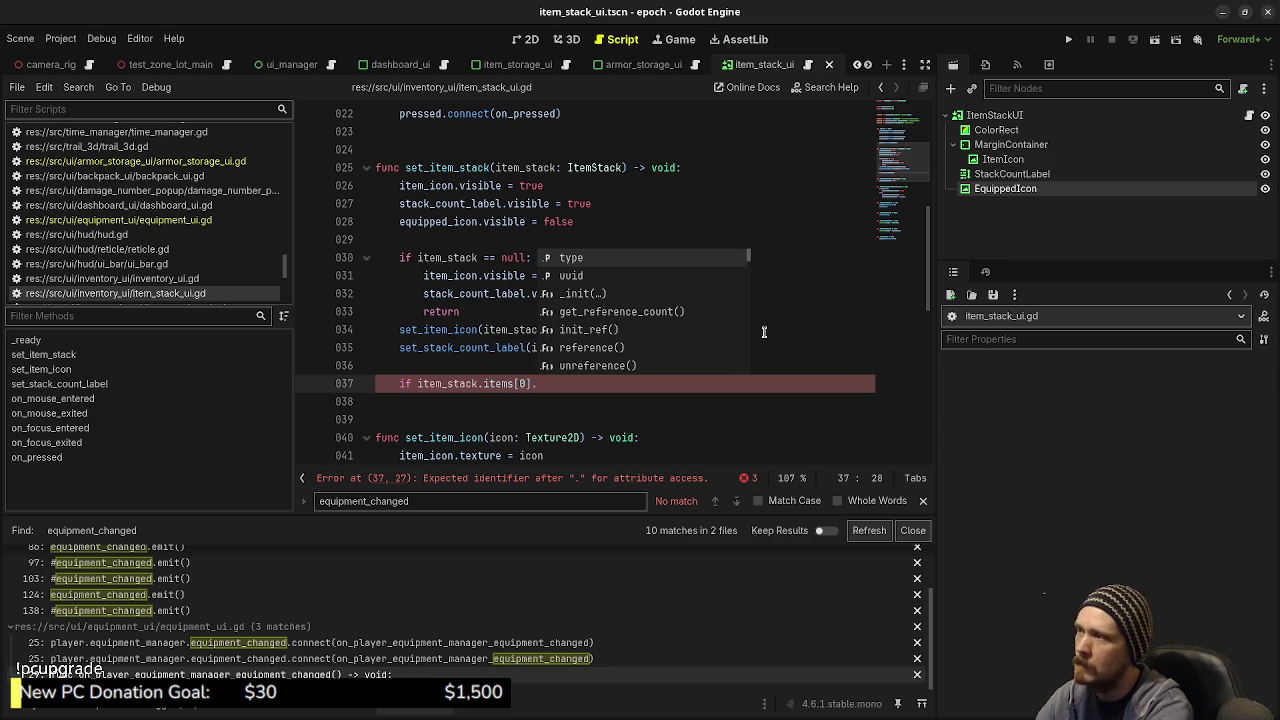
text(is)
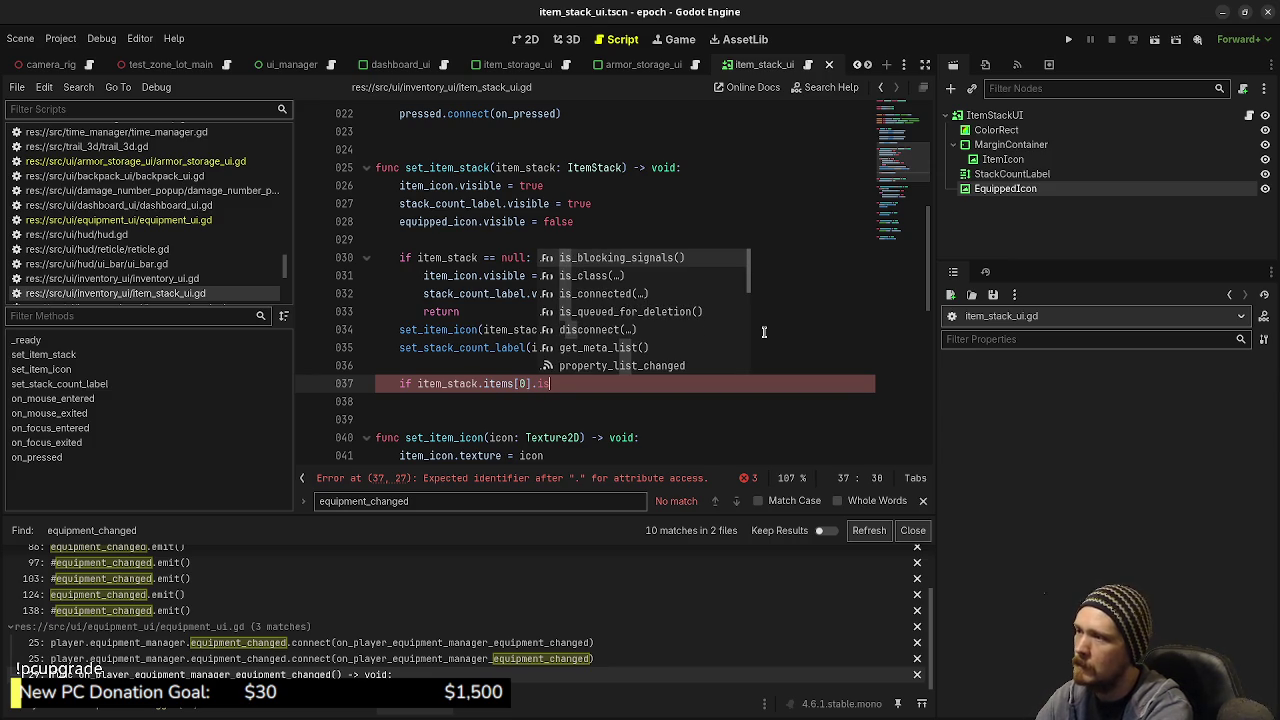
text(_)
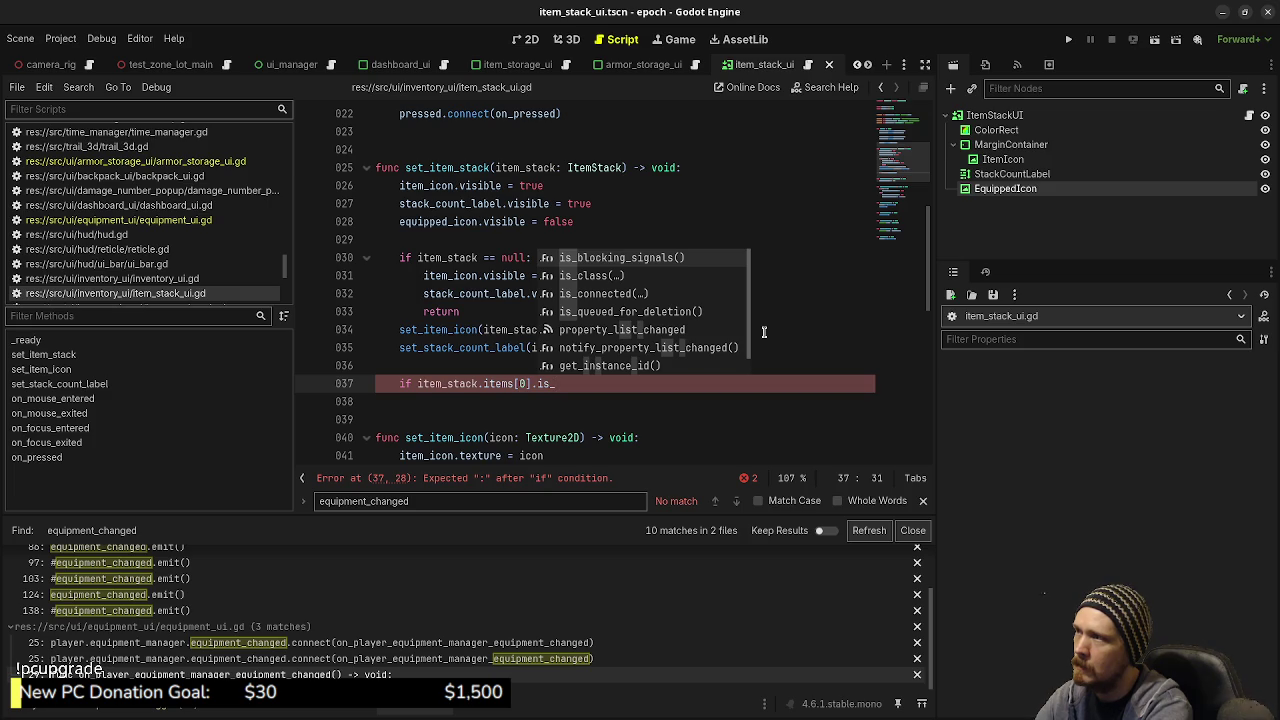
key(BackSpace)
key(BackSpace)
key(BackSpace)
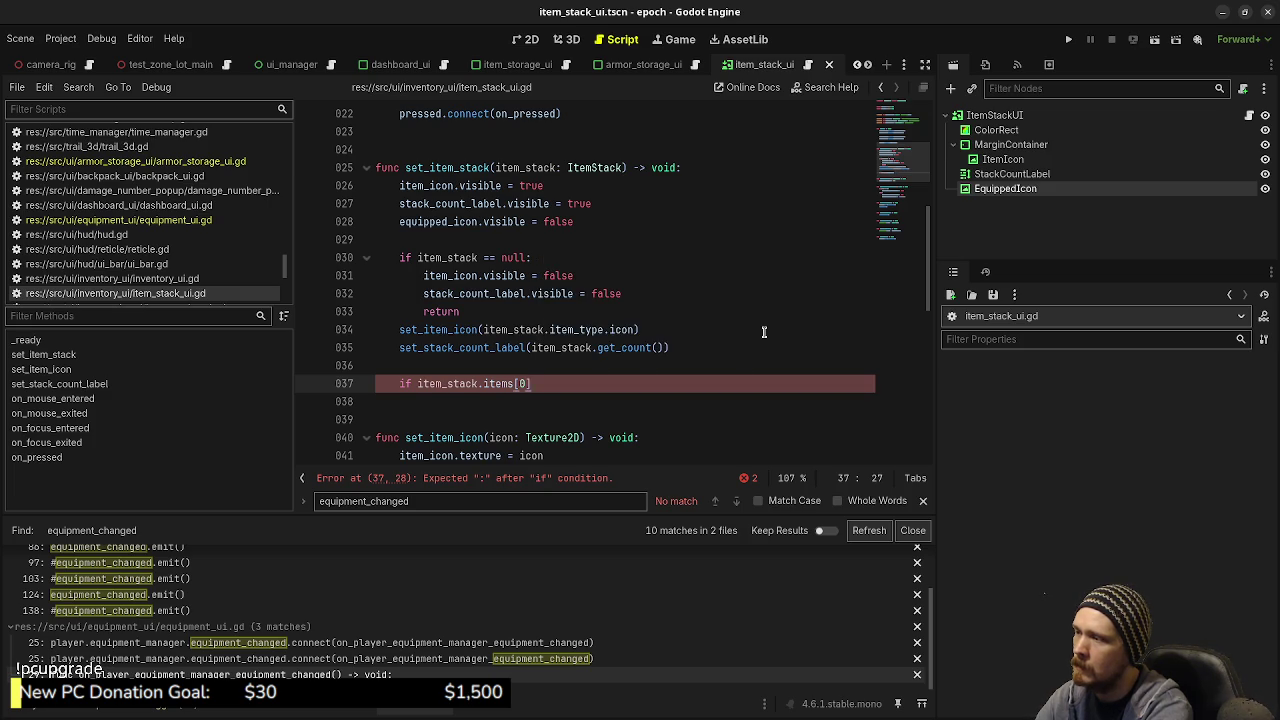
Step: Extend the condition with 'is ItemEquipmentArmor && item_stack.items[0].is_equipped', autocompleting the class name
text( is )
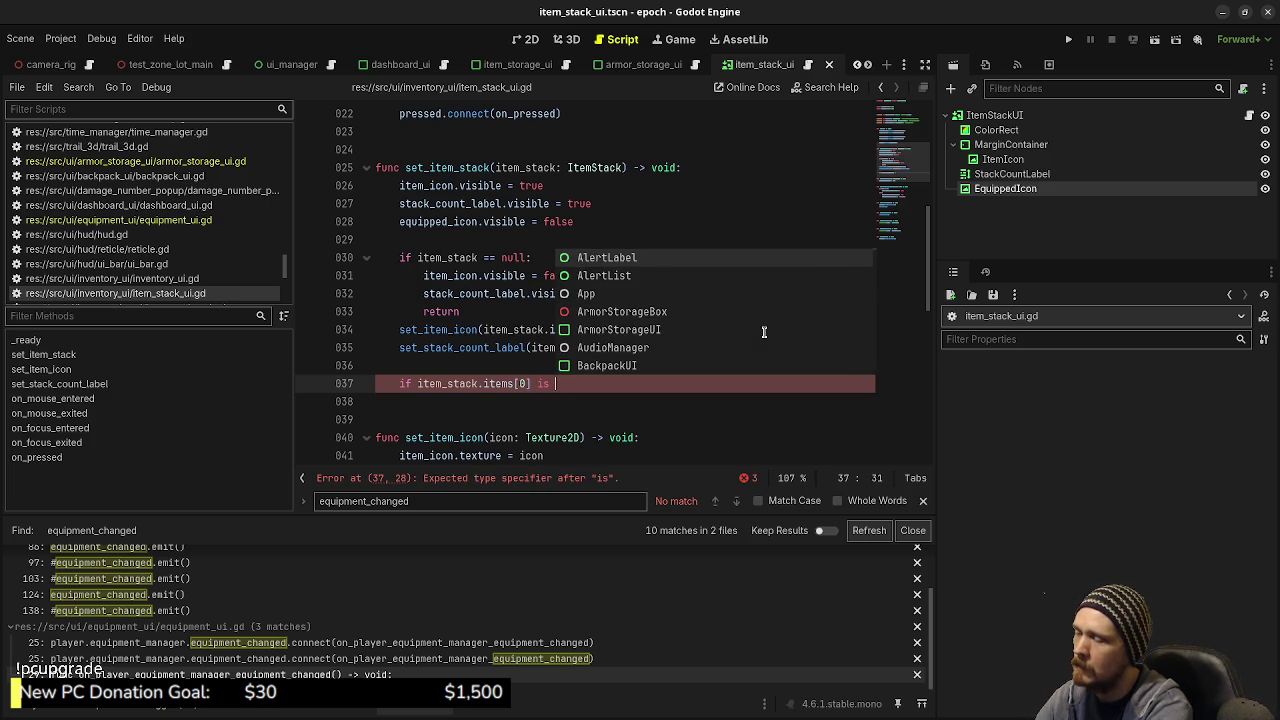
text(Ar)
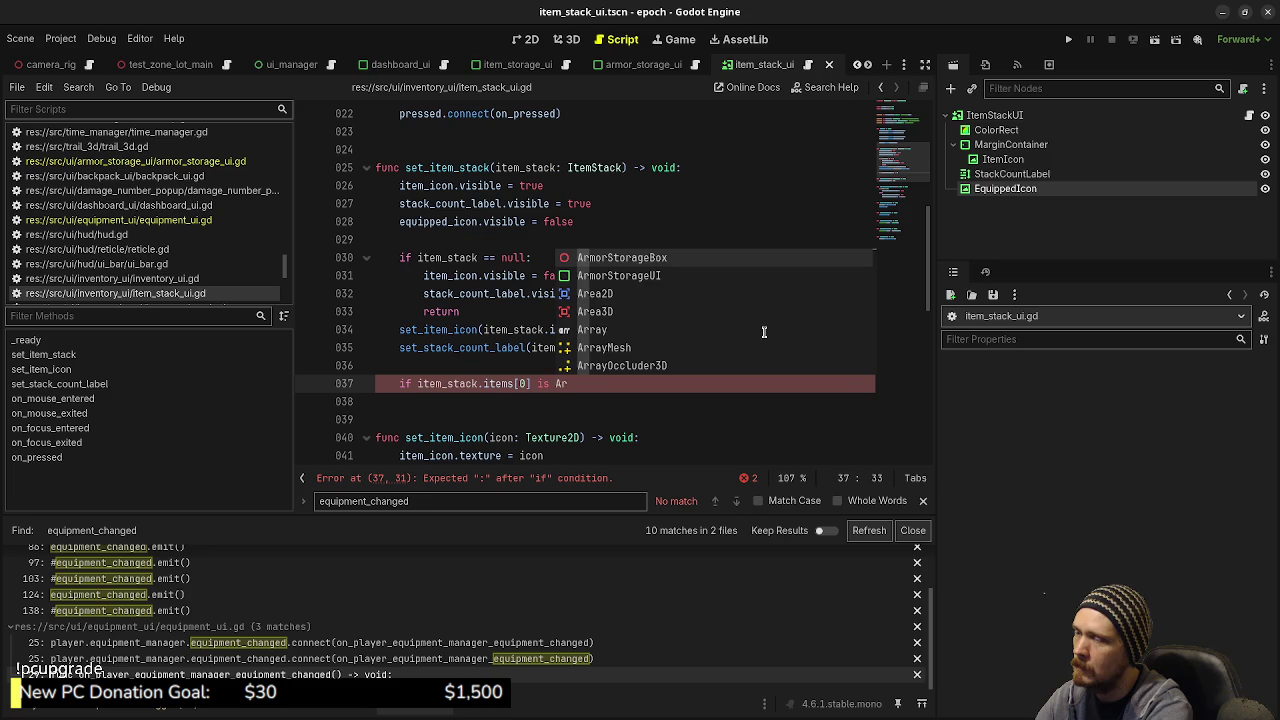
key(BackSpace)
key(BackSpace)
text(Item)
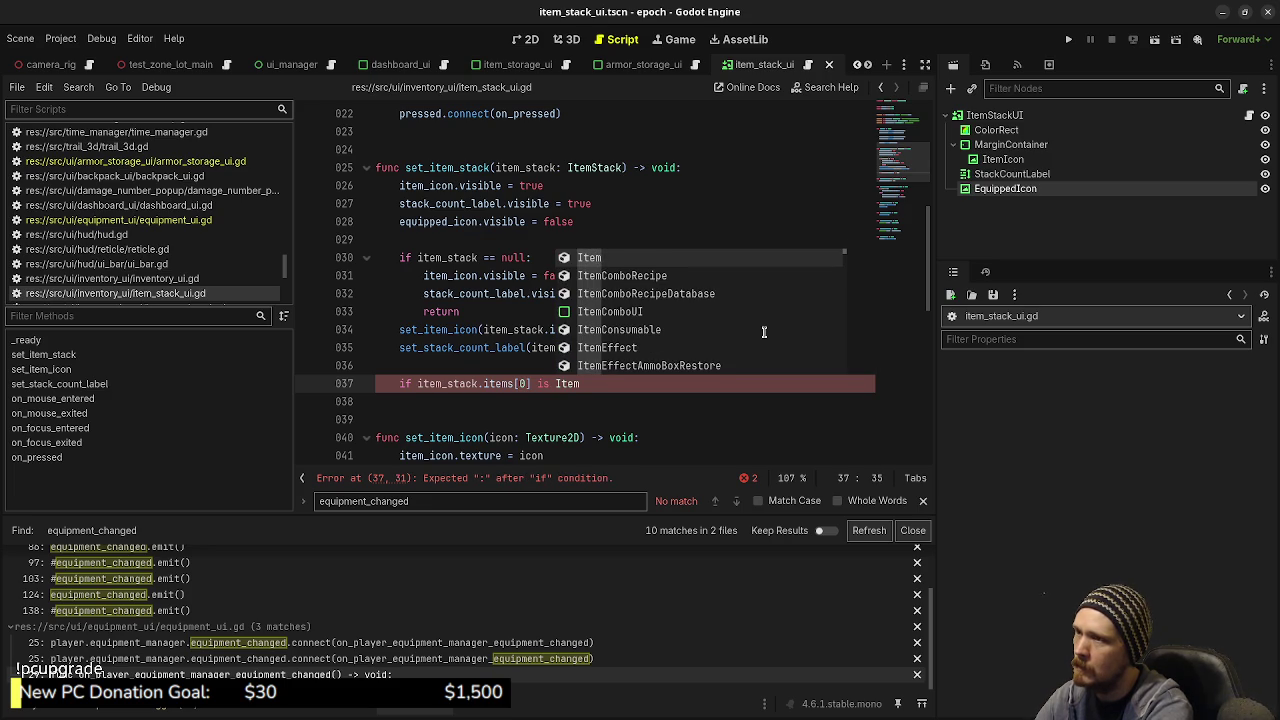
text(Equi)
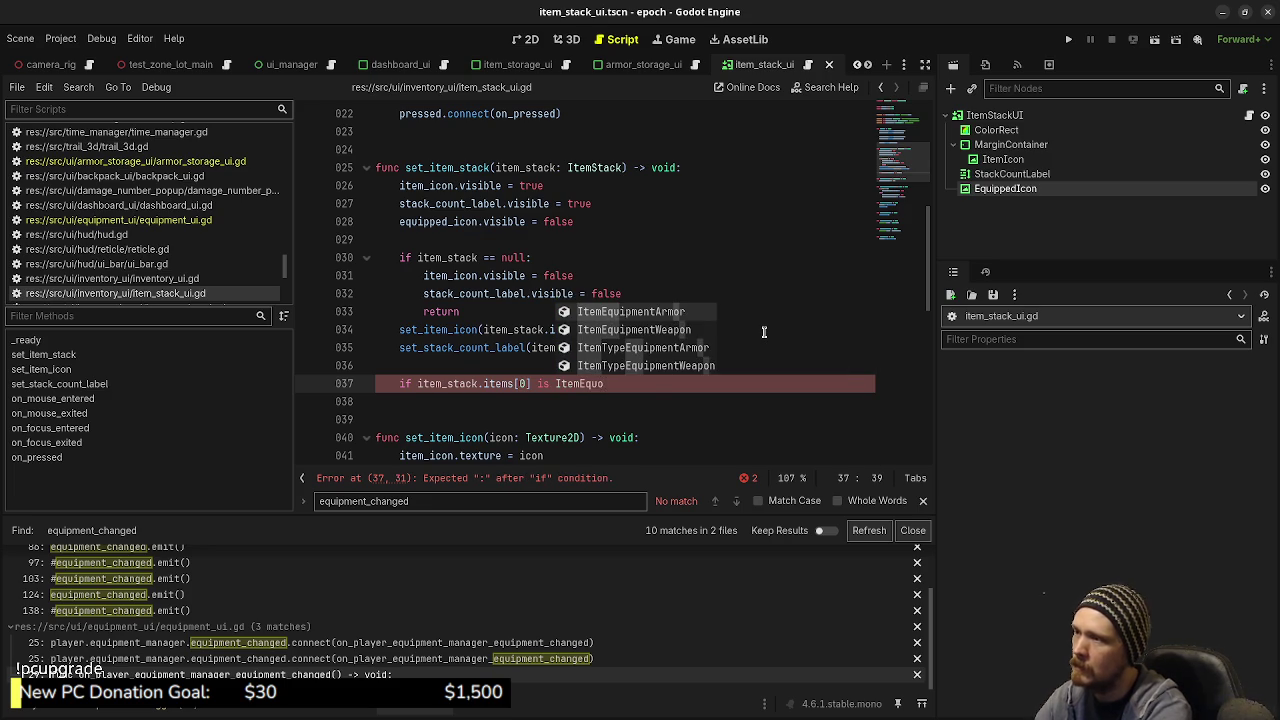
key(Return)
text(:)
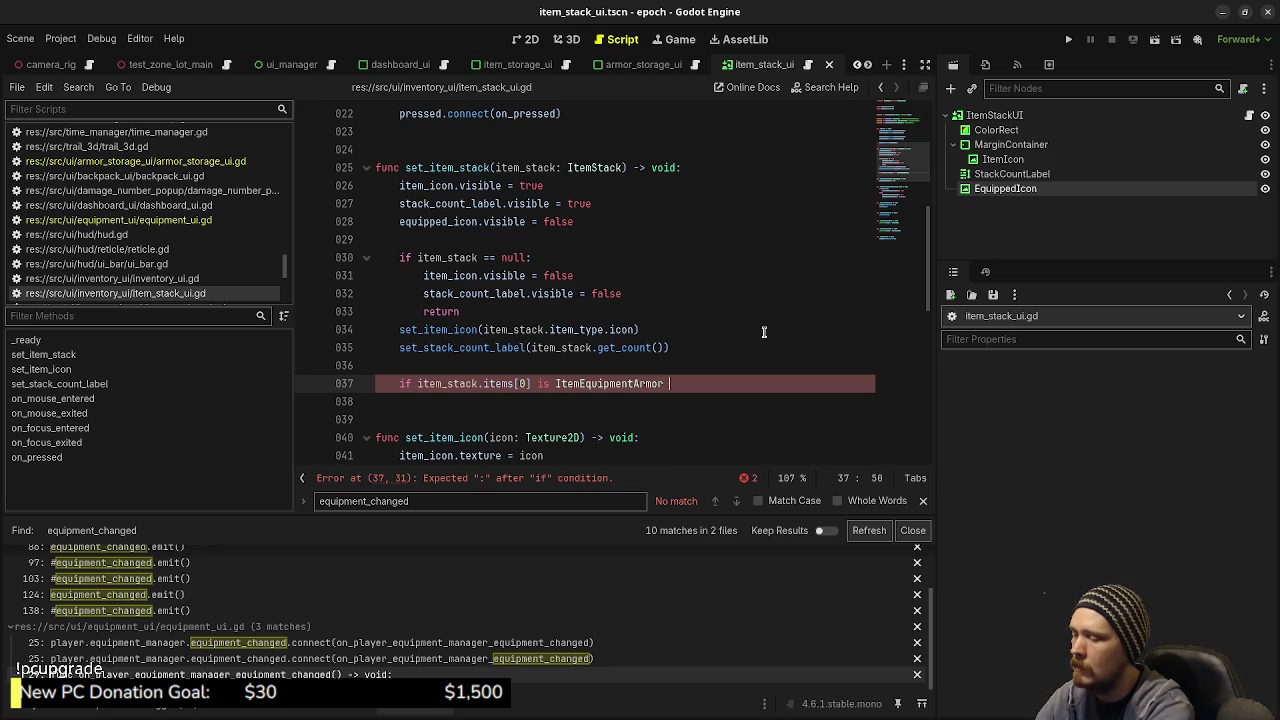
text( &&)
text(item_stack)
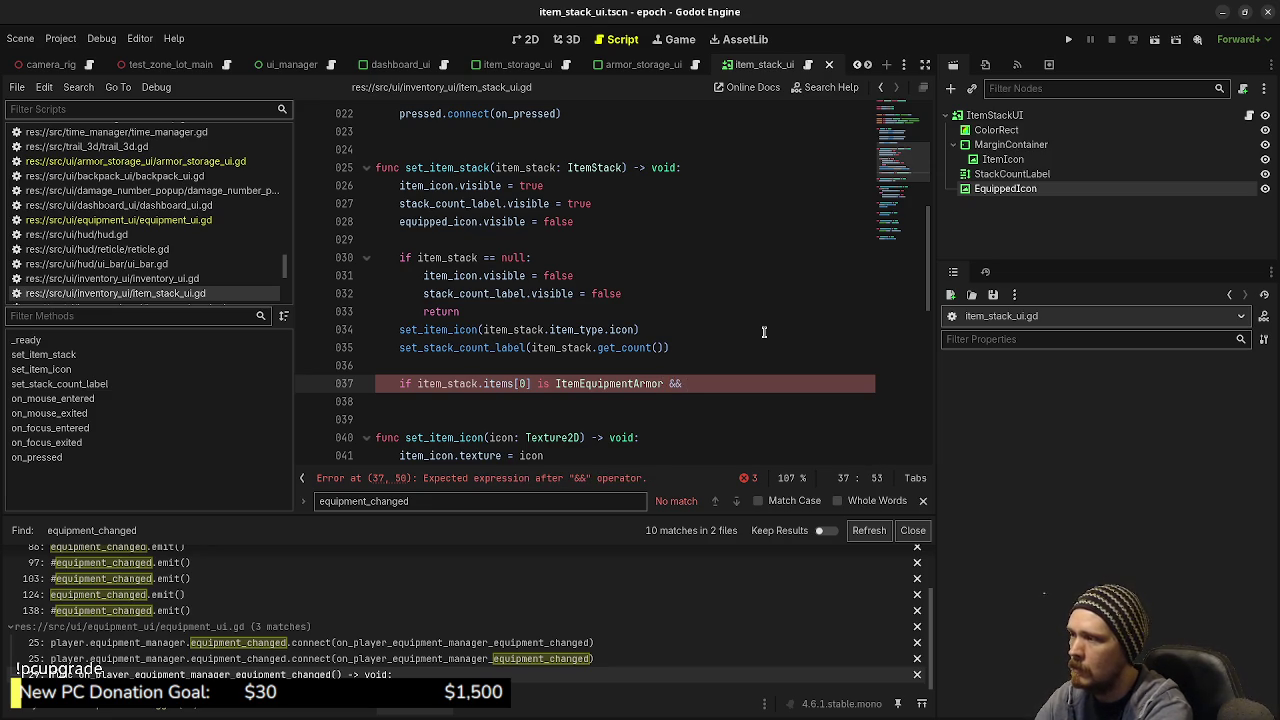
text(.items[0])
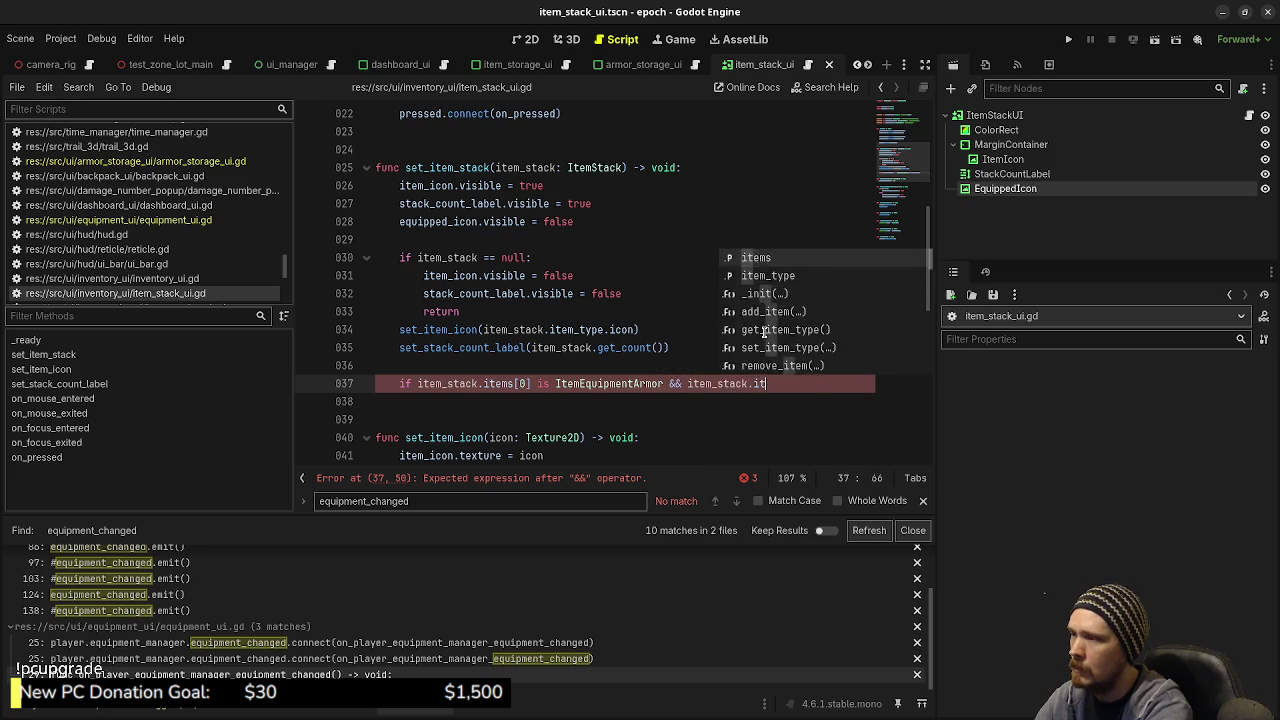
text(.)
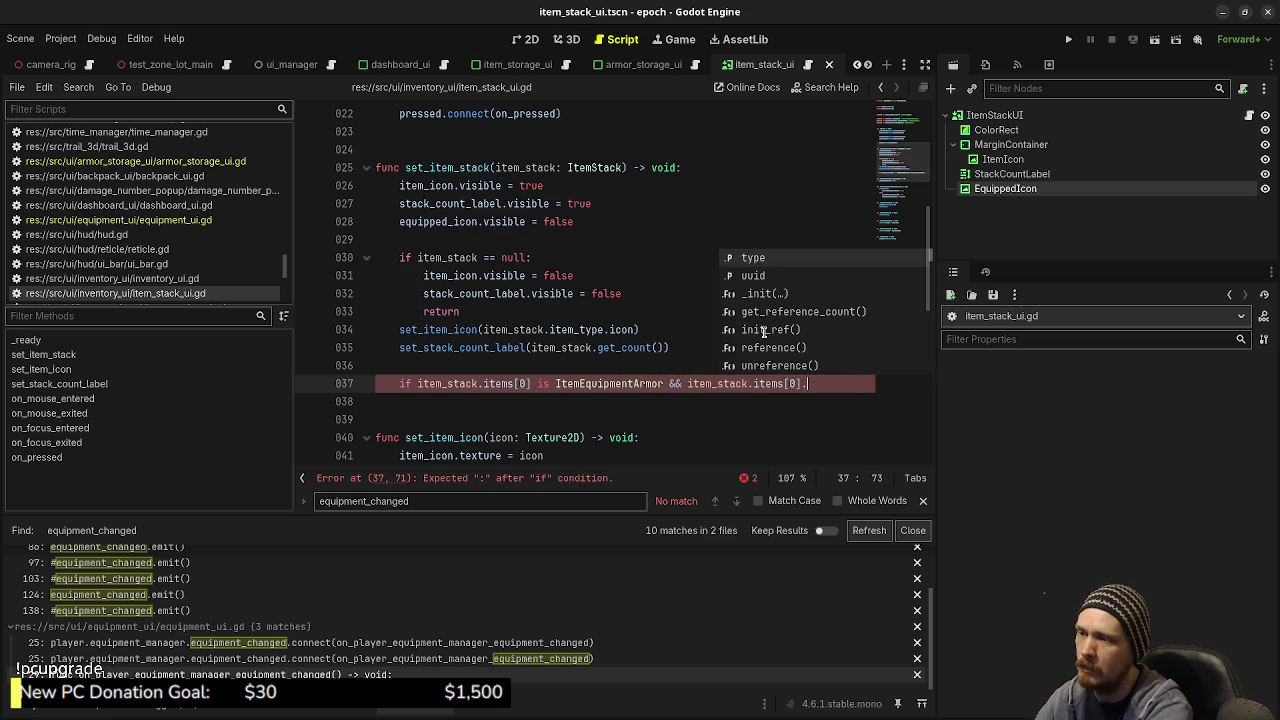
text(is_equipped)
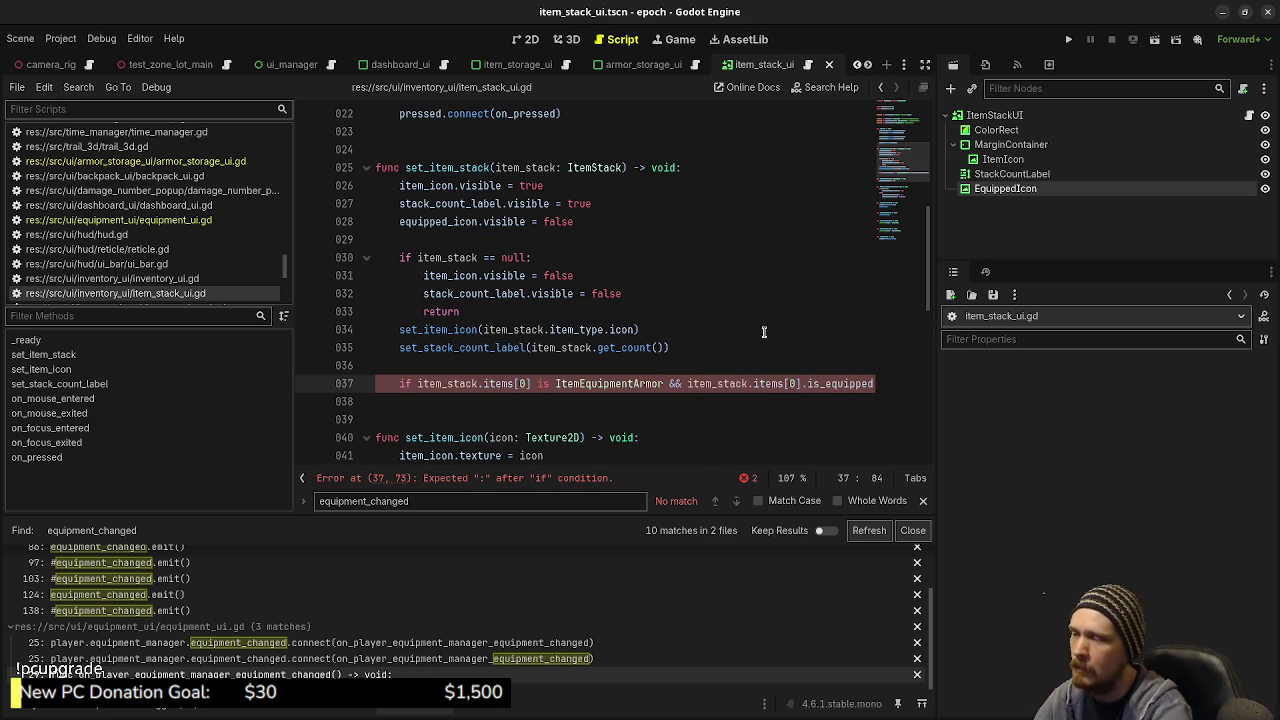
click(687, 381)
Step: Split line 37 into nested ifs: 'is ItemEquipmentArmor:' then 'is_equipped == true:'
key(BackSpace)
key(BackSpace)
key(BackSpace)
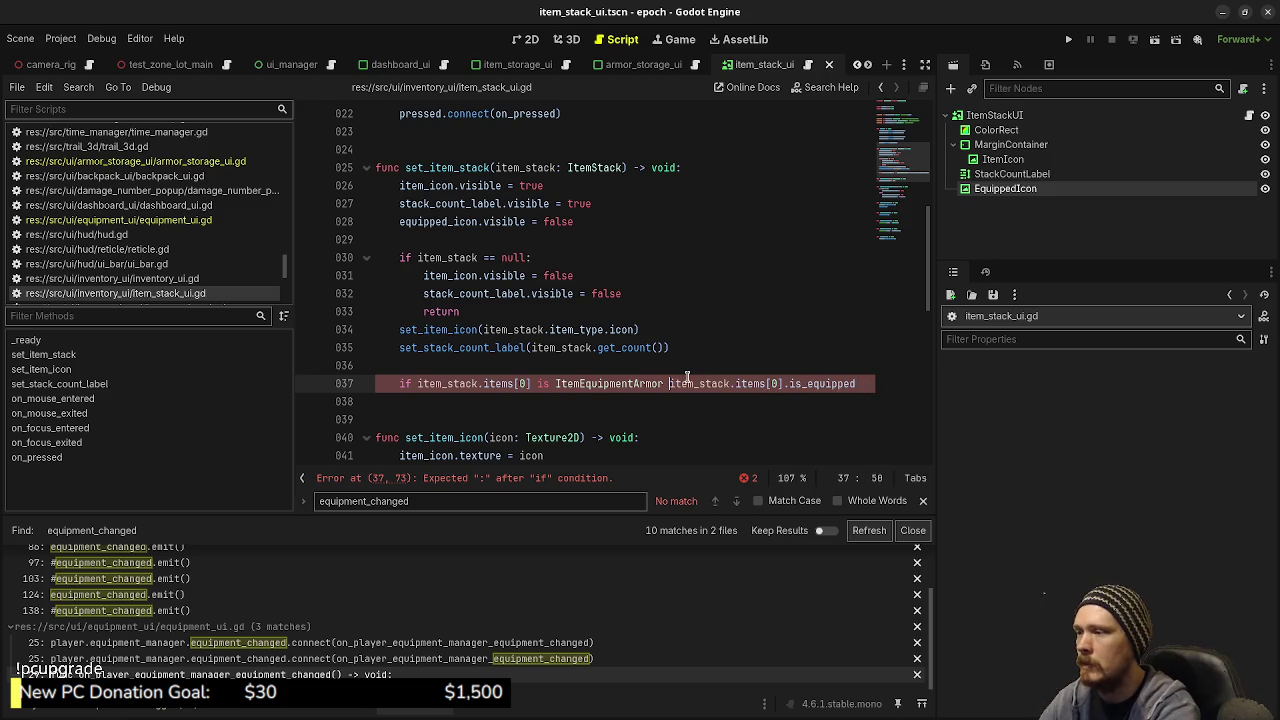
key(BackSpace)
text(:)
key(Return)
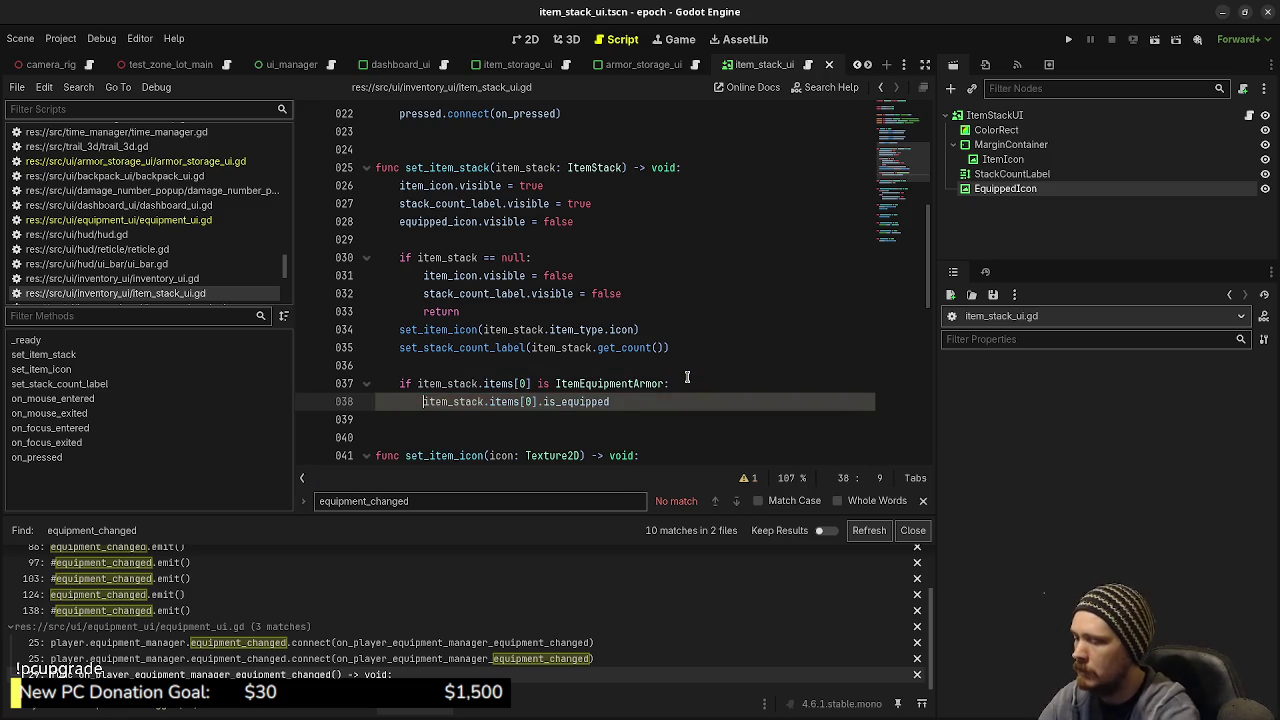
text(if)
click(627, 401)
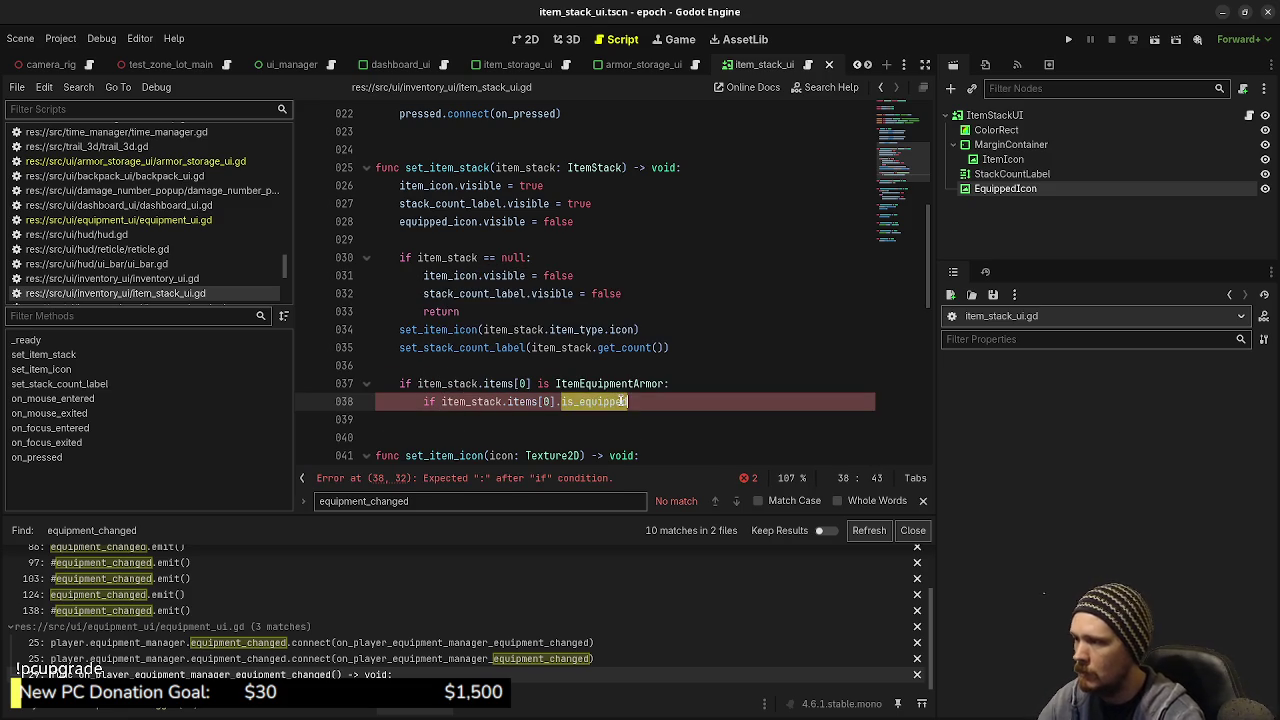
key(ctrl+BackSpace)
text(is_e)
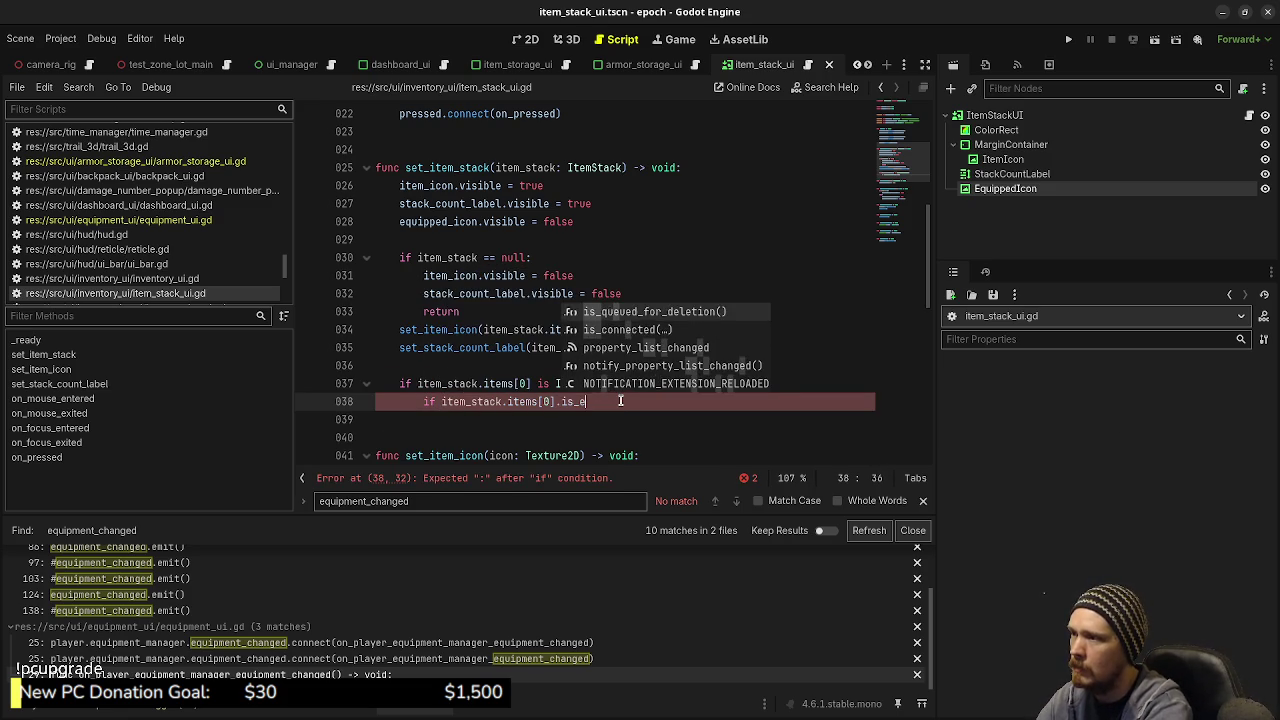
text(quipped == true:)
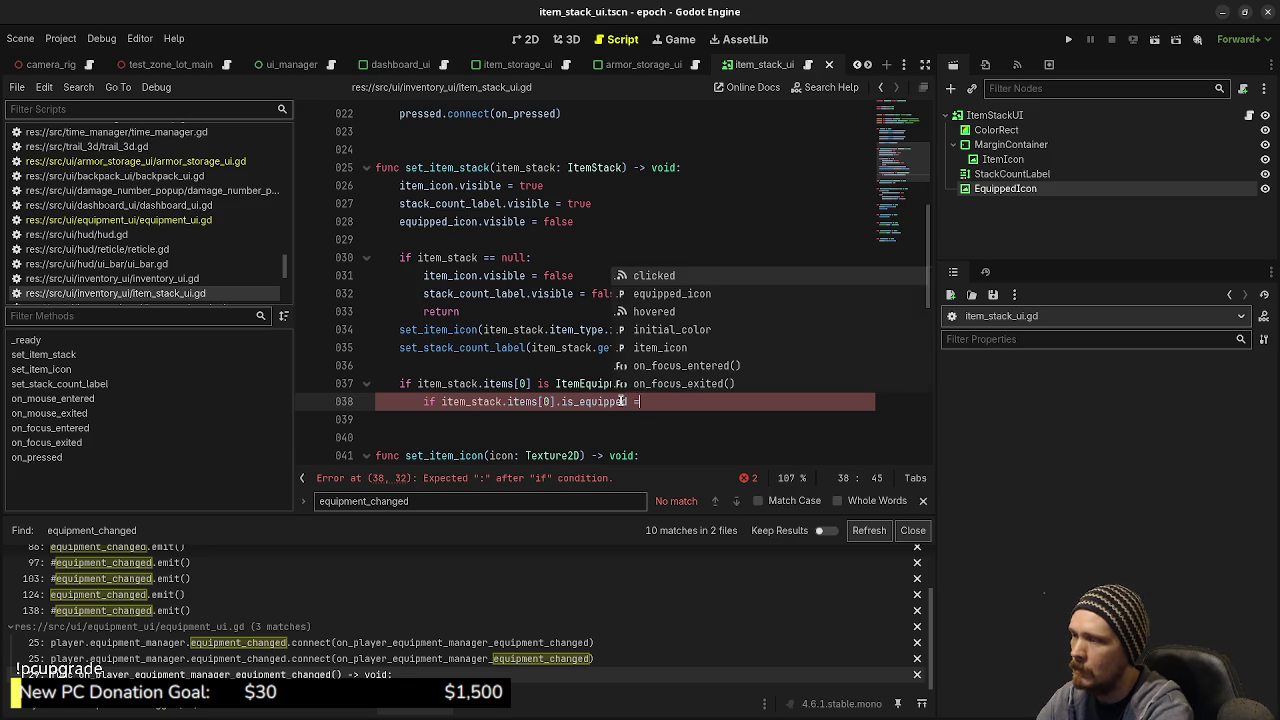
Step: Set 'equipped_icon.visible = true' inside the equipped check and save item_stack_ui.gd
key(Return)
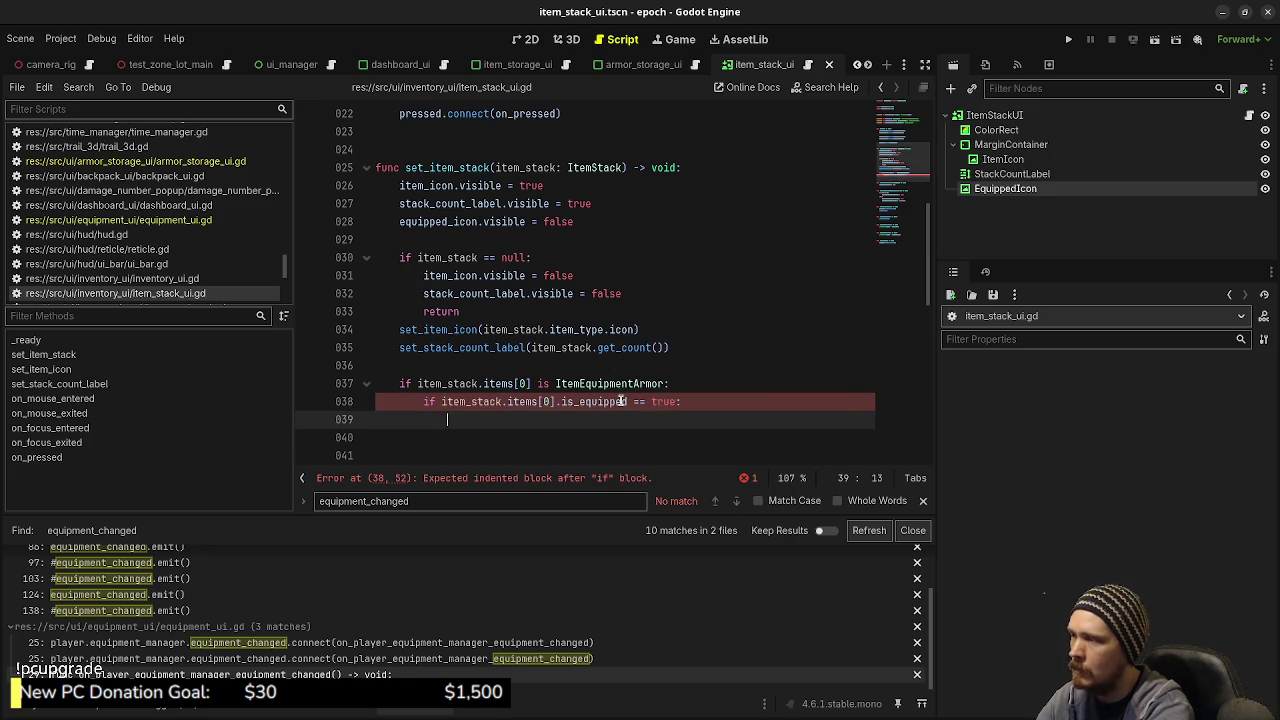
text(equipped_icon.)
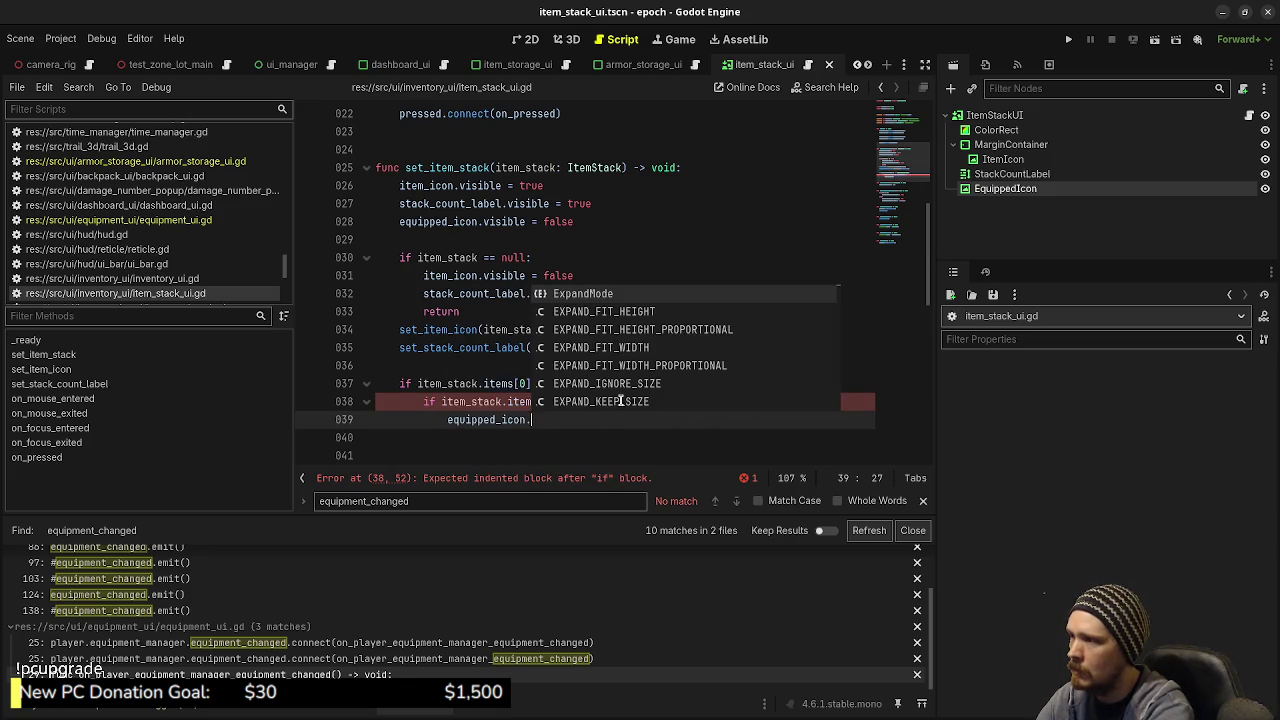
text(visible = true)
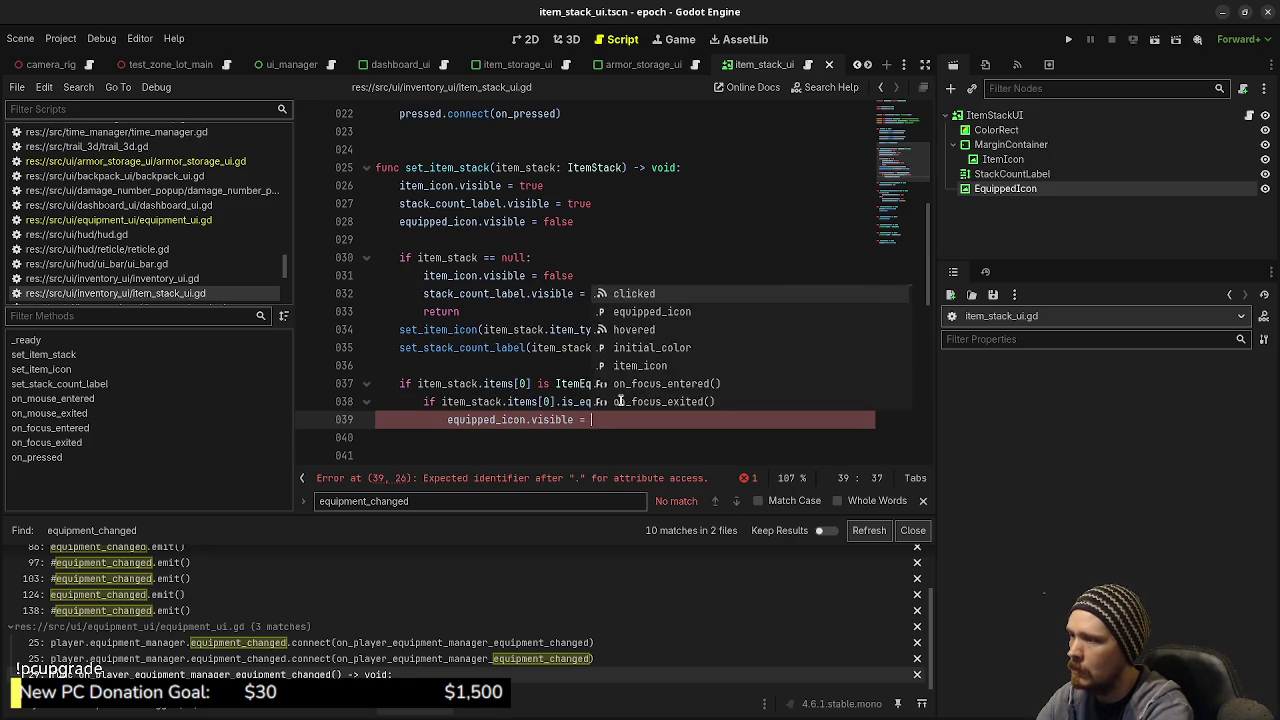
key(ctrl+s)
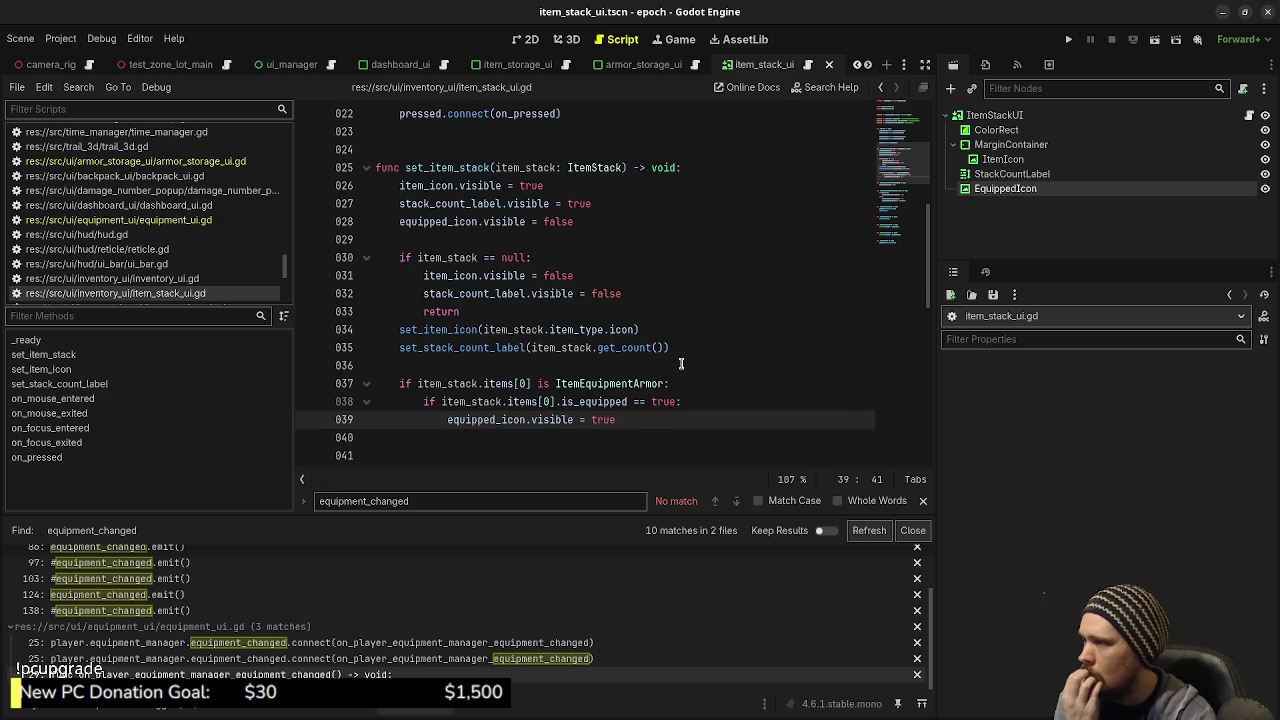
scroll(680, 362, down, 2)
scroll(678, 362, up, 3)
scroll(670, 356, down, 3)
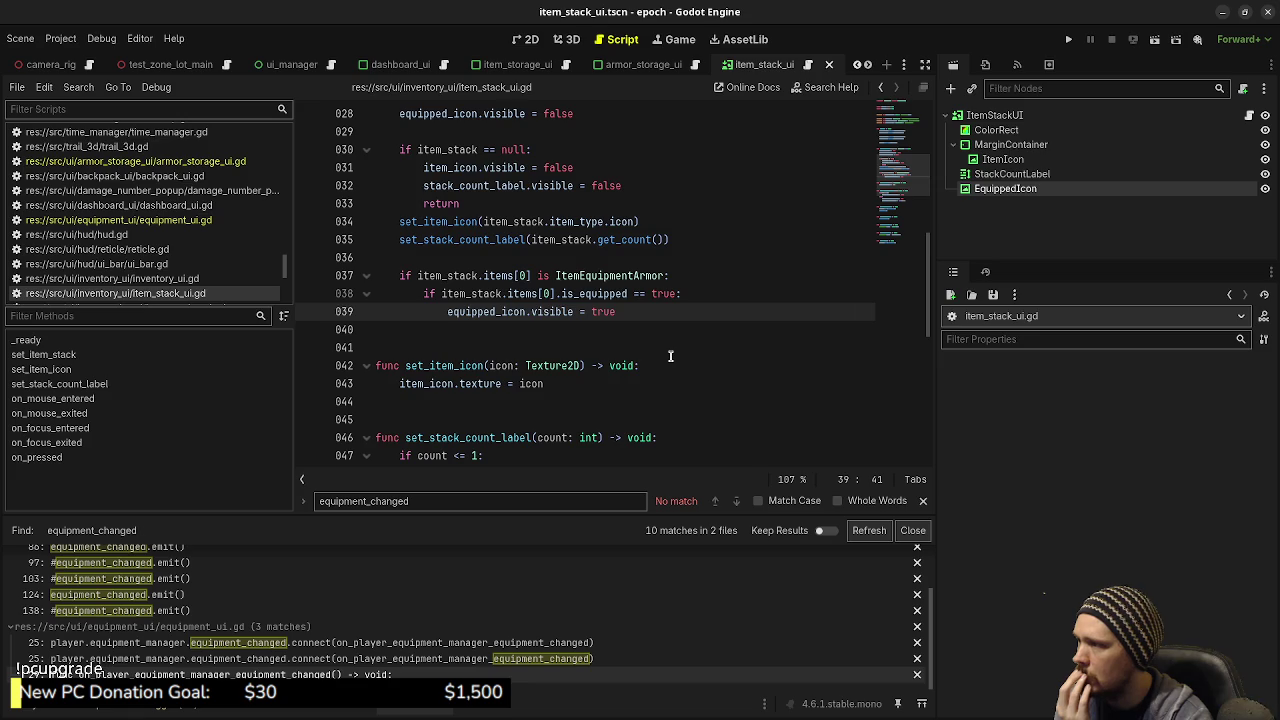
scroll(670, 356, up, 3)
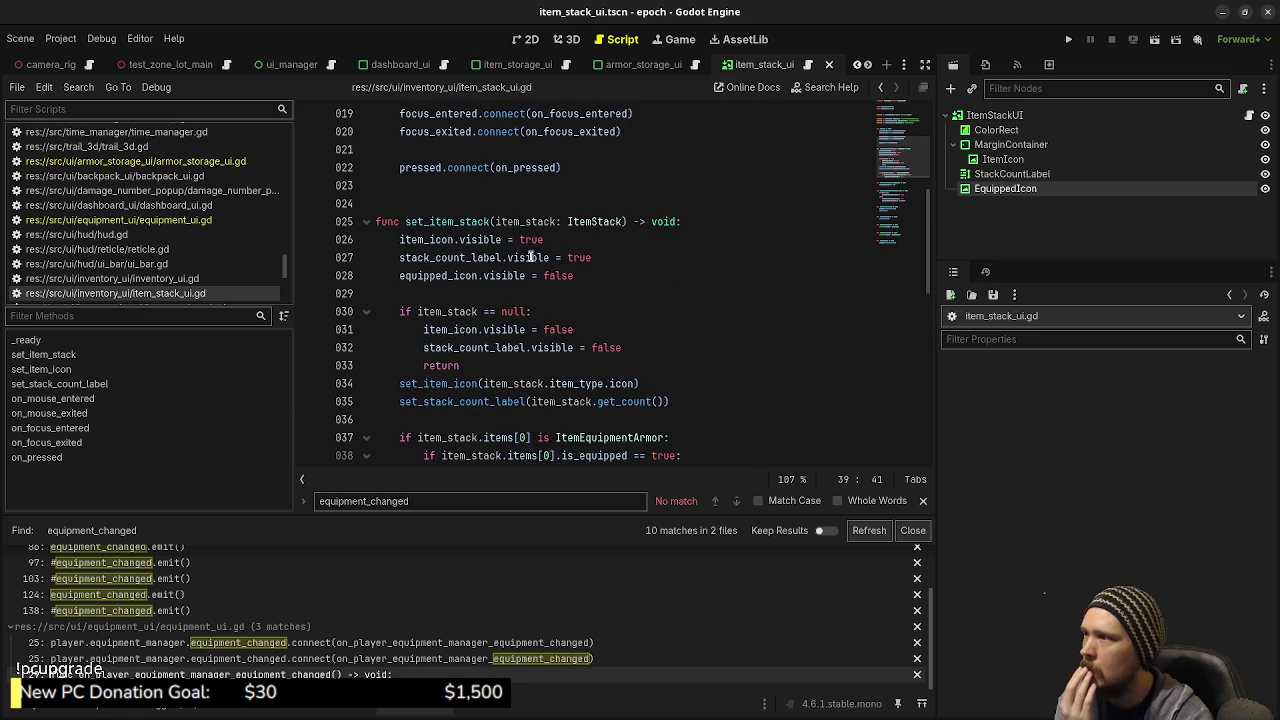
mouse_move(540, 260)
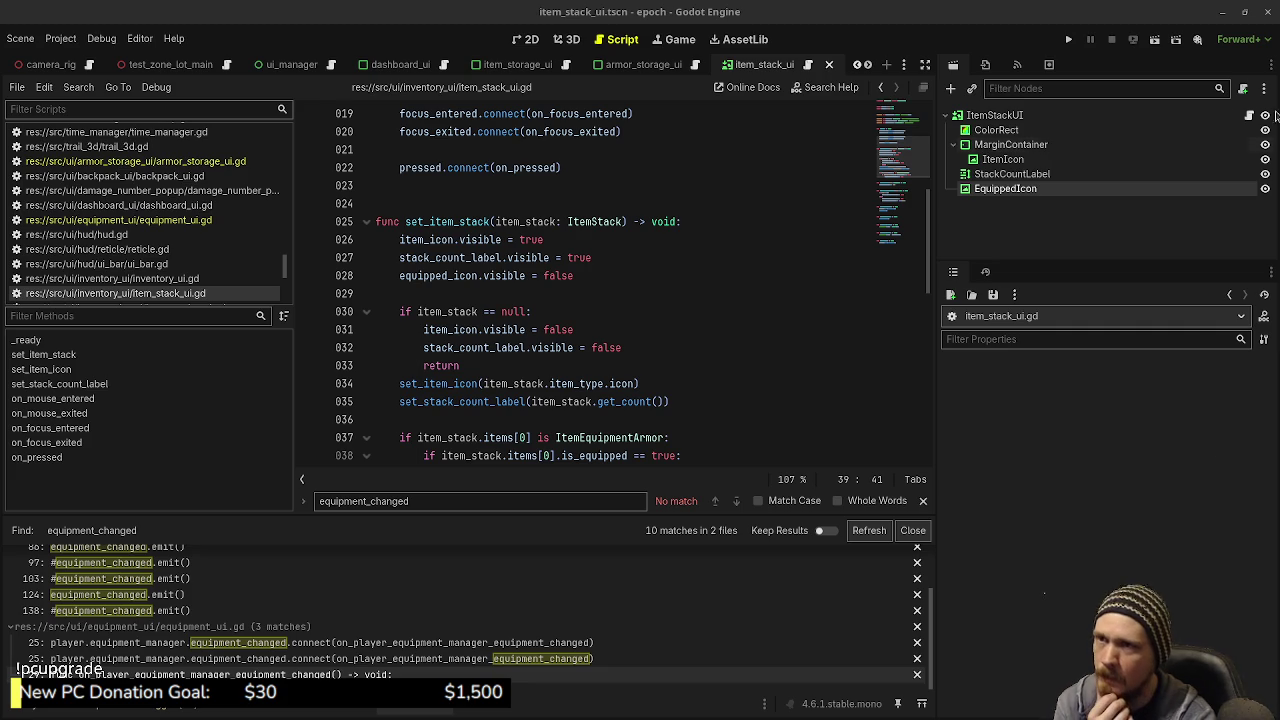
Step: Test-run the game, close the equipment and storage panels, and stop it
click(1068, 40)
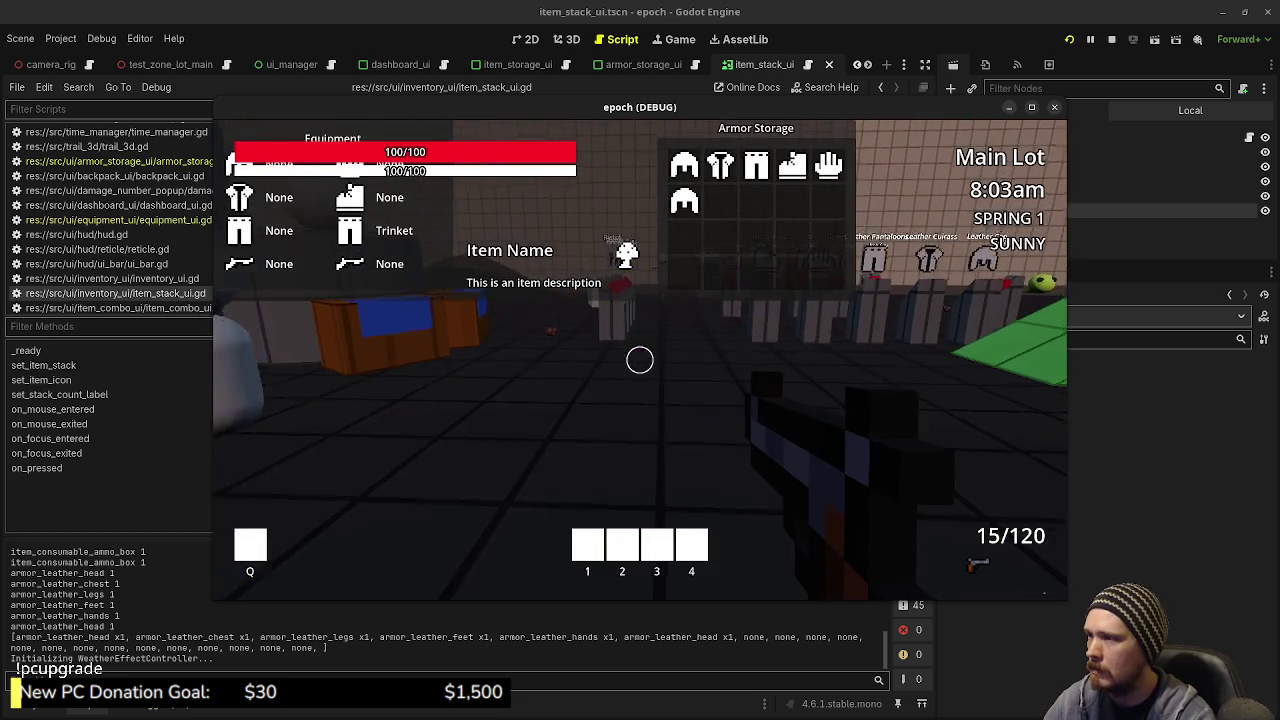
key(Tab)
click(1111, 39)
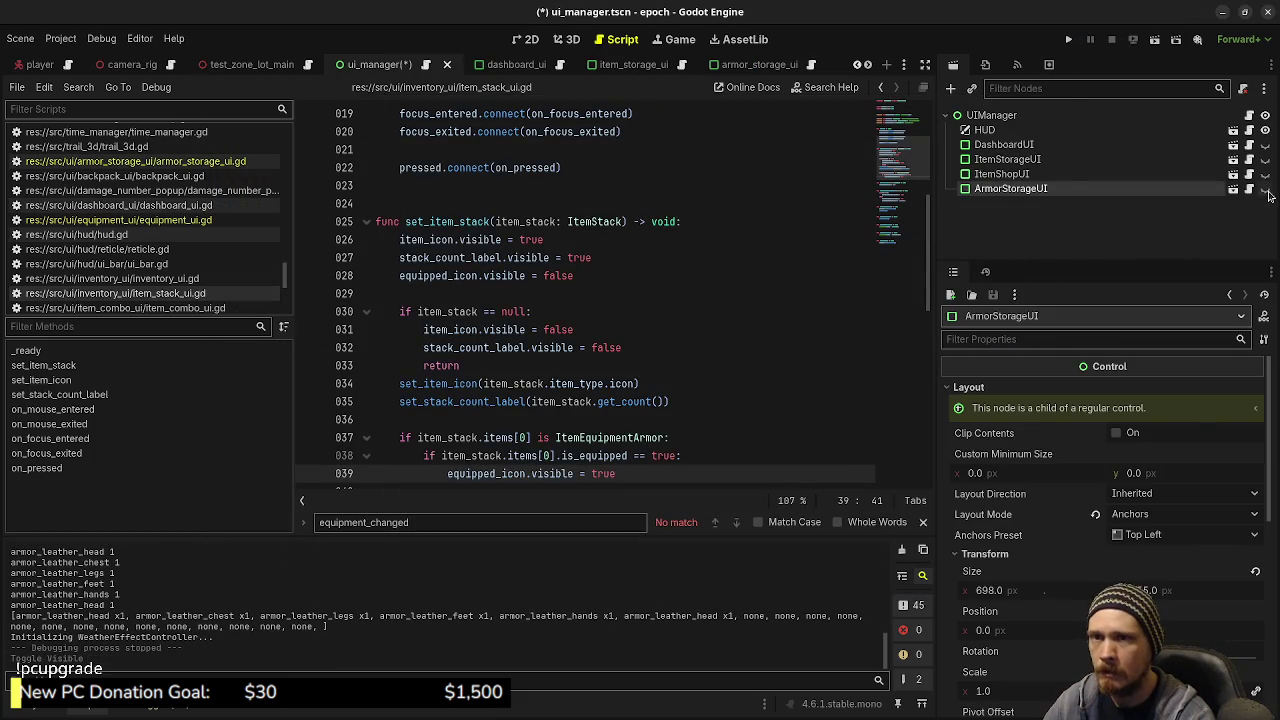
Step: In the 2D view, show ArmorStorageUI, anchor it to Center, save ui_manager, then hide it
click(524, 39)
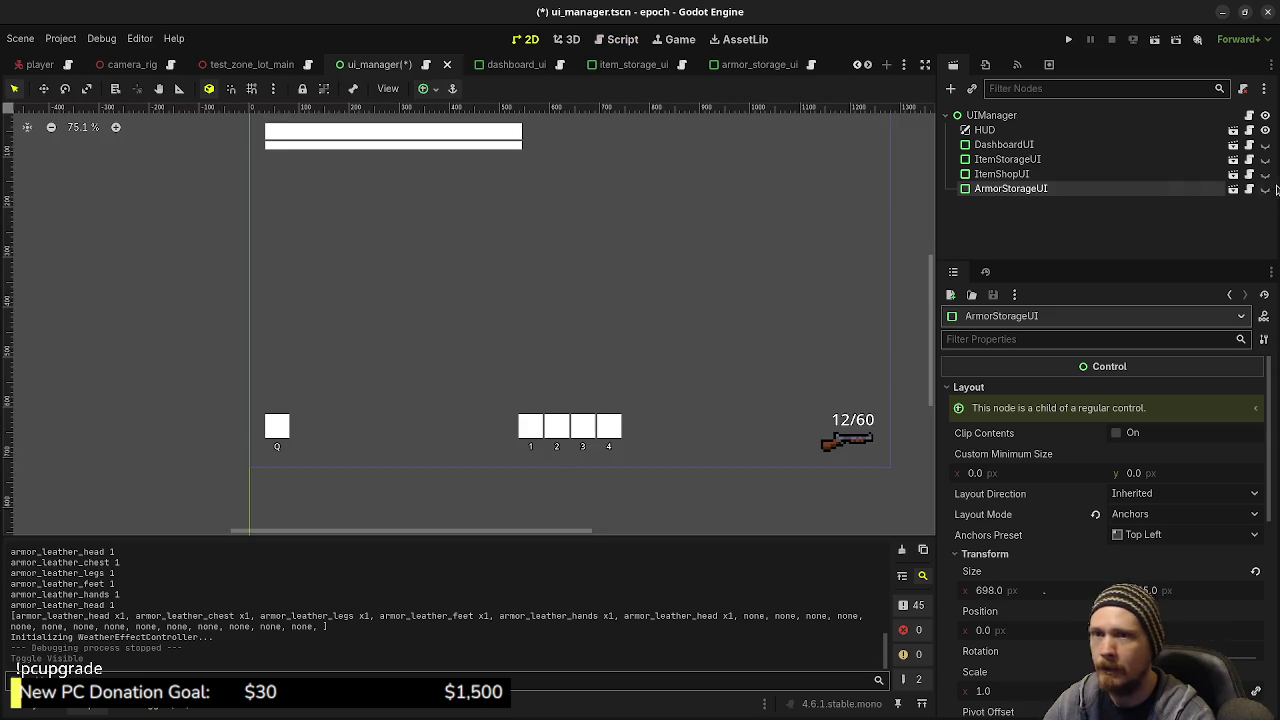
click(1265, 188)
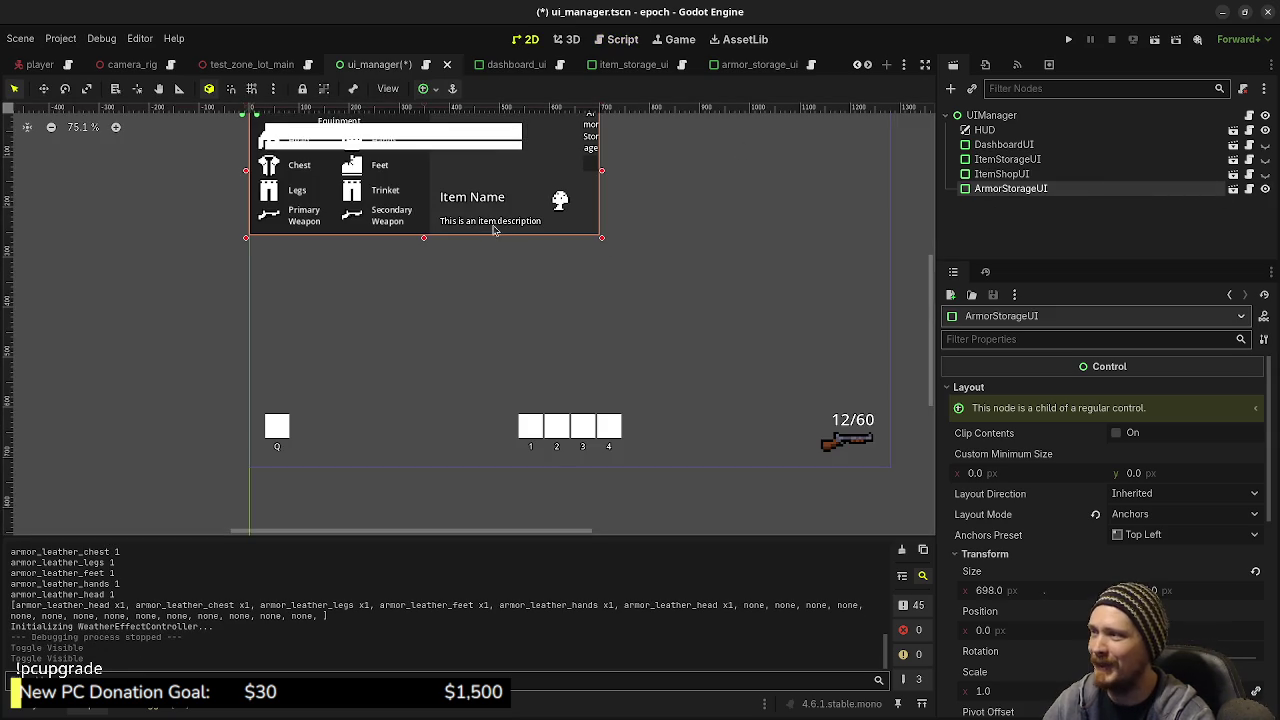
click(424, 89)
click(456, 162)
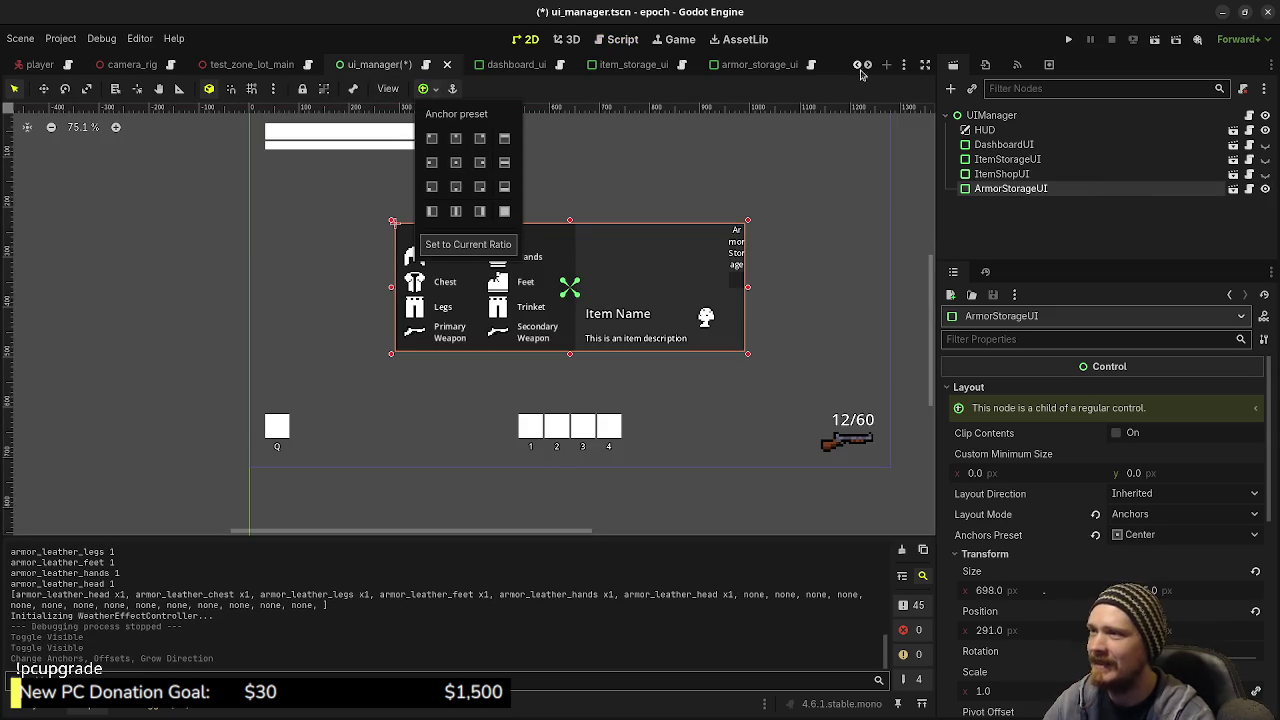
key(ctrl+s)
click(1265, 189)
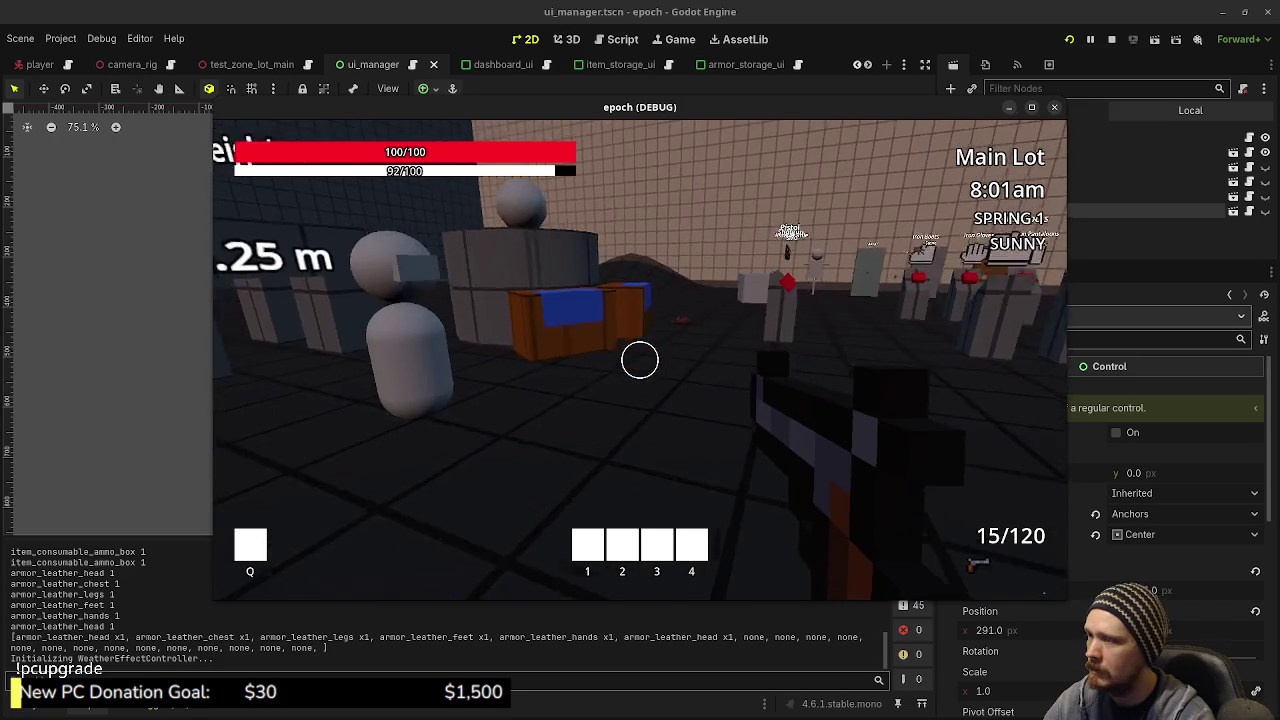
Step: In the running game, walk to the crate and equip the Leather Cap from Armor Storage
key(w)
key(Tab)
key(Tab)
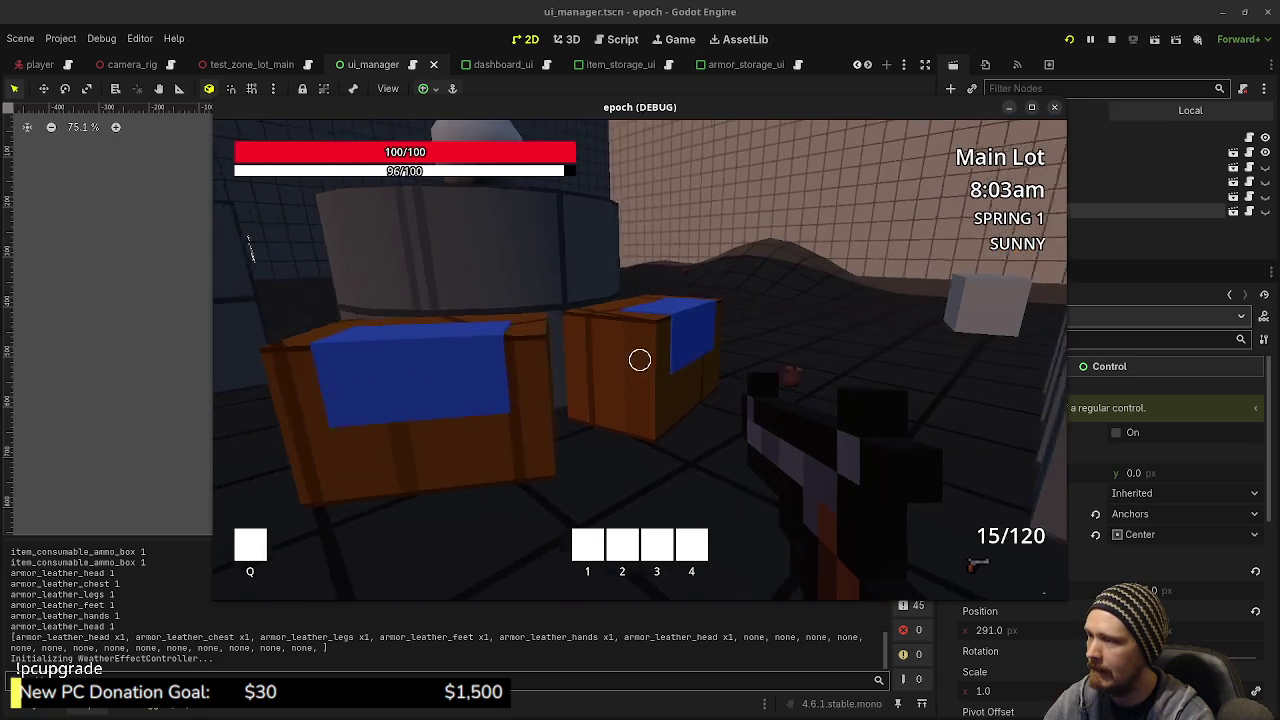
key(w)
key(e)
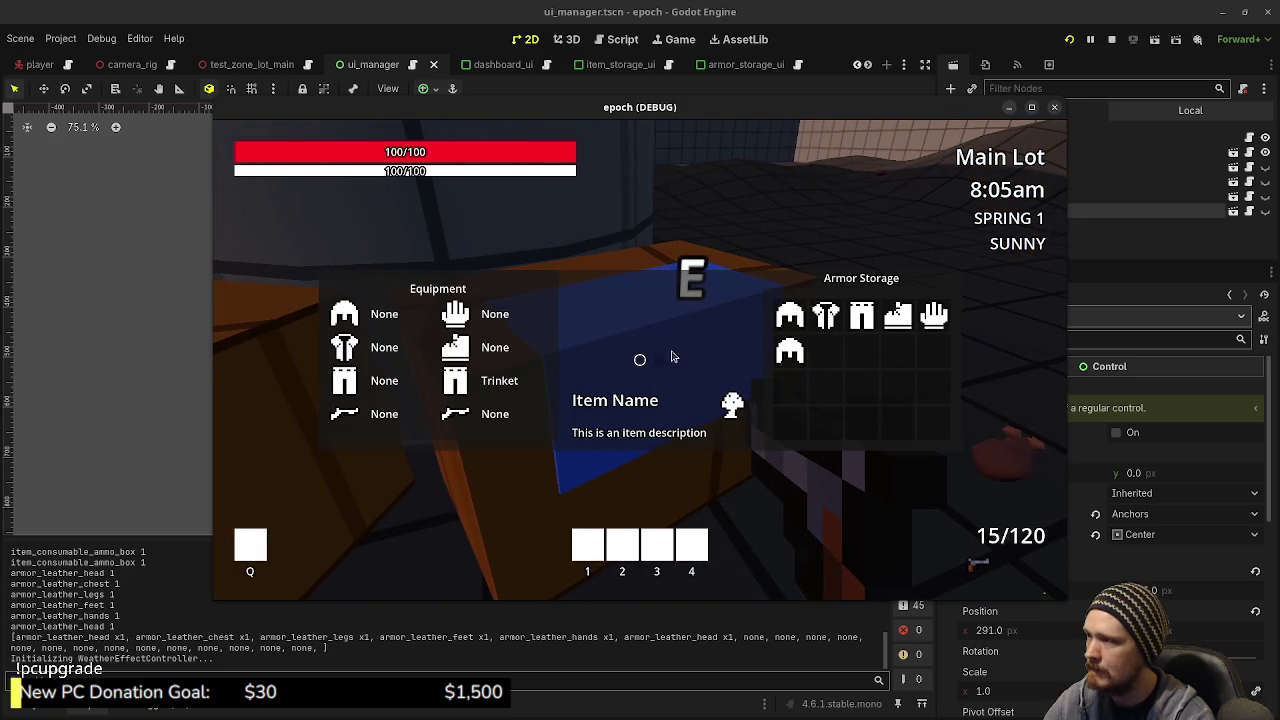
click(790, 316)
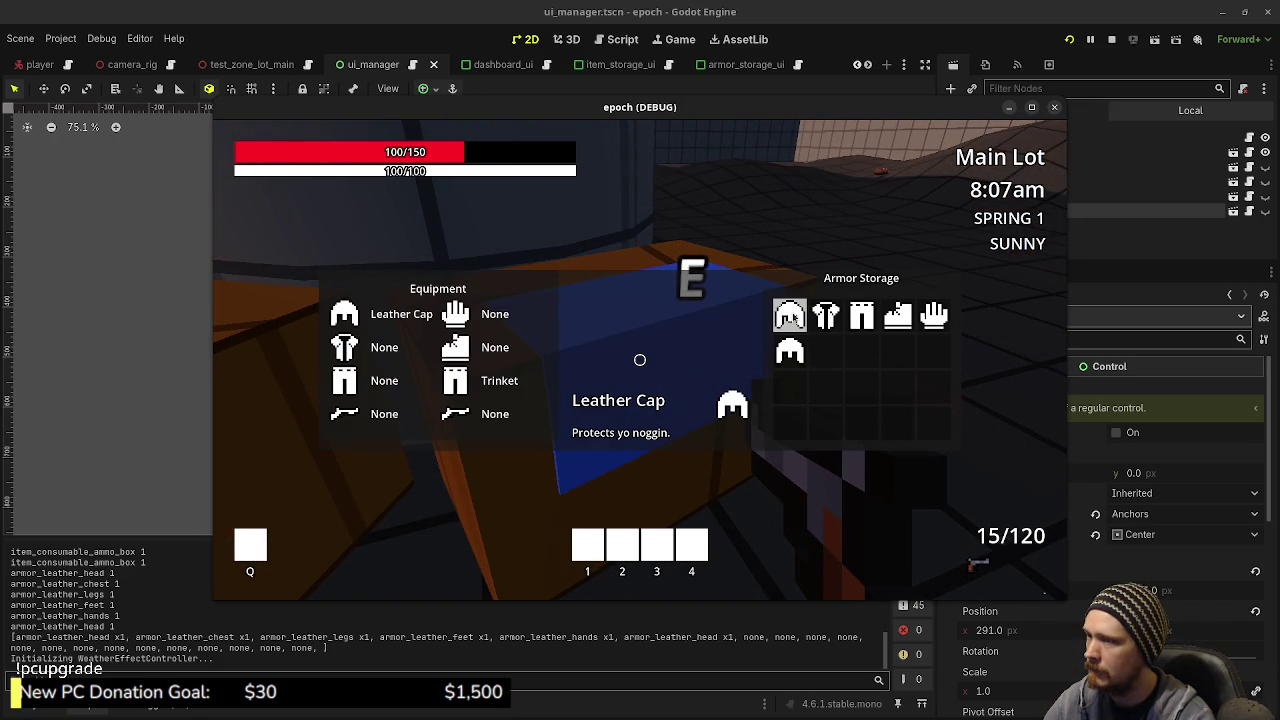
Step: Check the stats and storage panels, stop the game, and return to item_stack_ui.gd
key(Tab)
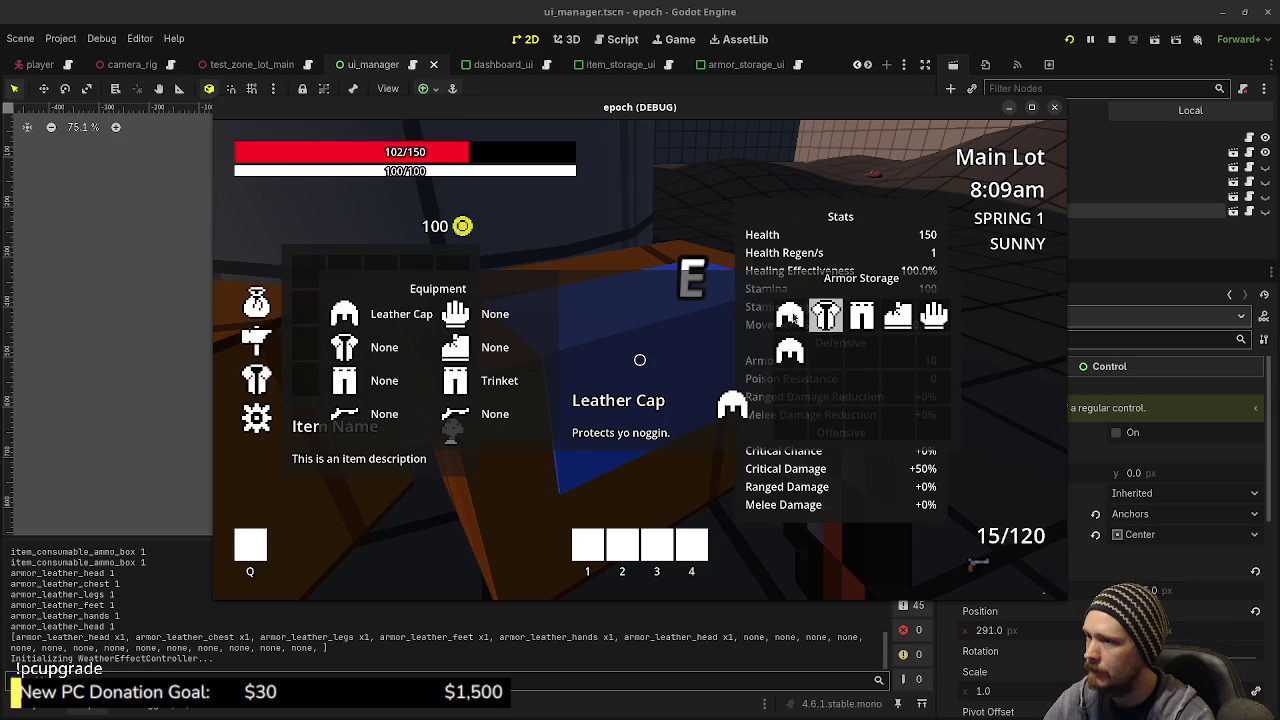
key(Escape)
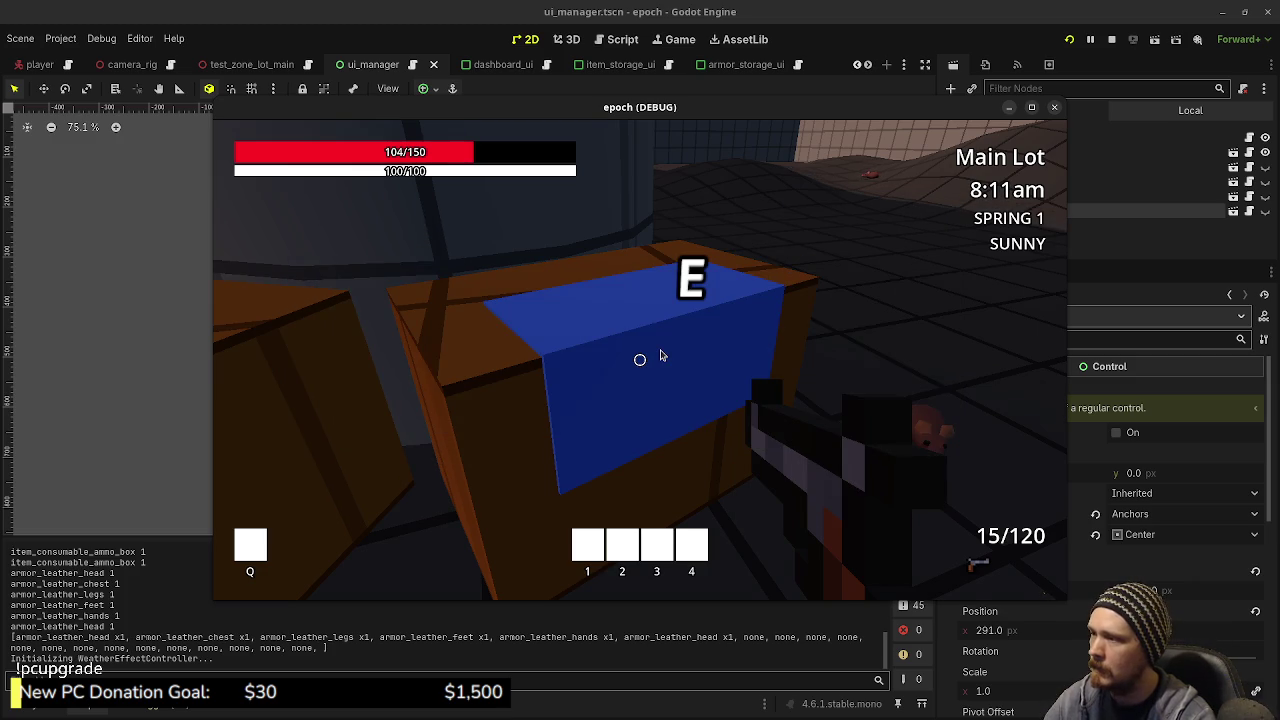
key(e)
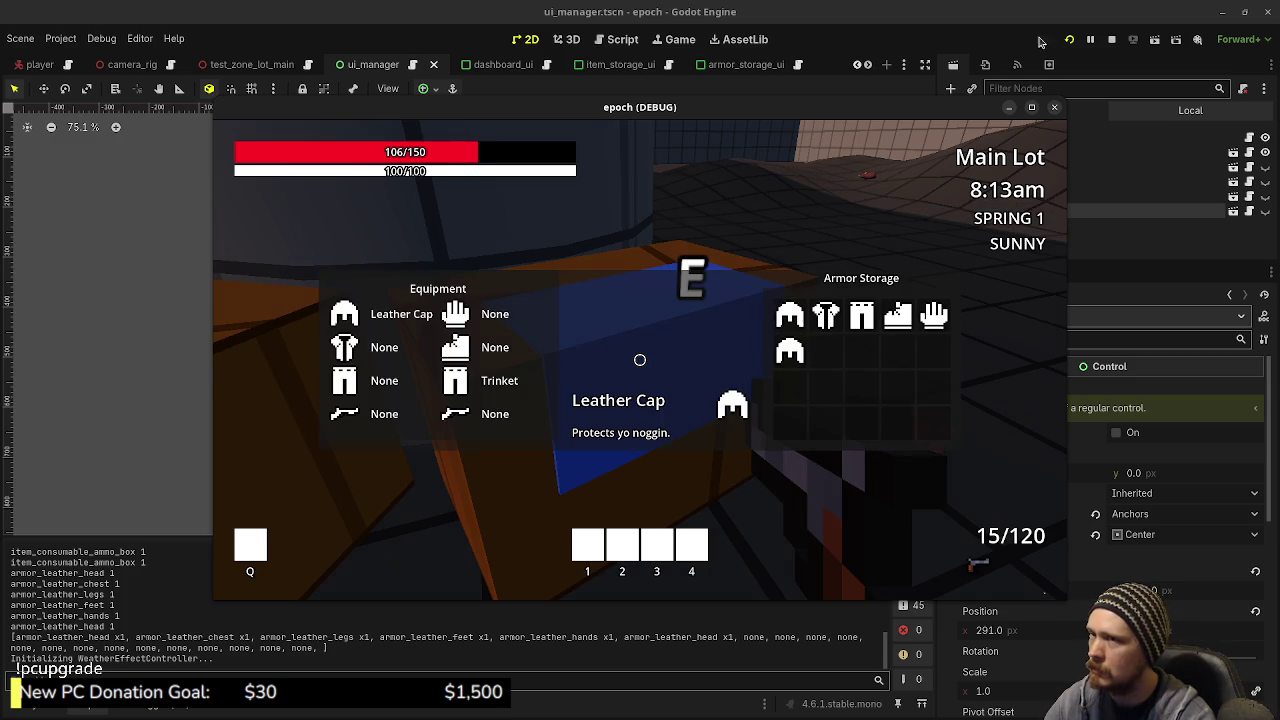
click(1111, 39)
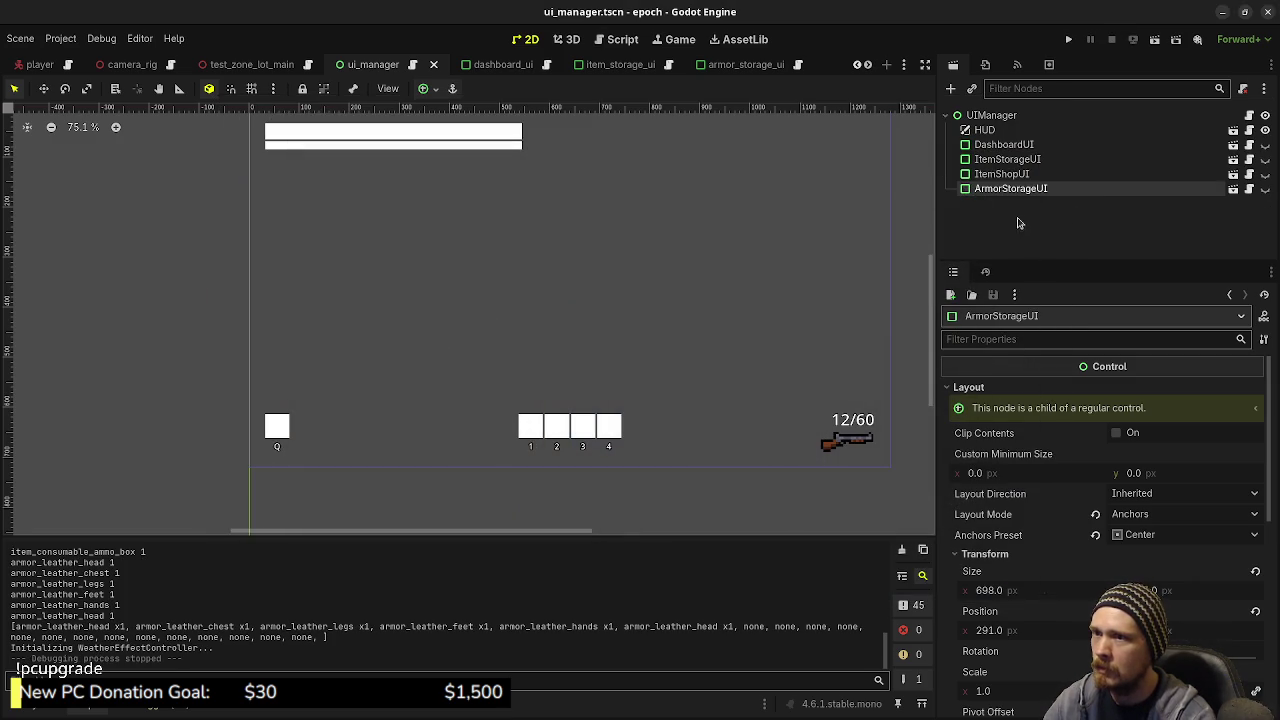
click(621, 40)
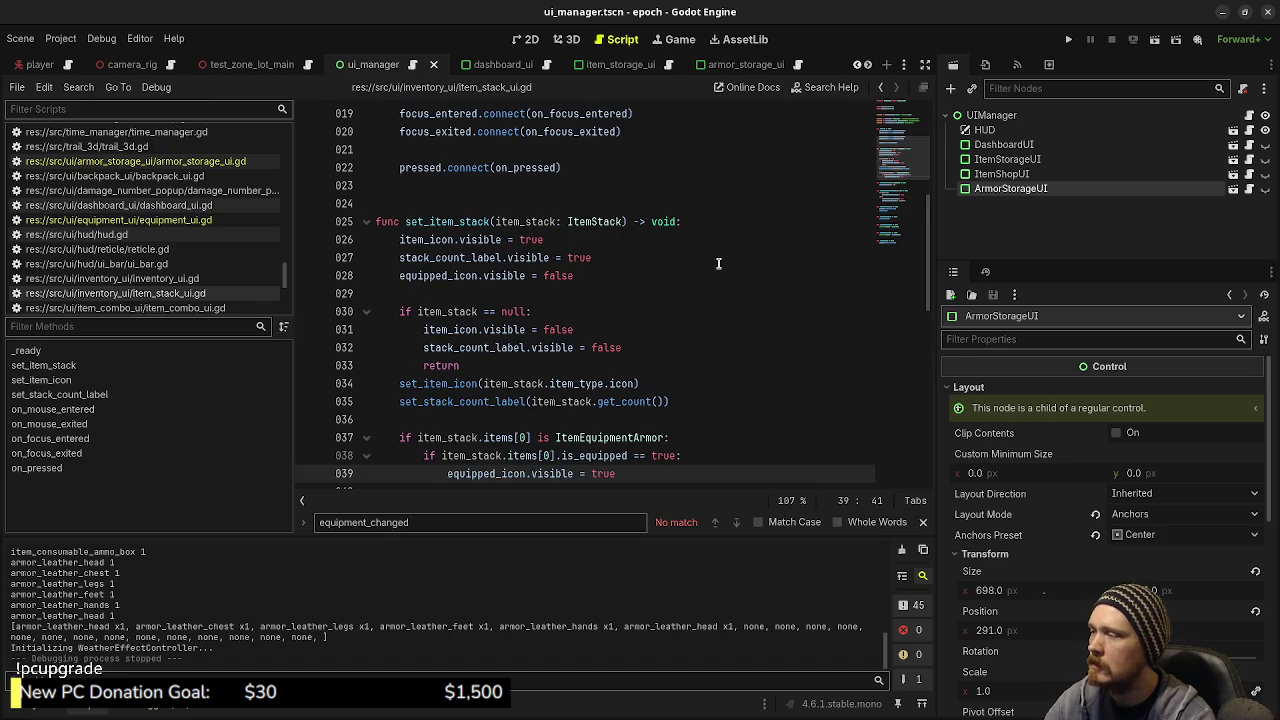
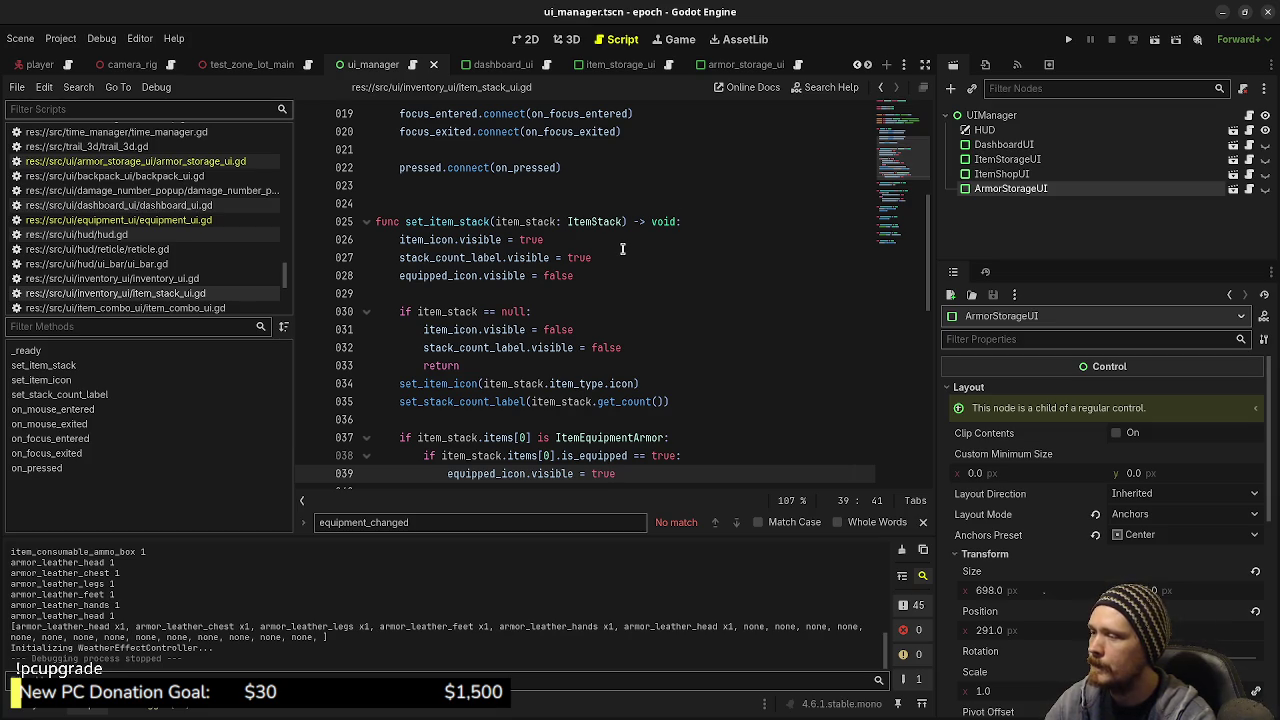
Step: View the item_stack_ui scene's EquippedIcon 'E' badge on the 2D canvas, then return to item_stack_ui.gd
scroll(622, 248, down, 1)
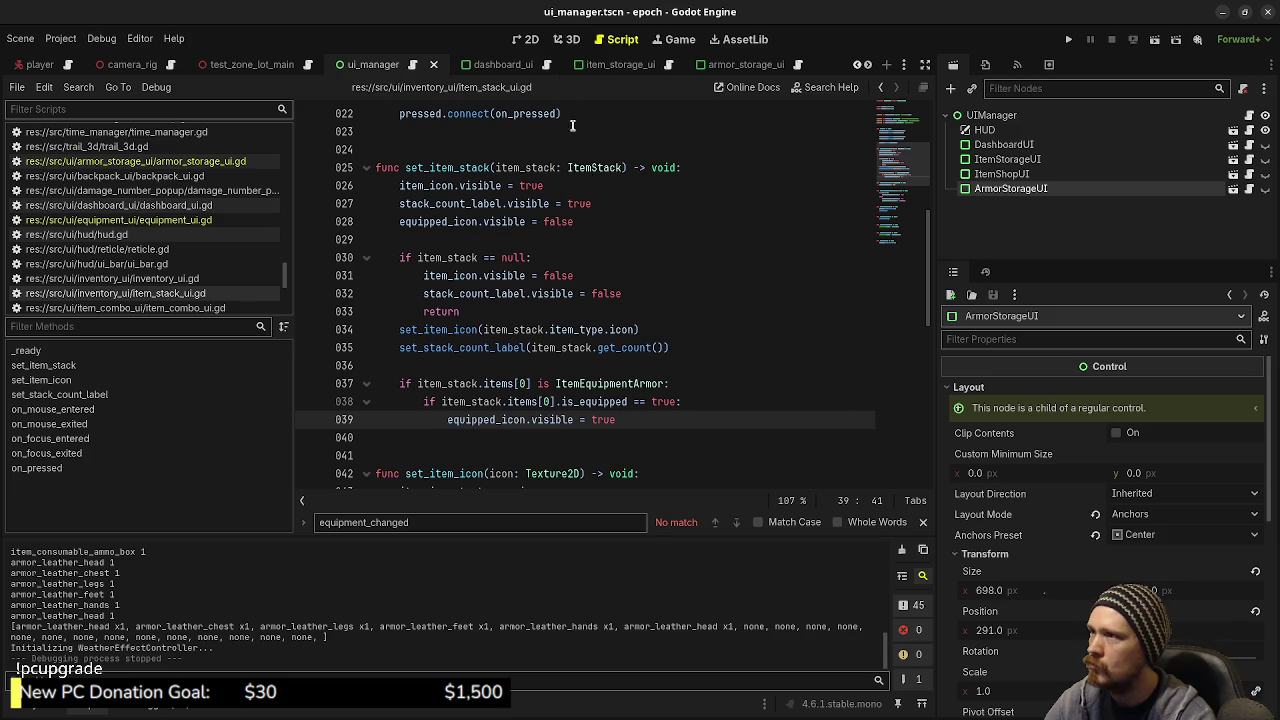
click(531, 40)
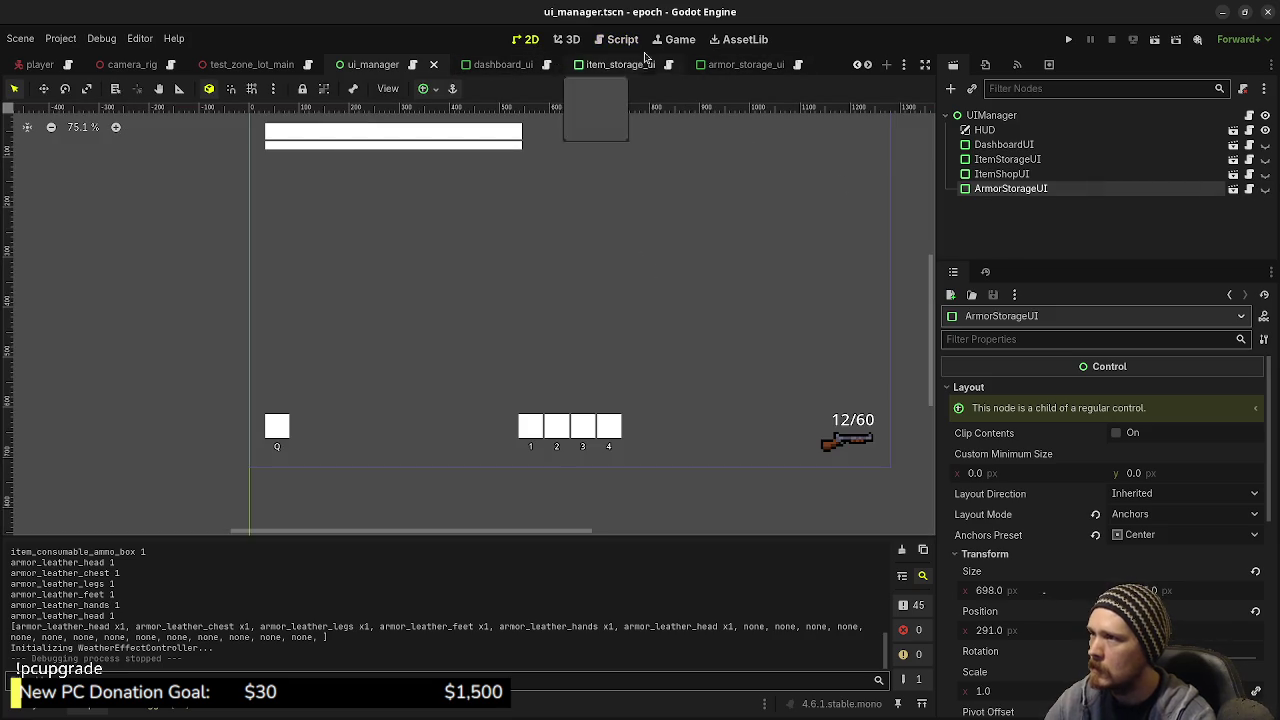
key(ctrl+F3)
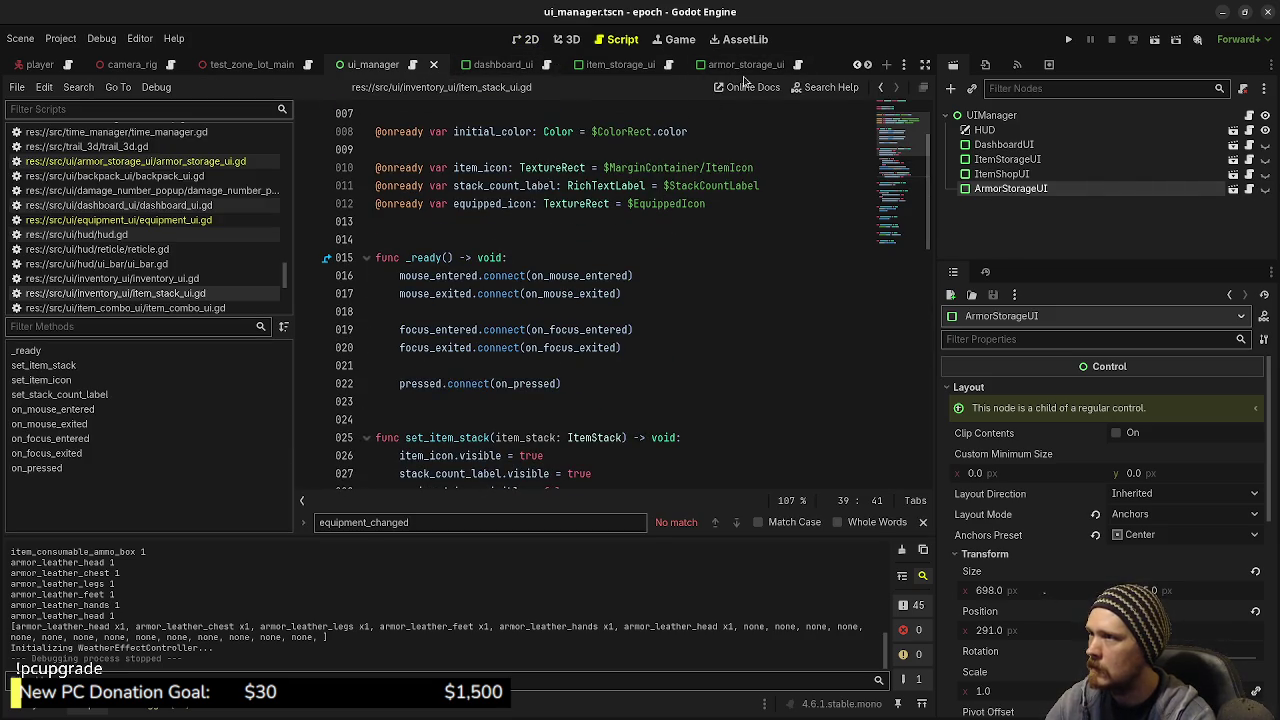
scroll(620, 66, down, 2)
click(690, 68)
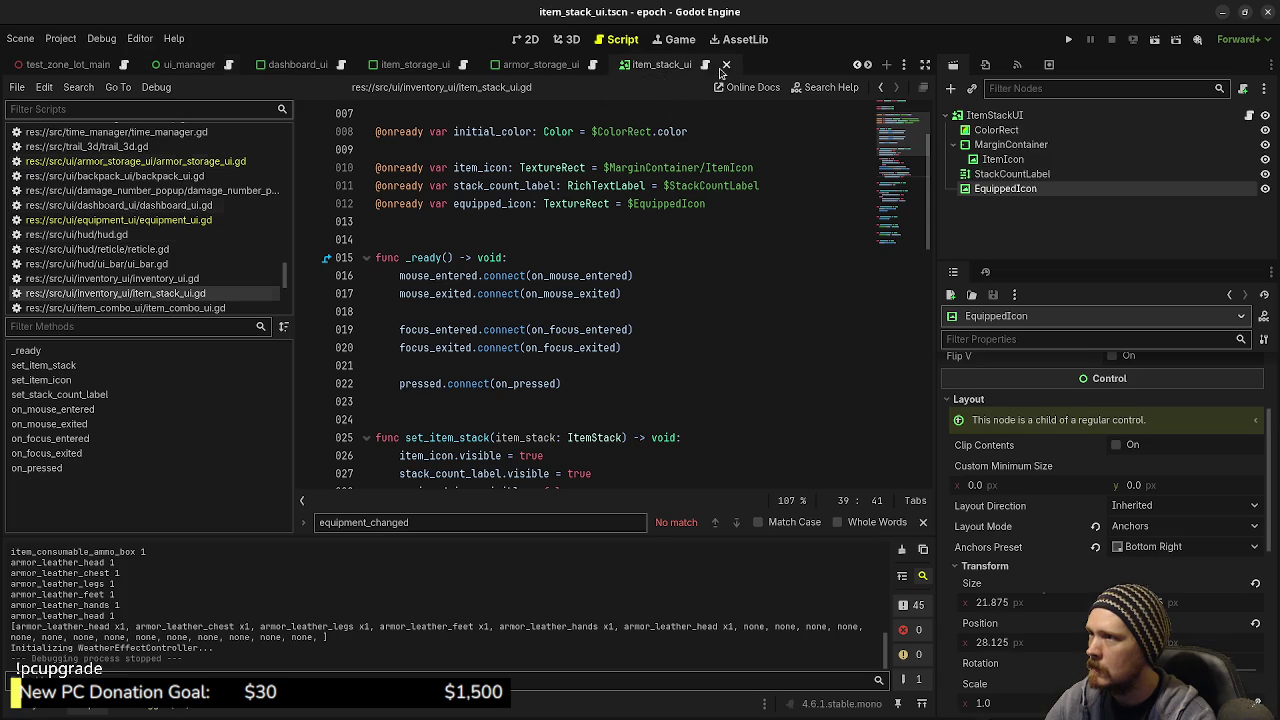
click(570, 42)
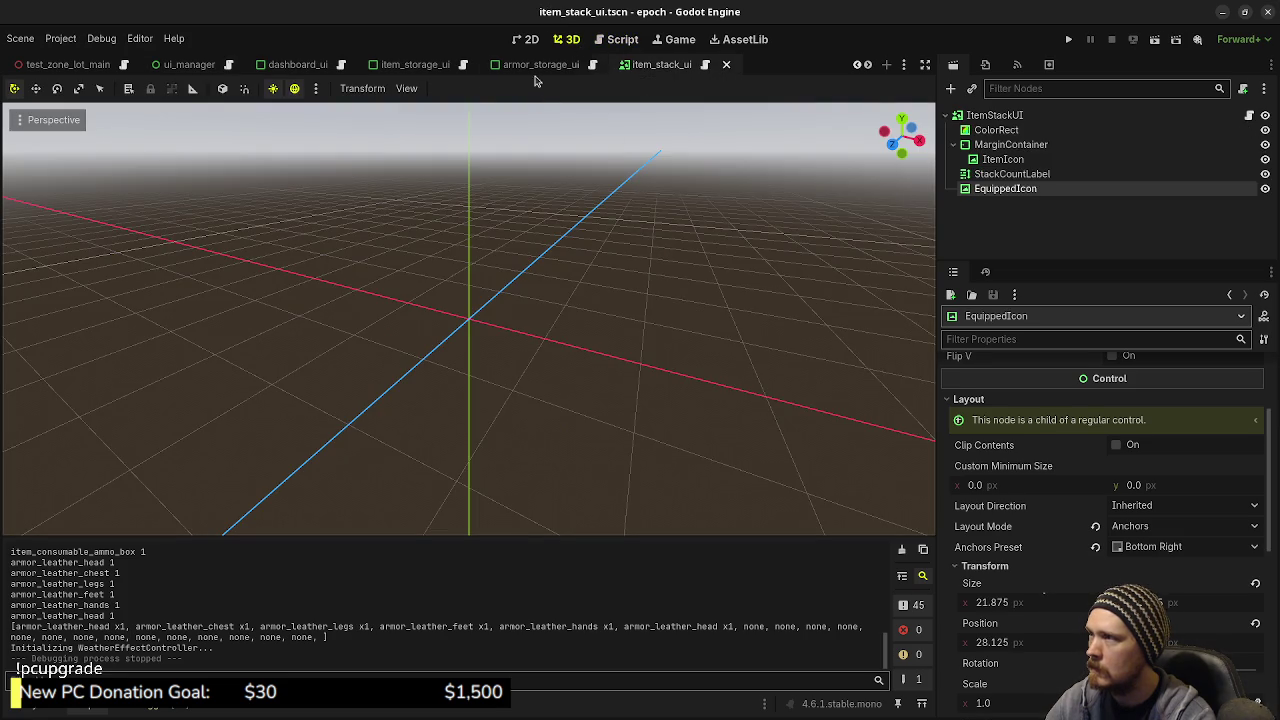
click(528, 40)
scroll(578, 294, down, 1)
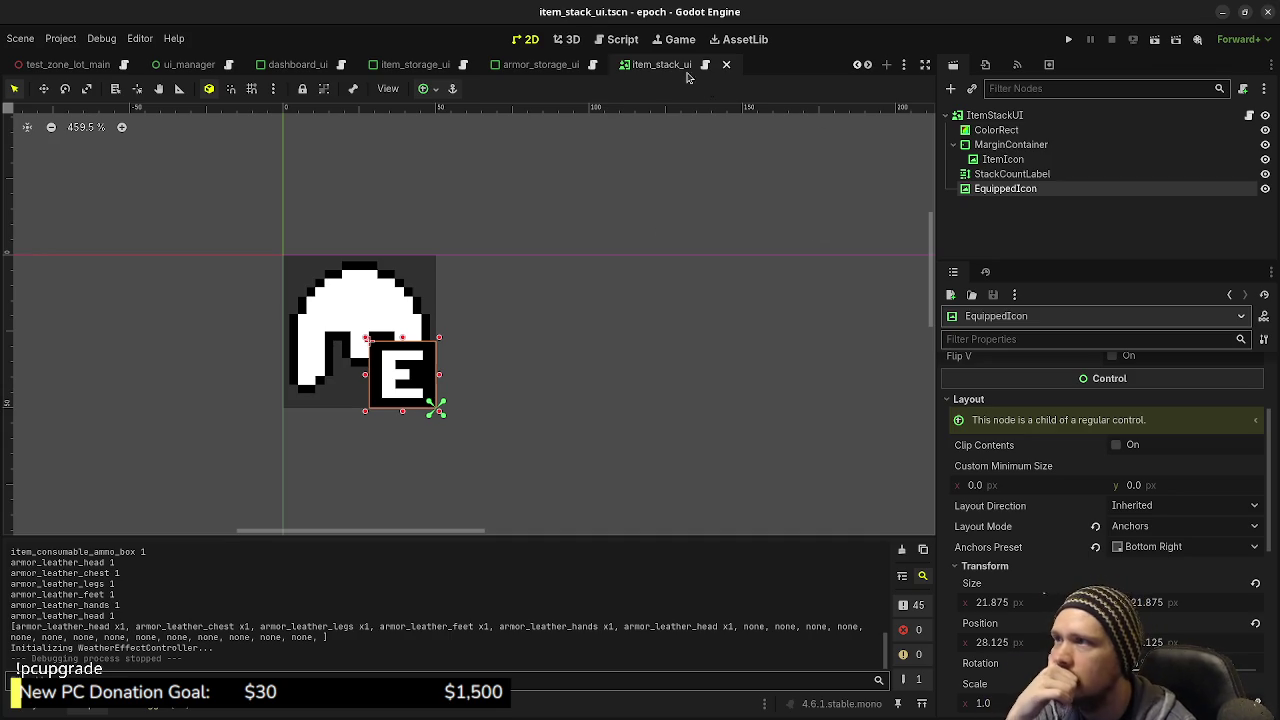
click(615, 45)
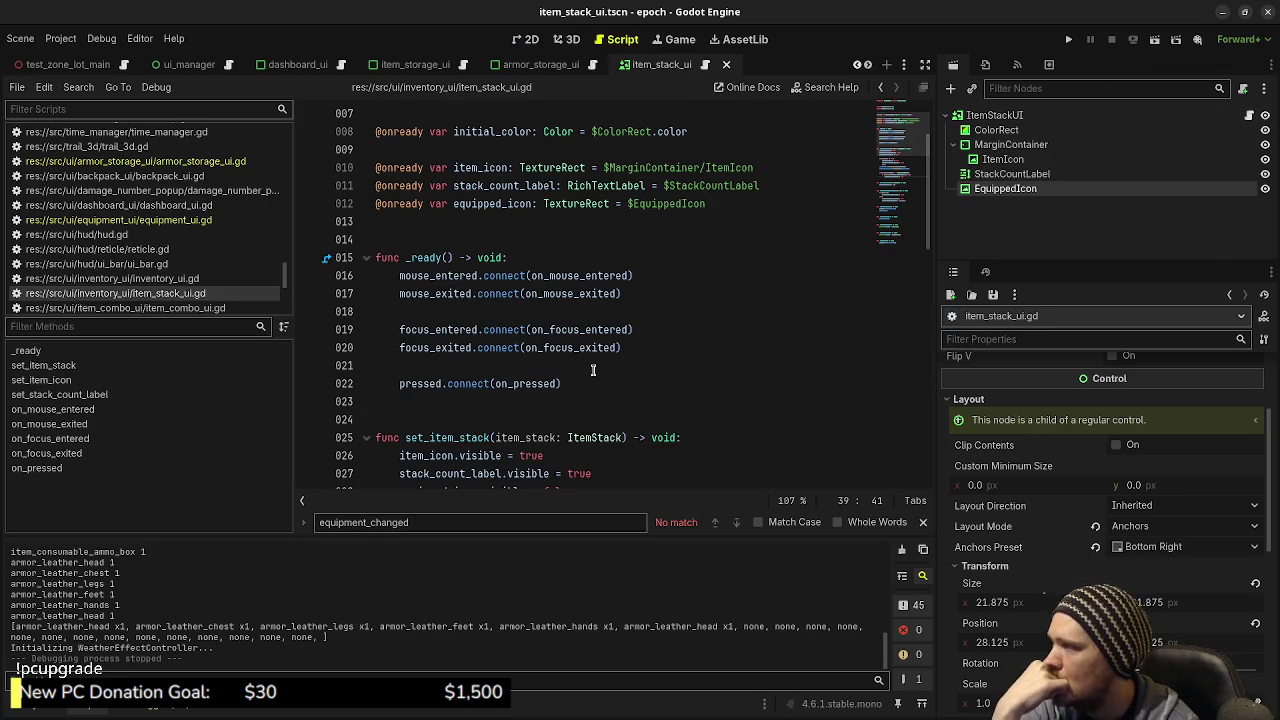
Step: Run a Find in Files search for set_item_stack across the project
scroll(593, 370, down, 1)
double_click(452, 385)
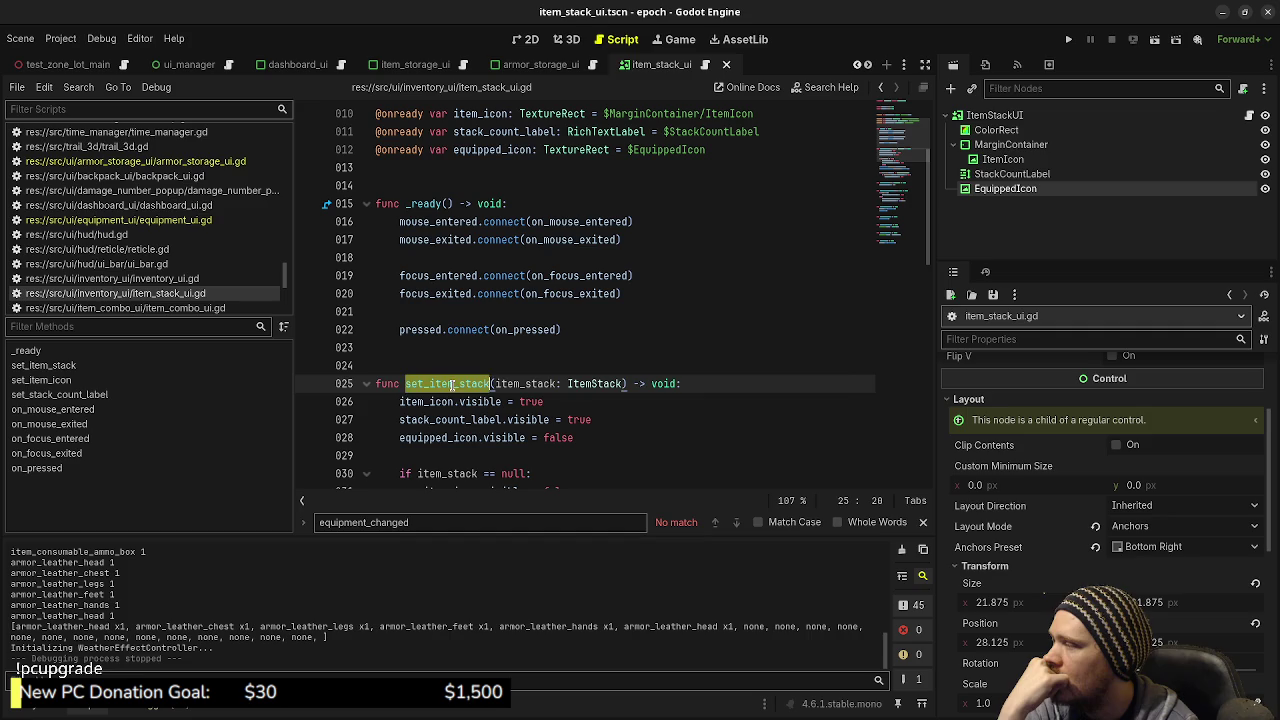
click(78, 87)
click(95, 179)
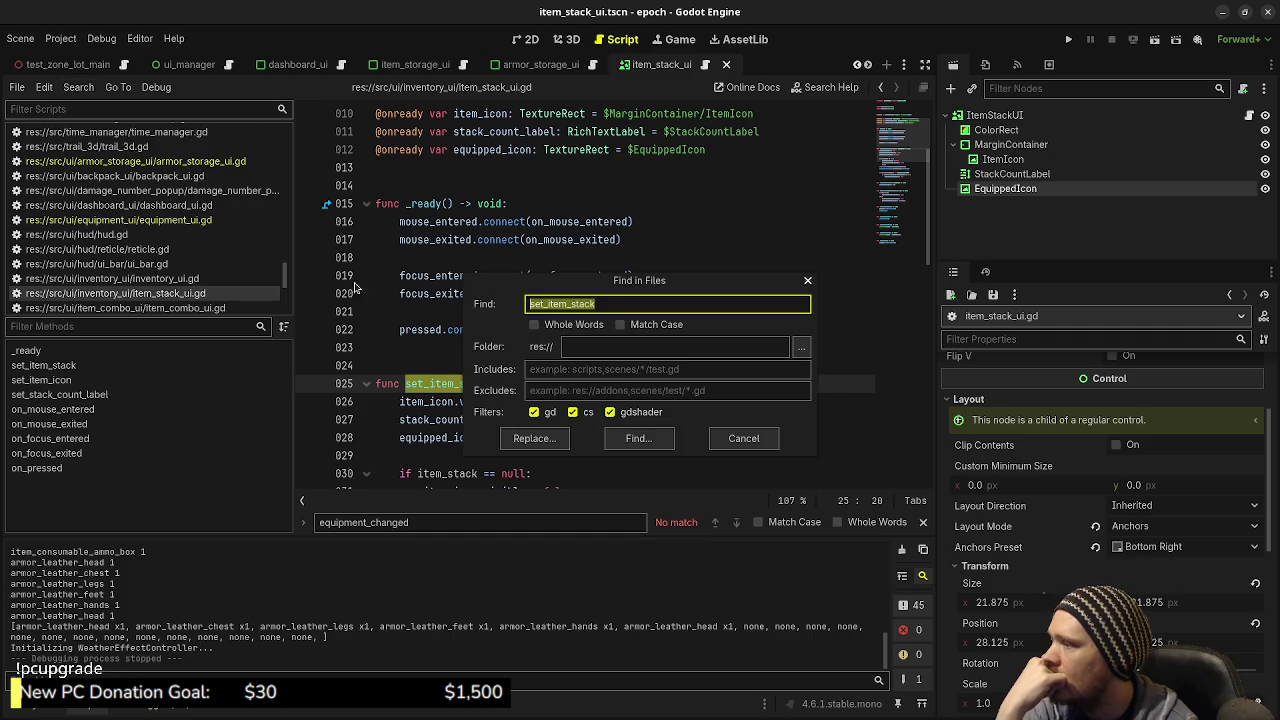
click(640, 440)
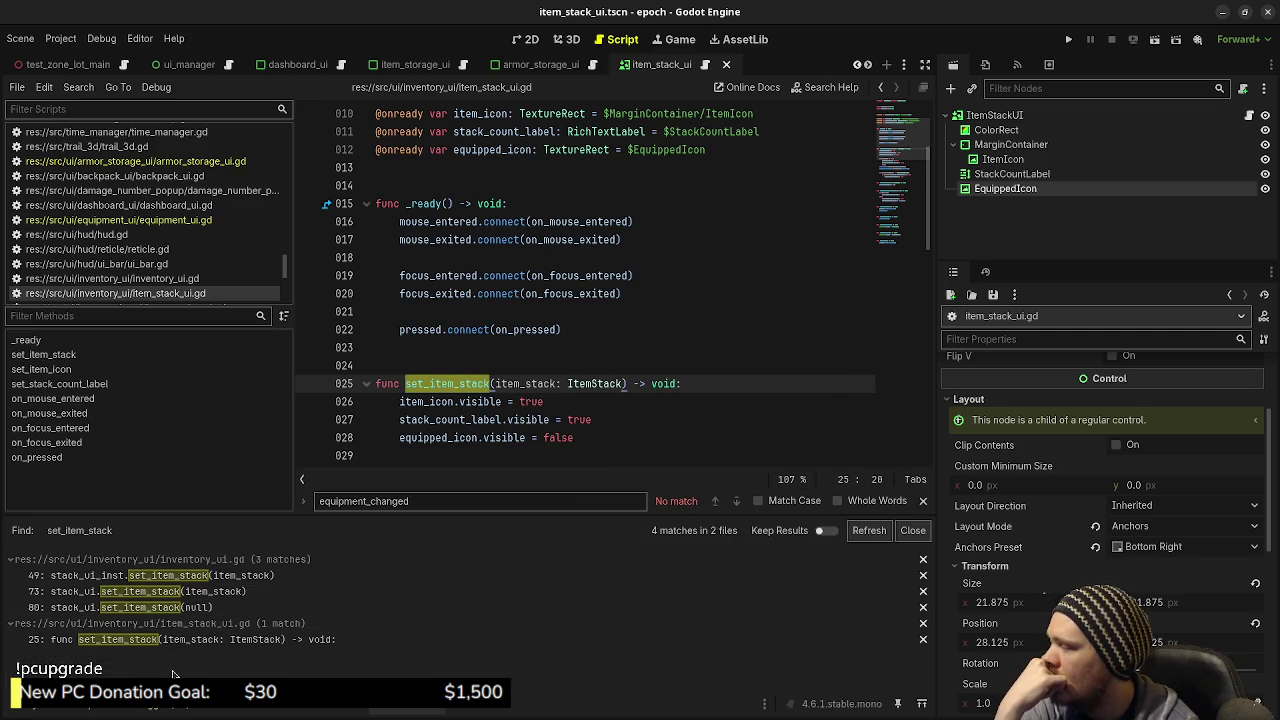
Step: Step through the set_item_stack calls on lines 49, 73 and 80, then the definition on line 25
click(175, 579)
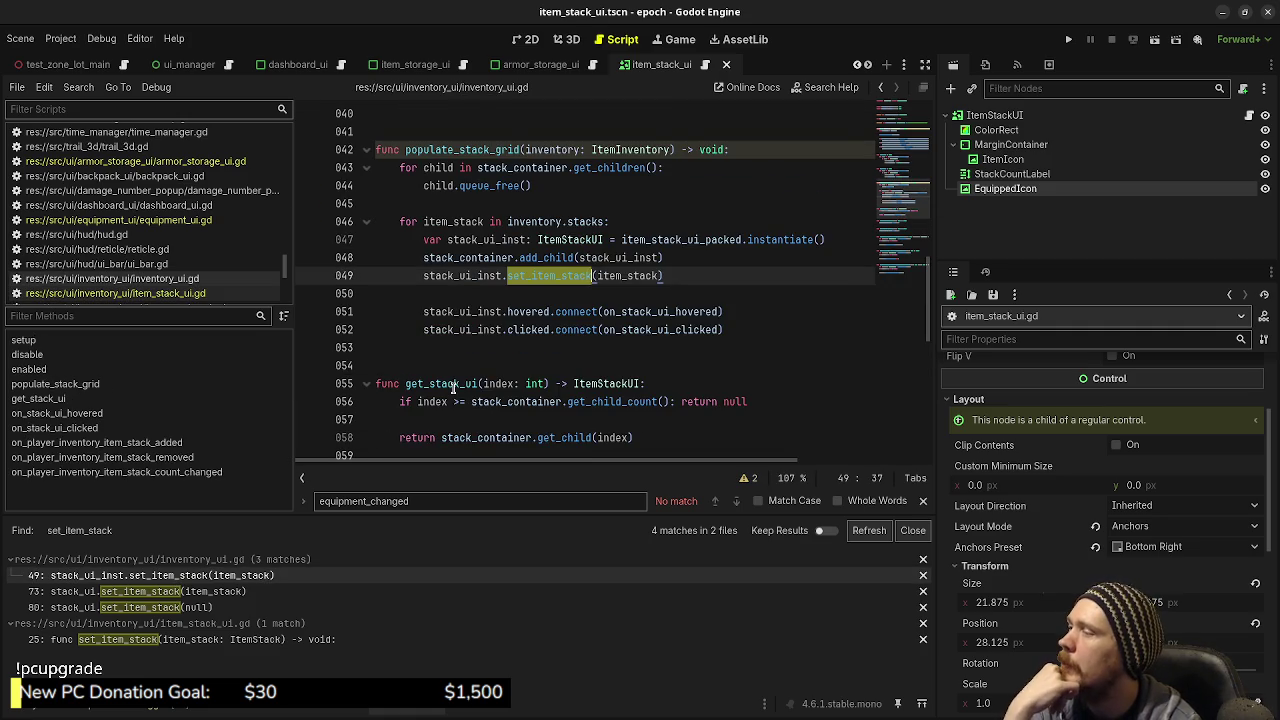
click(209, 592)
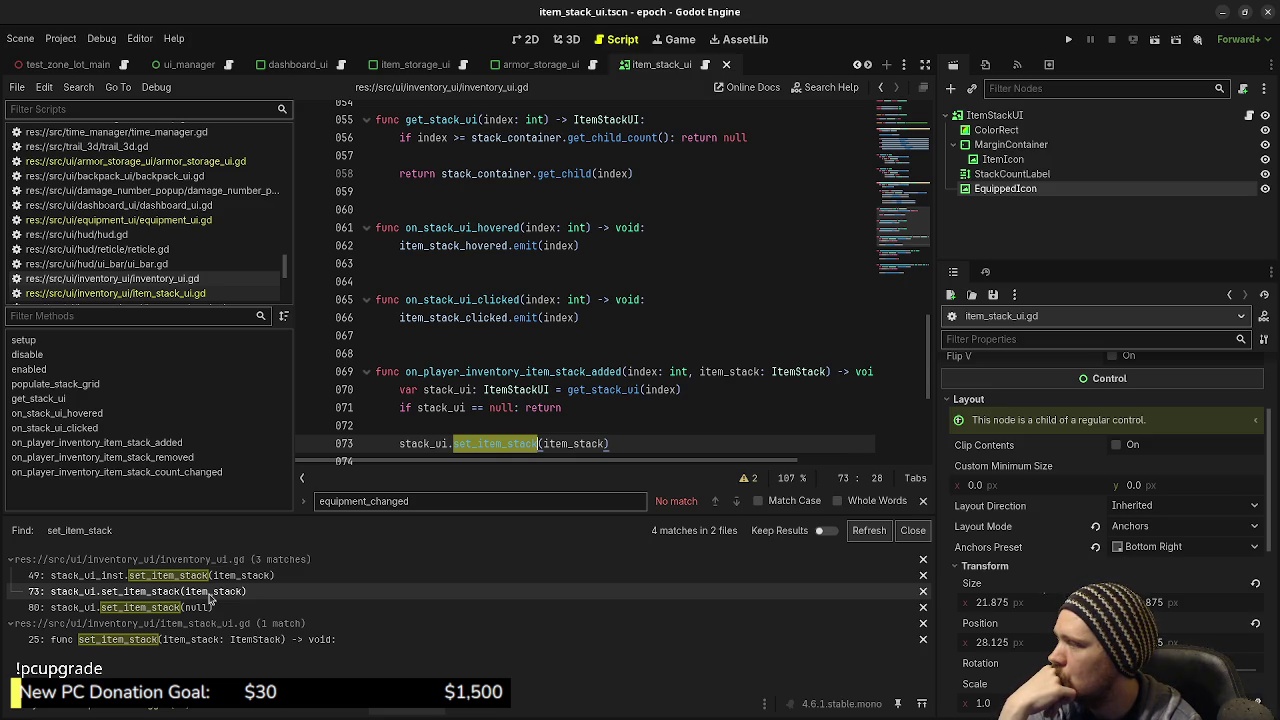
click(211, 607)
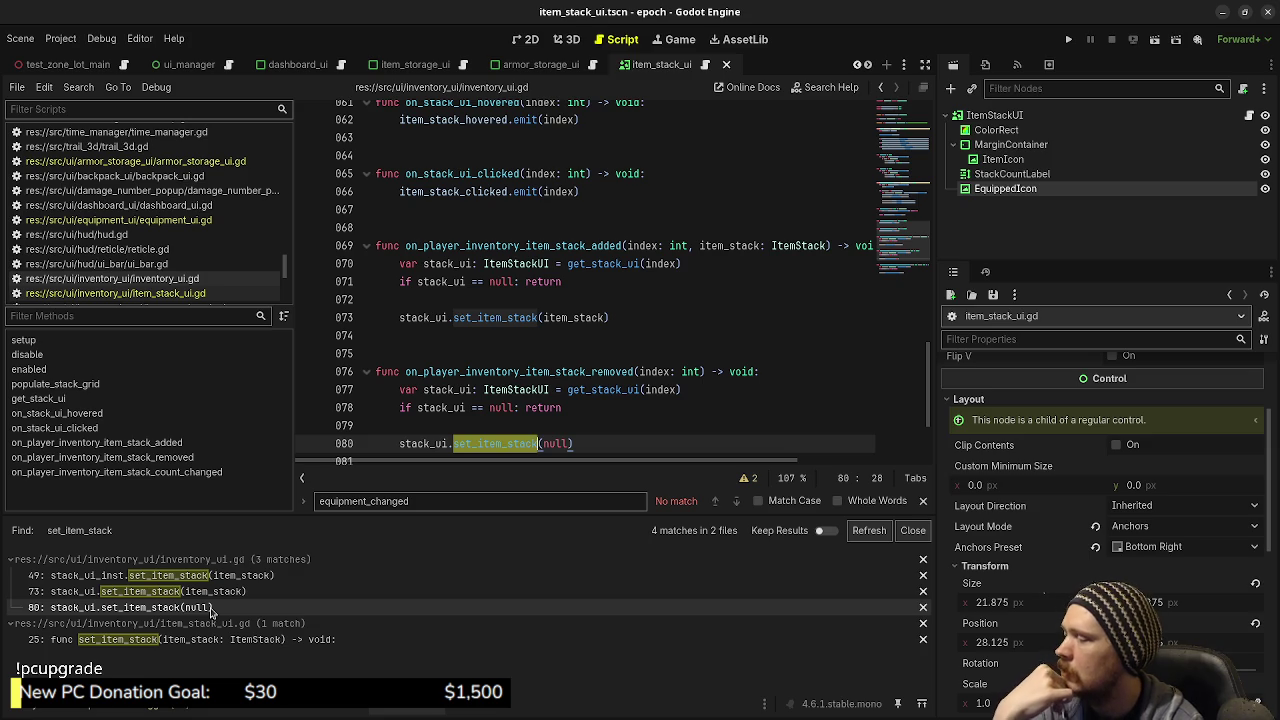
click(215, 640)
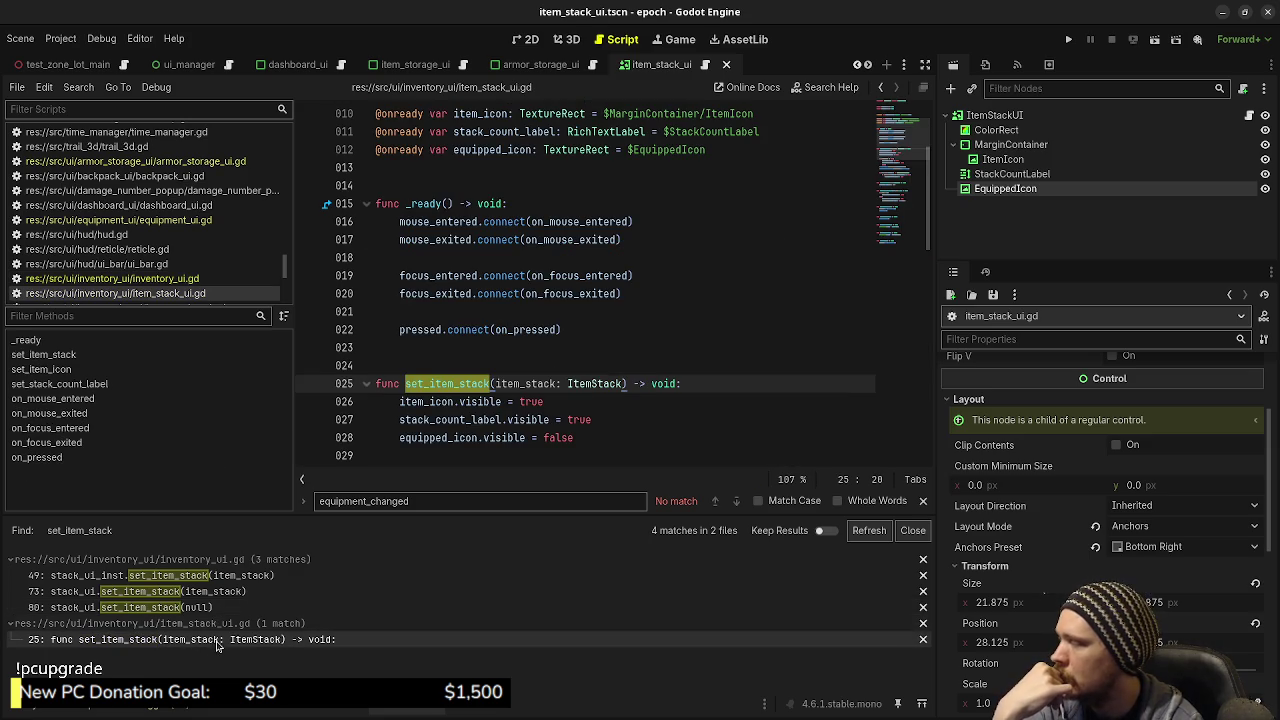
scroll(546, 378, down, 3)
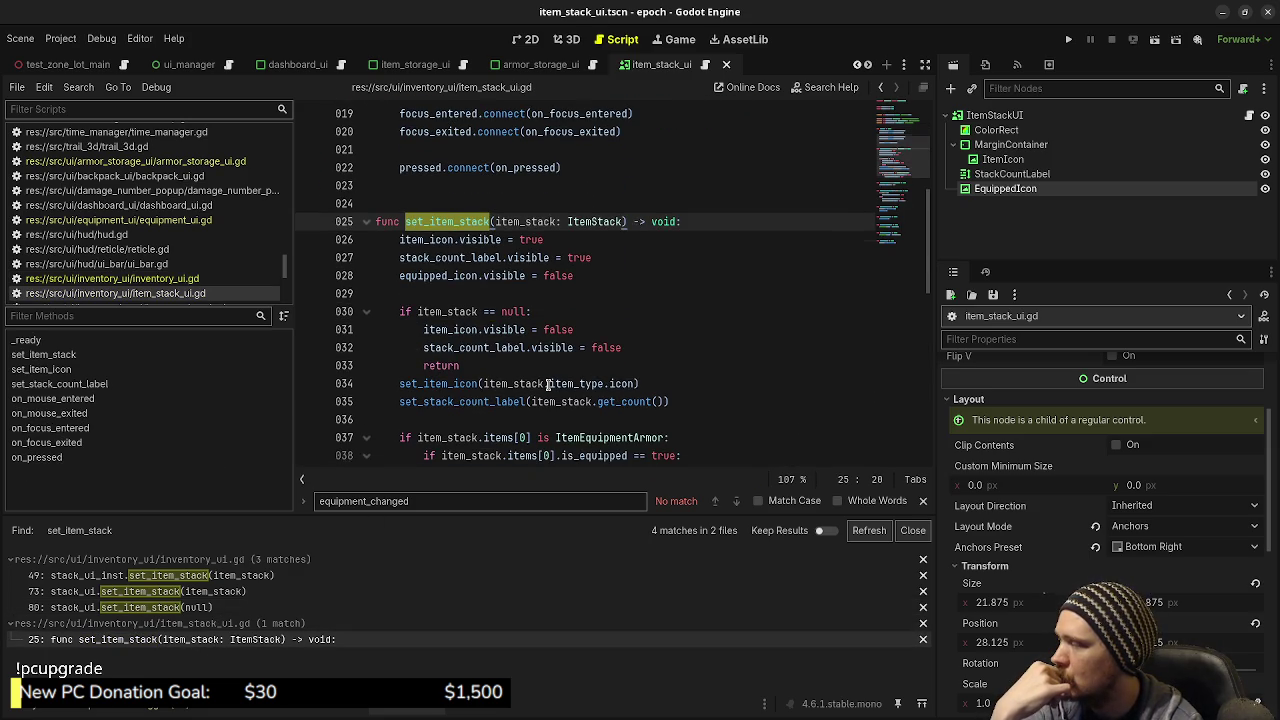
scroll(548, 385, down, 1)
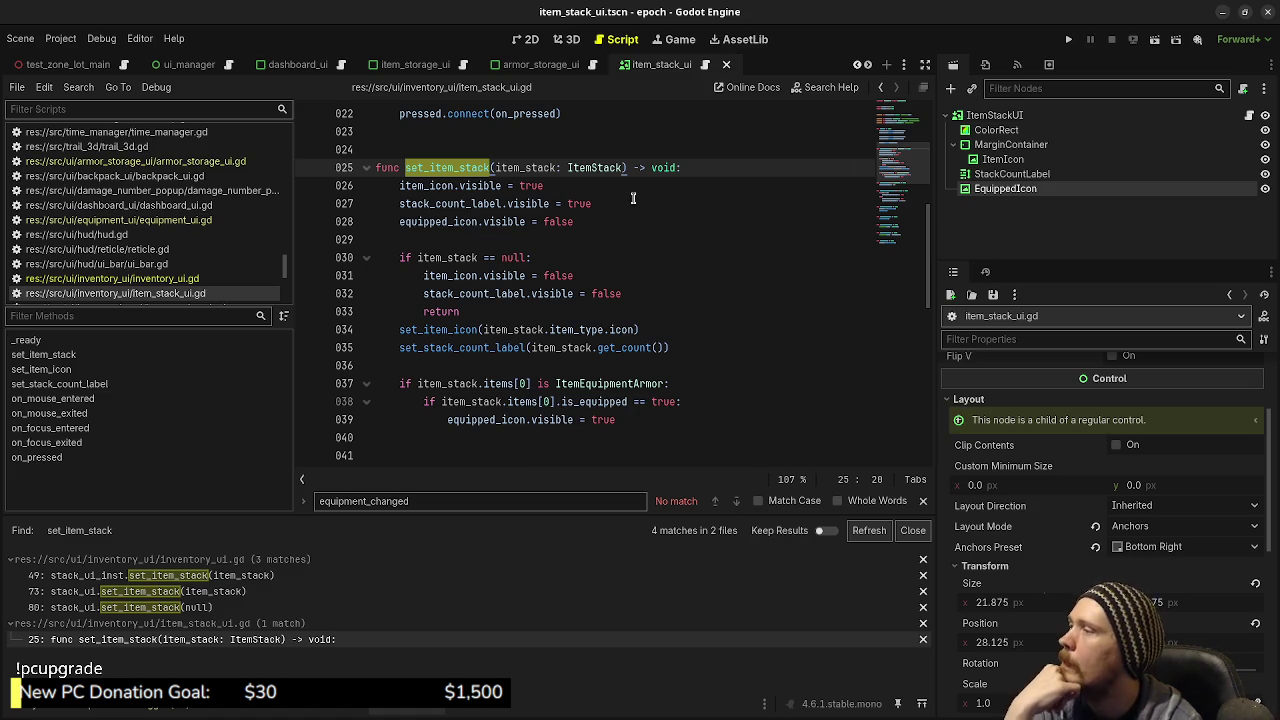
Step: Inspect the ItemStack class in item_stack.gd, then go back to item_stack_ui.gd
ctrl+click(585, 170)
scroll(560, 330, up, 5)
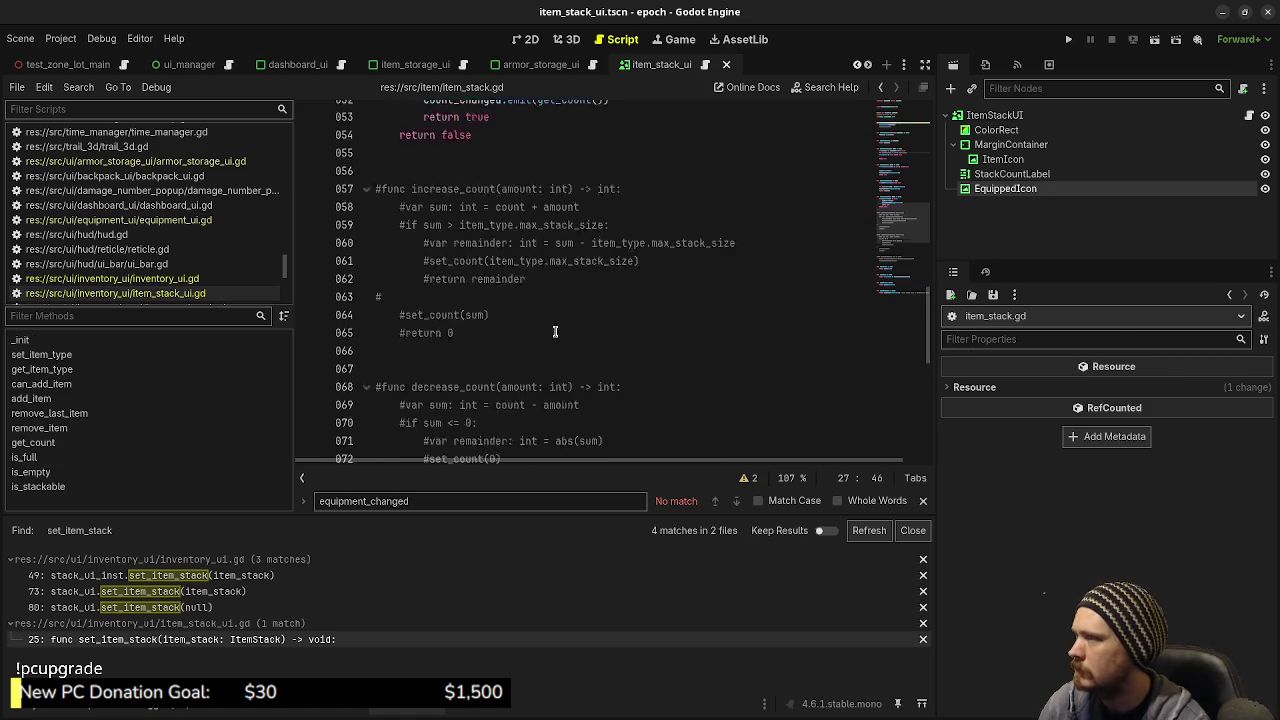
scroll(568, 341, up, 6)
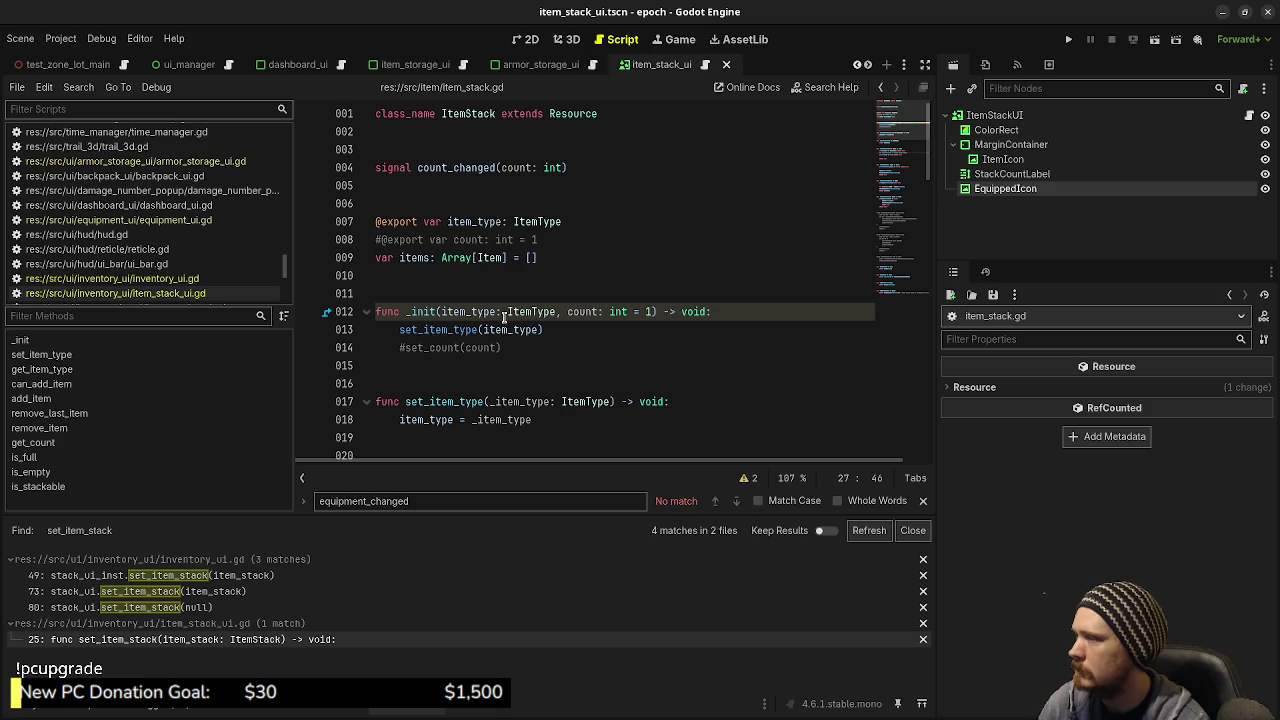
scroll(496, 340, down, 8)
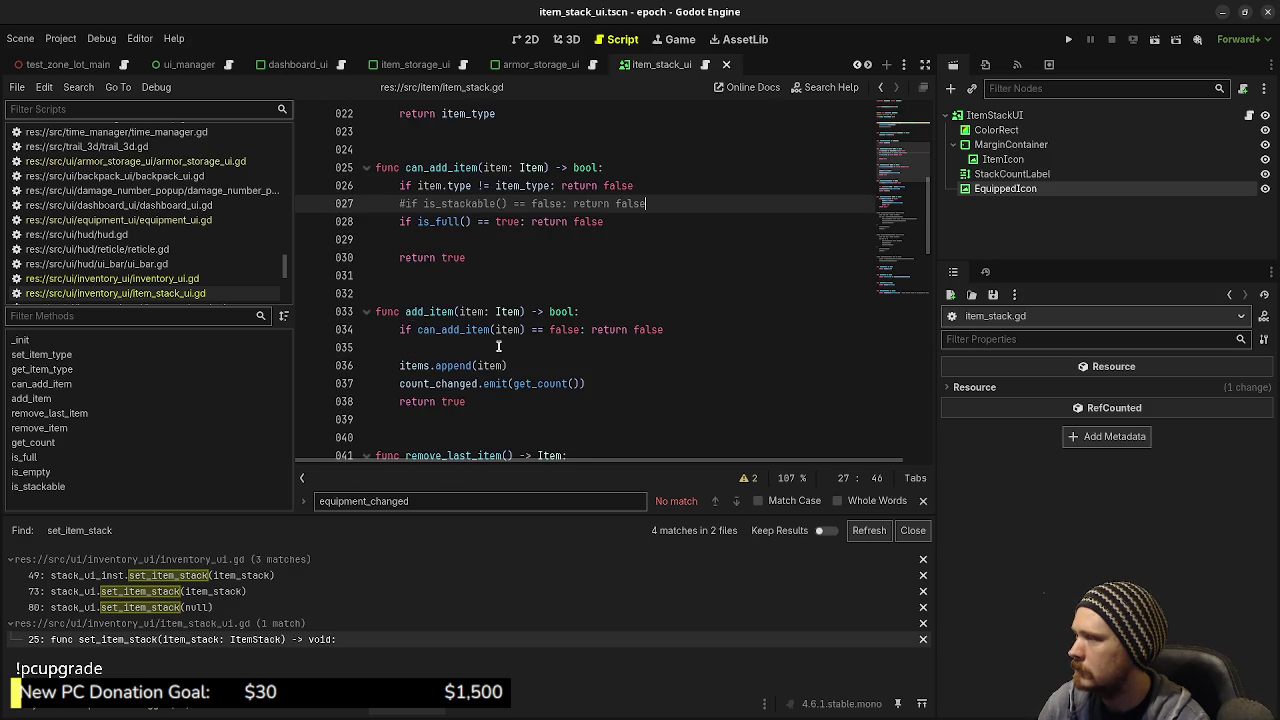
scroll(498, 345, down, 2)
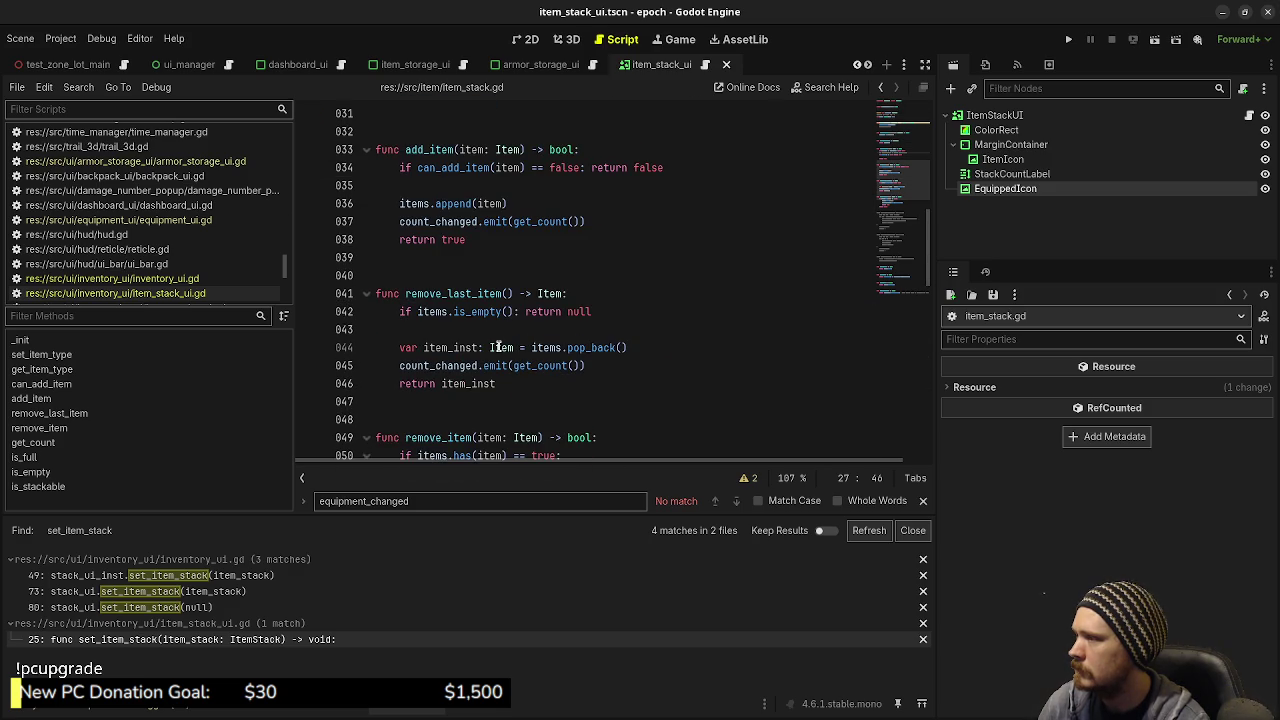
scroll(497, 346, down, 3)
scroll(460, 290, up, 6)
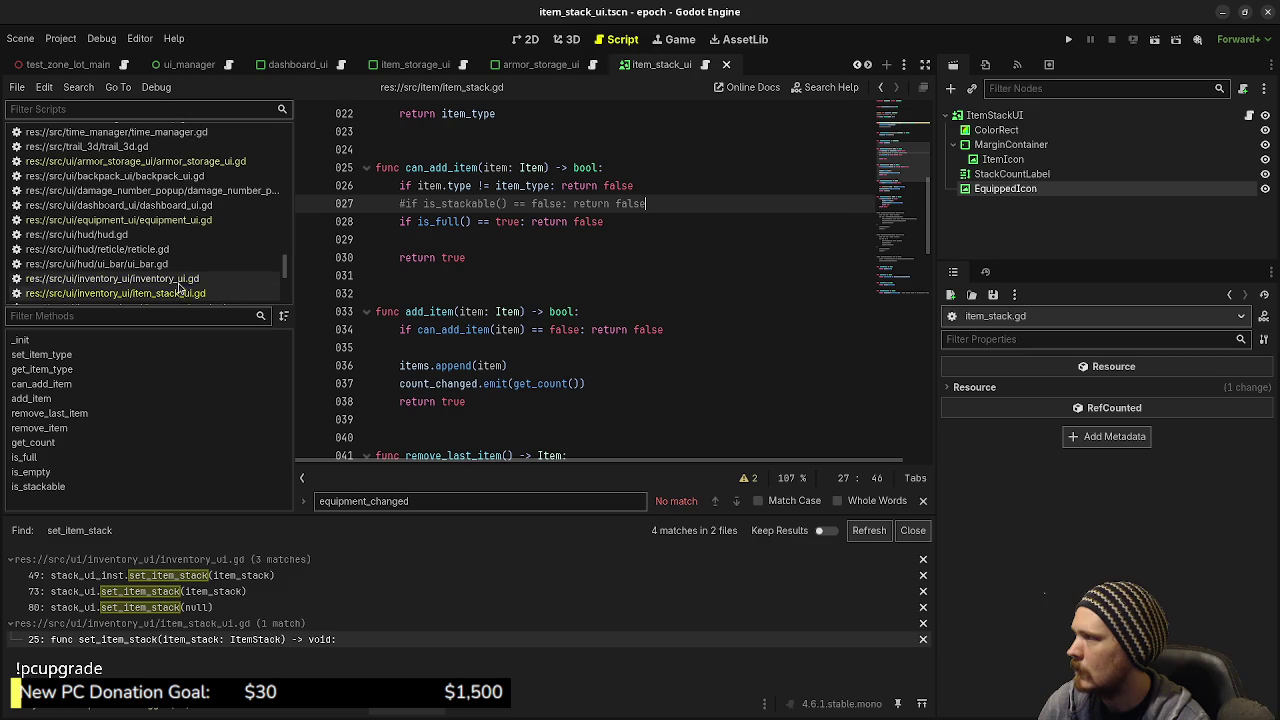
scroll(598, 281, up, 7)
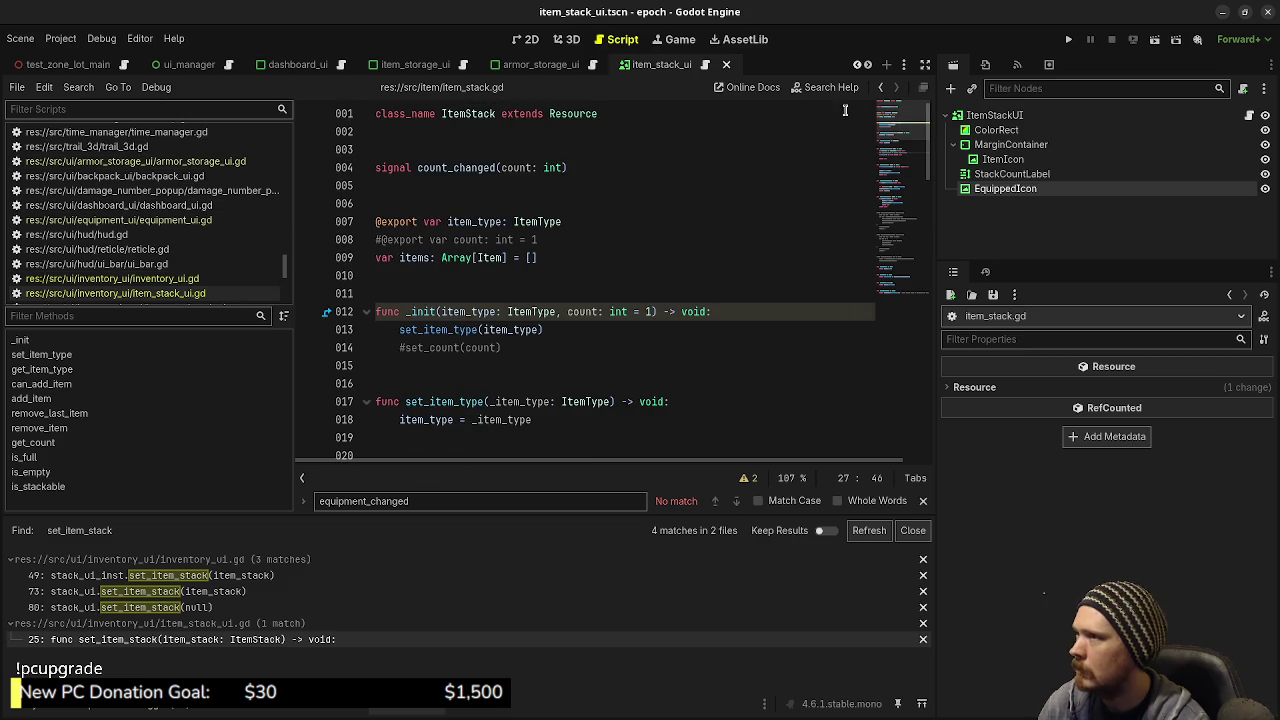
click(881, 88)
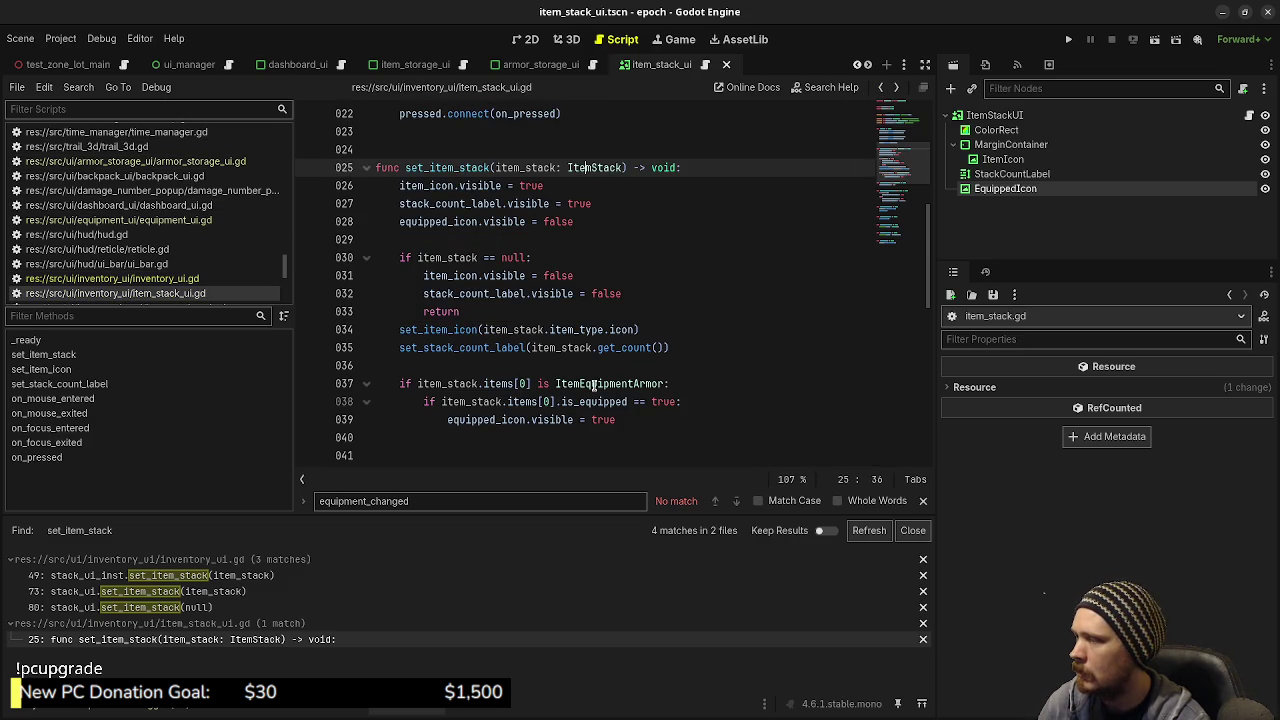
Step: Change ItemEquipmentArmor to ItemEquipment on line 37, save, and run the project
double_click(594, 384)
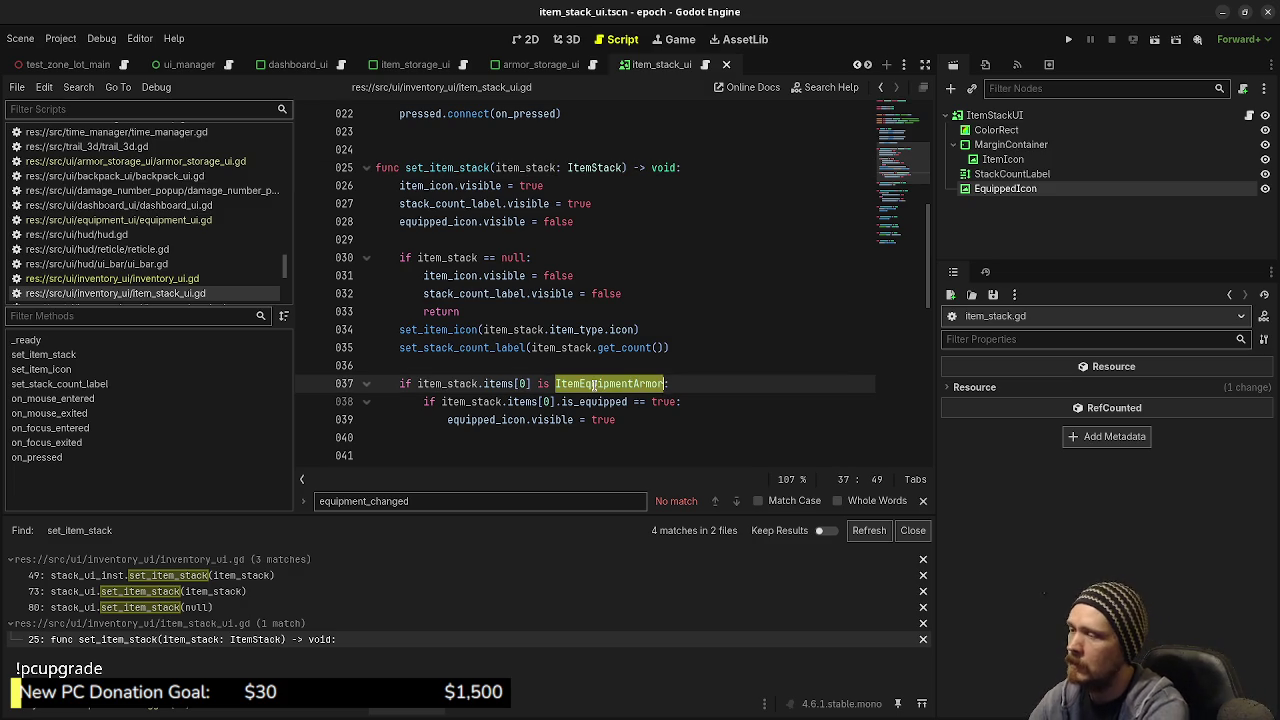
text(ItemEquip)
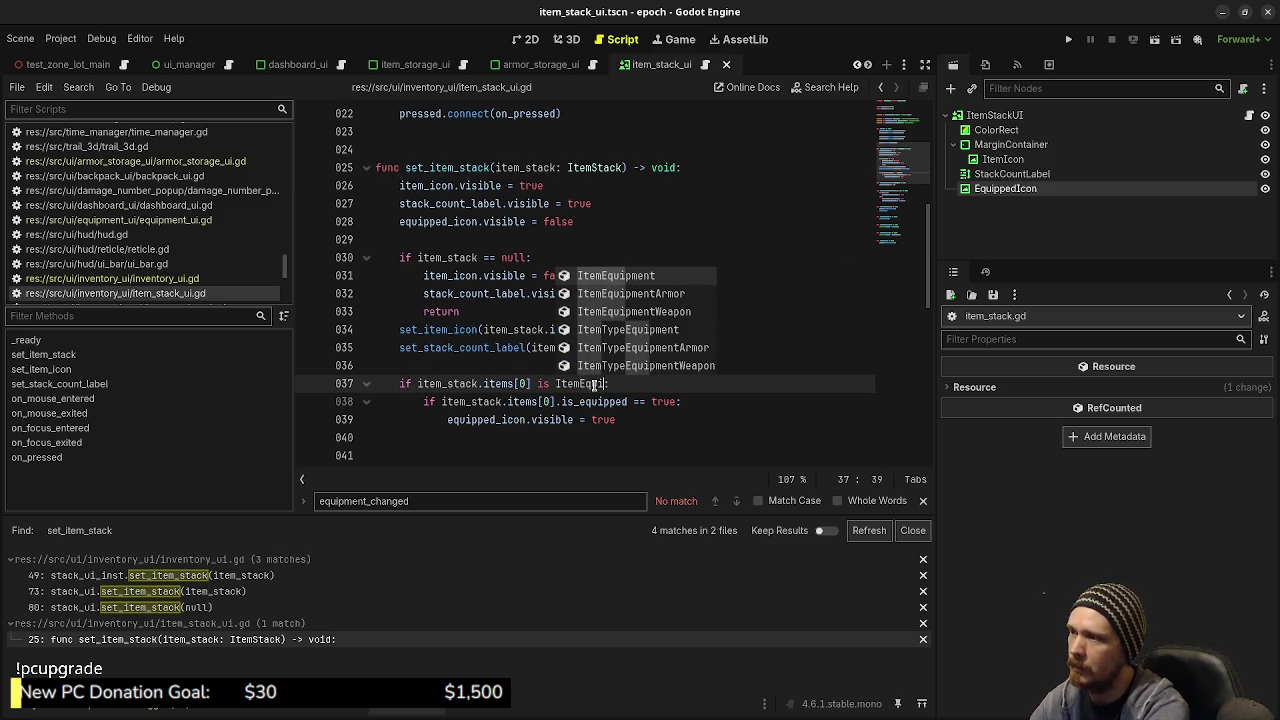
text(ment)
key(ctrl+s)
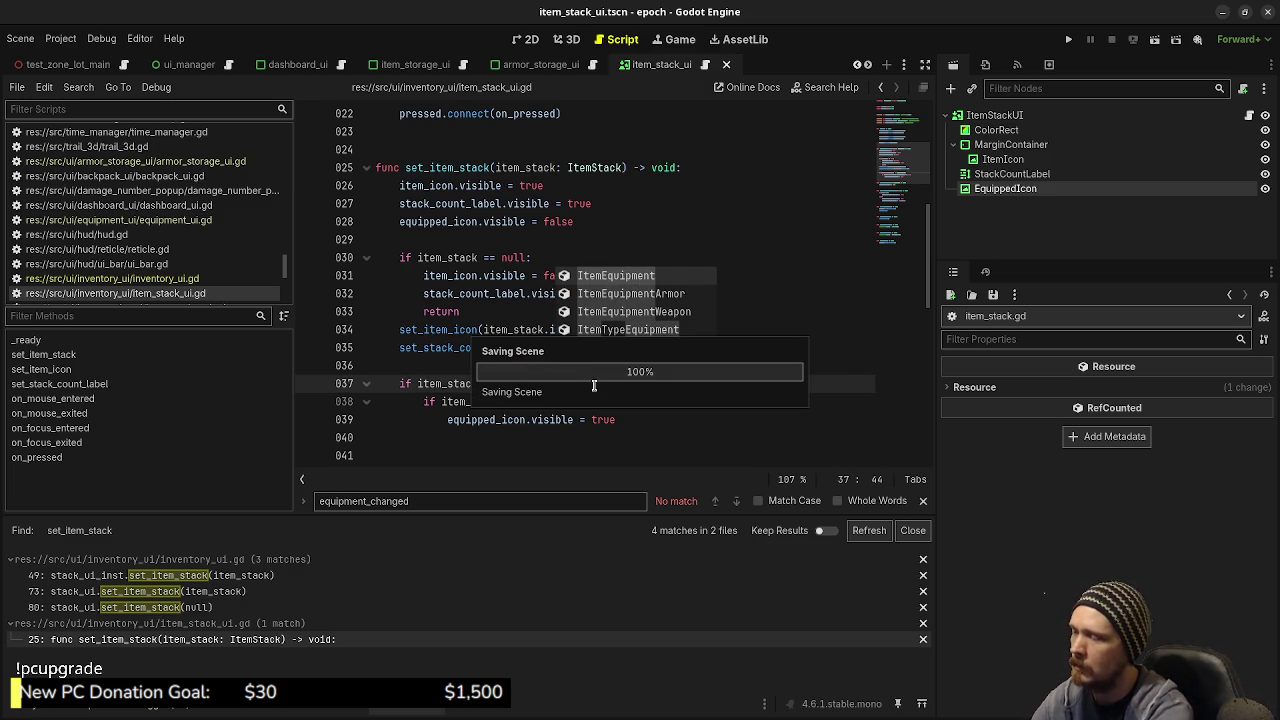
click(531, 347)
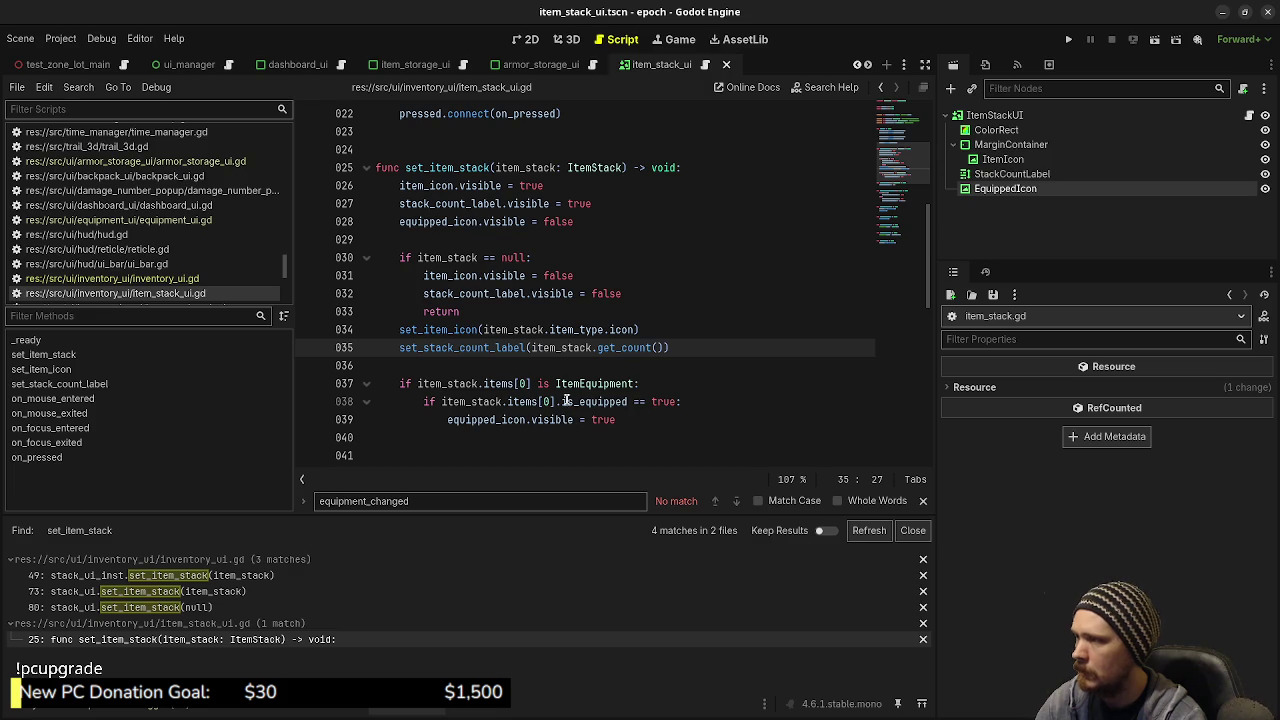
scroll(676, 347, up, 6)
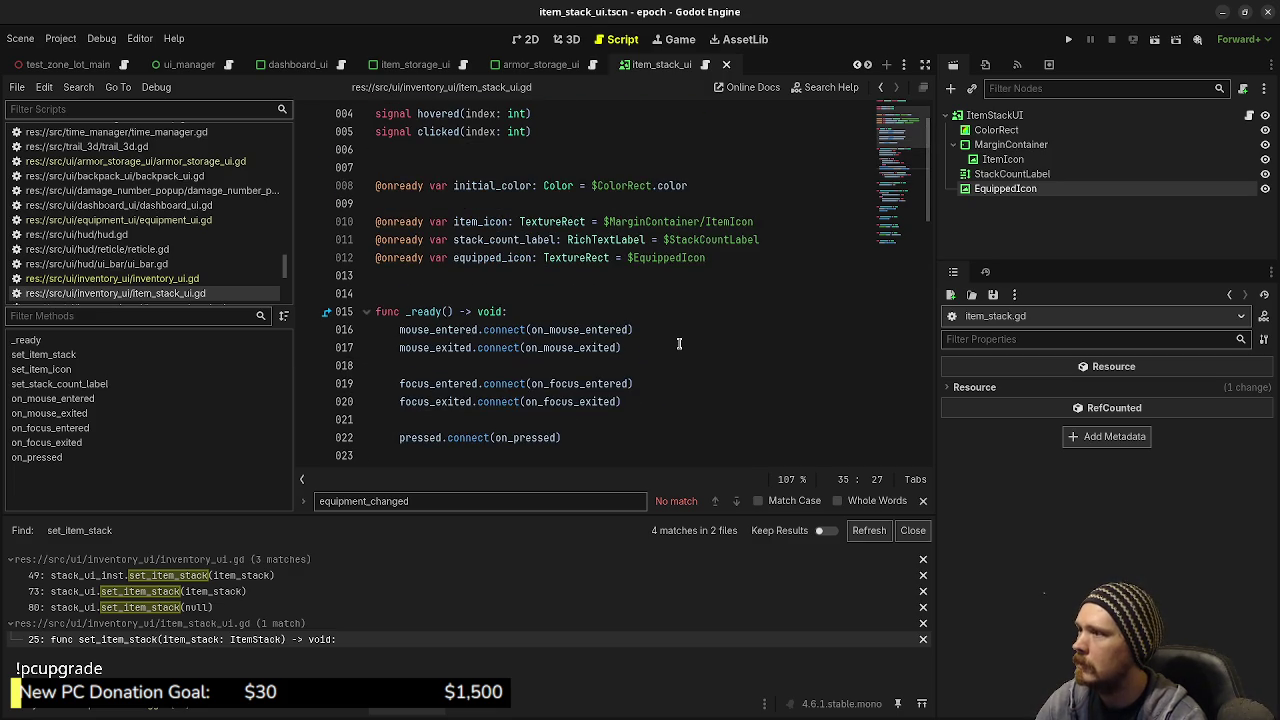
click(1068, 40)
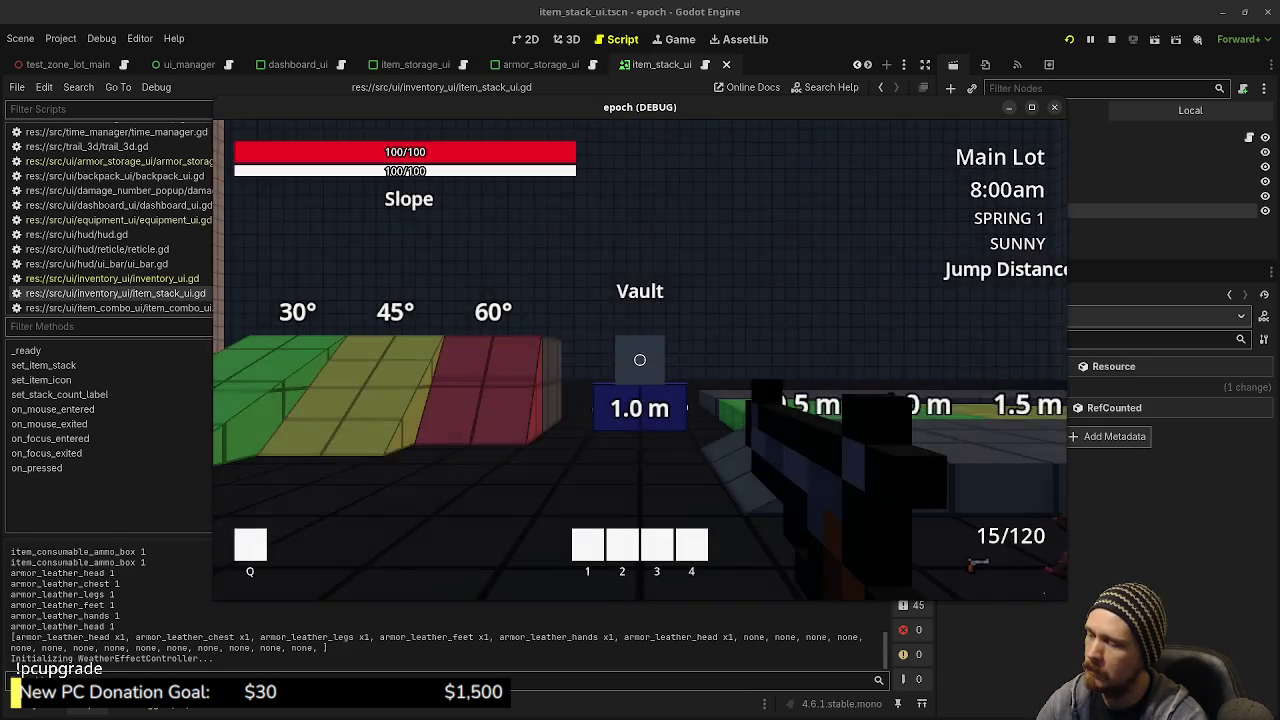
Step: Walk to the crates, open armor storage, equip Leather Cap and Leather Cuirass, then stop the game
key(shift+w)
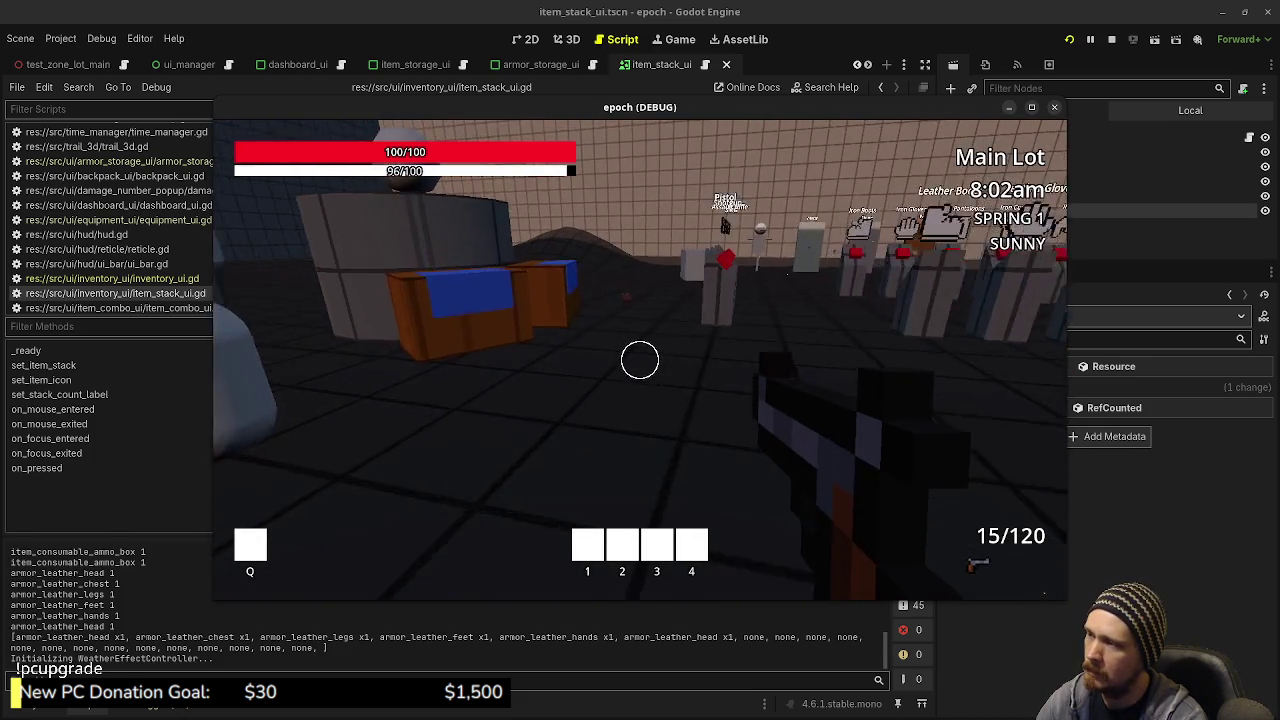
key(e)
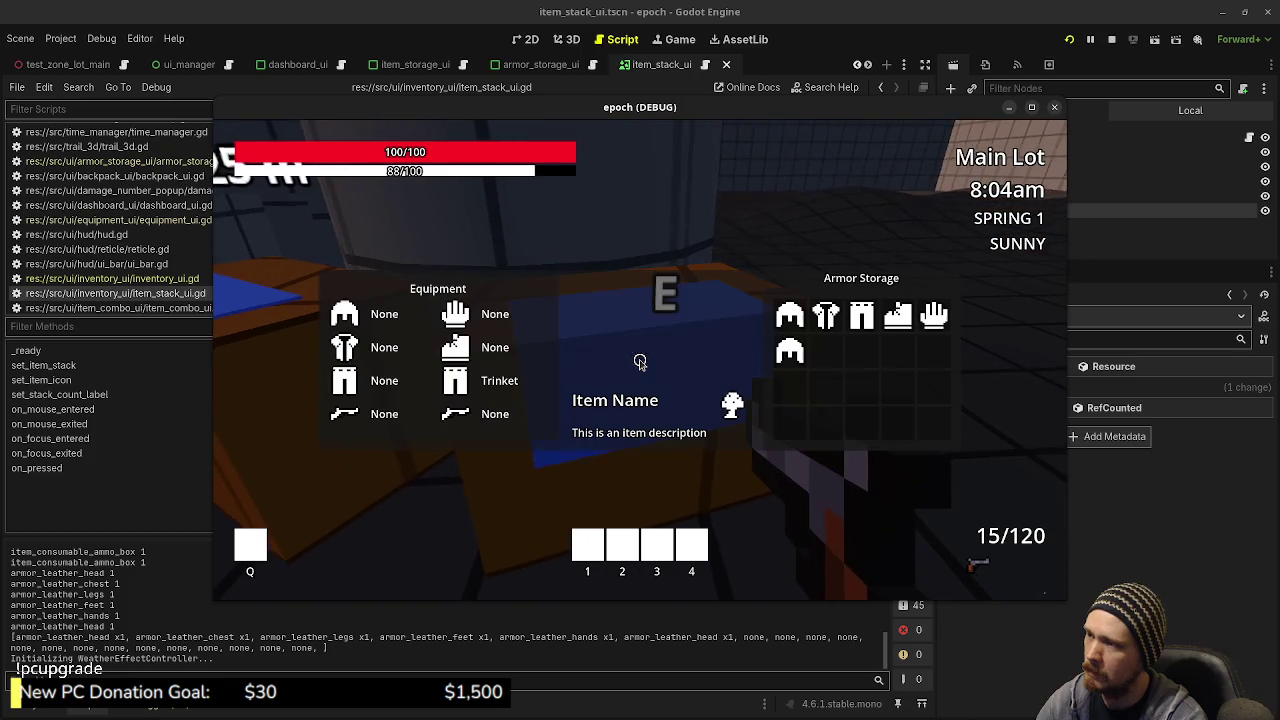
click(789, 315)
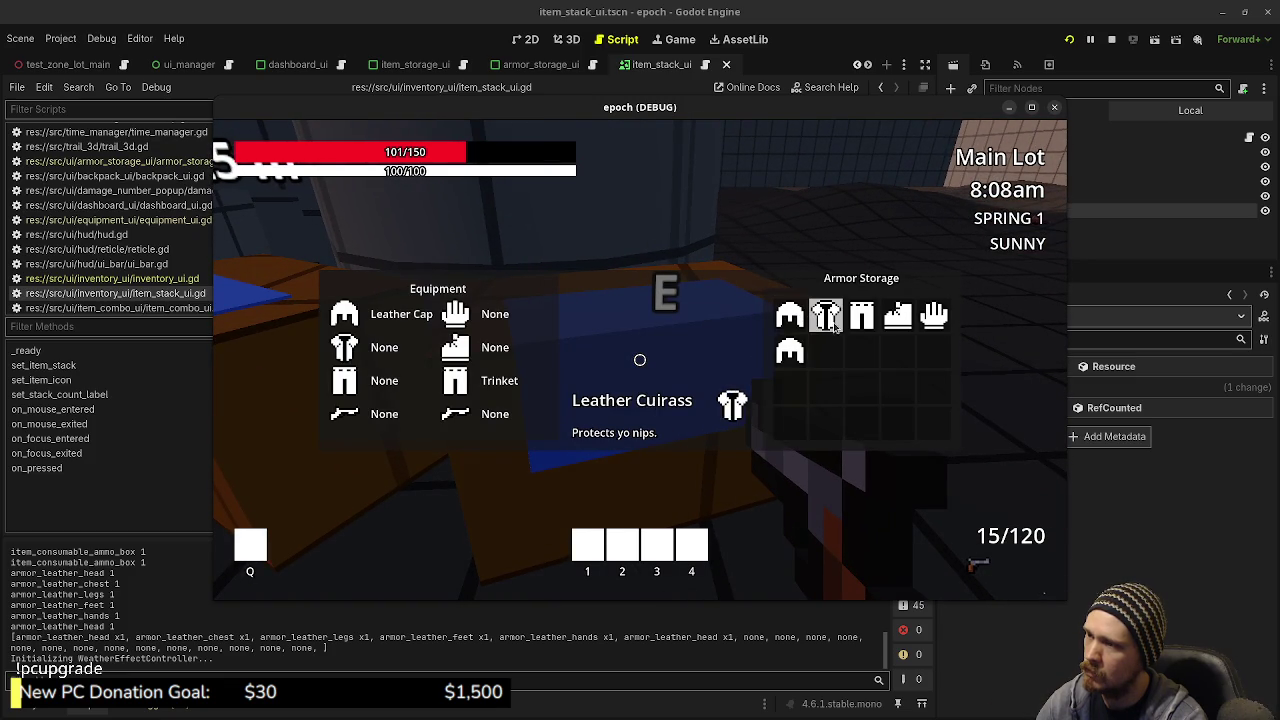
click(826, 317)
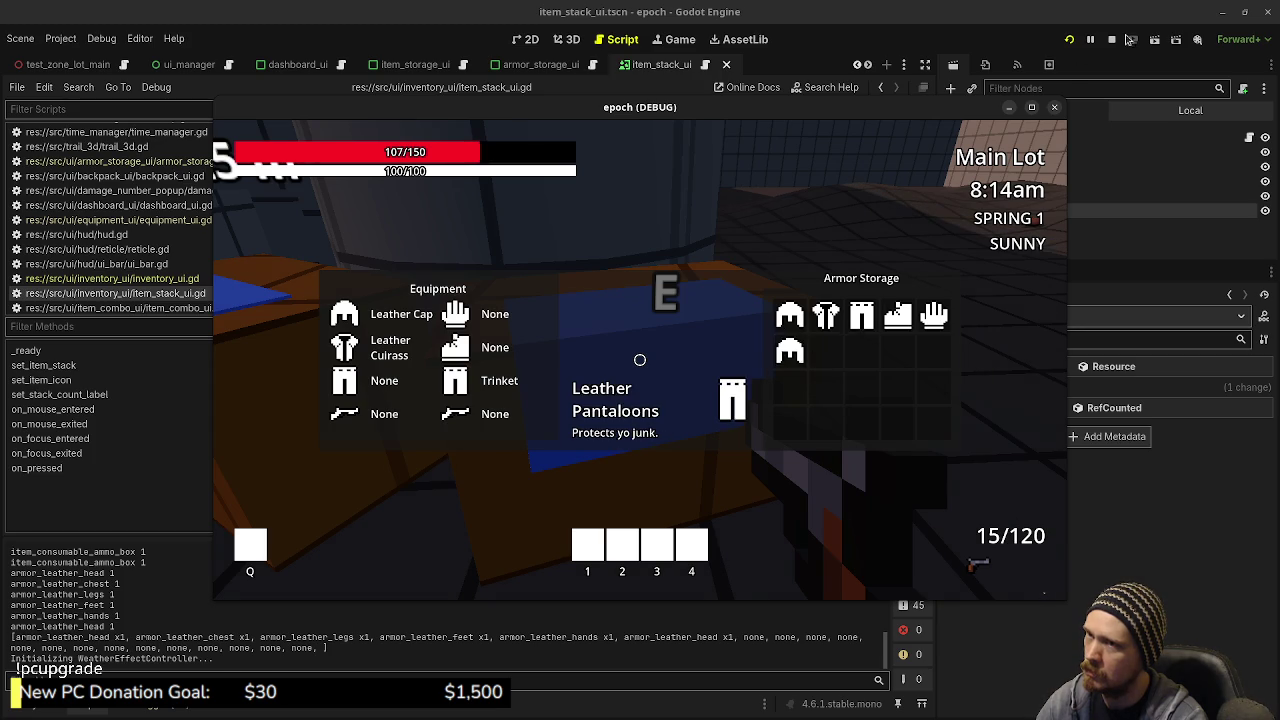
click(1111, 39)
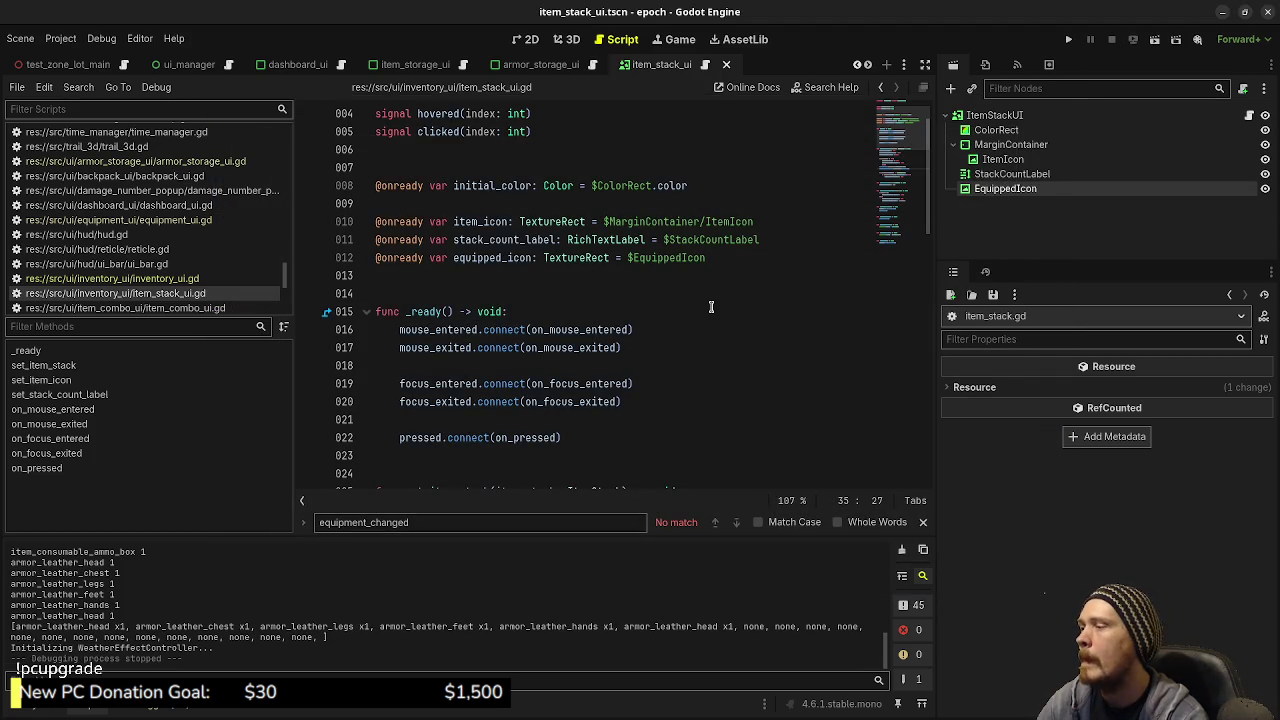
Step: Insert print("wut"), print("oof") and print("ok") lines around the equipped checks in set_item_stack and save
scroll(701, 321, down, 6)
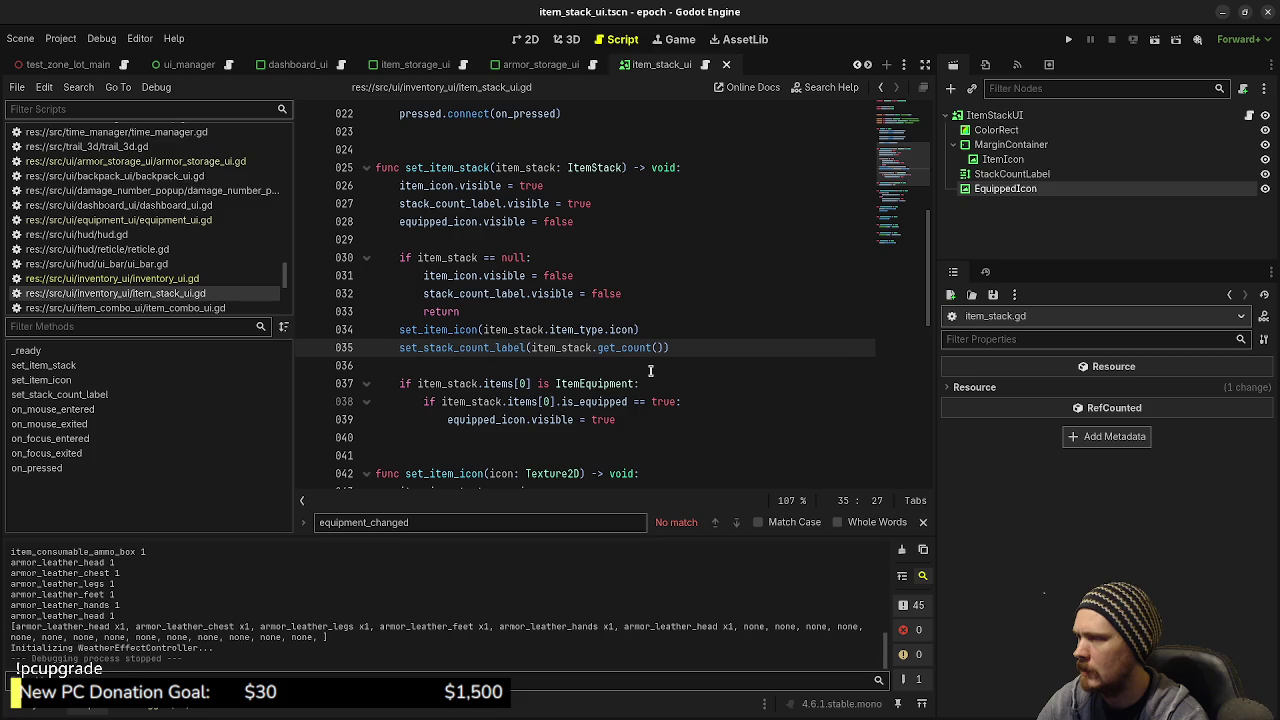
click(650, 371)
key(Return)
text(pr)
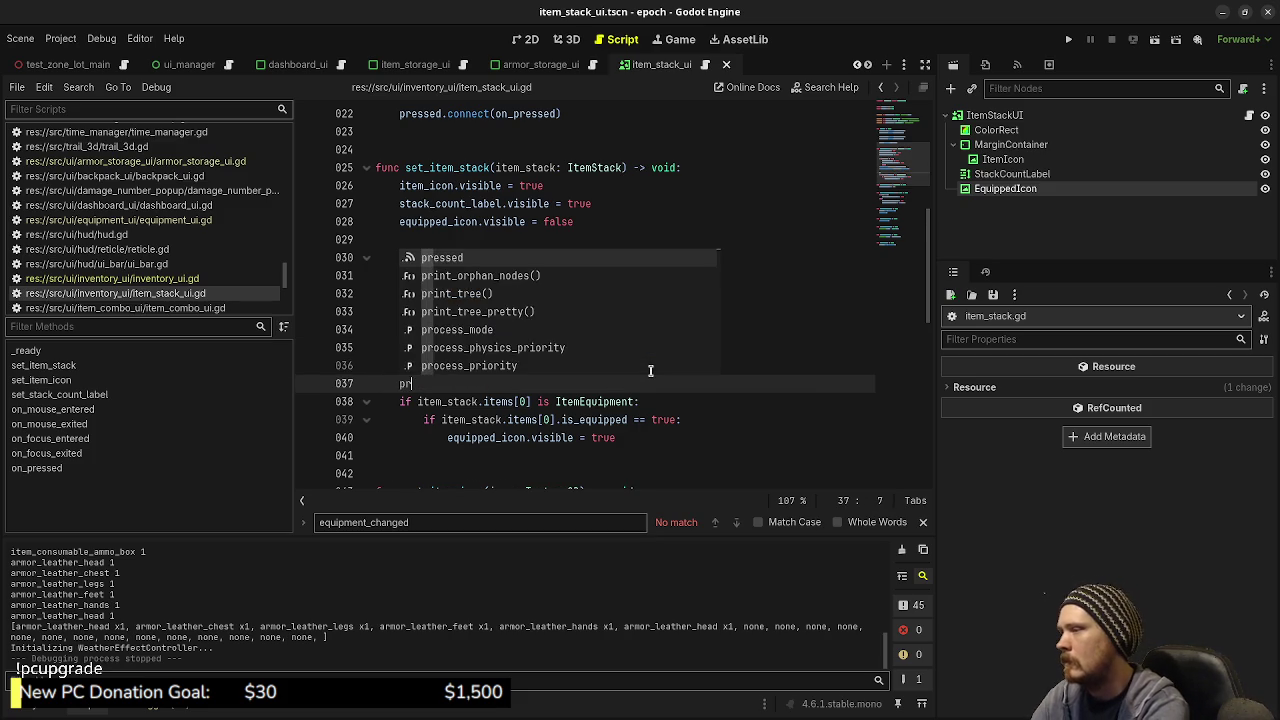
text(int("wut)
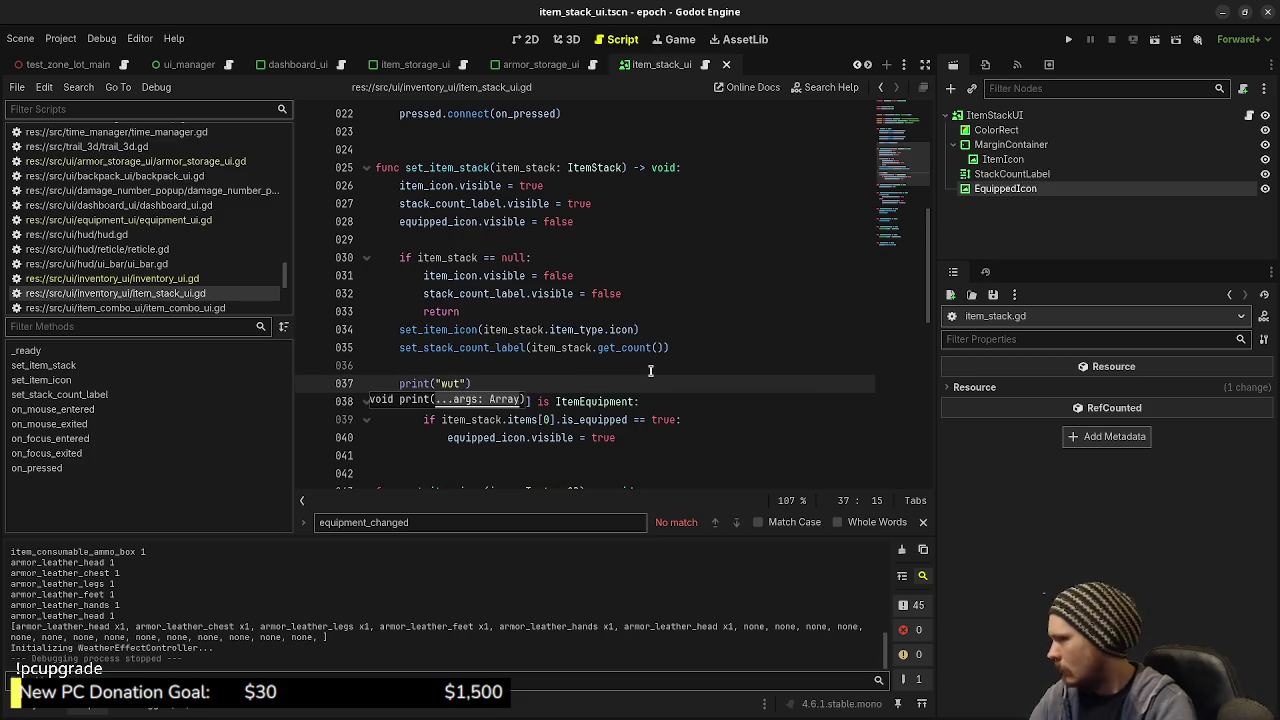
click(662, 412)
click(680, 401)
key(Return)
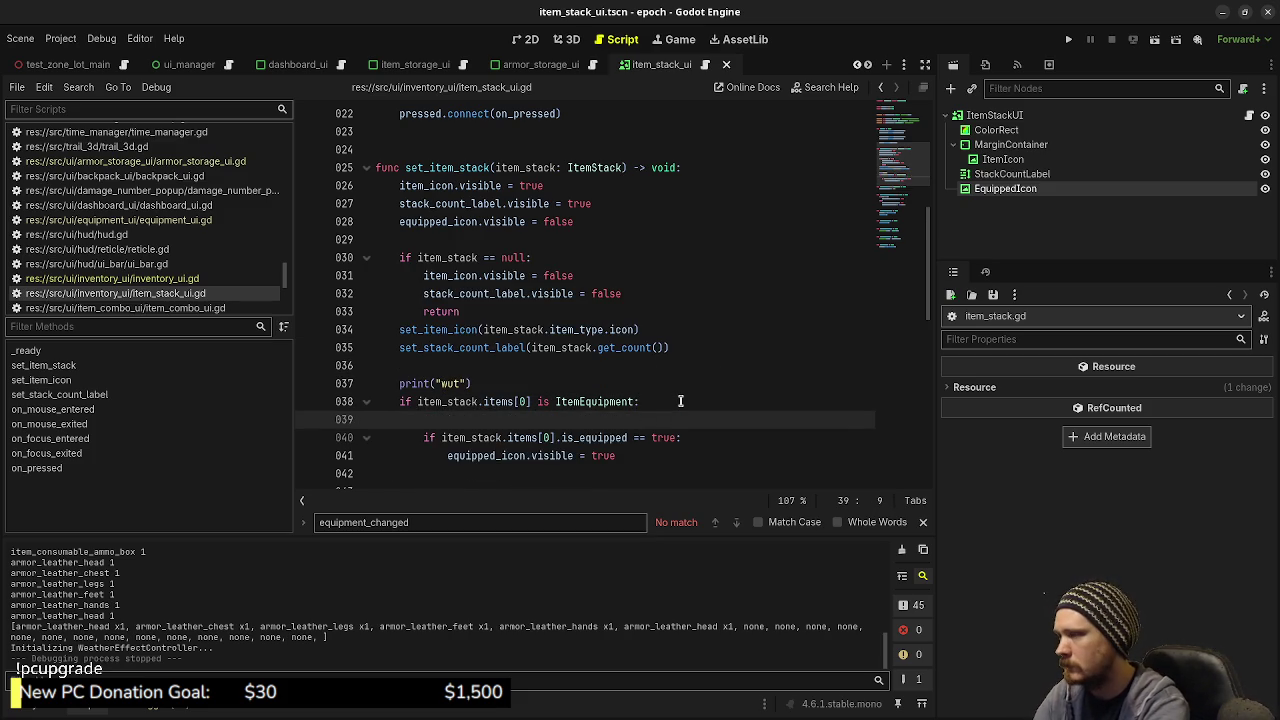
text(print("oof)
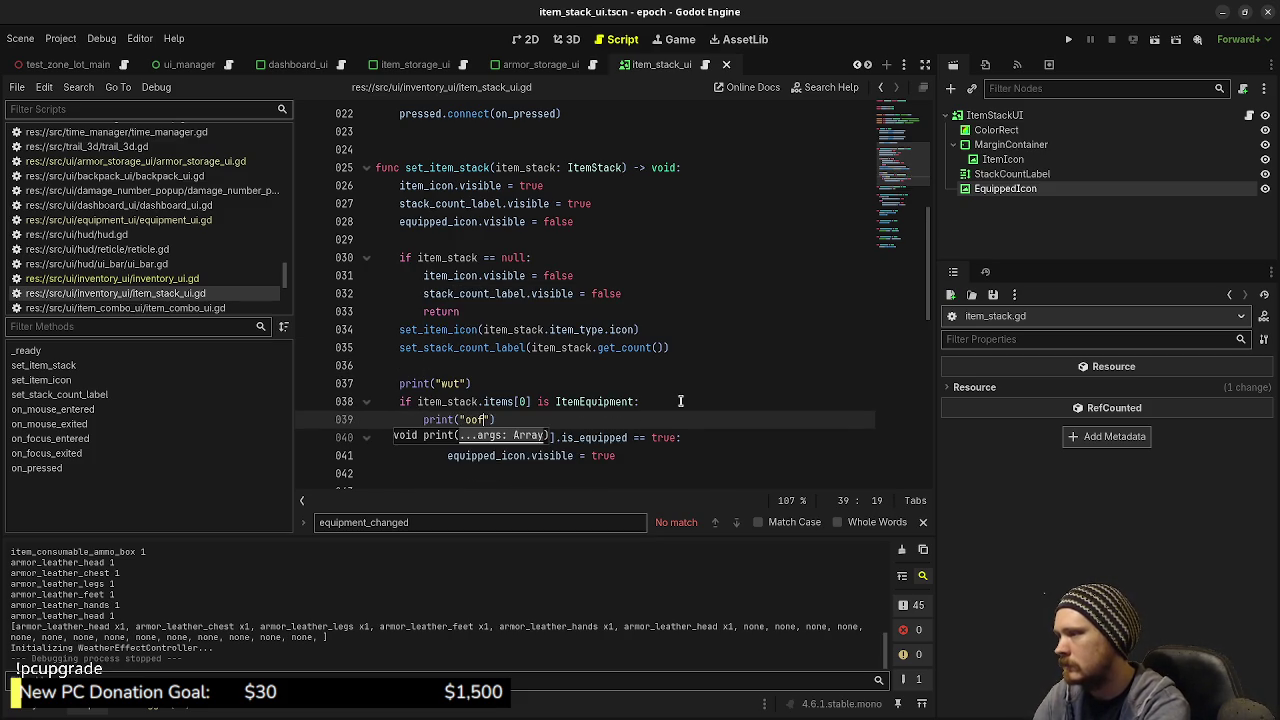
click(700, 437)
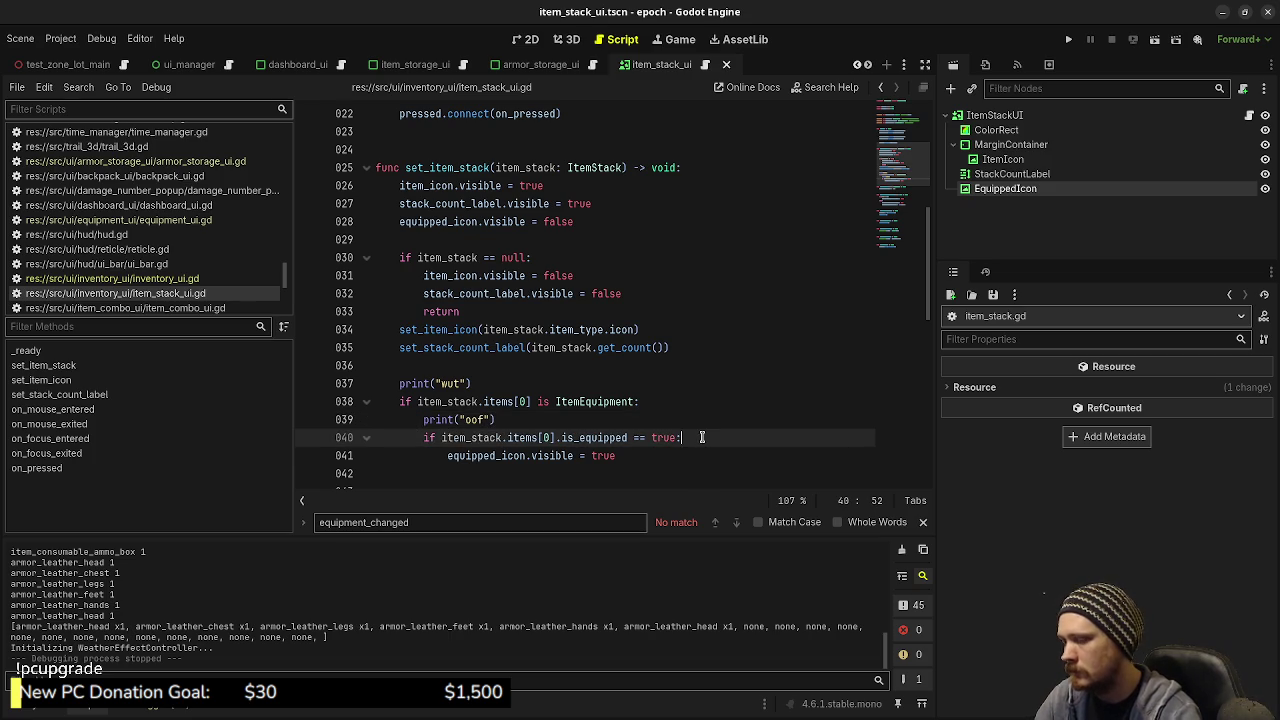
key(Return)
text(print("ok)
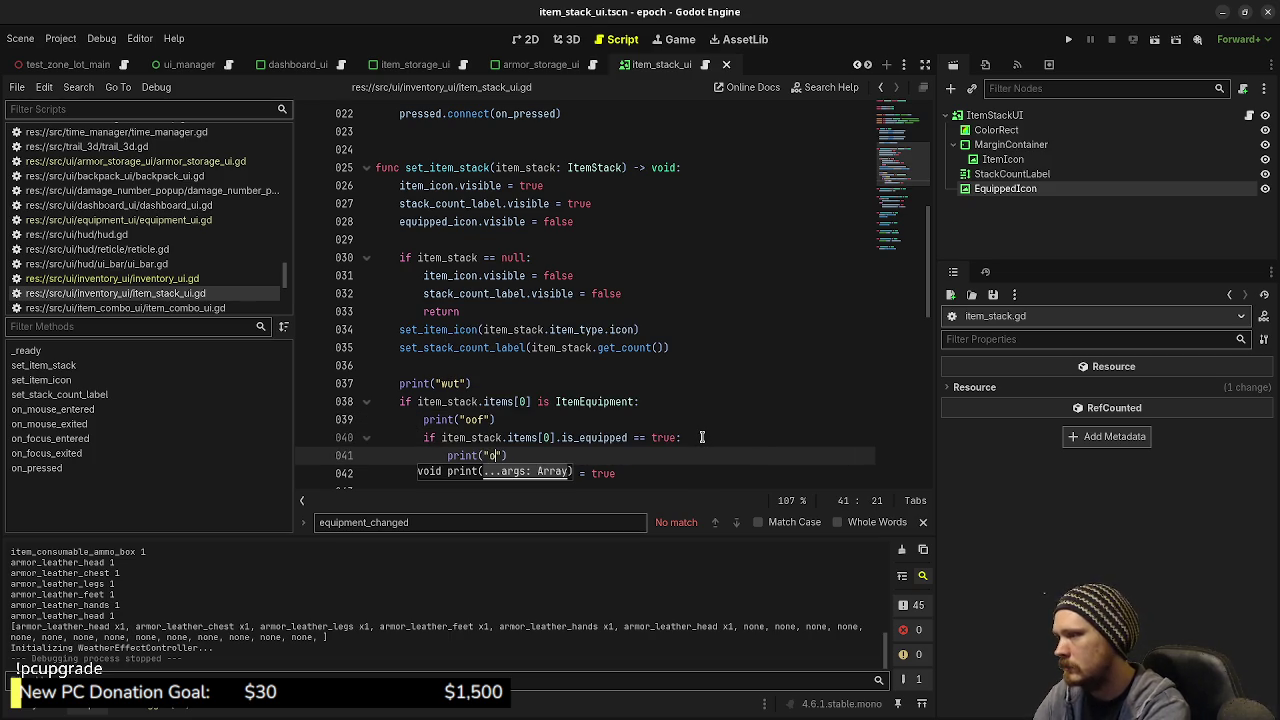
key(ctrl+s)
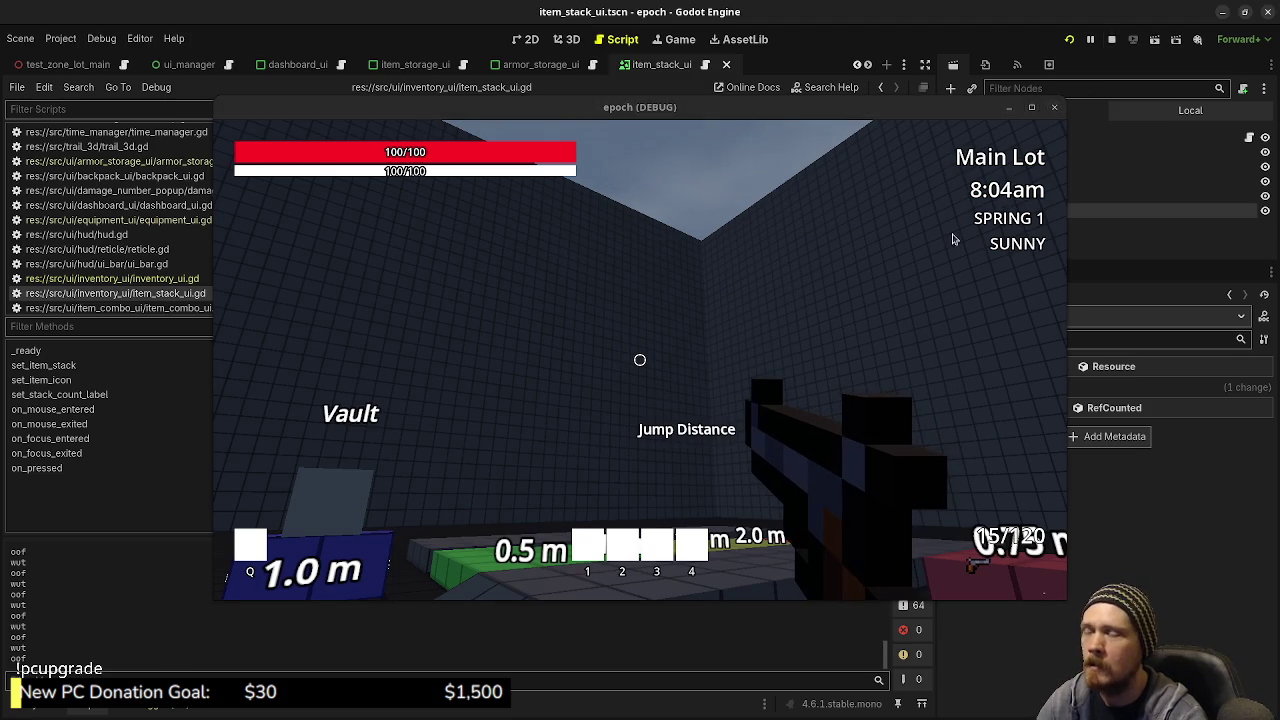
Step: Stop the game and check Output for the wut and oof lines with no ok
key(F8)
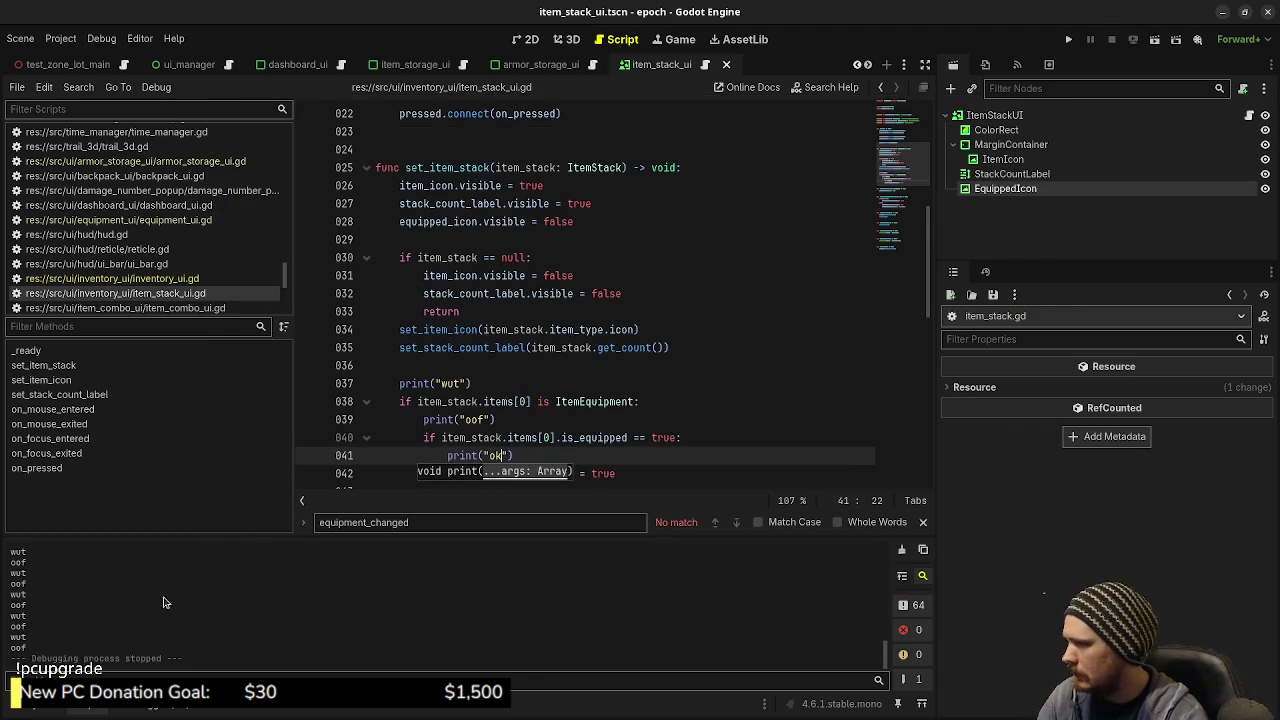
click(638, 419)
scroll(638, 418, down, 1)
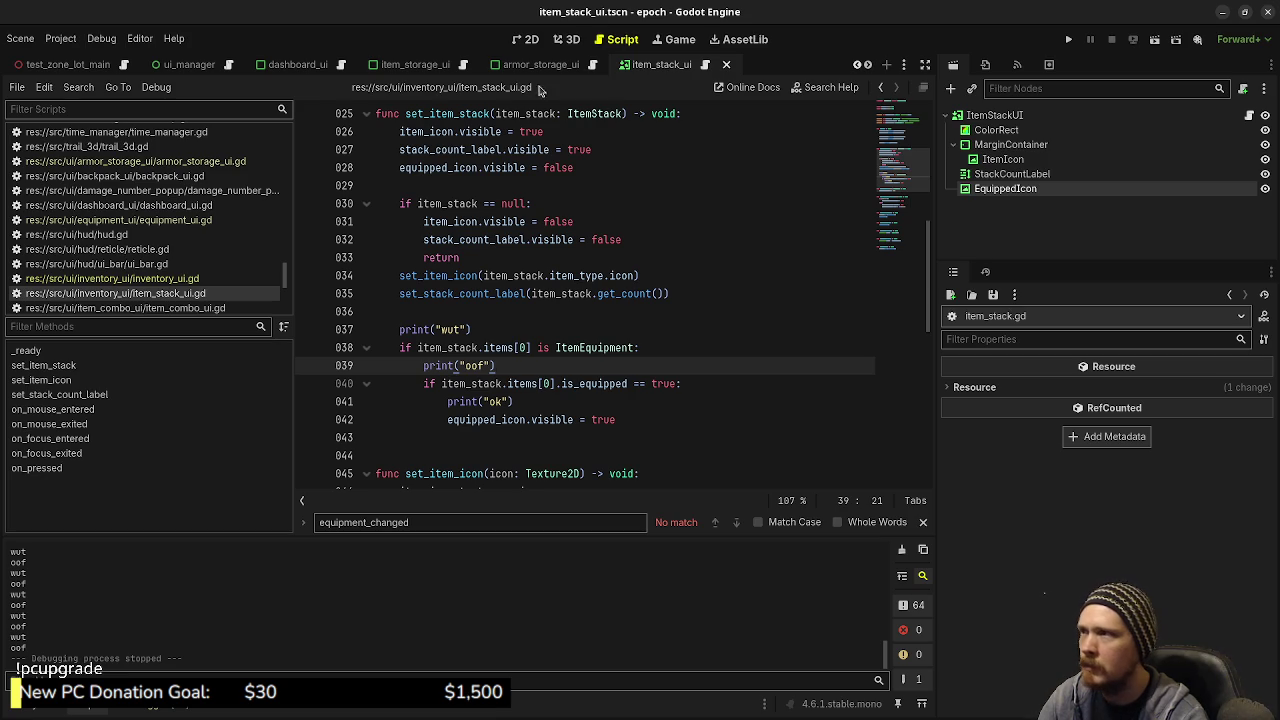
Step: Compare the ItemStackUI layout in the 2D view, then go back to the script
click(566, 40)
click(524, 38)
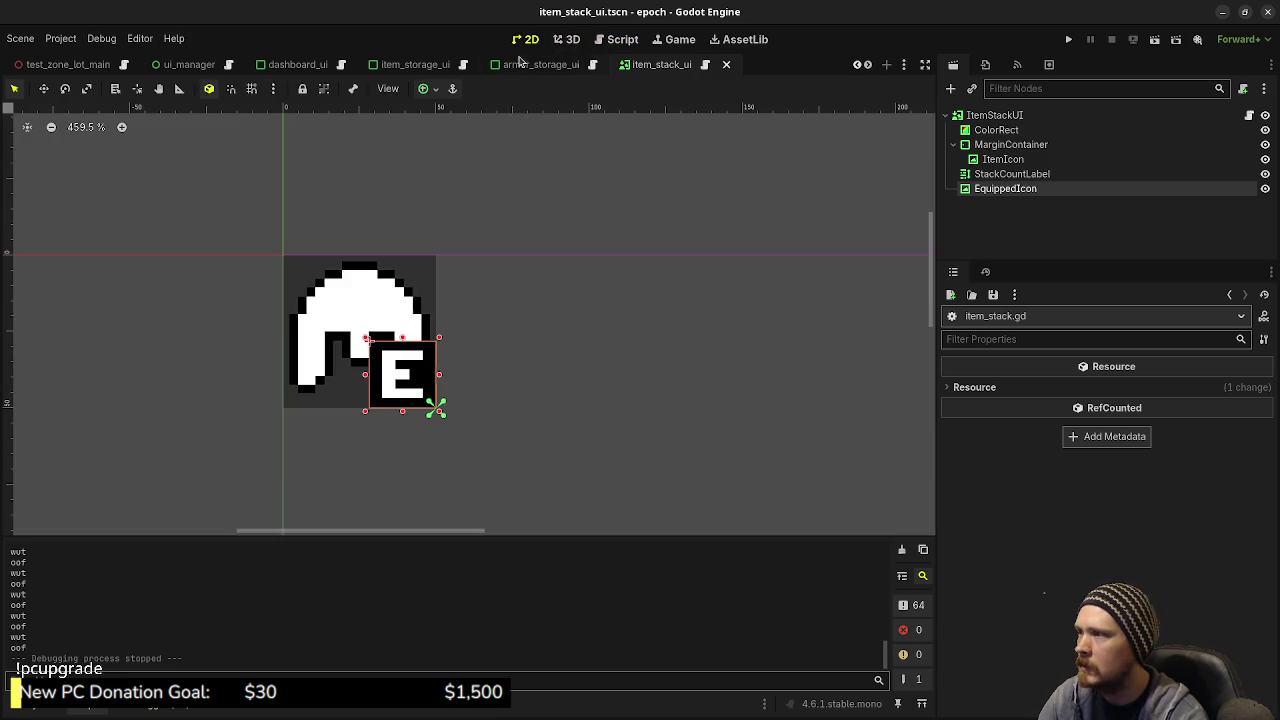
scroll(600, 290, down, 2)
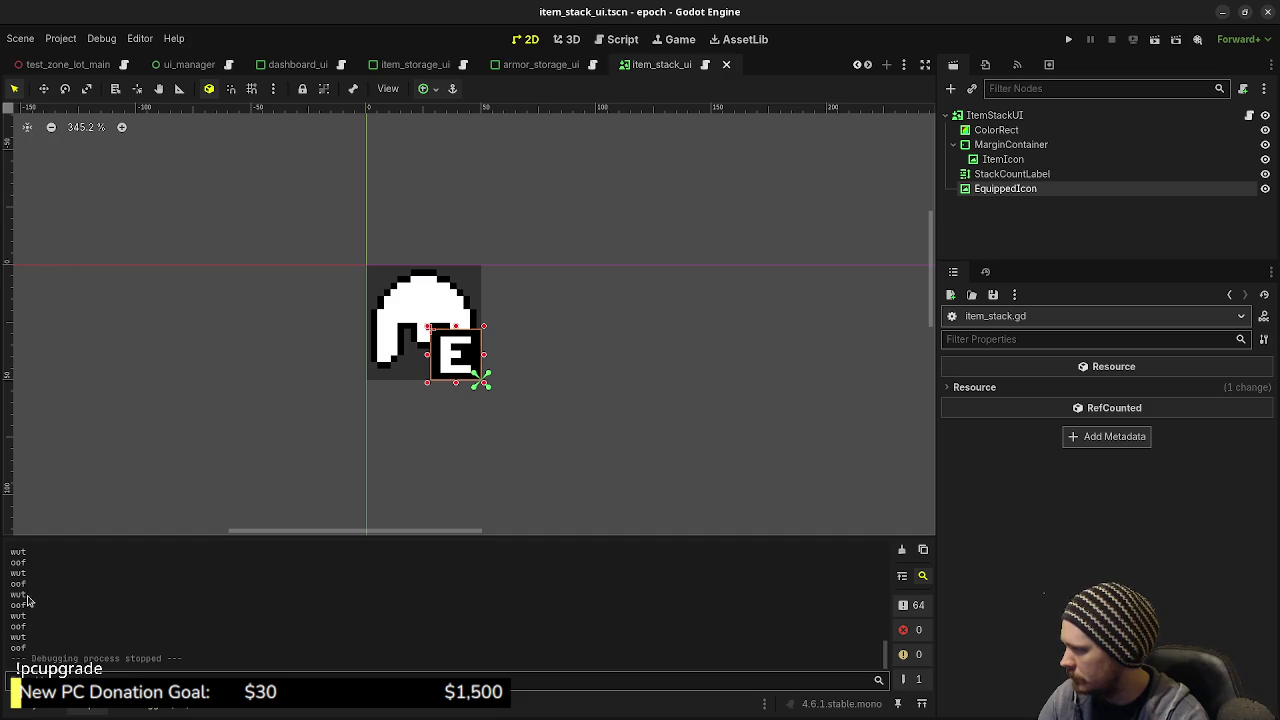
click(622, 39)
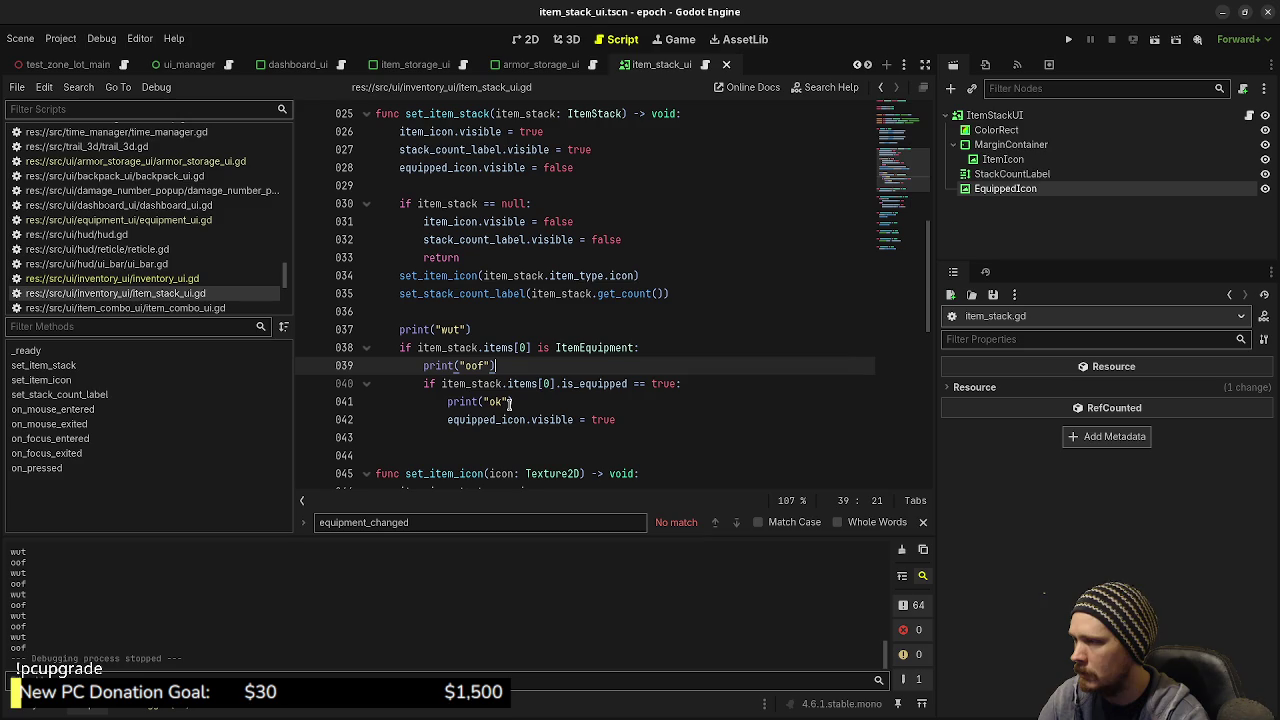
Step: Trace is_equipped through item_stack.gd and item.gd, then bring up the Quick Open Script finder
double_click(609, 383)
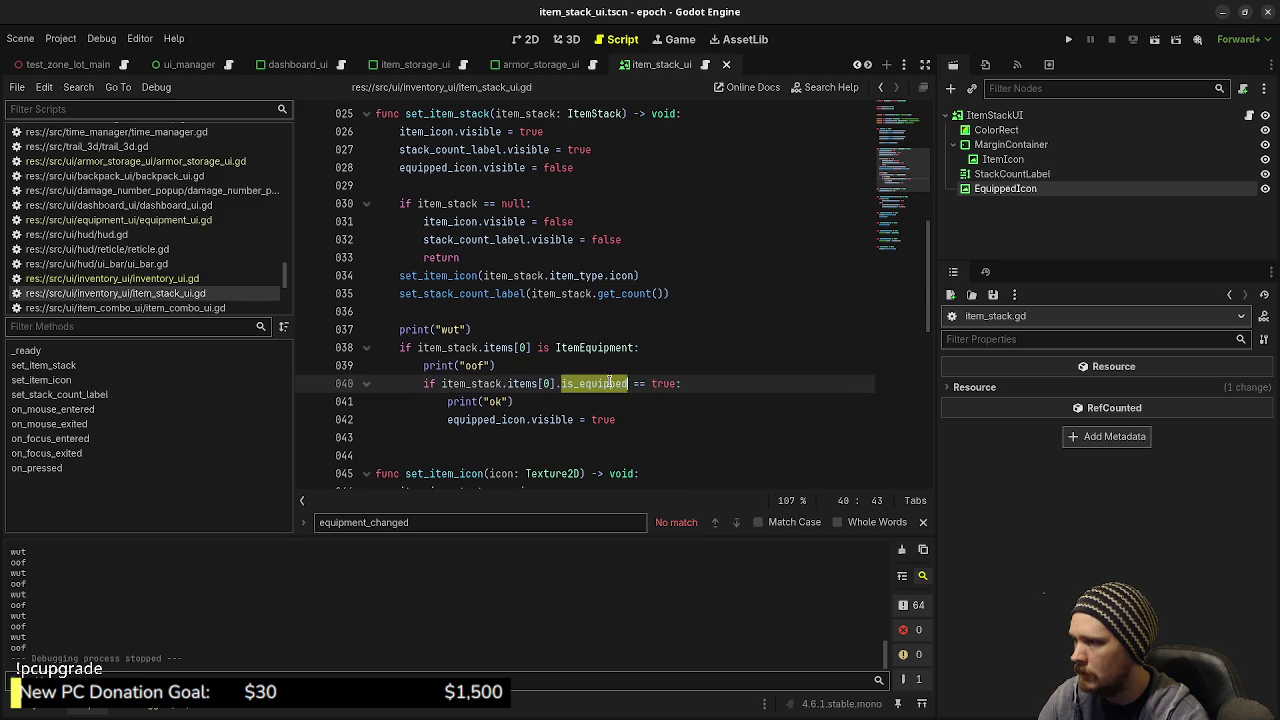
click(523, 386)
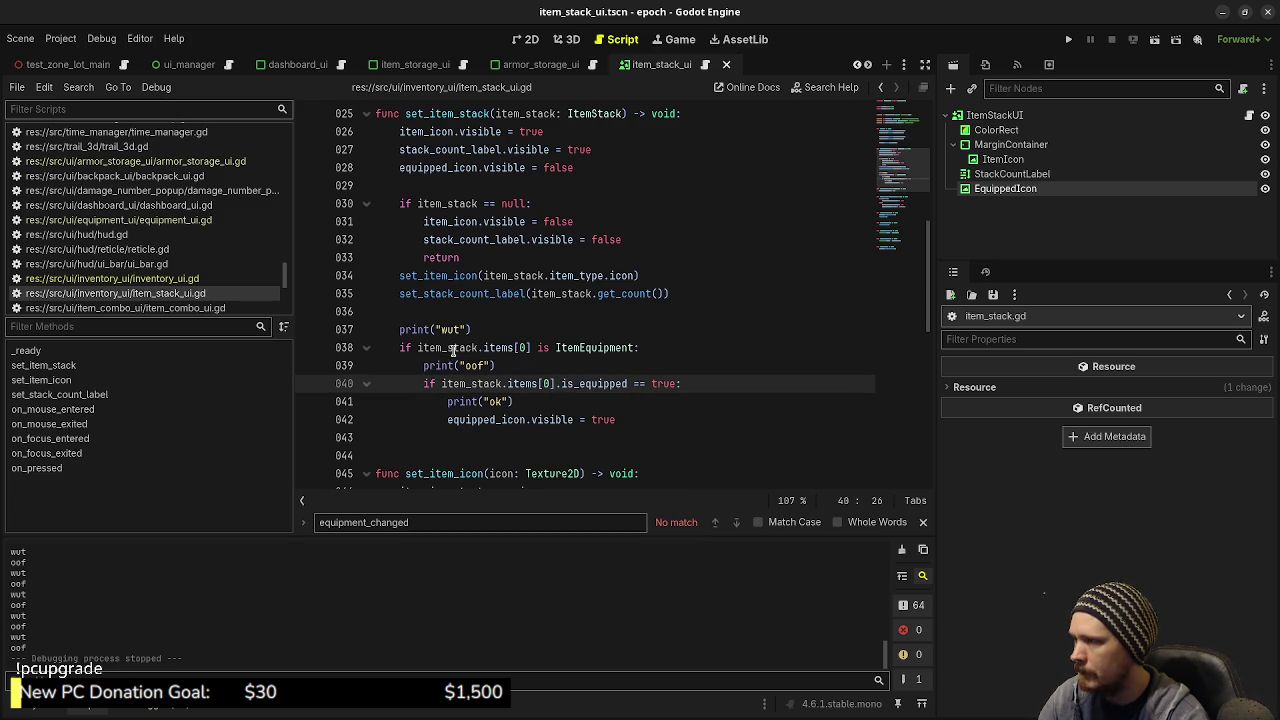
ctrl+click(595, 113)
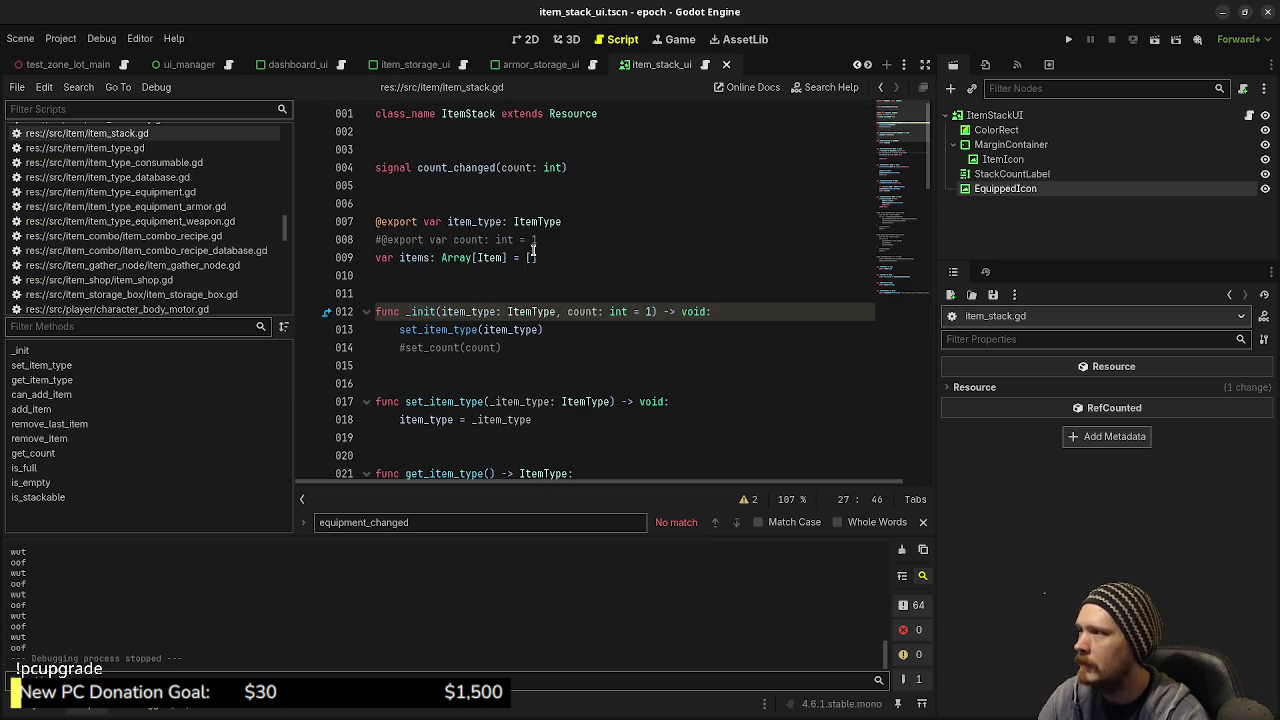
ctrl+click(487, 258)
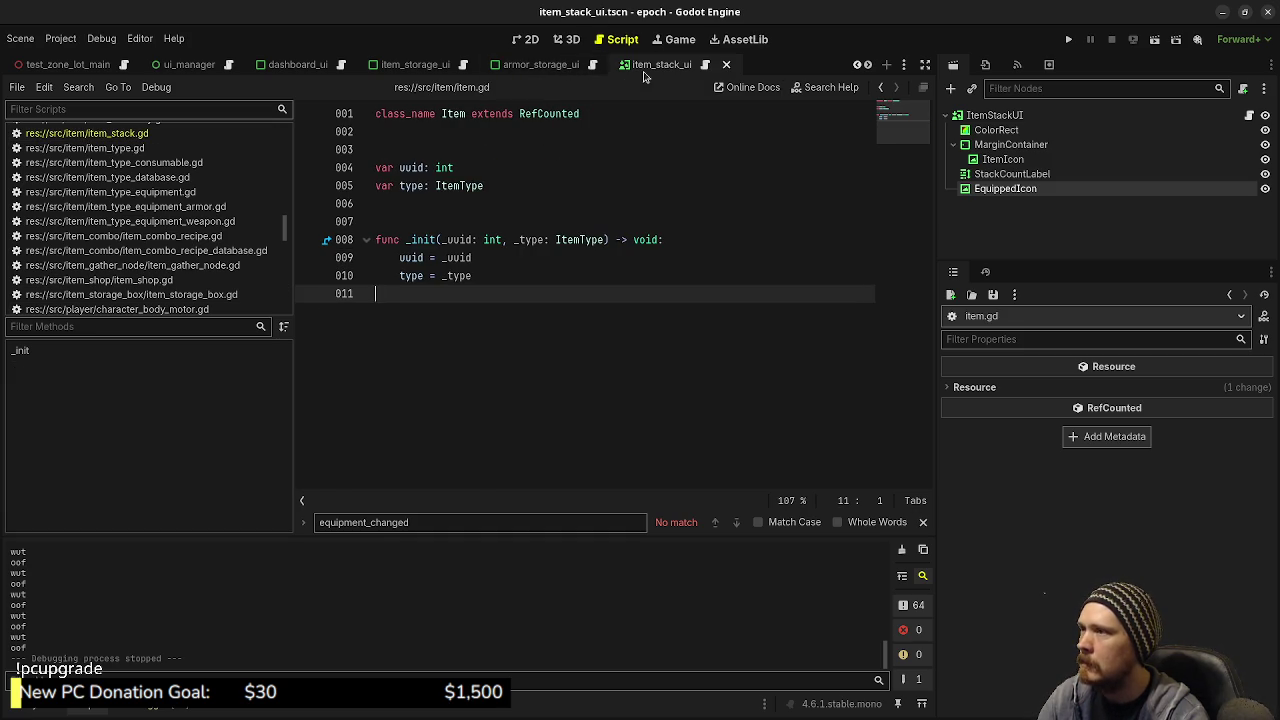
scroll(200, 260, down, 10)
scroll(195, 267, down, 5)
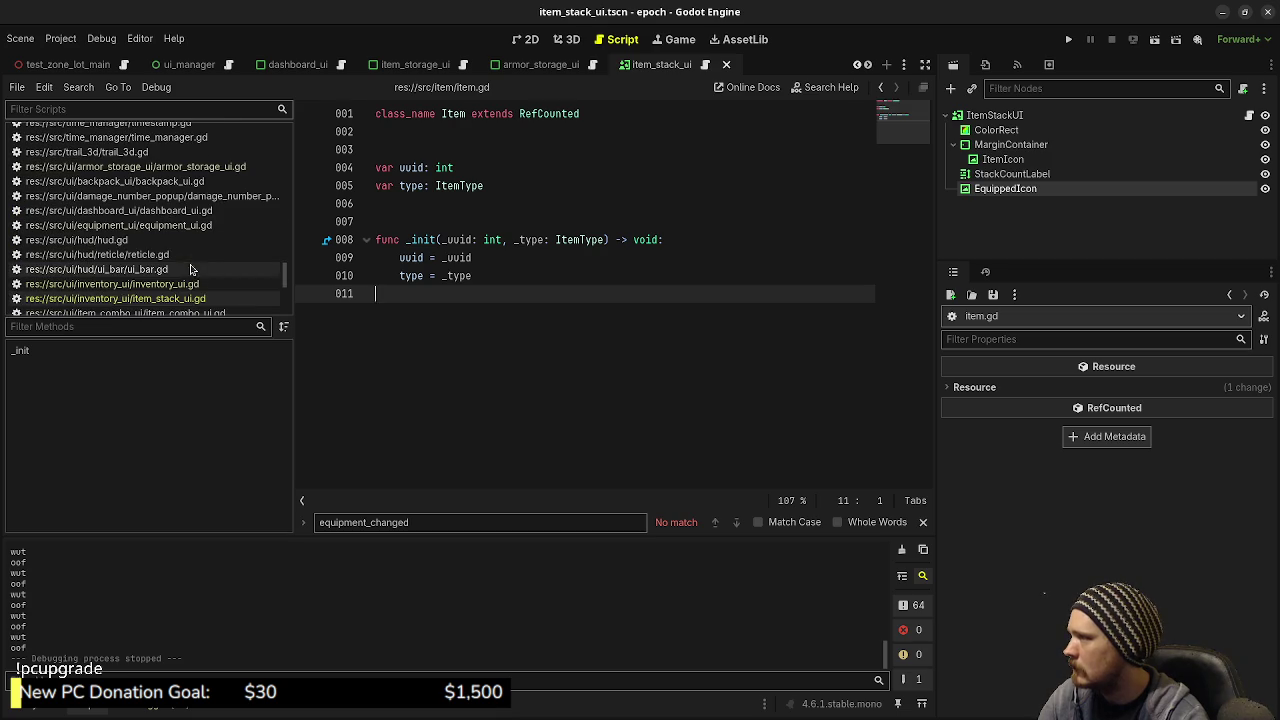
click(494, 261)
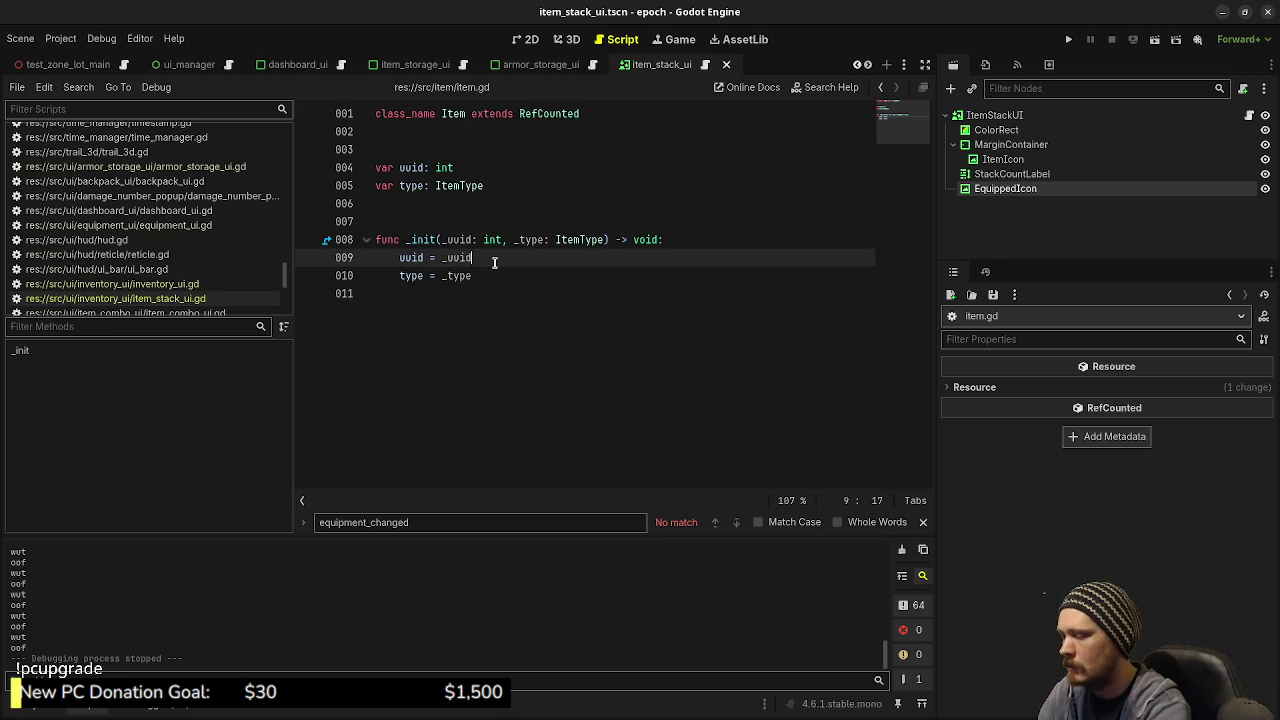
key(ctrl+alt+o)
Step: Quick-open item_equipment.gd with 'itemequip' and check its is_equipped declaration
text(itemequip)
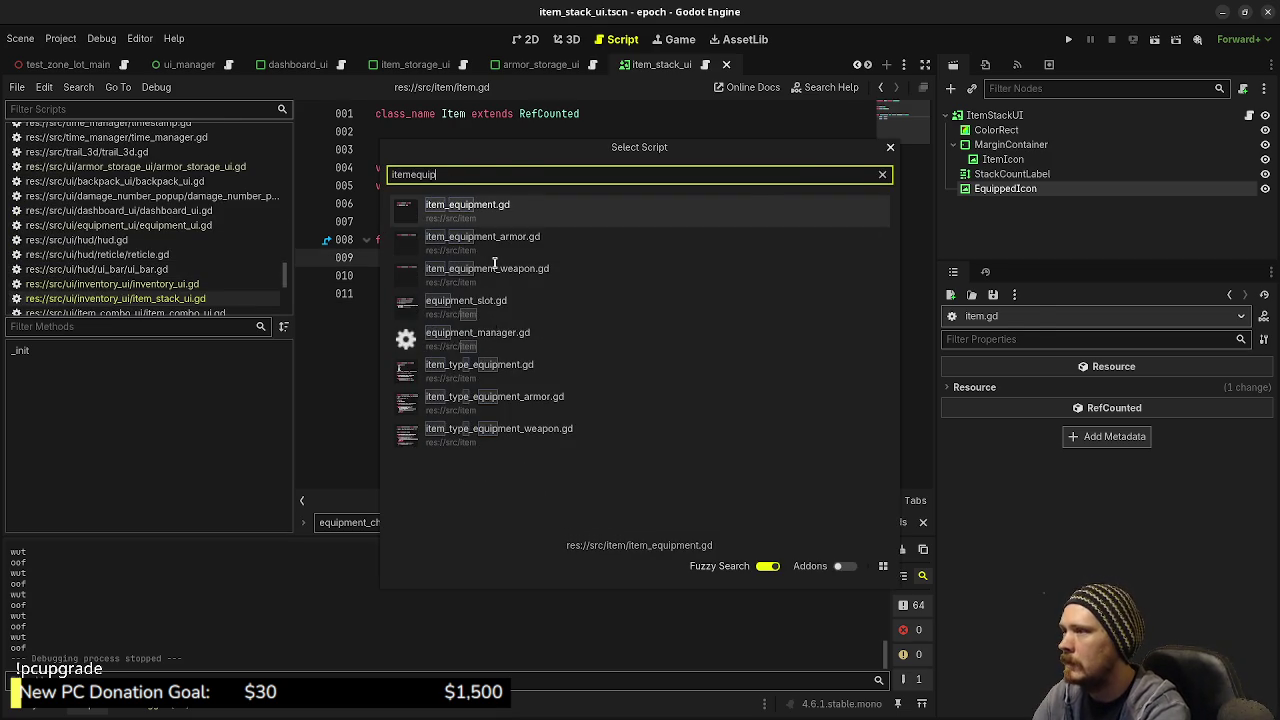
key(Return)
double_click(428, 167)
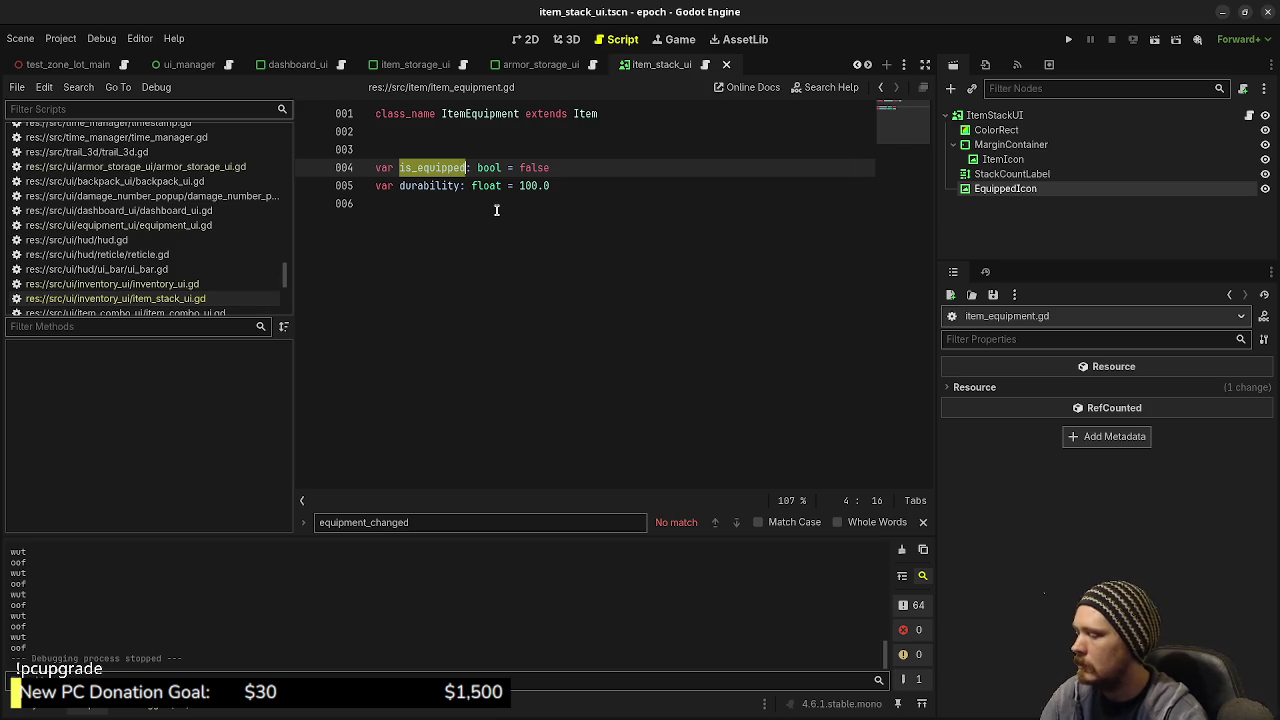
Step: Open equipment_manager.gd and find where try_equip sets is_equipped to true
key(ctrl+alt+o)
text(equ)
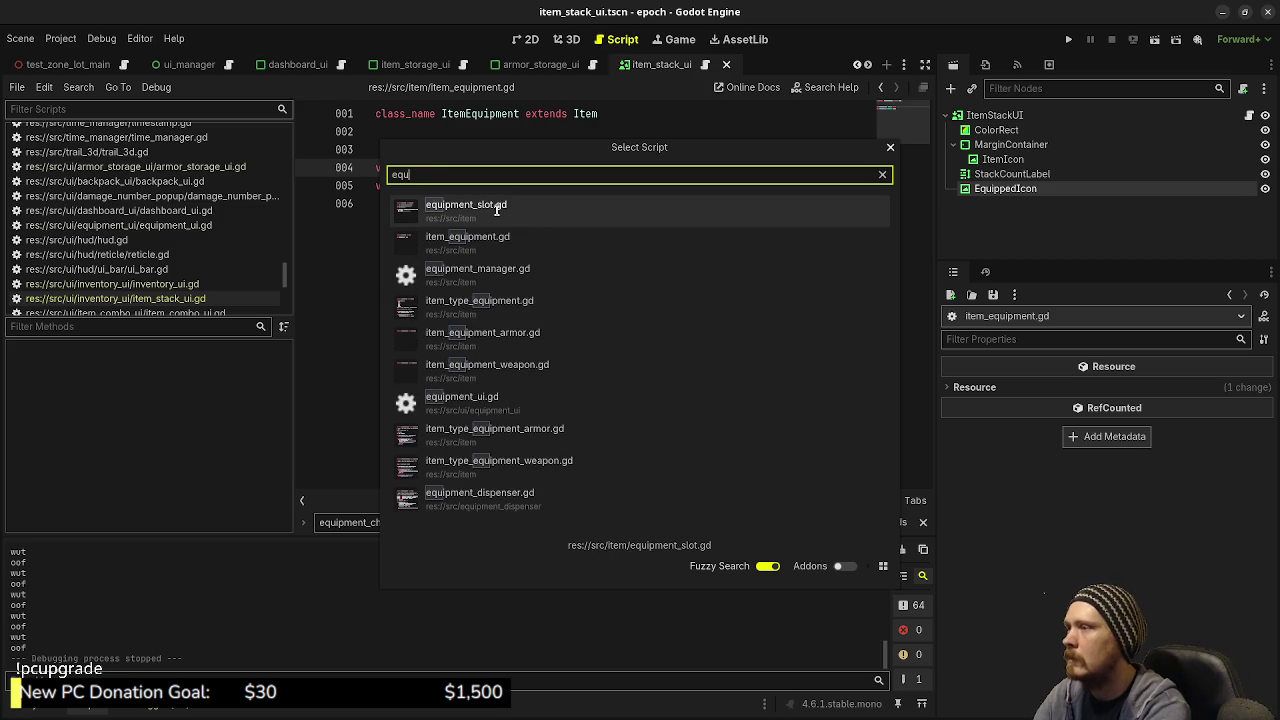
text(ipment_manager)
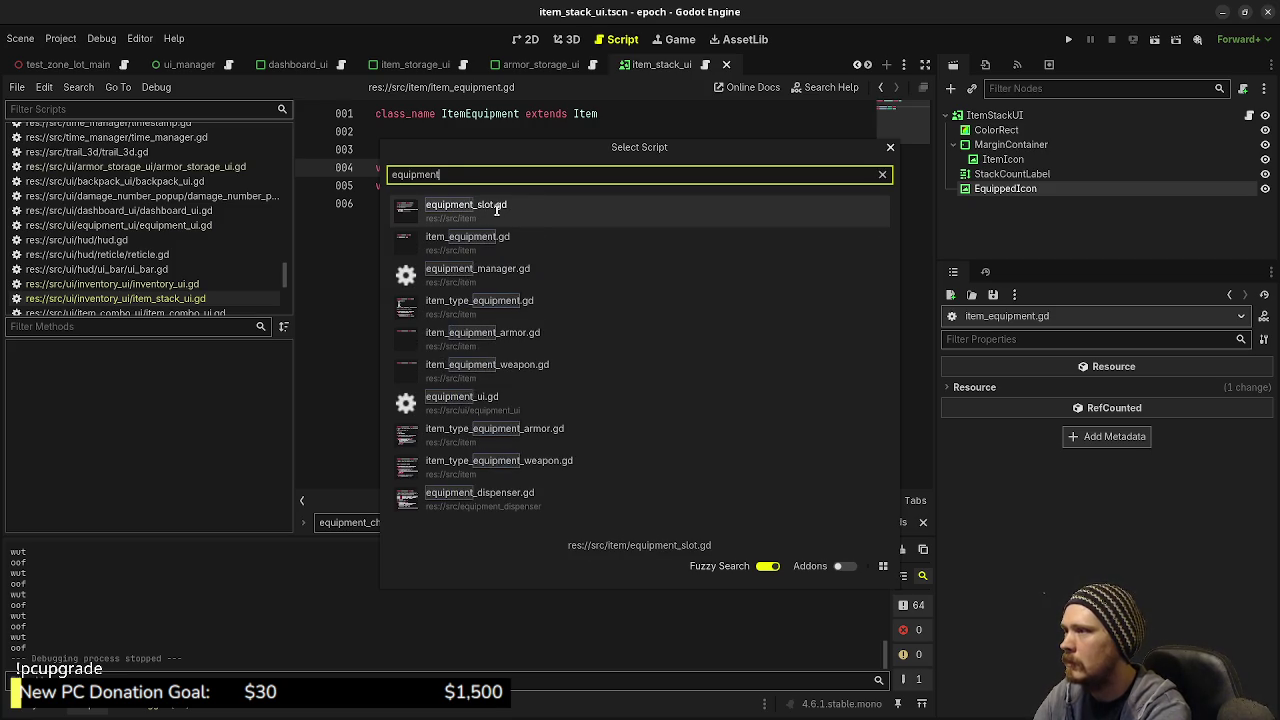
key(Return)
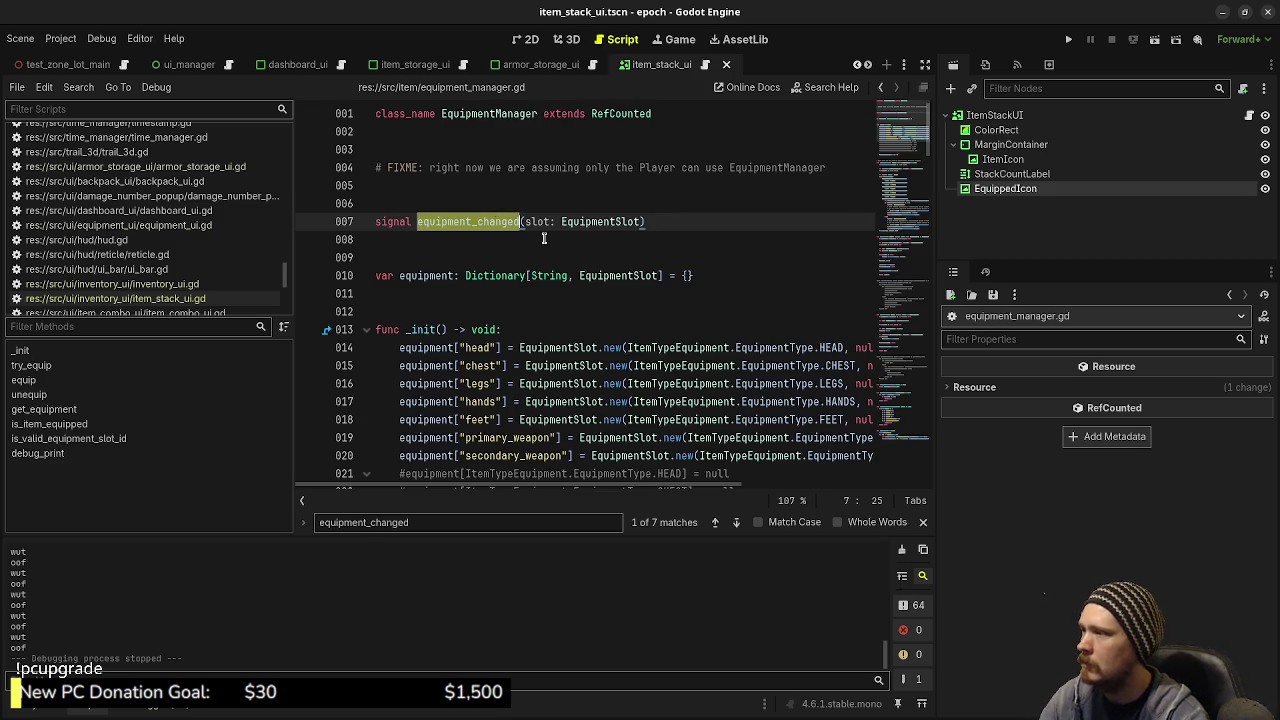
scroll(466, 326, down, 6)
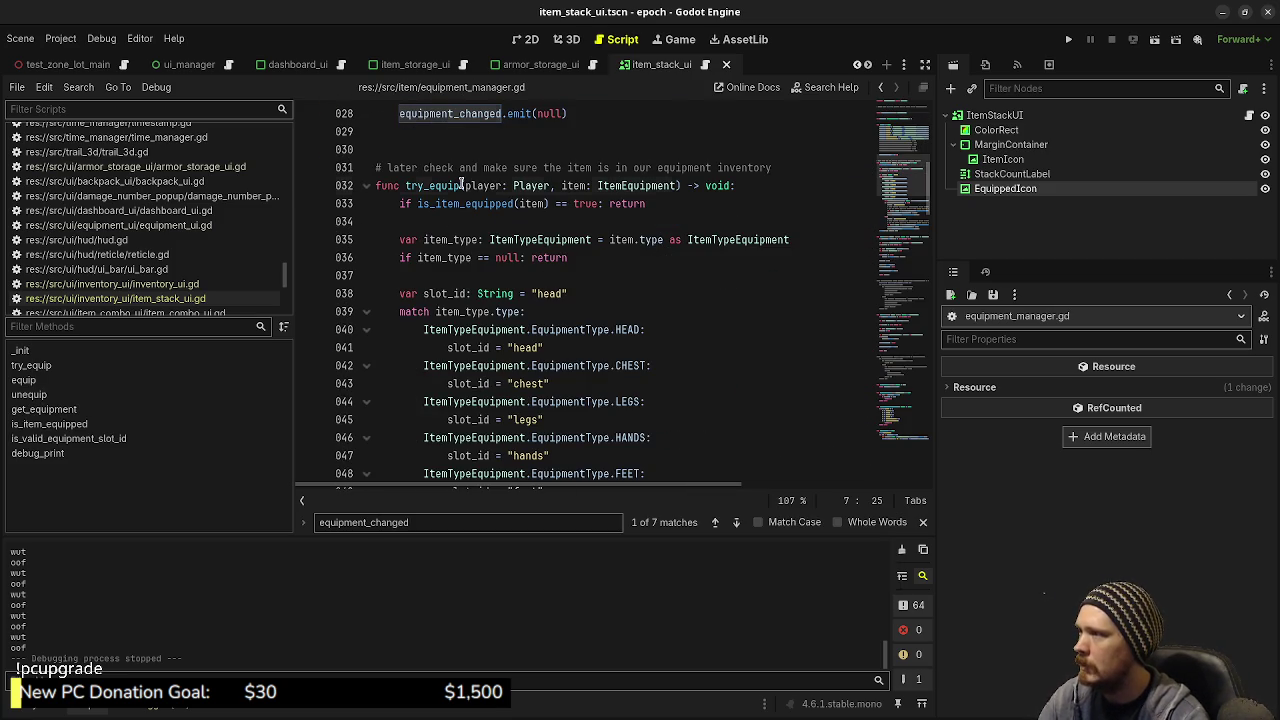
double_click(468, 182)
scroll(488, 360, down, 7)
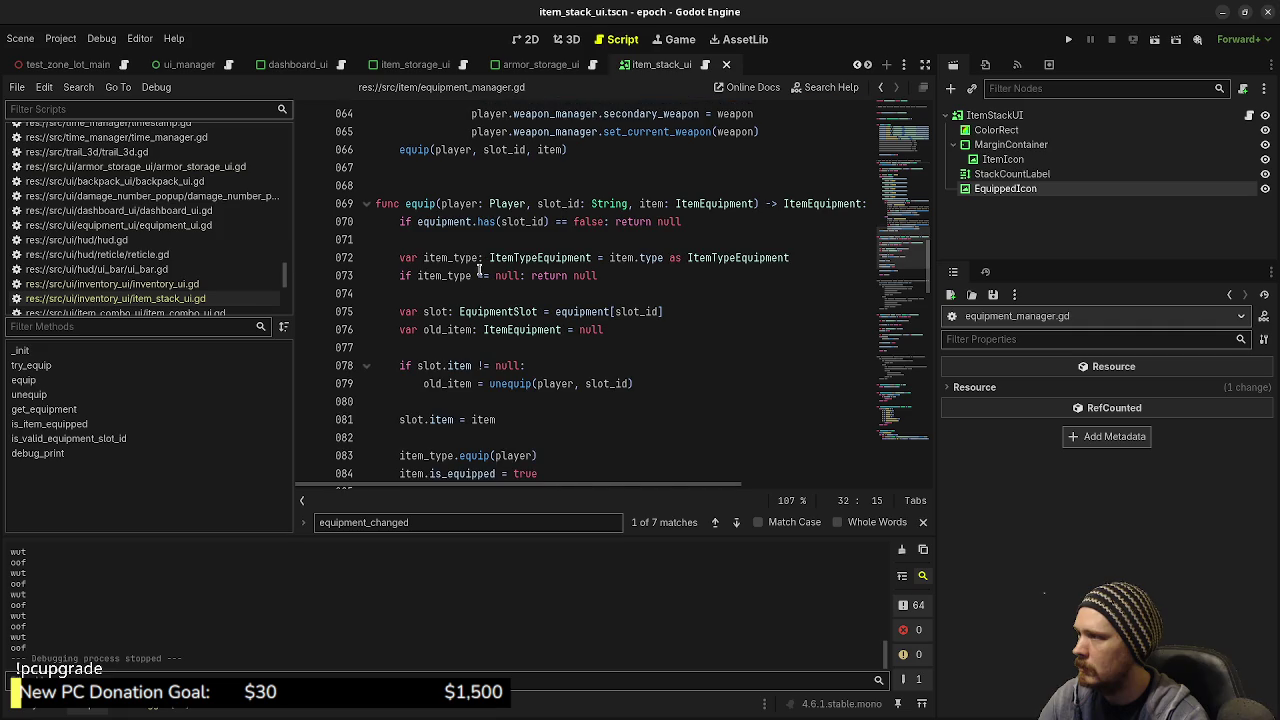
scroll(451, 382, down, 3)
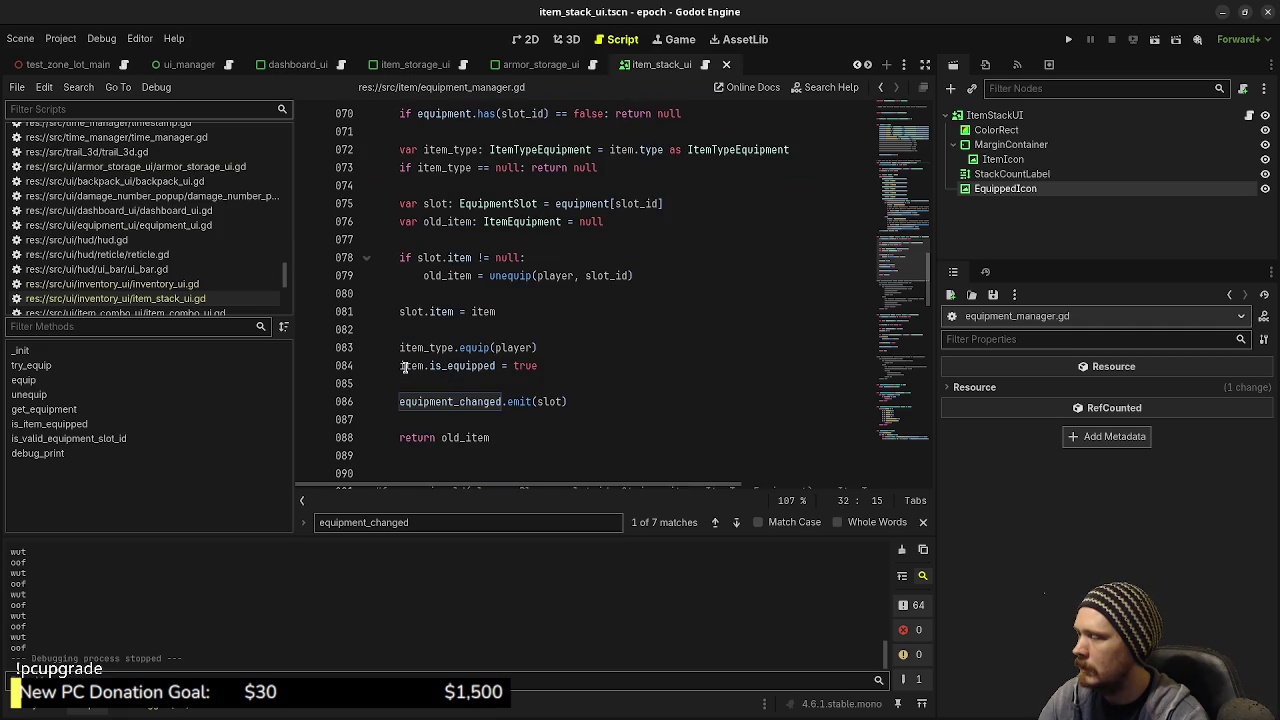
click(414, 368)
Step: Read through the equip and unequip code, then return to item_stack_ui.gd
scroll(553, 387, up, 1)
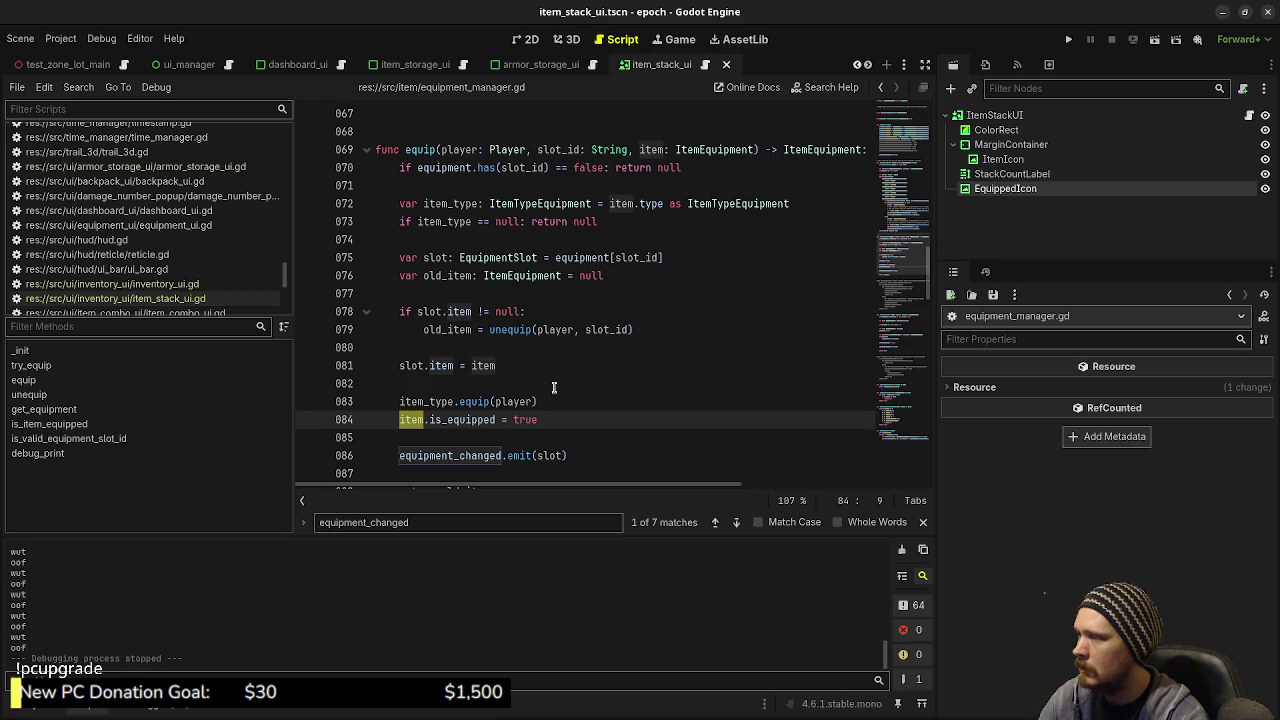
scroll(533, 397, down, 4)
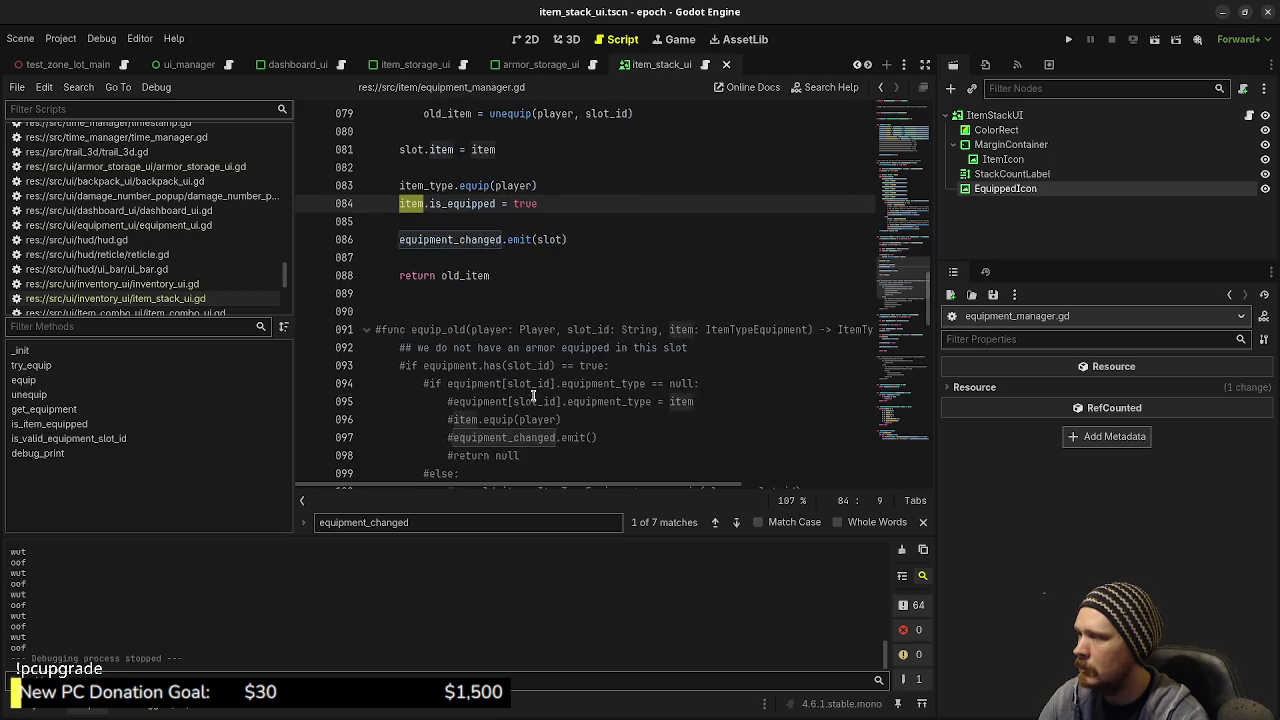
scroll(533, 397, down, 7)
scroll(535, 392, down, 3)
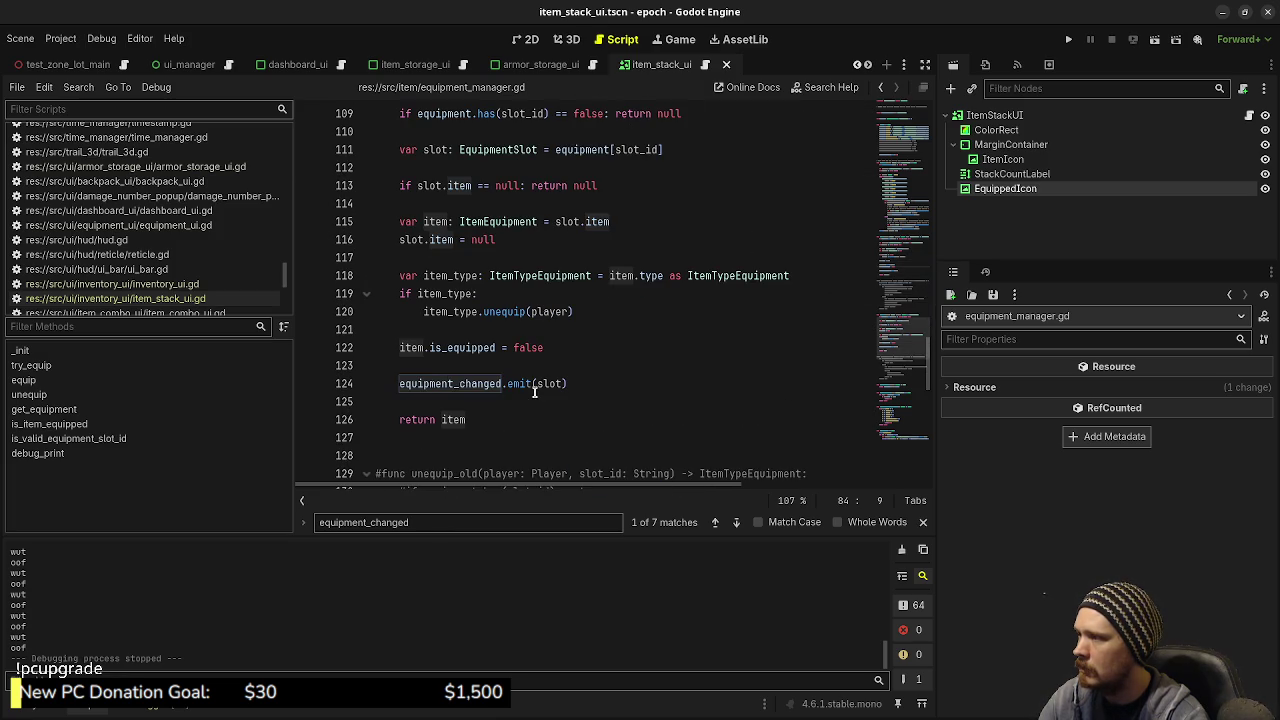
scroll(528, 345, up, 8)
scroll(528, 360, up, 4)
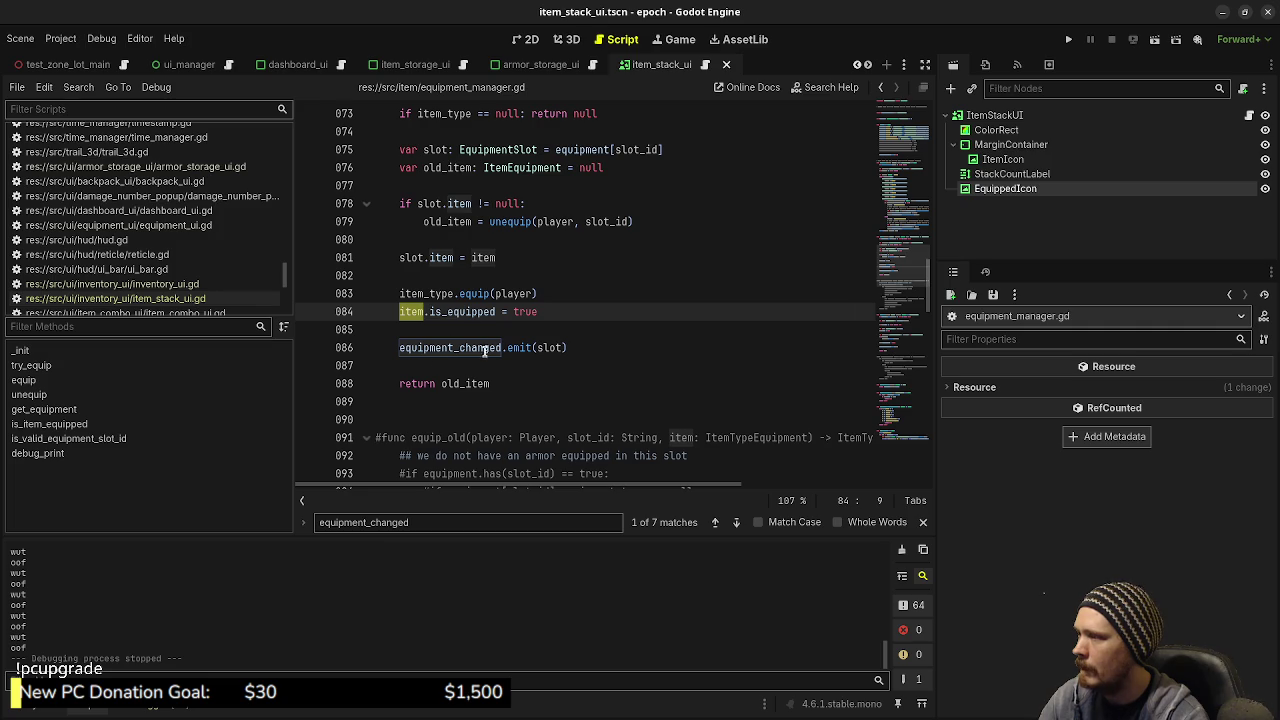
mouse_move(470, 347)
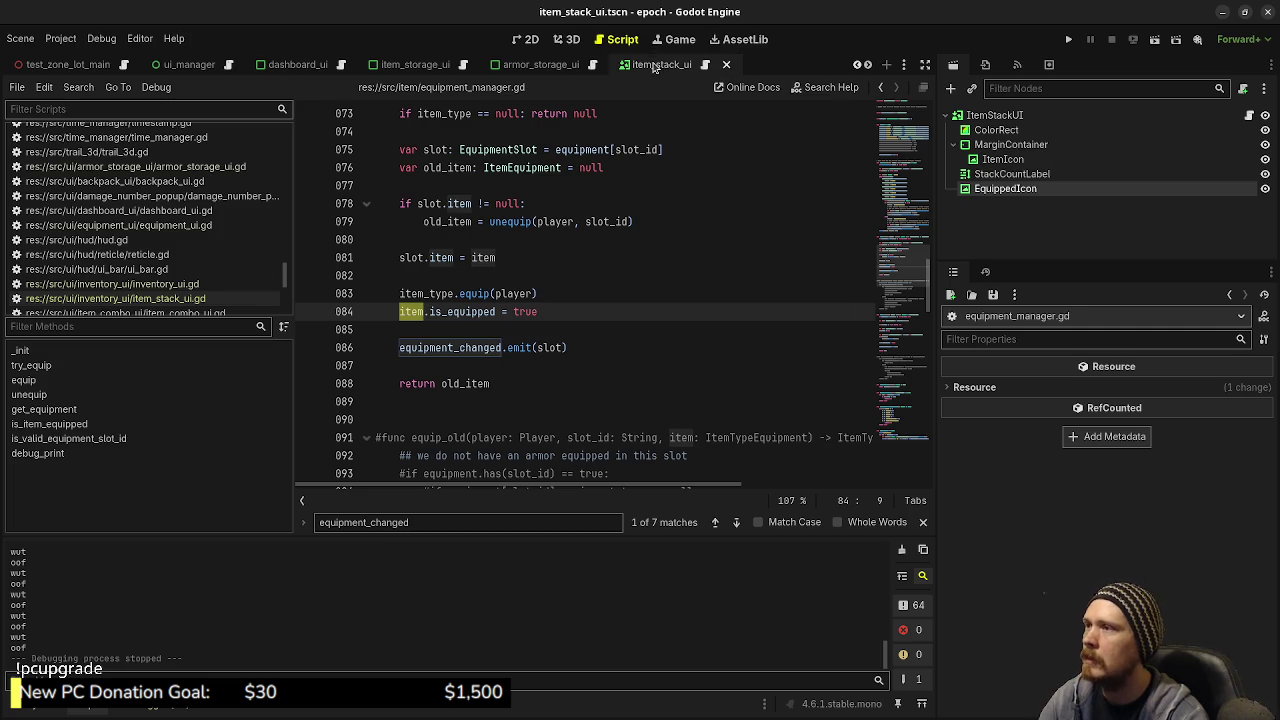
click(705, 64)
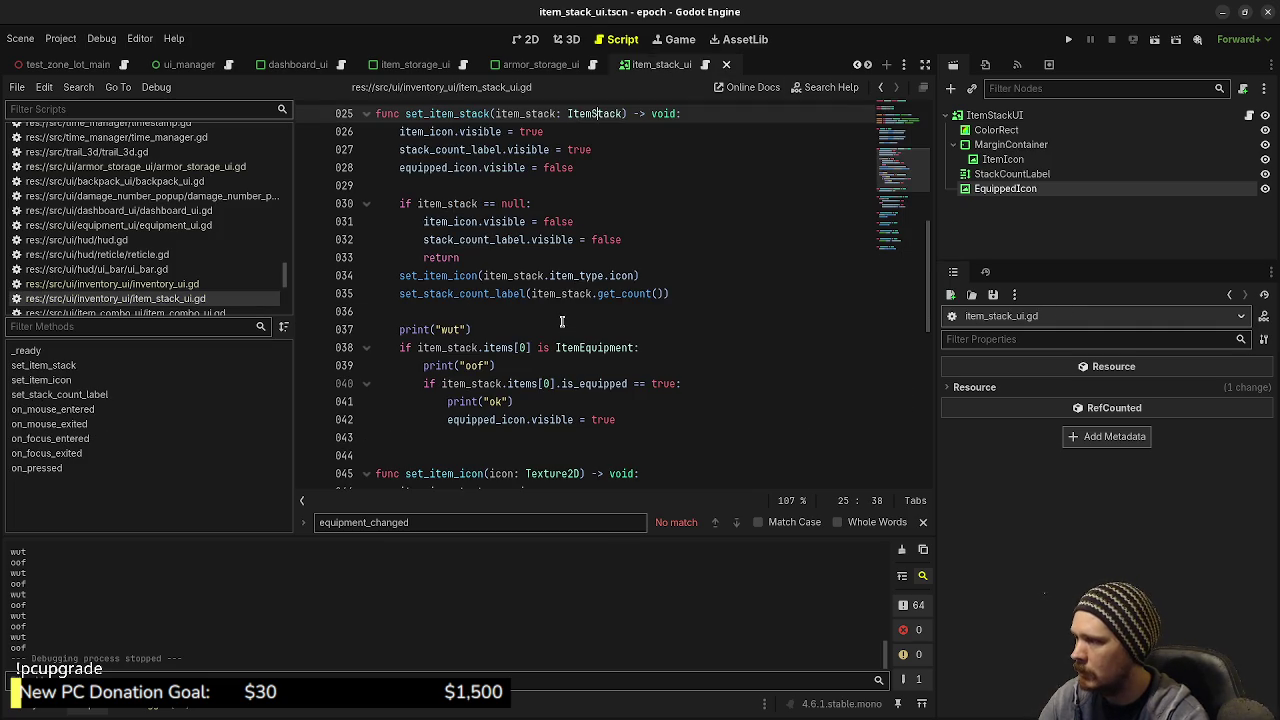
Step: Delete the wut, oof and ok debug print lines from set_item_stack and save
scroll(562, 321, up, 1)
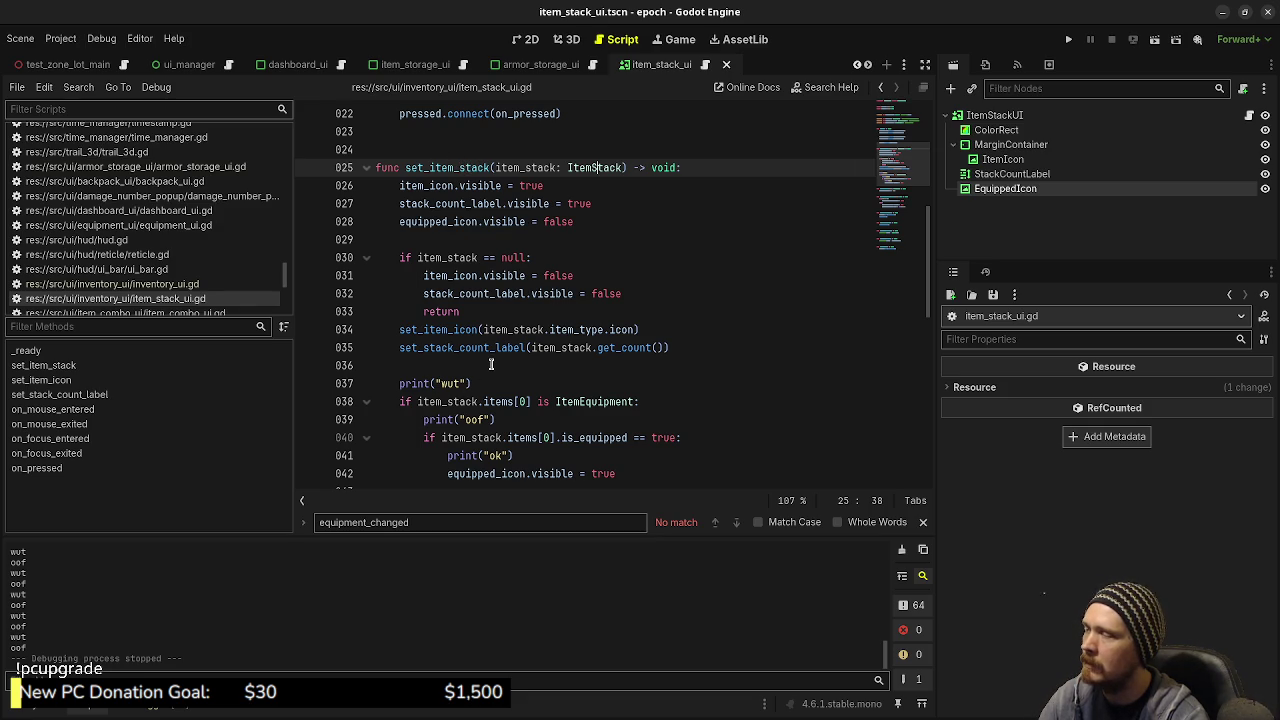
scroll(491, 364, down, 1)
mouse_move(484, 330)
mouse_down()
mouse_move(486, 311)
mouse_move(680, 329)
mouse_up()
key(BackSpace)
key(BackSpace)
drag(514, 365, 712, 347)
key(BackSpace)
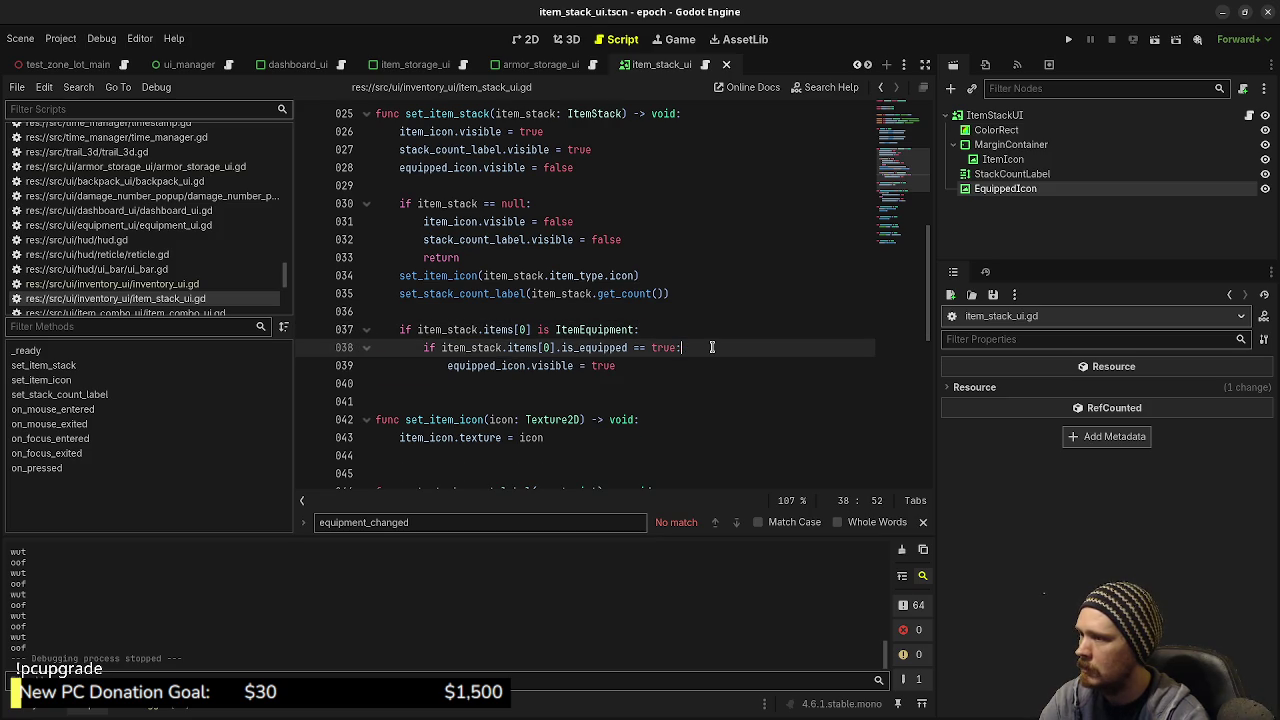
key(ctrl+s)
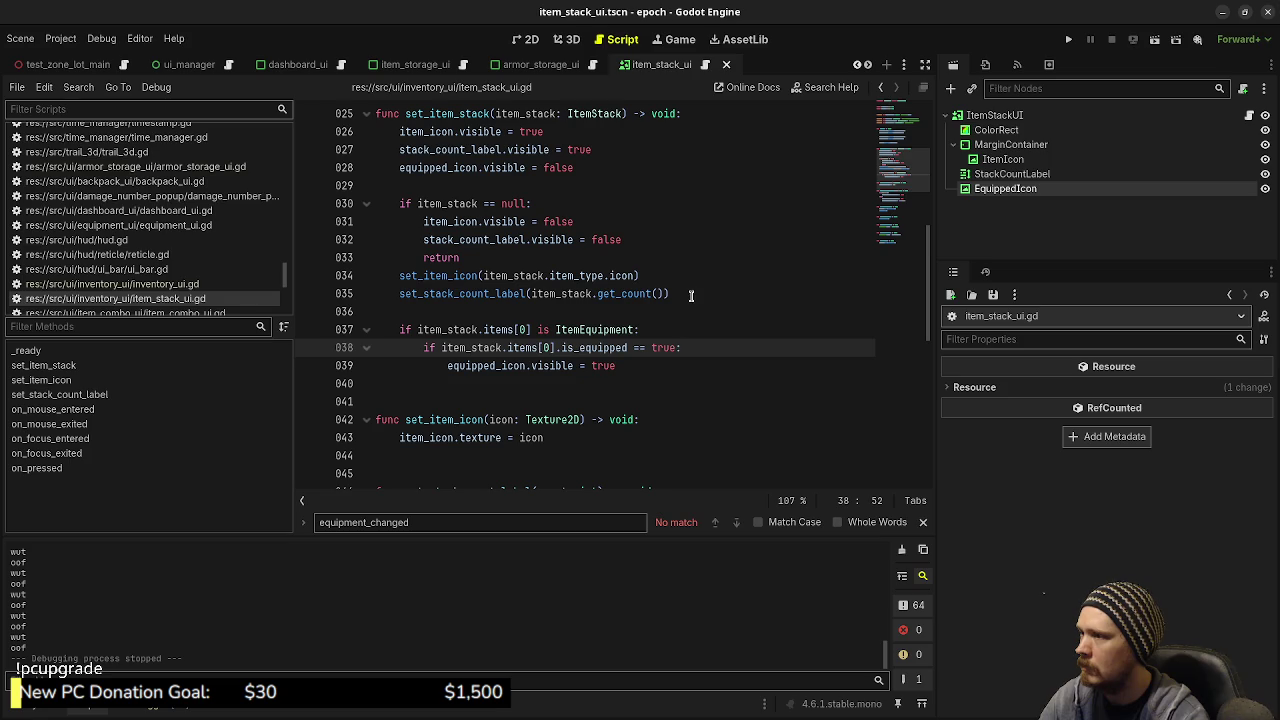
Step: Select the is_equipped check lines and open the FileSystem dock
click(690, 296)
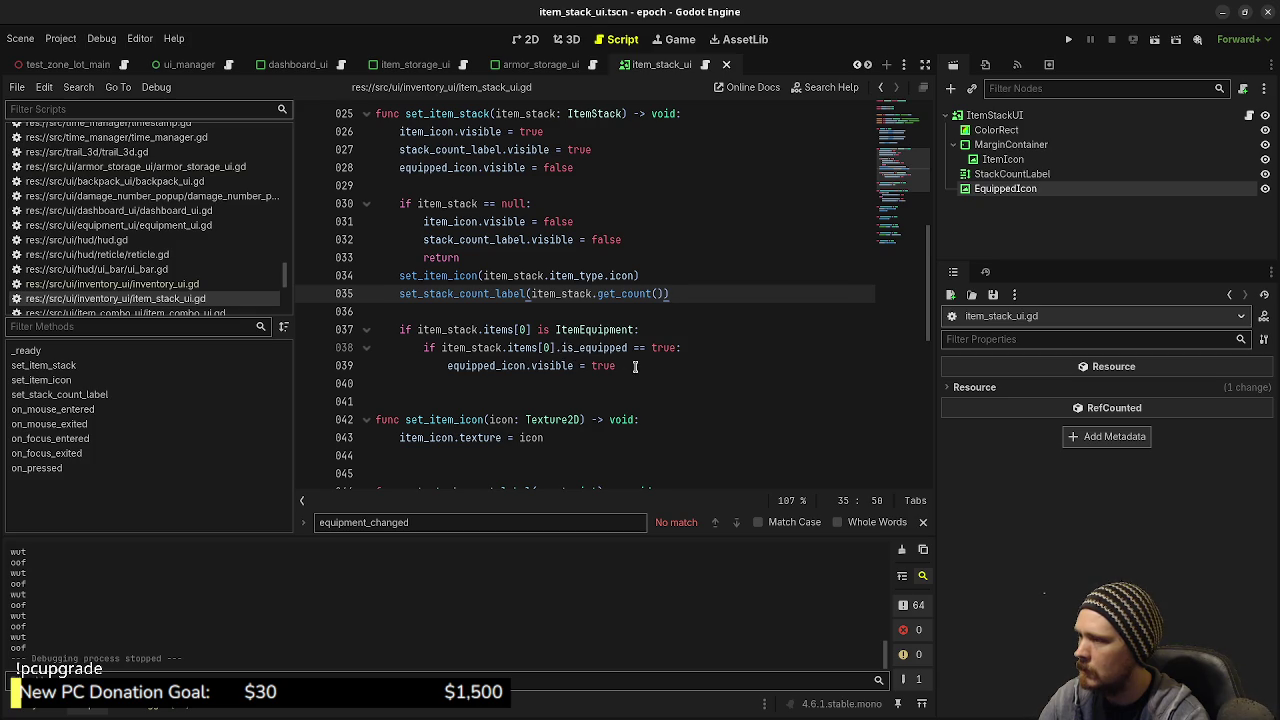
mouse_move(617, 366)
mouse_down()
mouse_move(640, 348)
mouse_move(555, 347)
mouse_up()
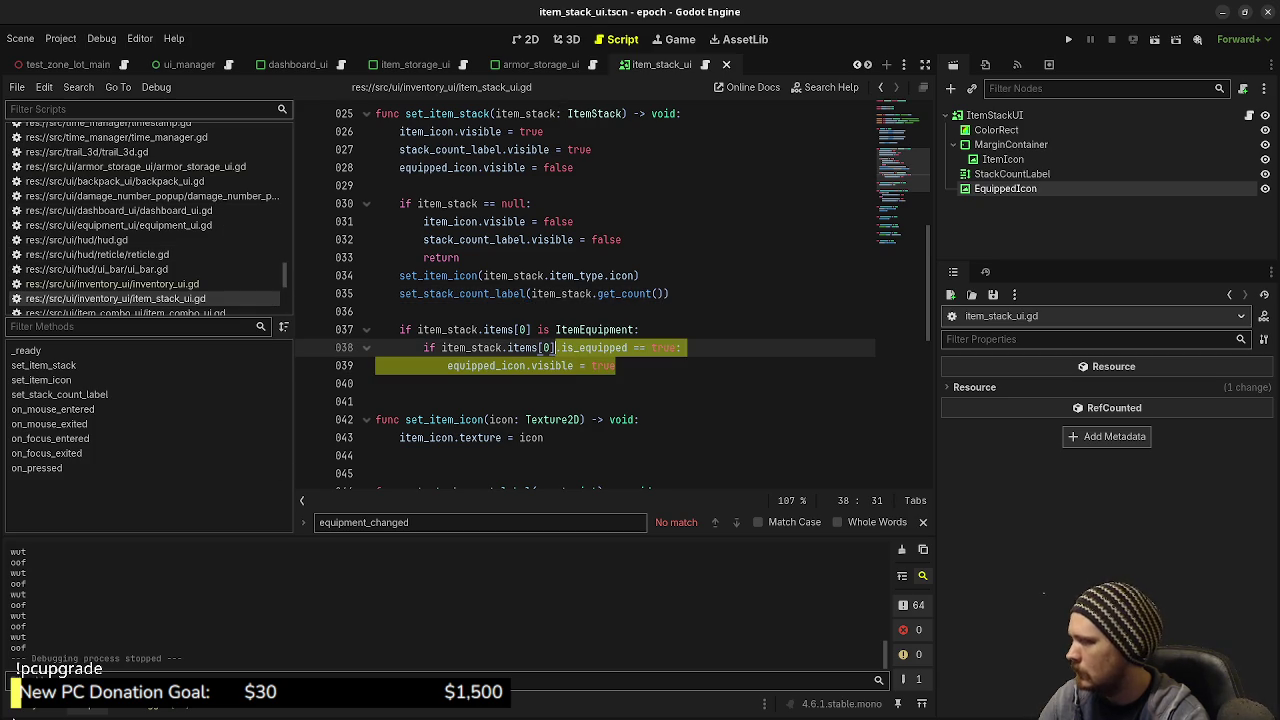
click(37, 710)
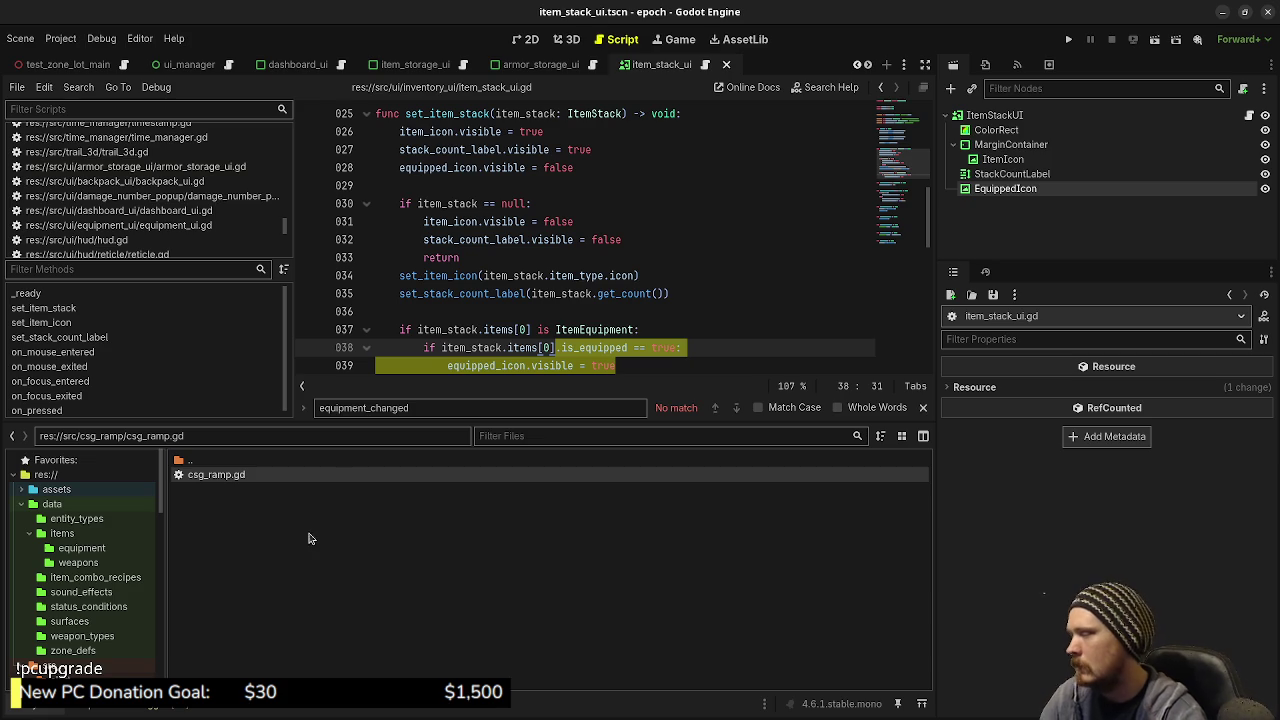
Step: Hide the file browser, quick-open item_equipment.gd and inspect its is_equipped declaration
key(ctrl+j)
key(ctrl+alt+o)
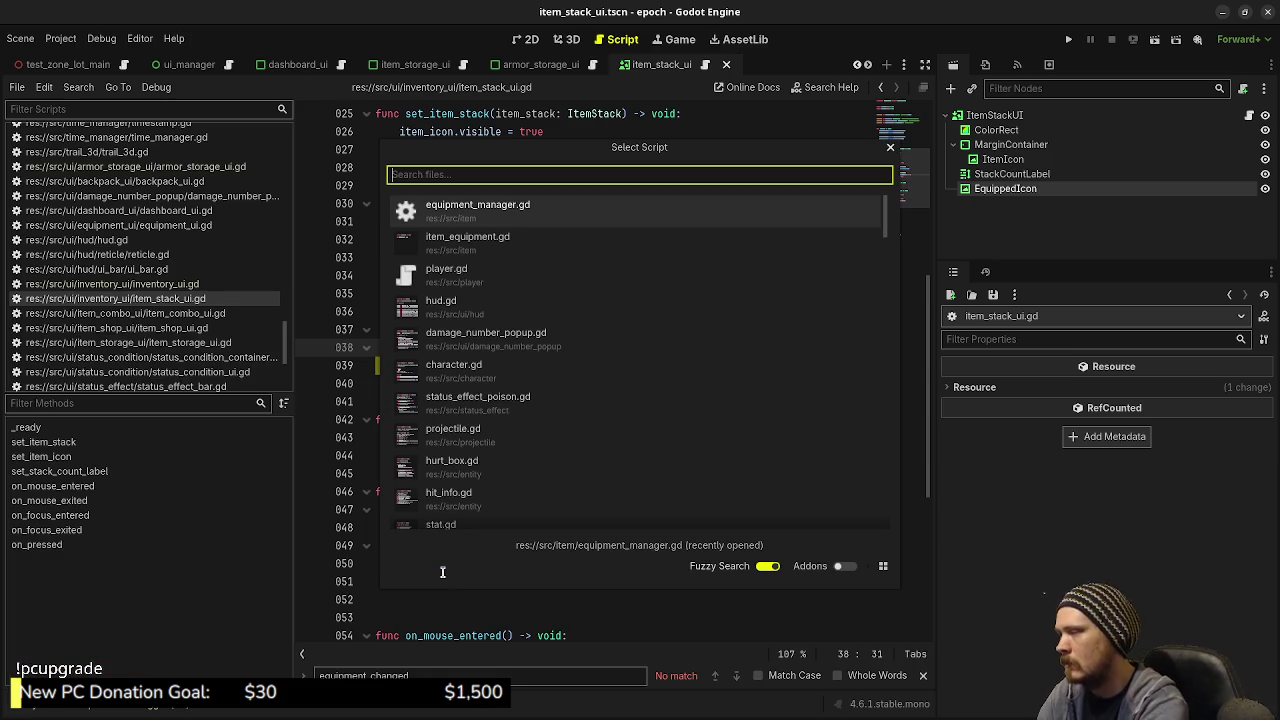
text(itemequip)
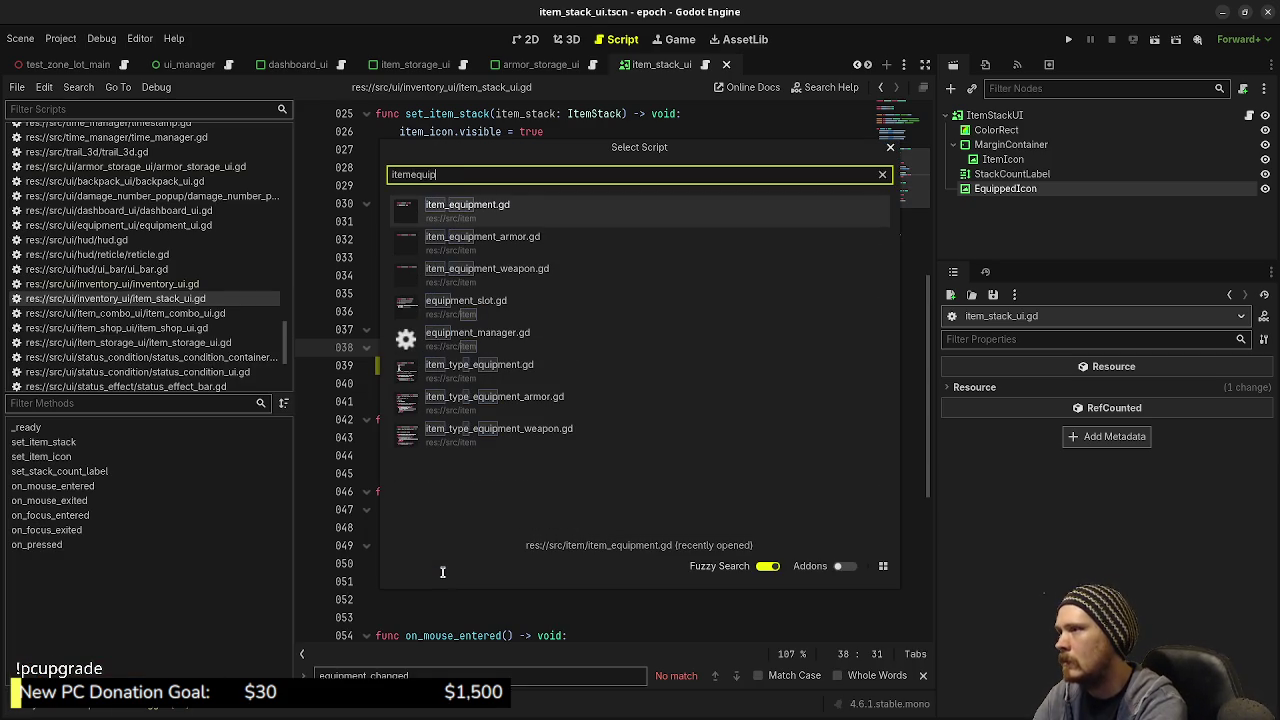
key(Return)
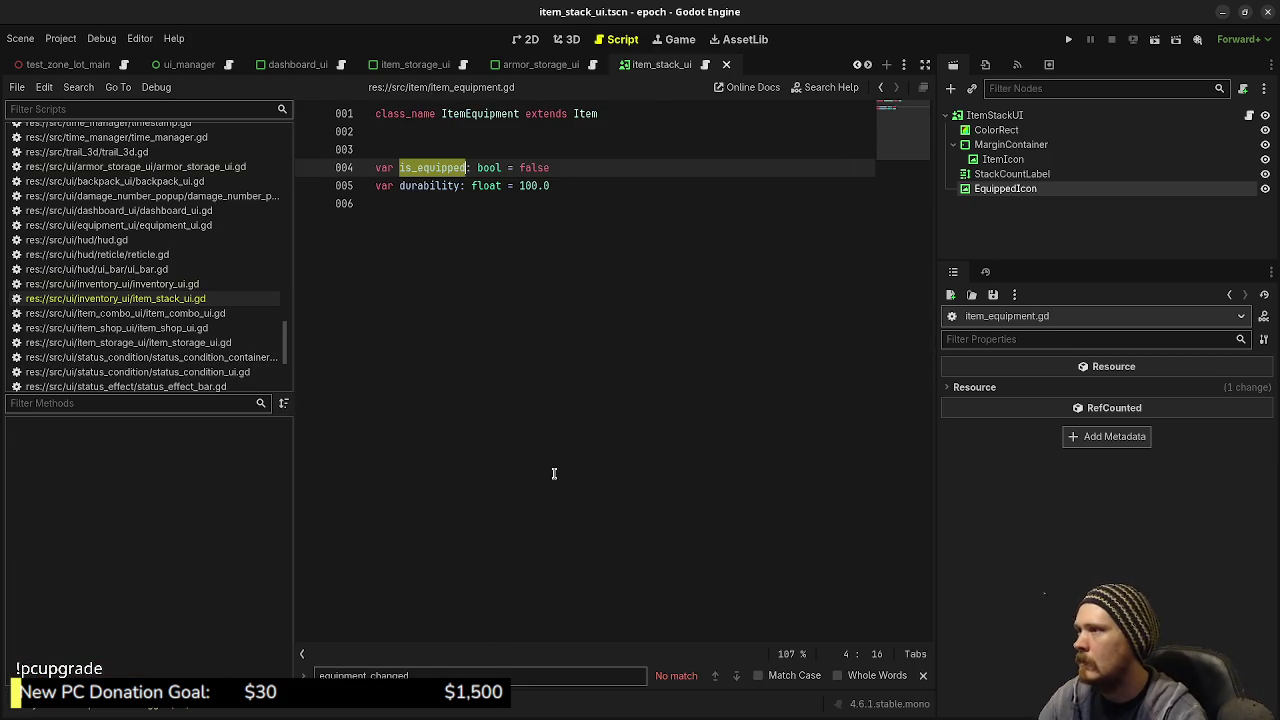
ctrl+click(585, 114)
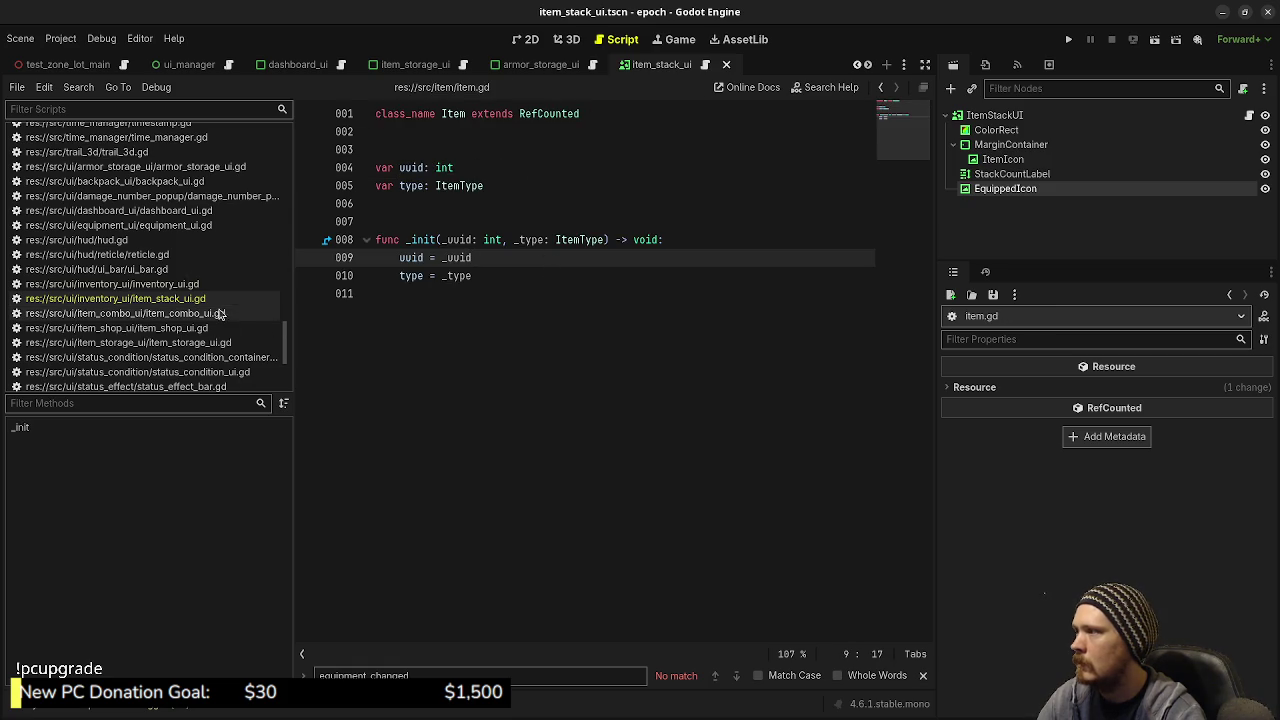
click(880, 87)
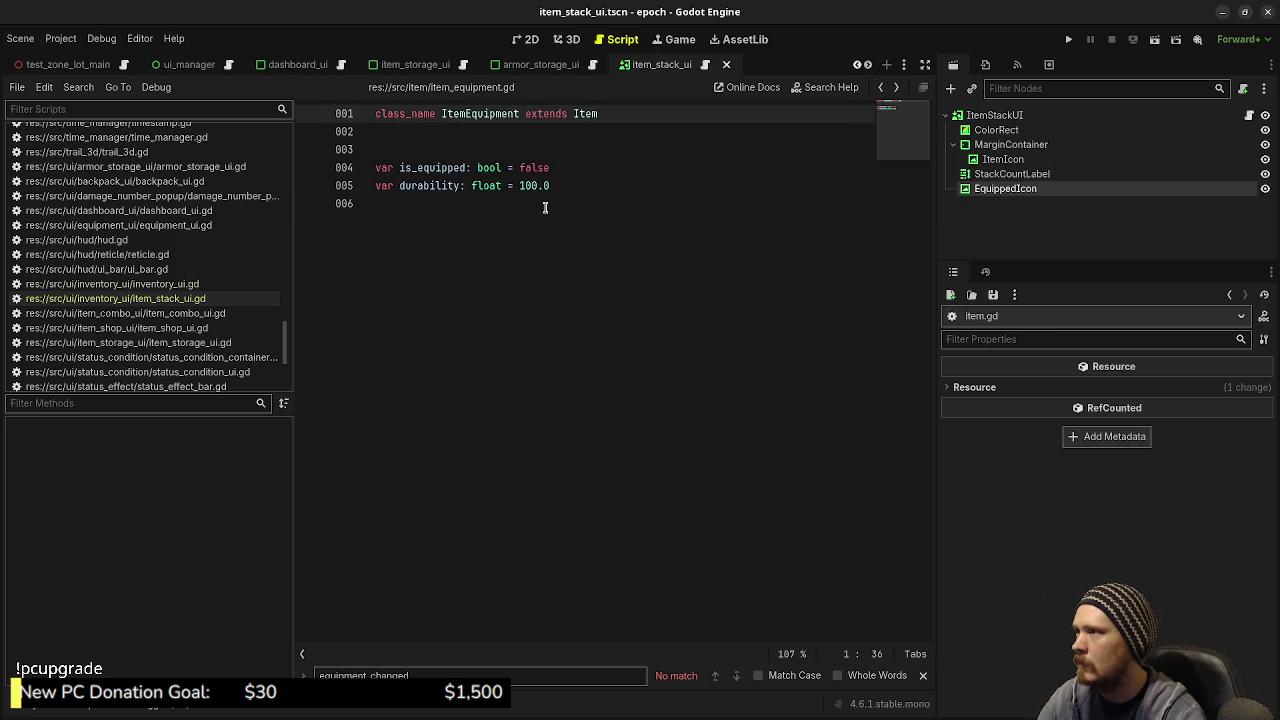
click(465, 167)
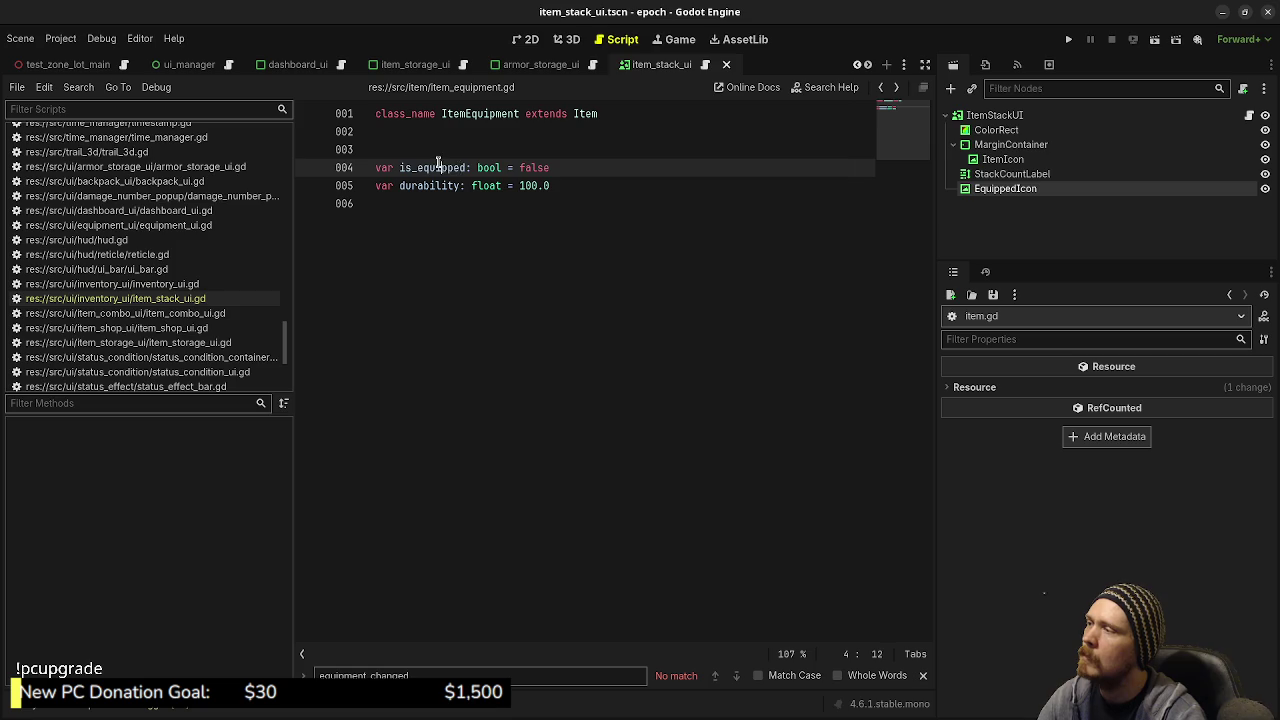
double_click(436, 170)
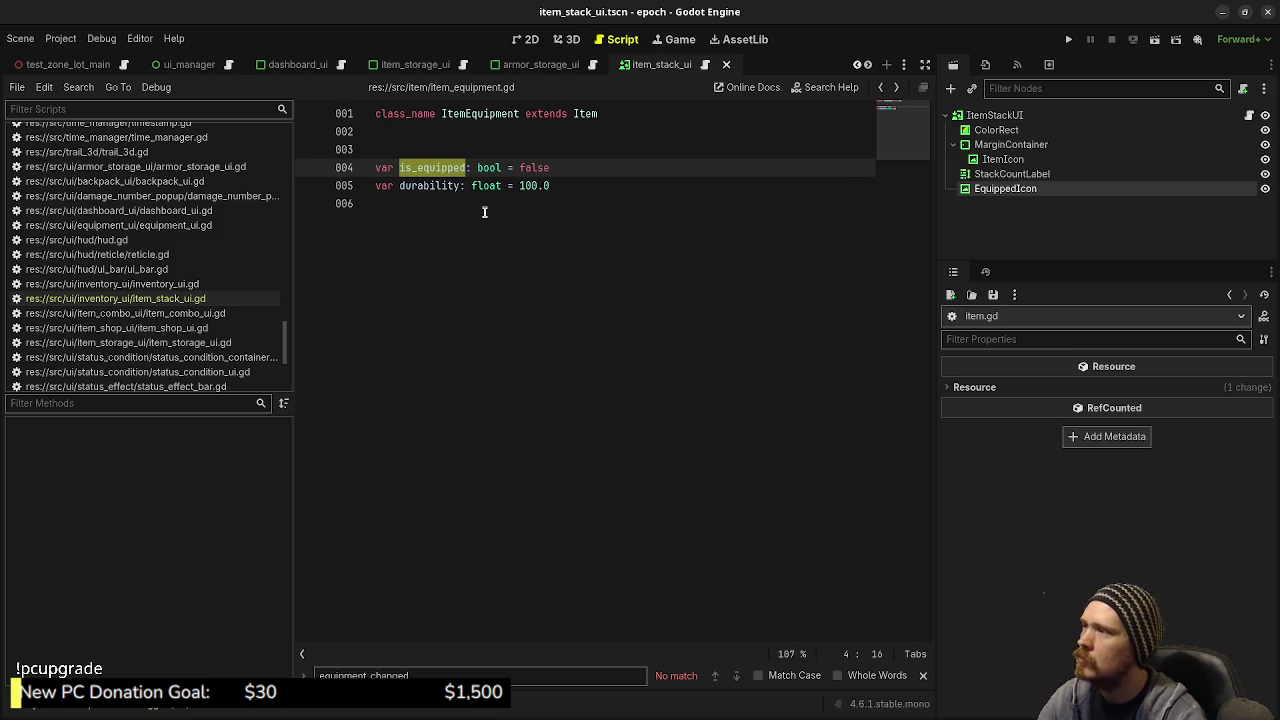
Step: Comment out the equipped-icon check on lines 37–39 of item_stack_ui.gd and save
click(705, 64)
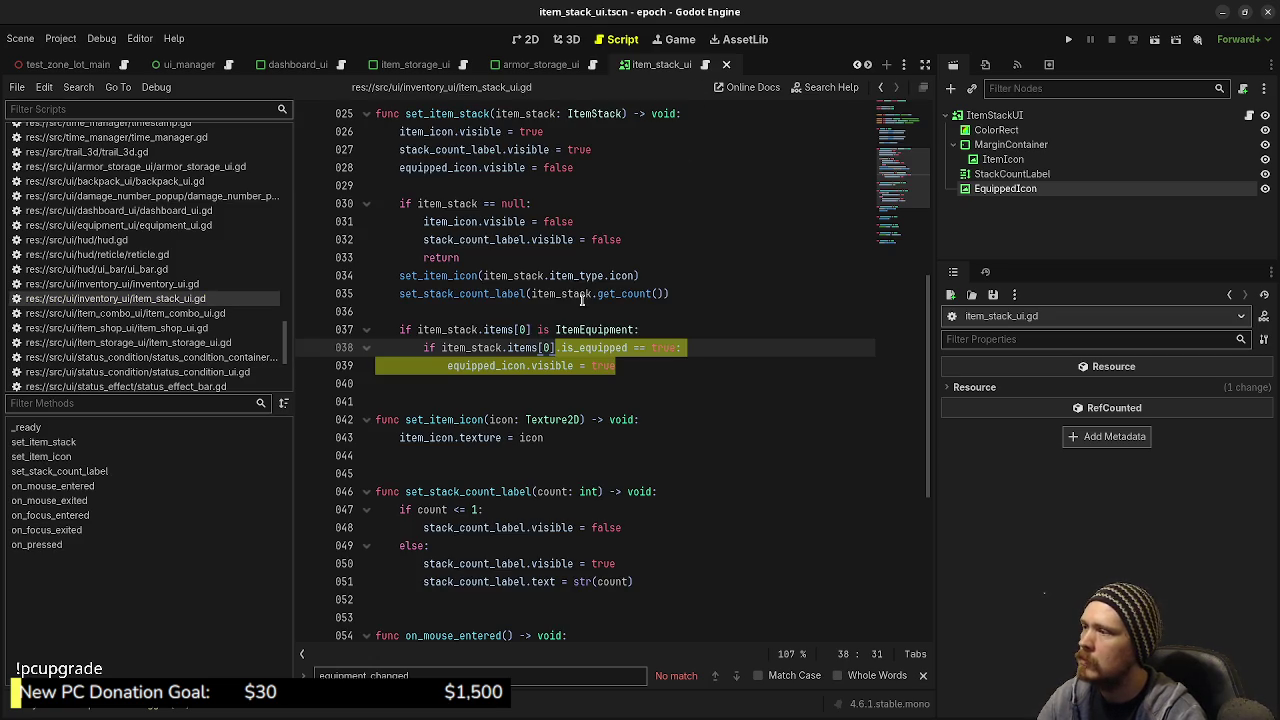
click(617, 363)
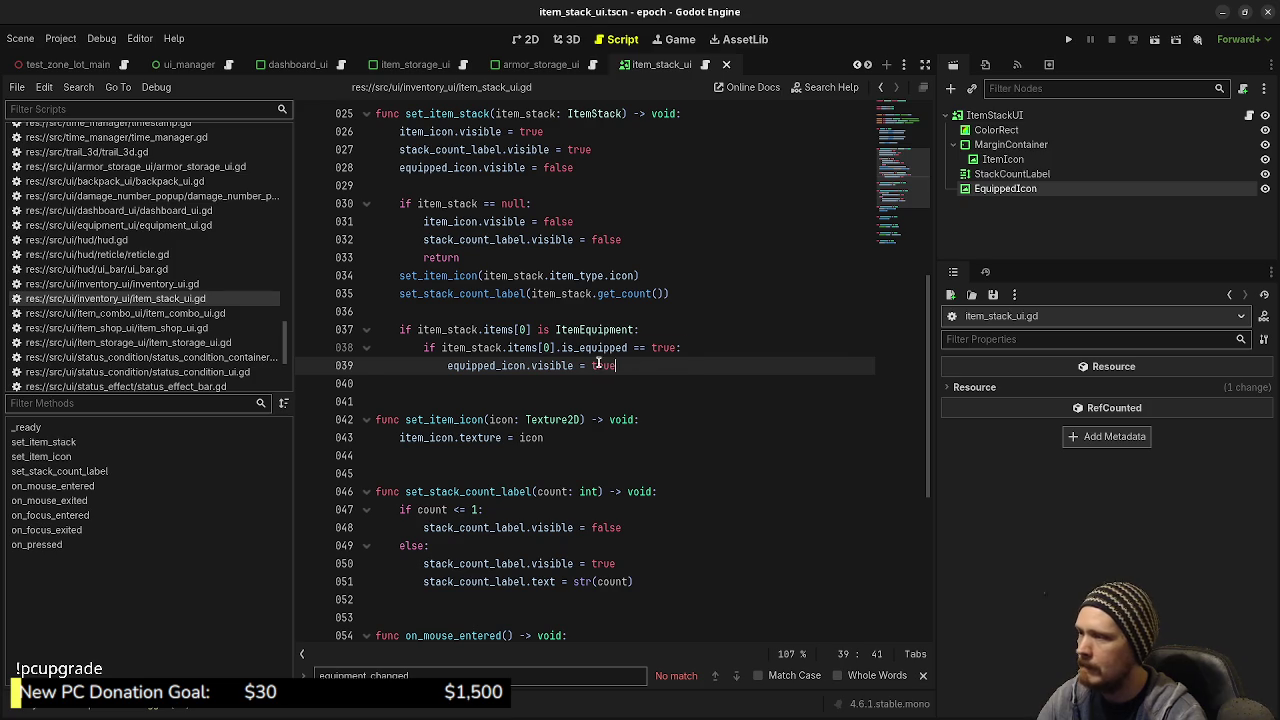
drag(615, 366, 398, 331)
key(ctrl+k)
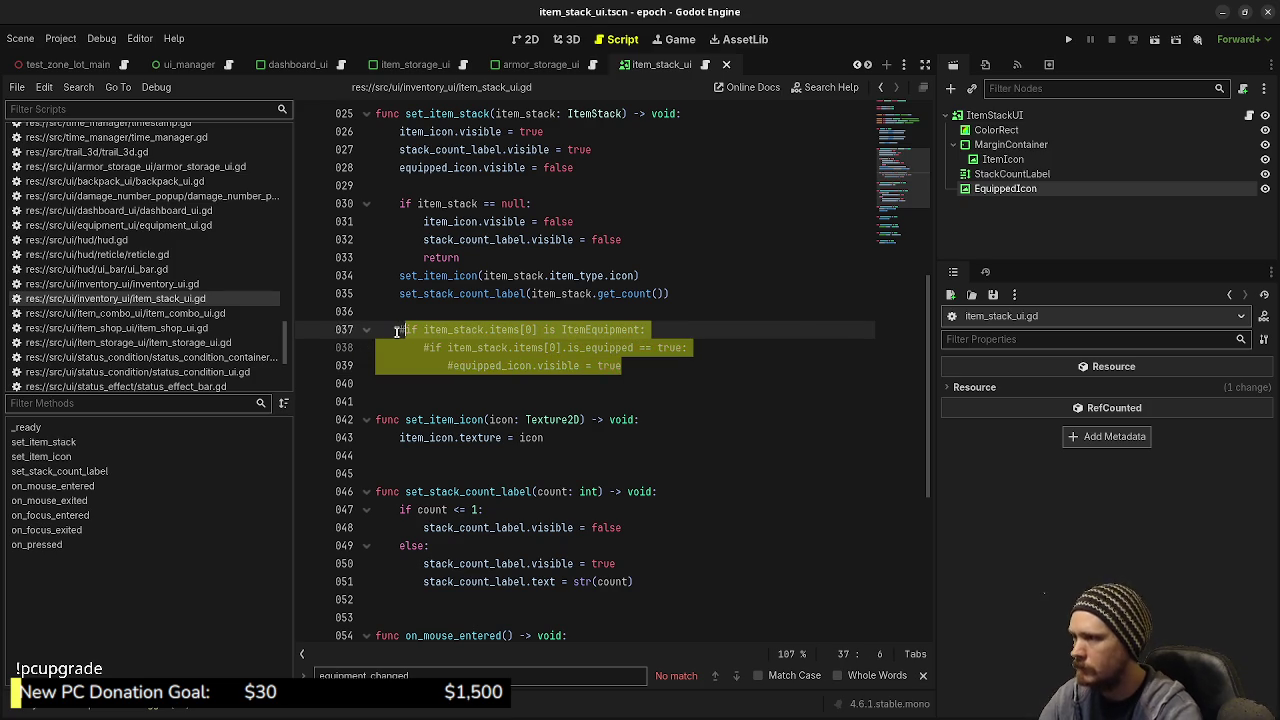
key(ctrl+s)
scroll(660, 260, down, 6)
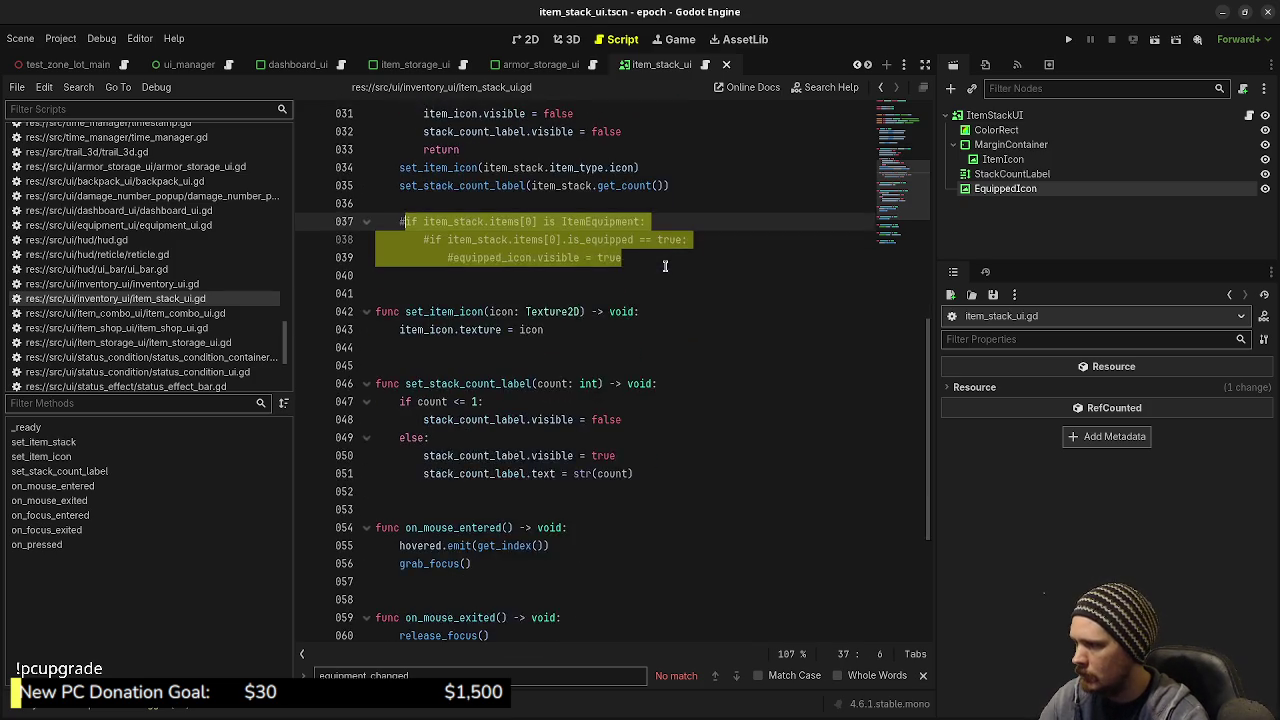
scroll(662, 310, up, 12)
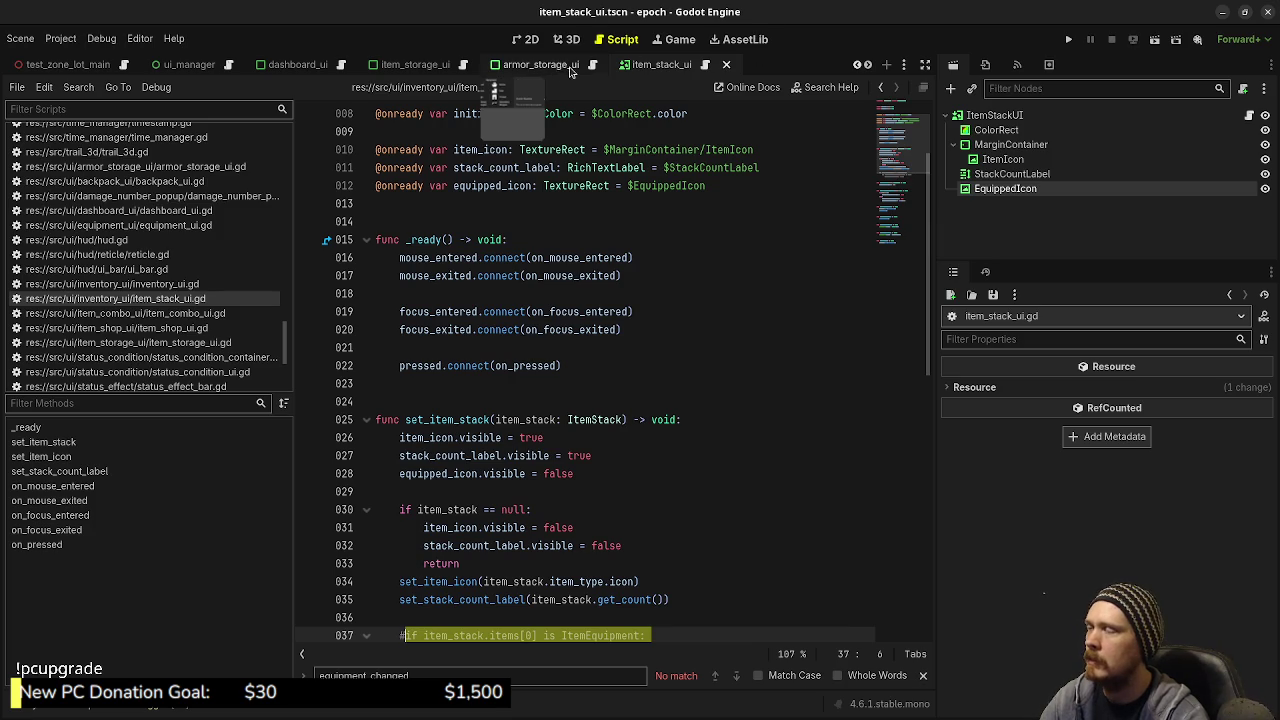
Step: Return to armor_storage_ui.gd and widen the script editor to full width
key(alt+Left)
scroll(670, 355, down, 5)
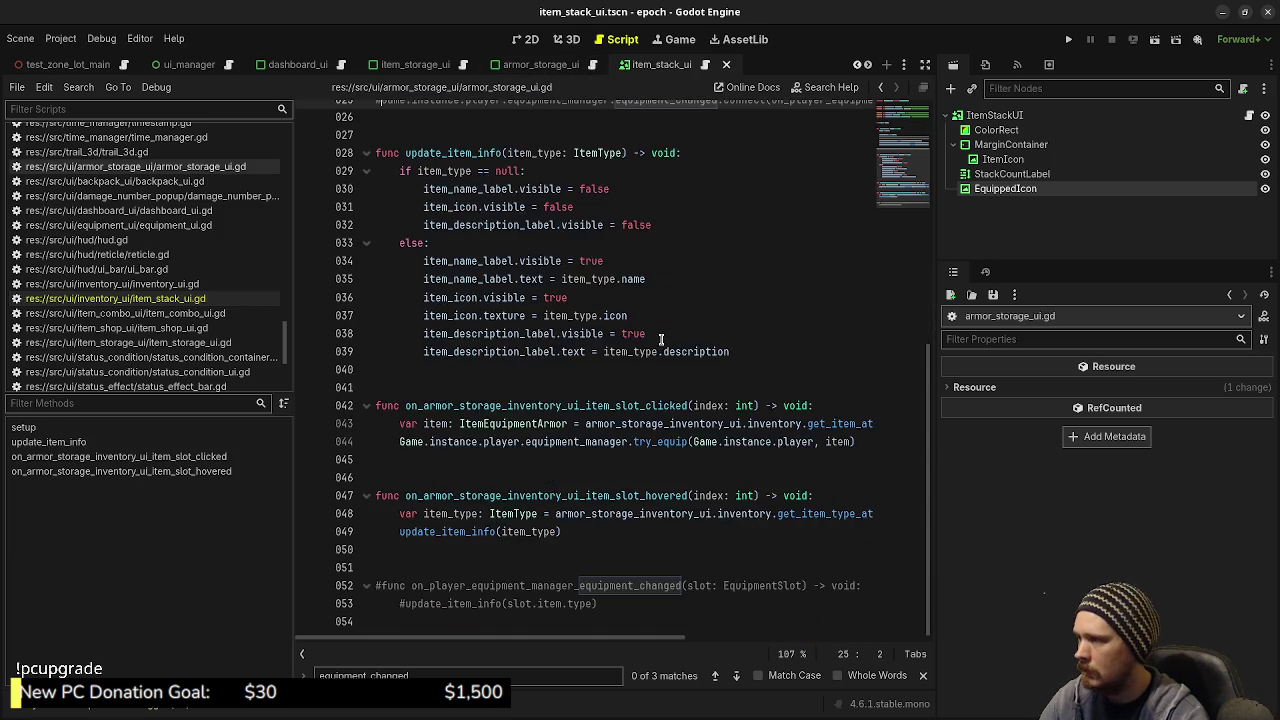
scroll(660, 340, up, 4)
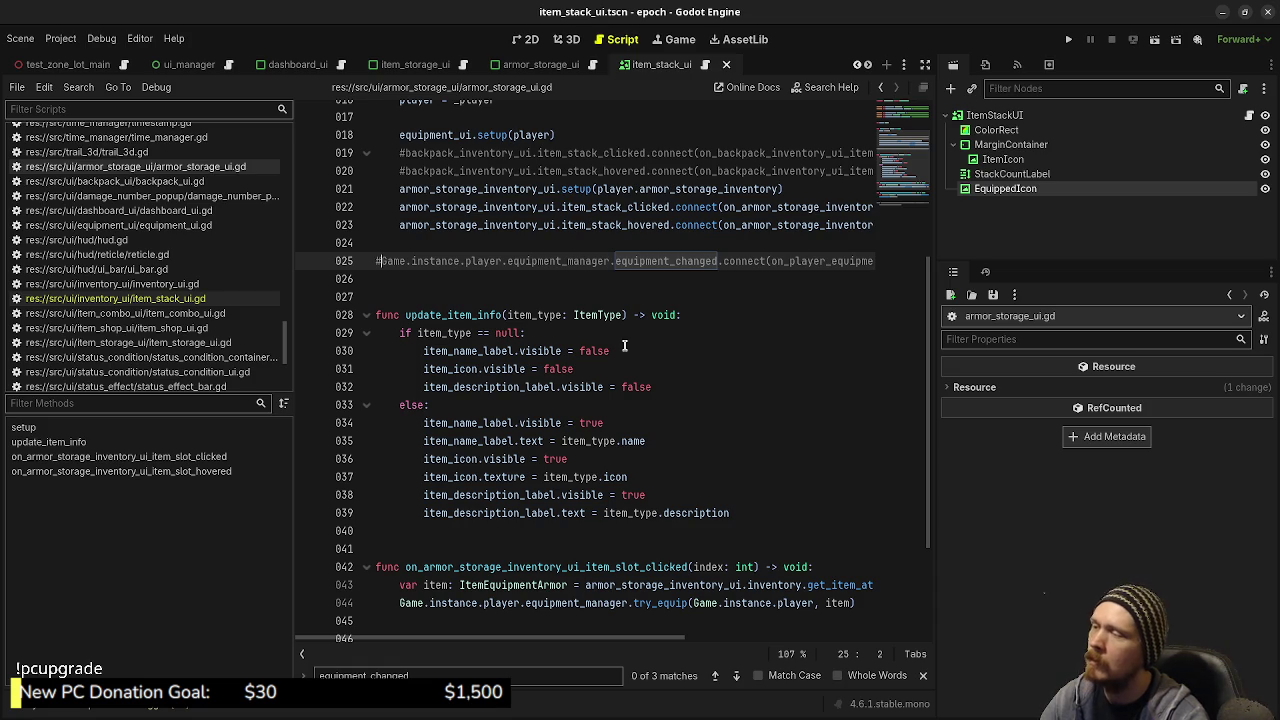
scroll(624, 346, down, 3)
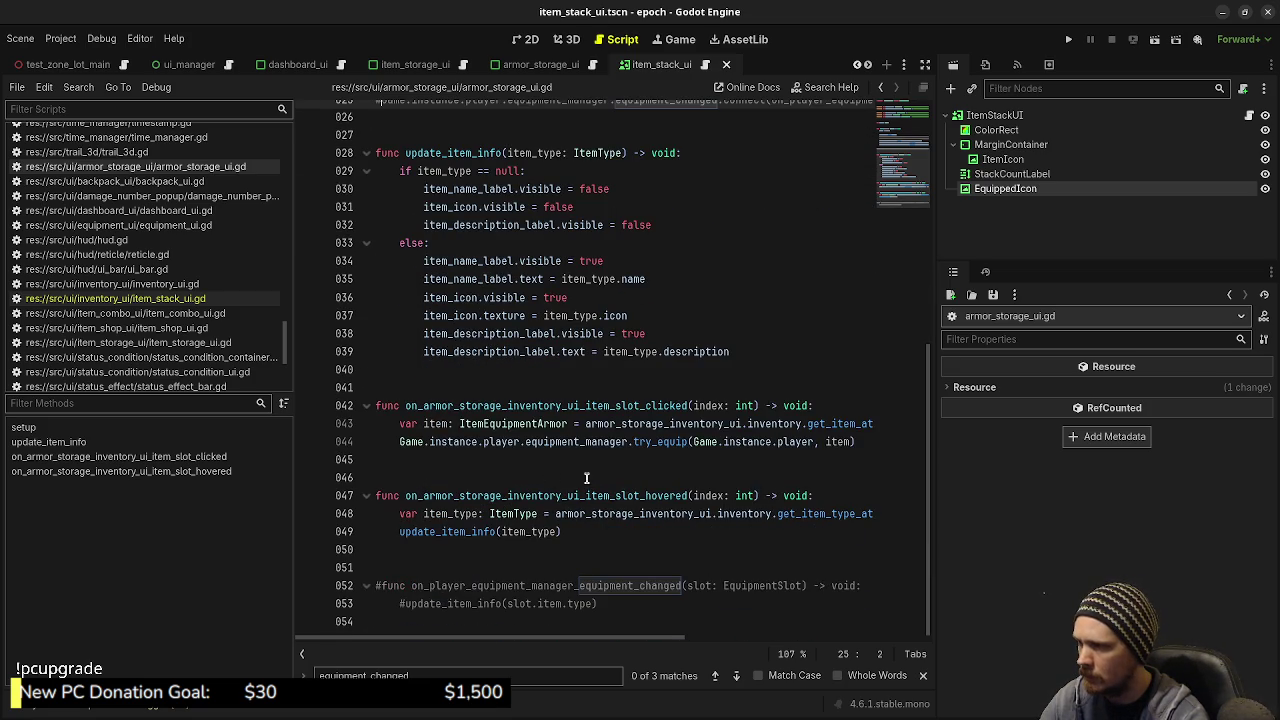
click(857, 441)
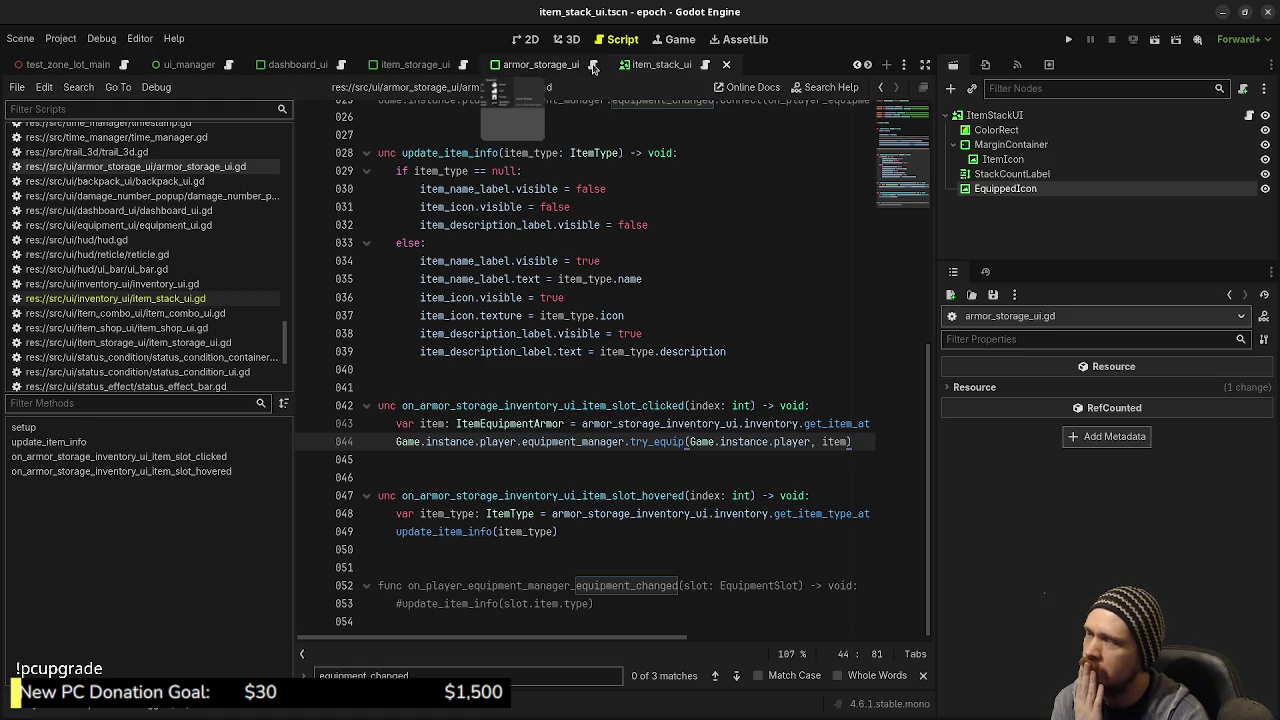
scroll(669, 355, up, 8)
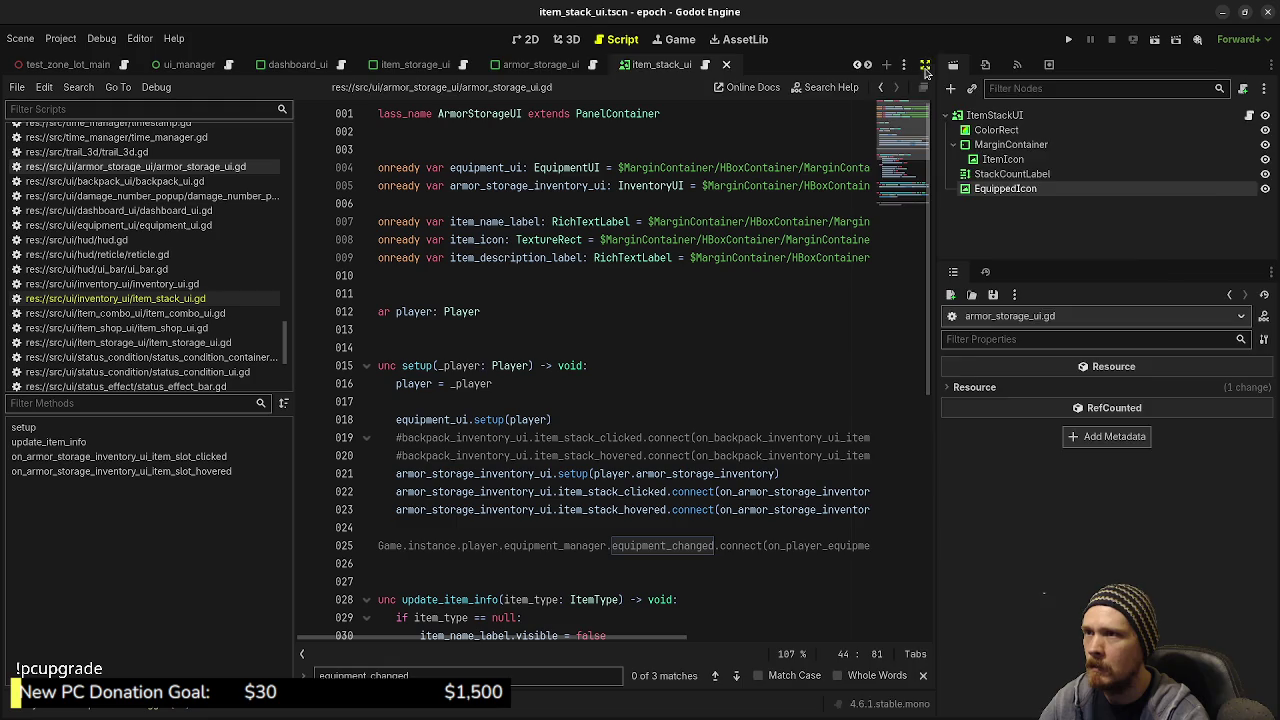
click(925, 64)
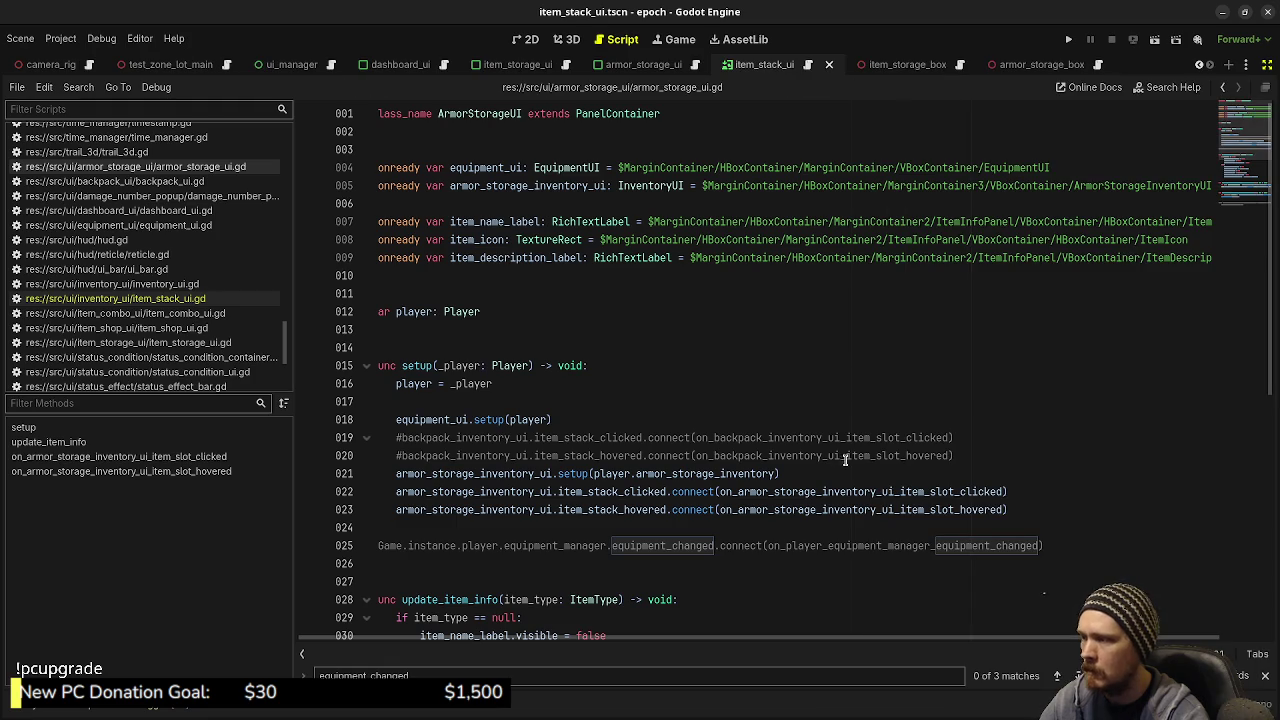
Step: Toggle the comment on line 25 twice so its equipment_changed.connect call is active
click(1046, 509)
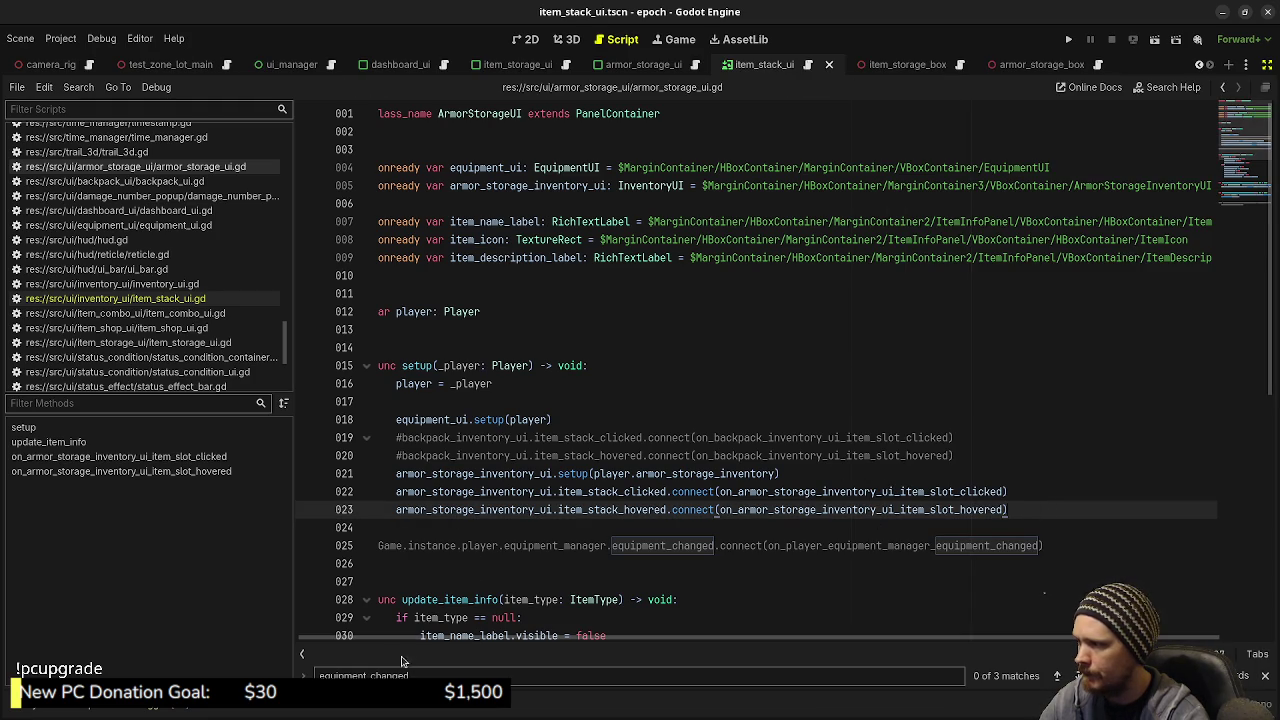
click(376, 546)
key(ctrl+k)
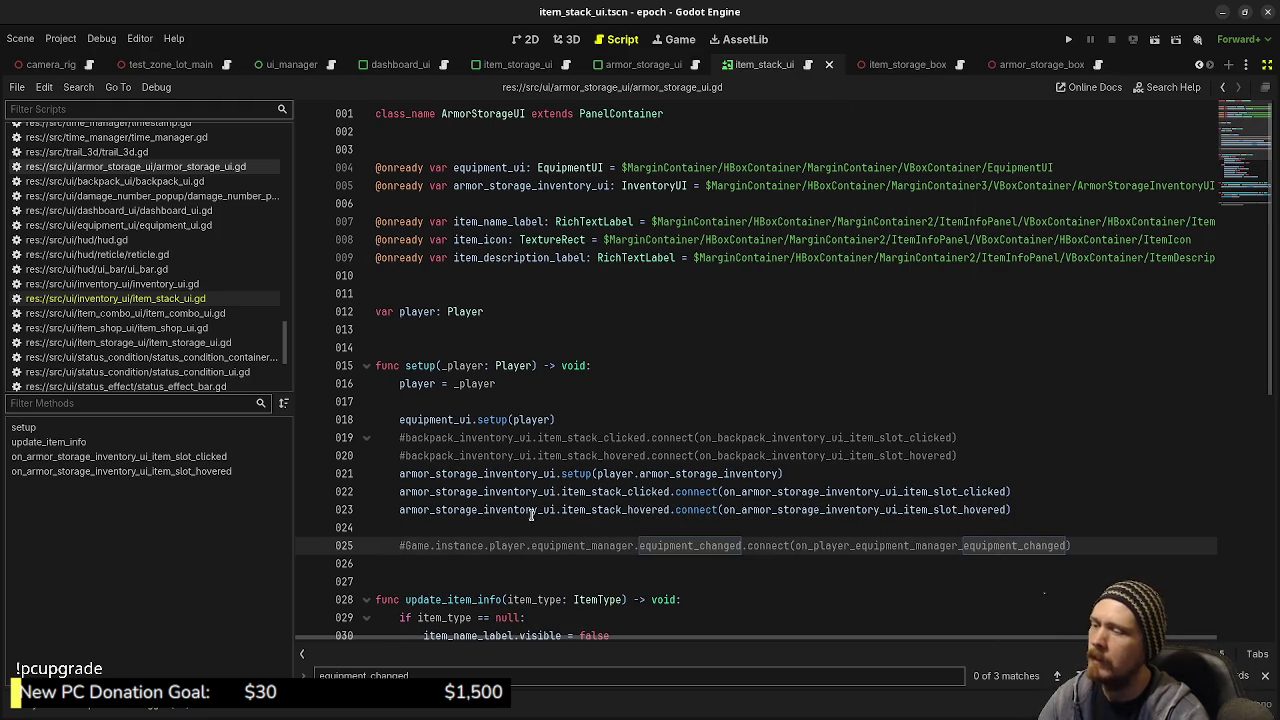
key(ctrl+k)
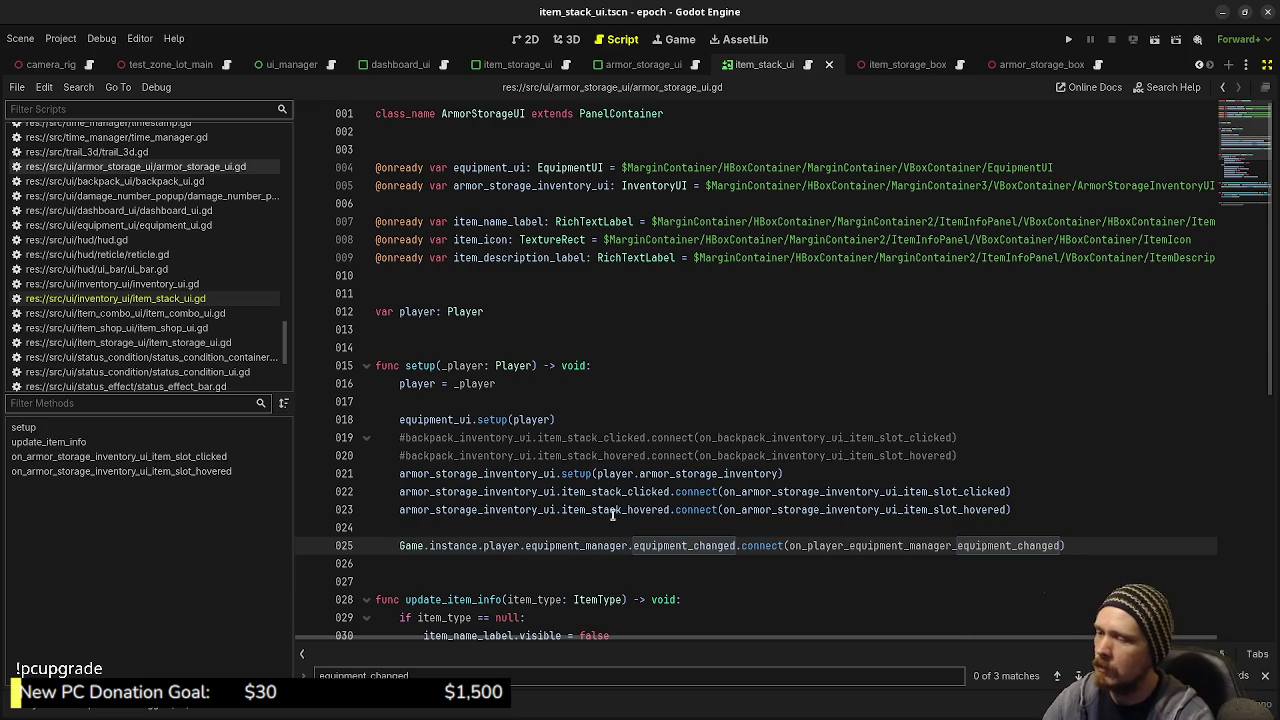
Step: Uncomment lines 52–53 to restore the on_player_equipment_manager_equipment_changed handler
click(903, 401)
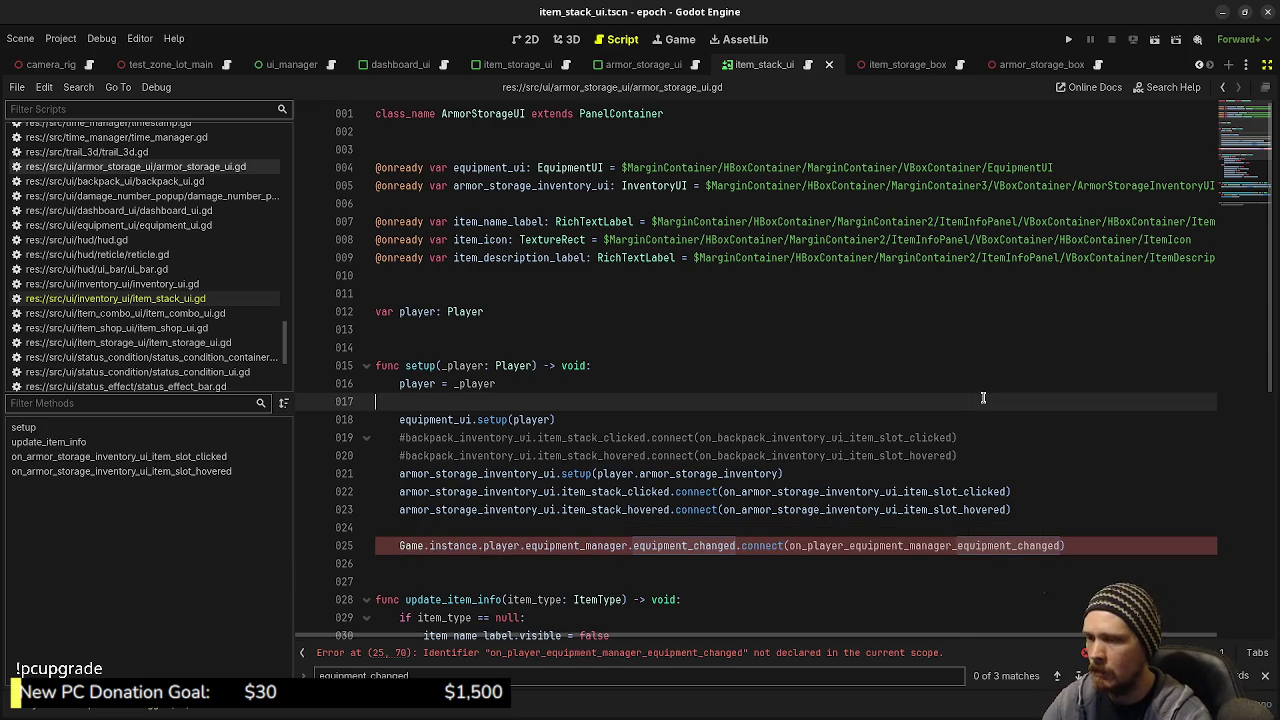
double_click(988, 546)
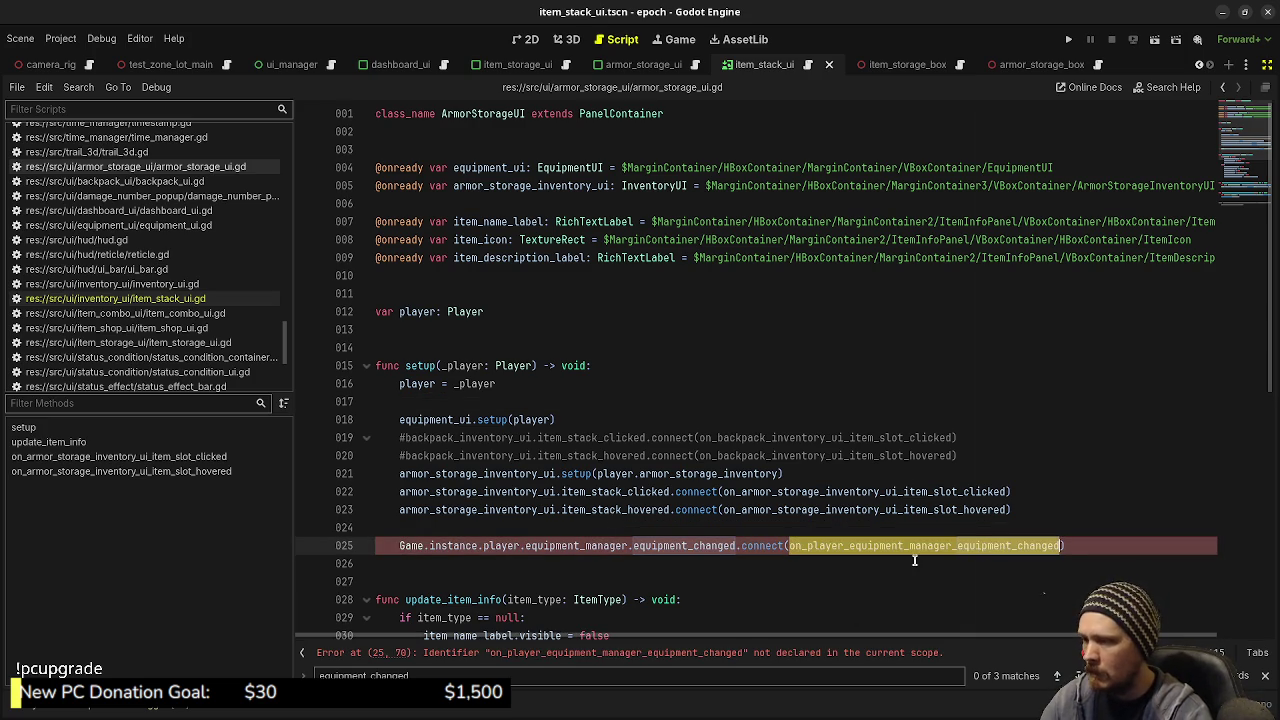
scroll(831, 517, down, 8)
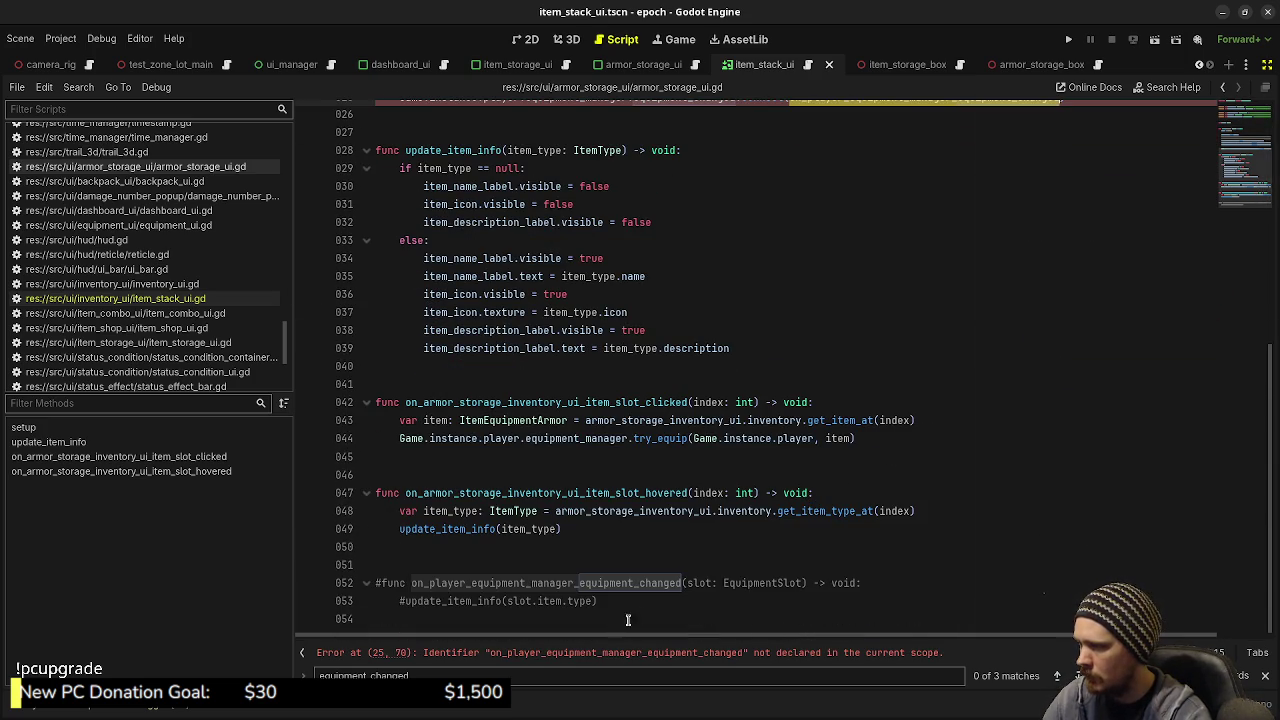
mouse_move(629, 620)
mouse_down()
mouse_move(606, 596)
mouse_move(377, 584)
mouse_up()
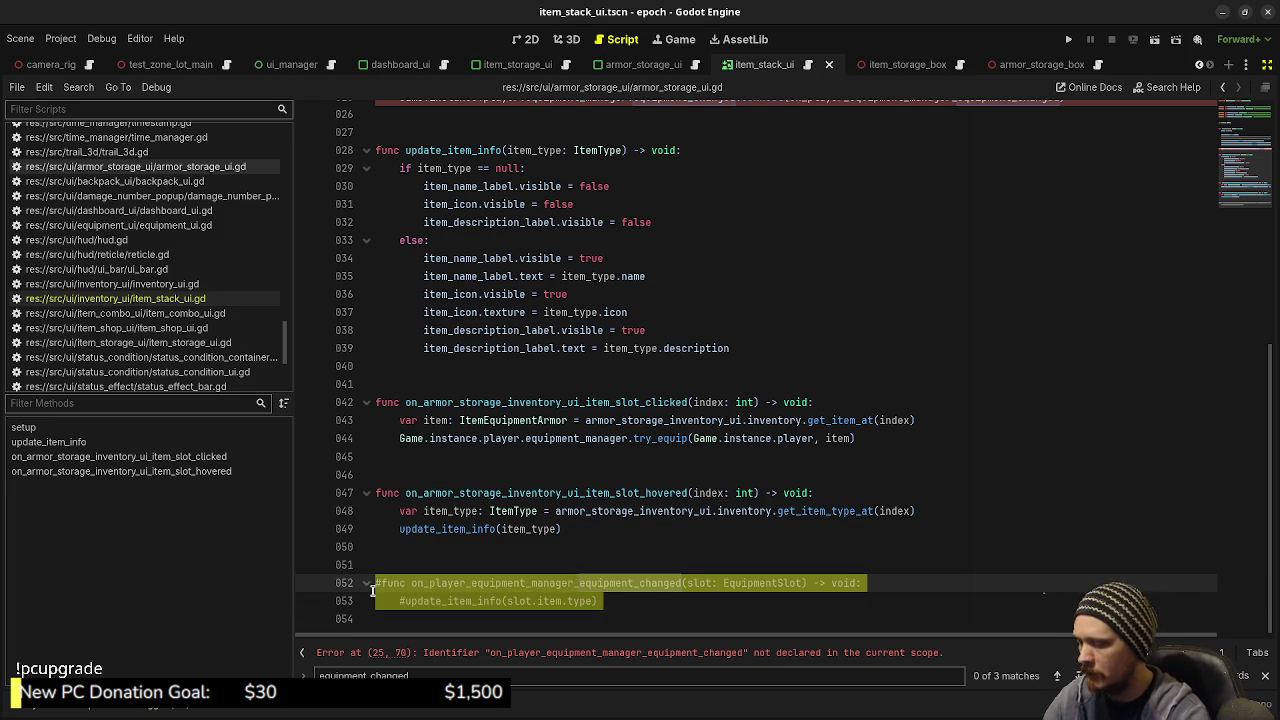
key(ctrl+k)
click(420, 546)
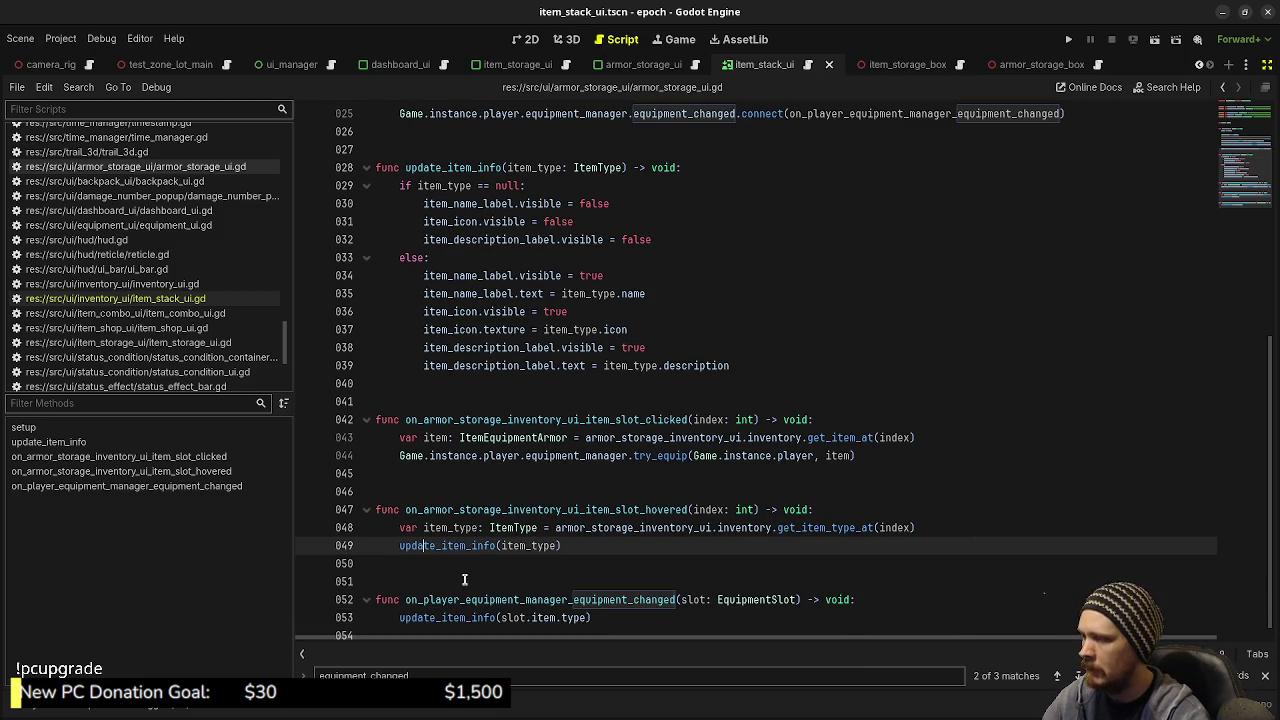
Step: Re-comment the update_item_info call on line 53 inside the handler
click(401, 617)
key(ctrl+k)
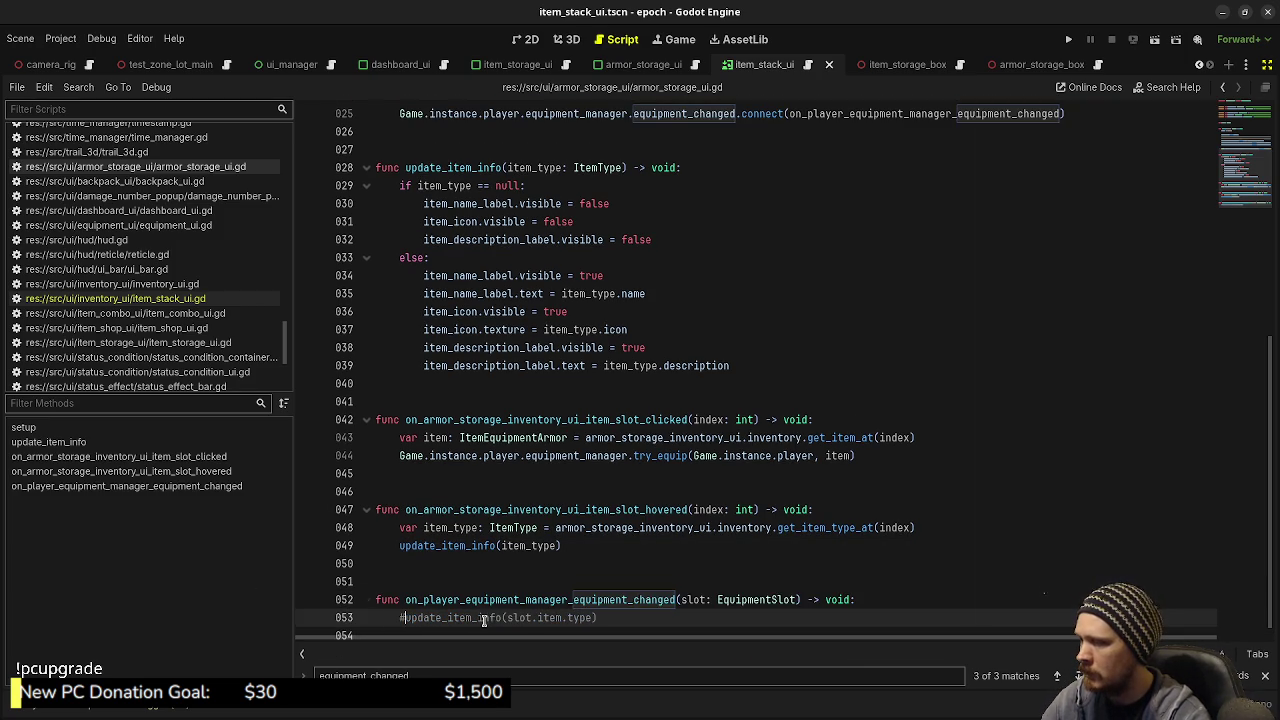
click(665, 621)
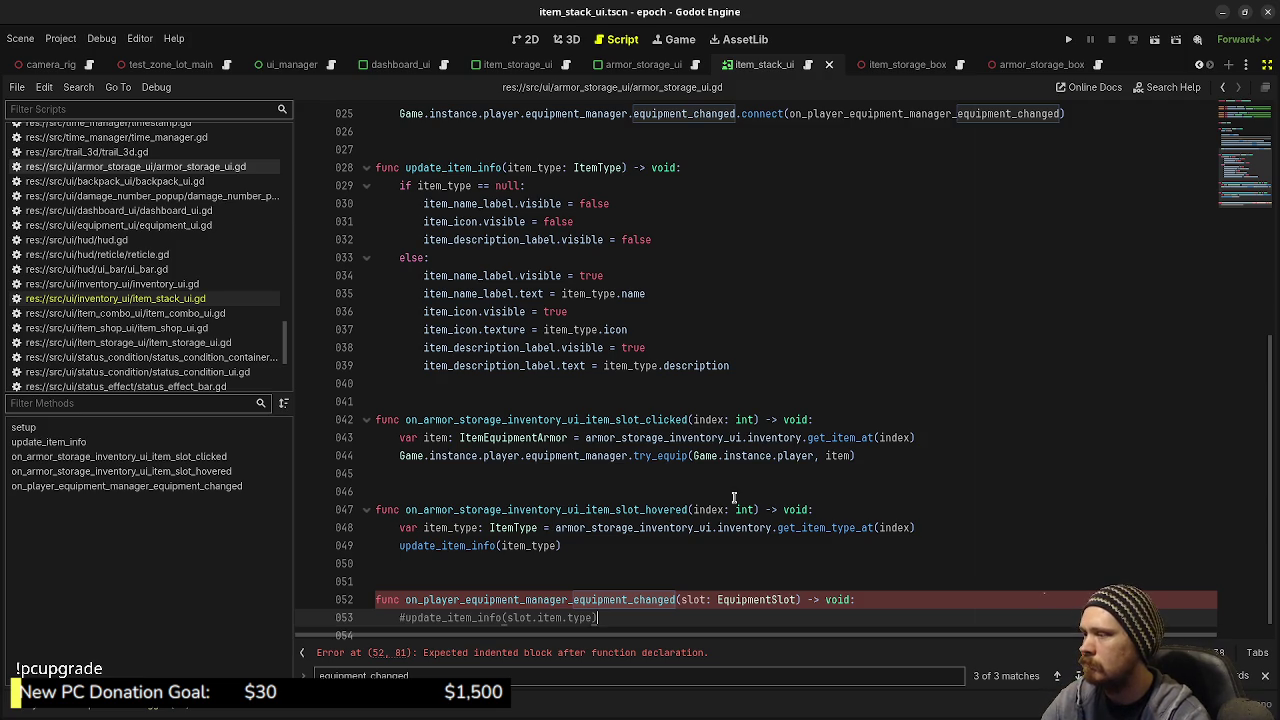
scroll(714, 489, up, 2)
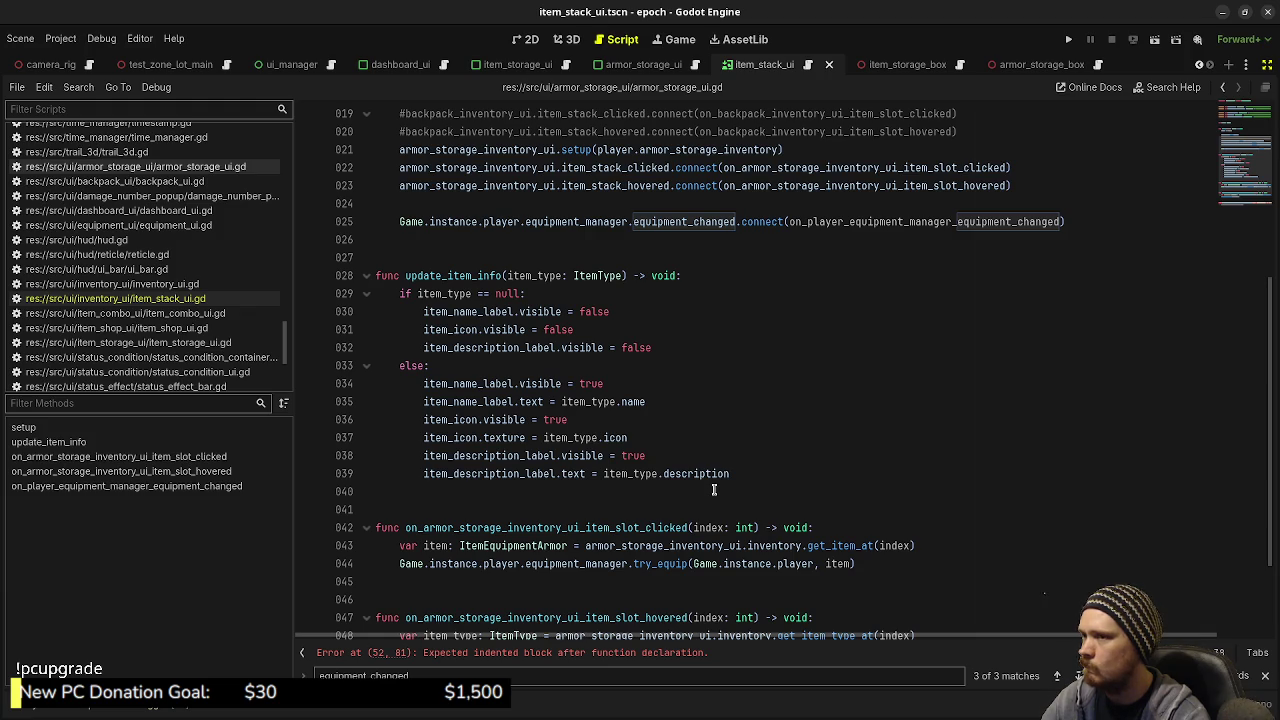
scroll(714, 489, down, 2)
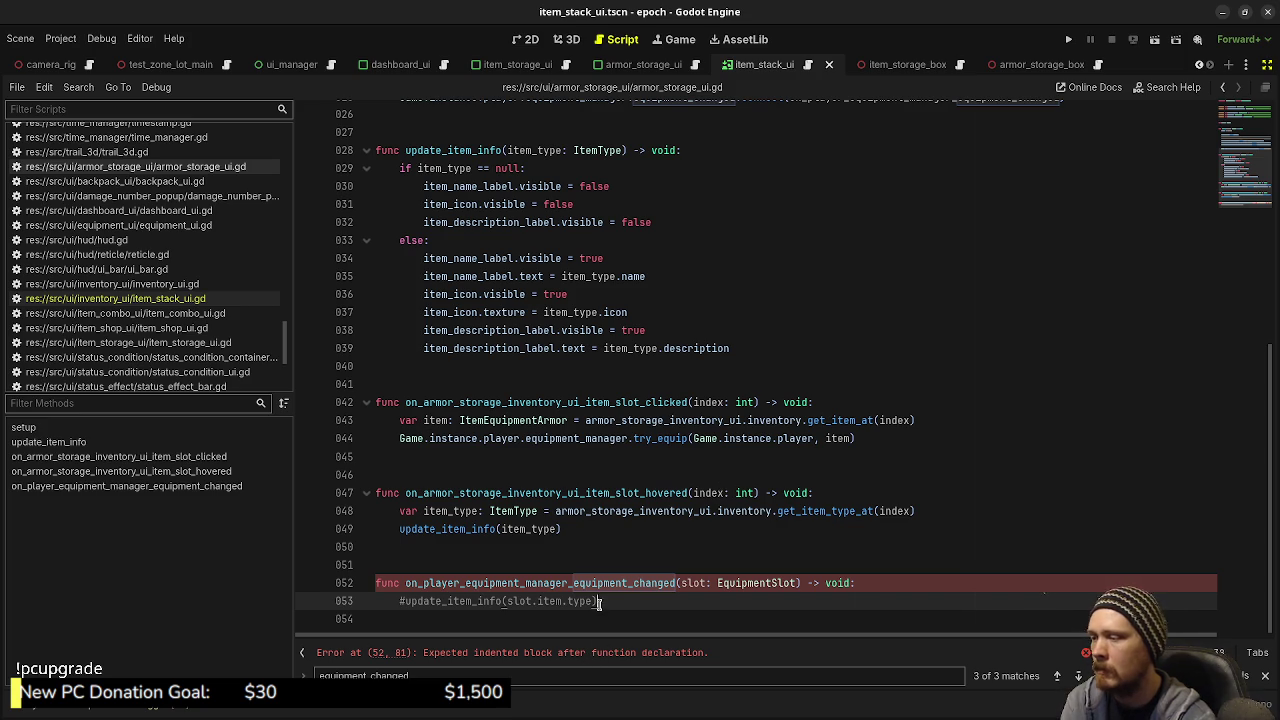
Step: Comment out the handler lines and the line 25 equipment_changed connection, then save
key(shift+Up)
key(shift+Home)
key(ctrl+k)
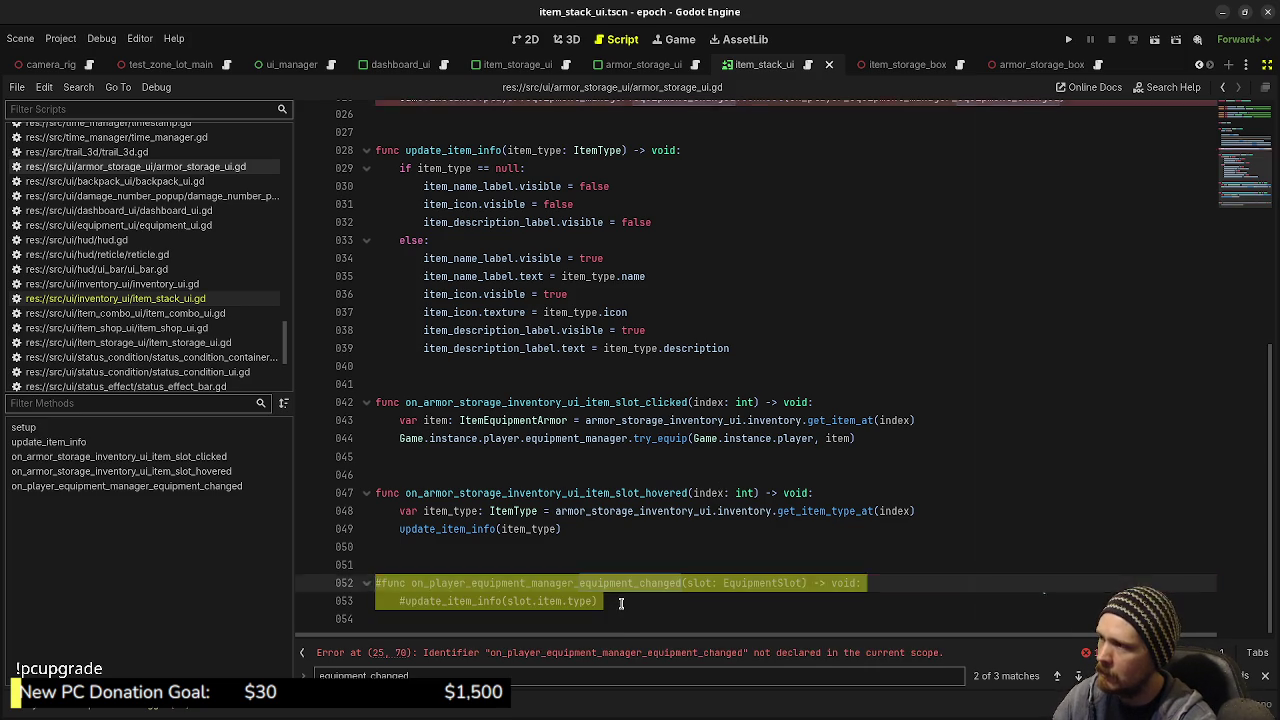
key(F3)
key(F3)
key(ctrl+k)
key(ctrl+s)
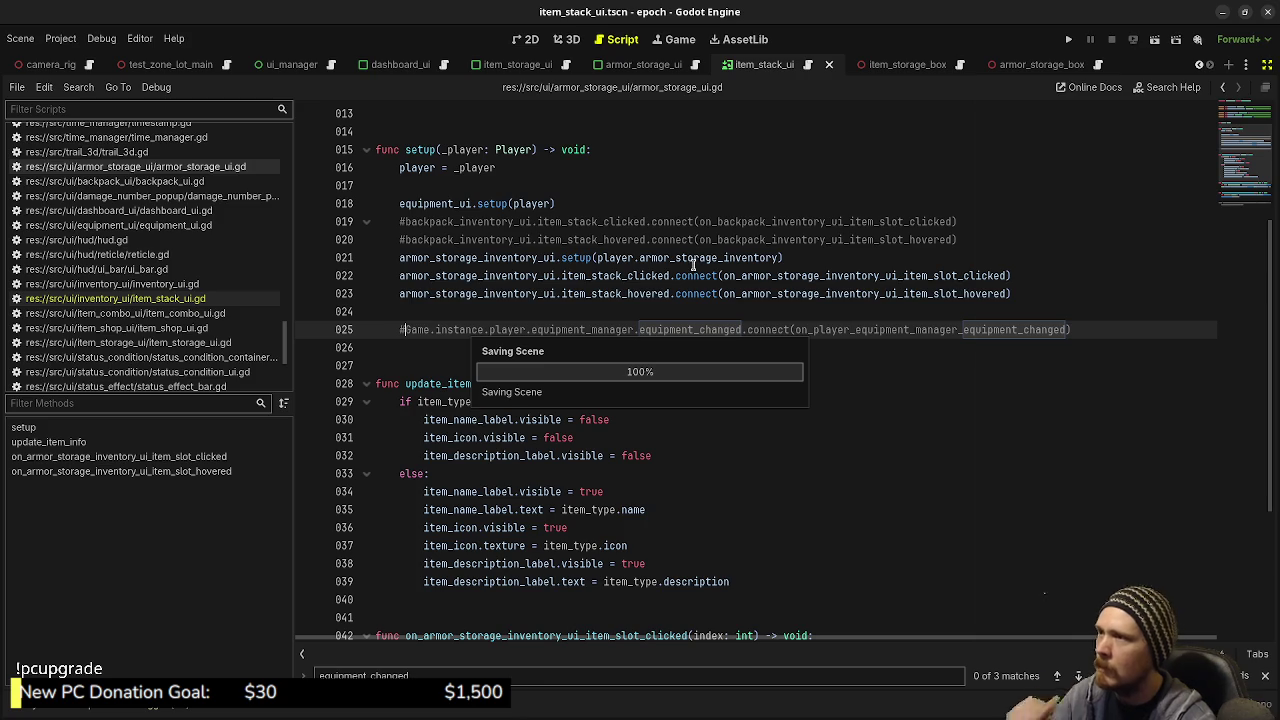
Step: Inspect the commented equipped-icon block on lines 37–39 of item_stack_ui.gd, then return to armor_storage_ui.gd
click(807, 64)
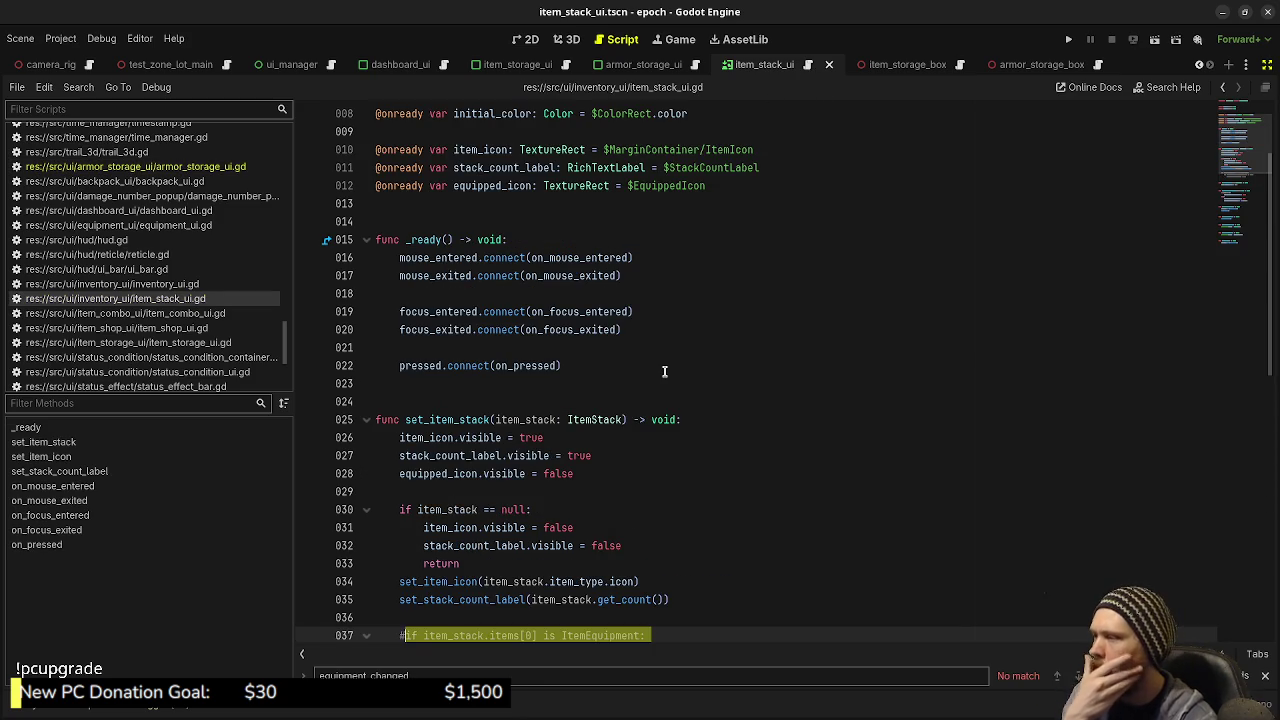
key(shift+Down)
key(shift+Down)
key(shift+End)
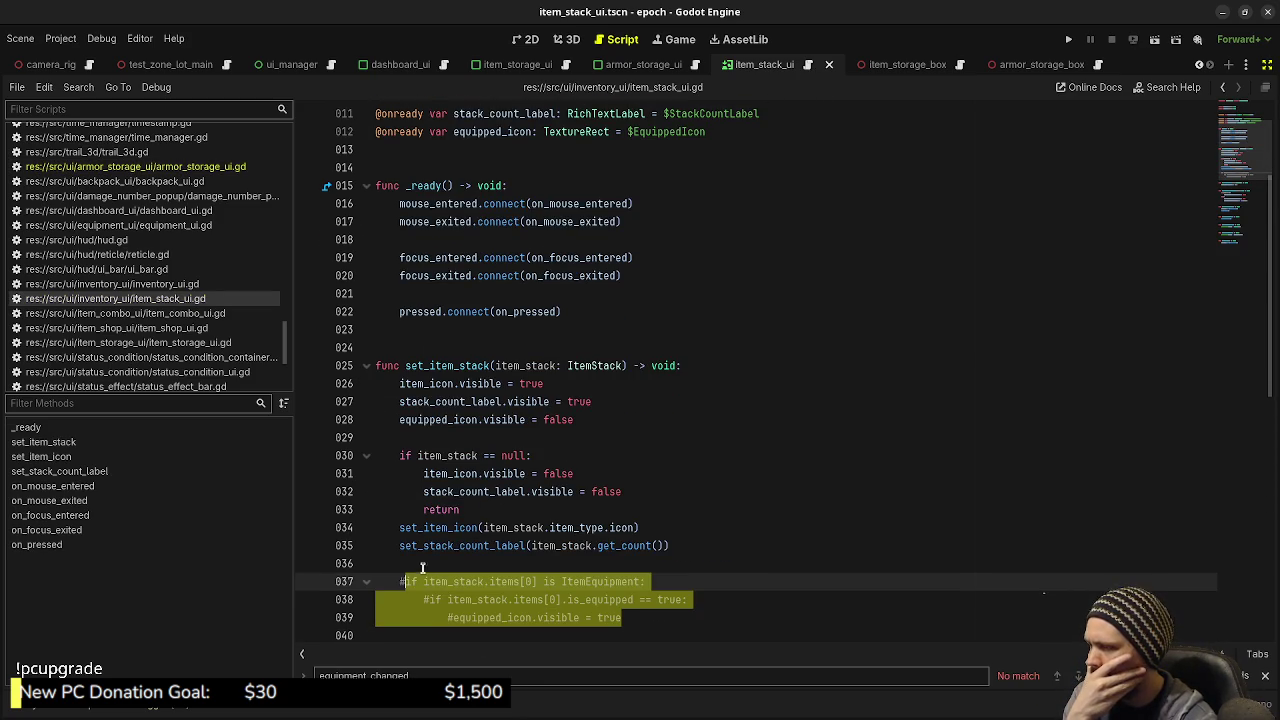
click(411, 584)
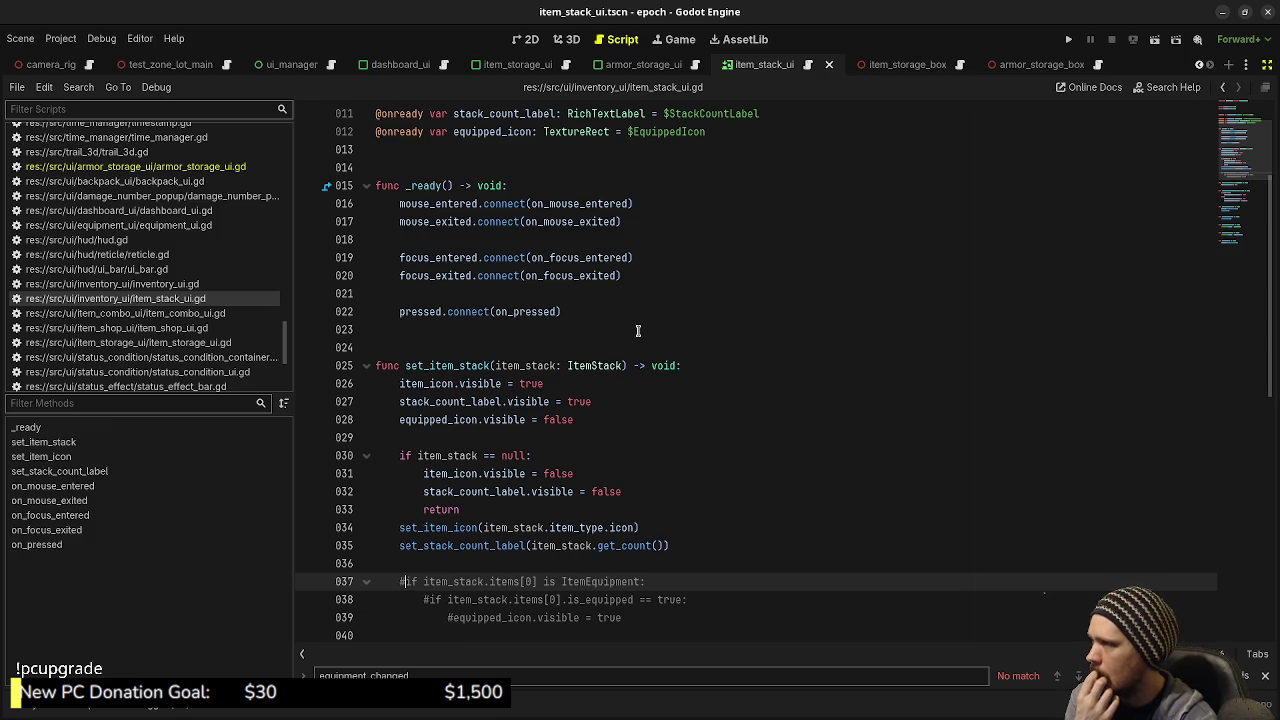
click(695, 65)
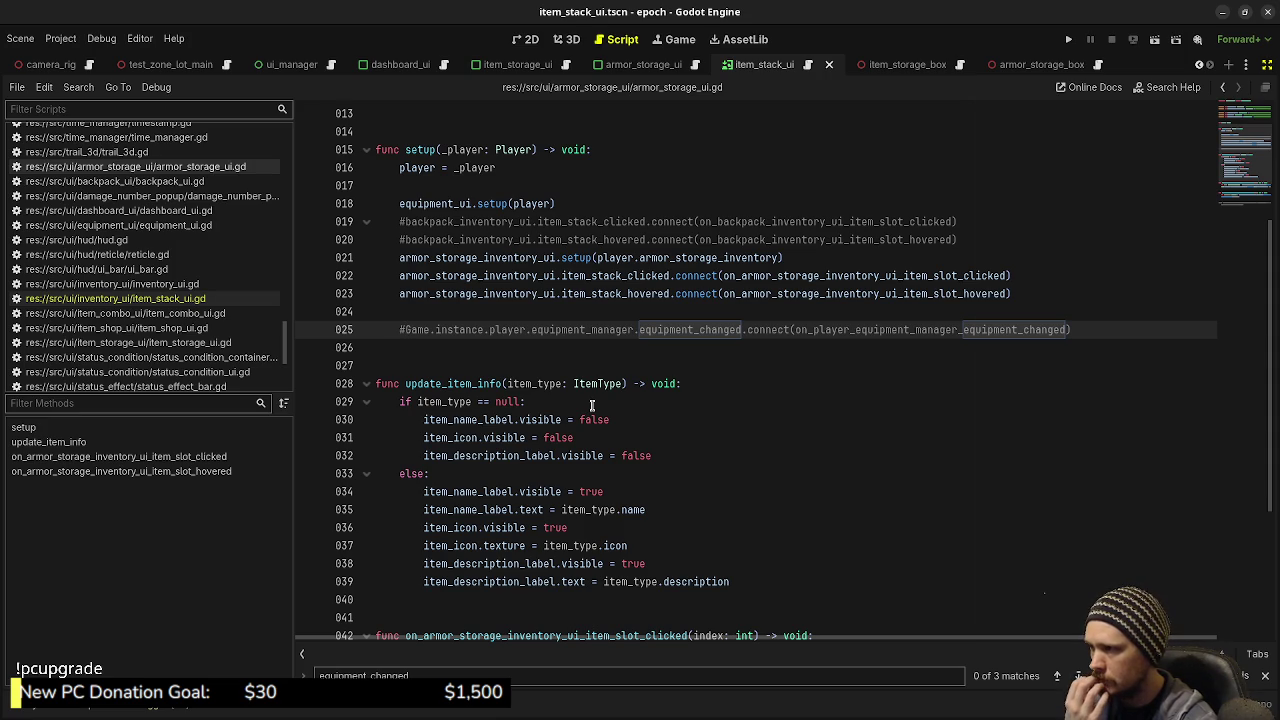
Step: Insert two blank lines after the try_equip call on line 44
scroll(592, 405, down, 1)
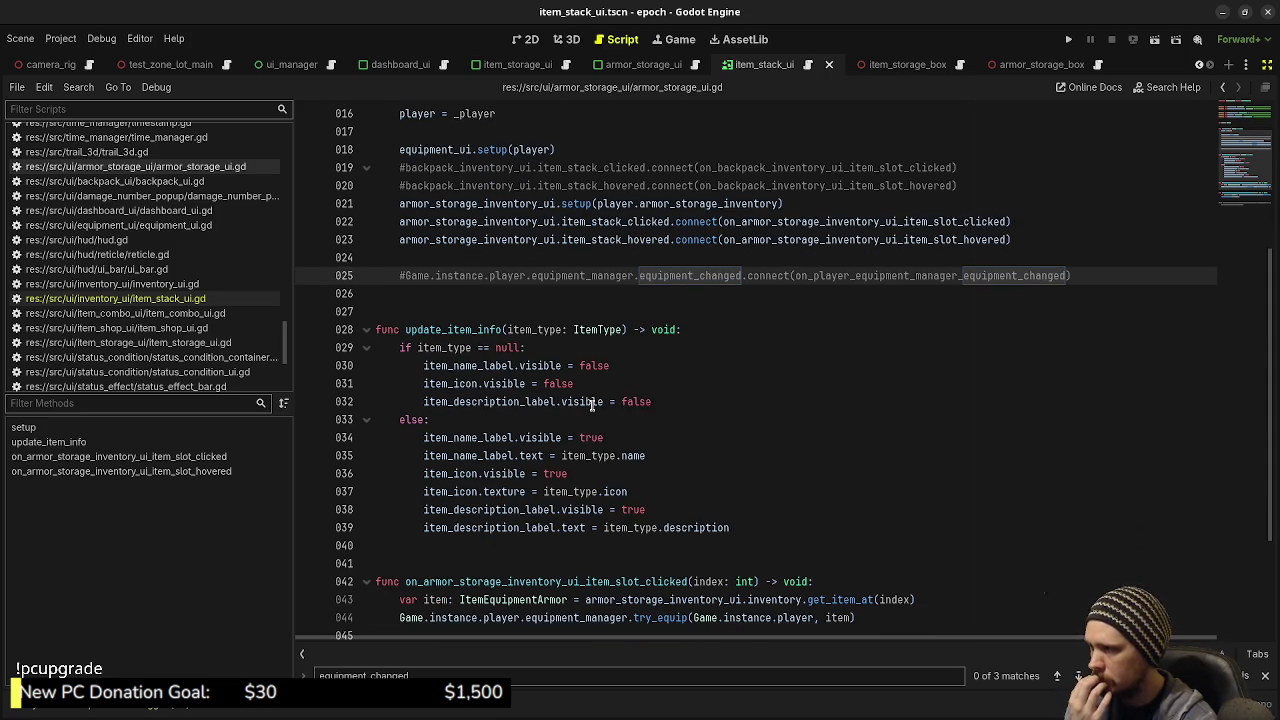
scroll(592, 405, down, 3)
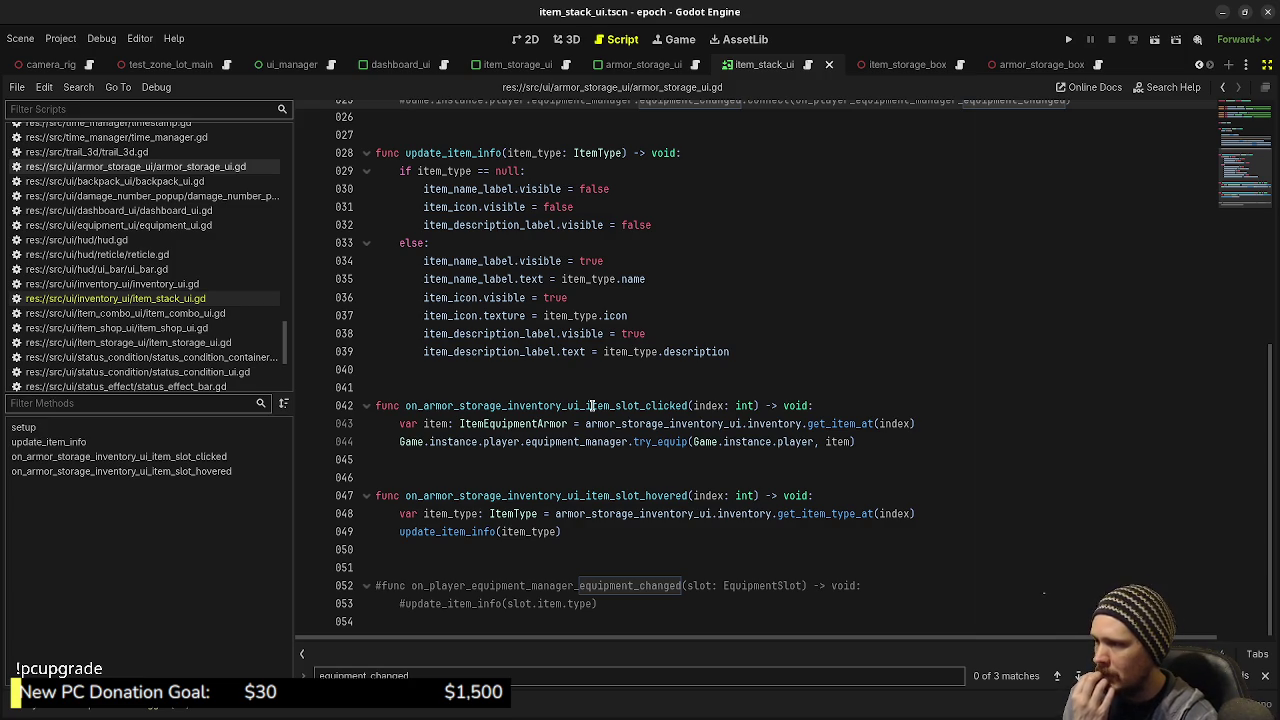
click(867, 443)
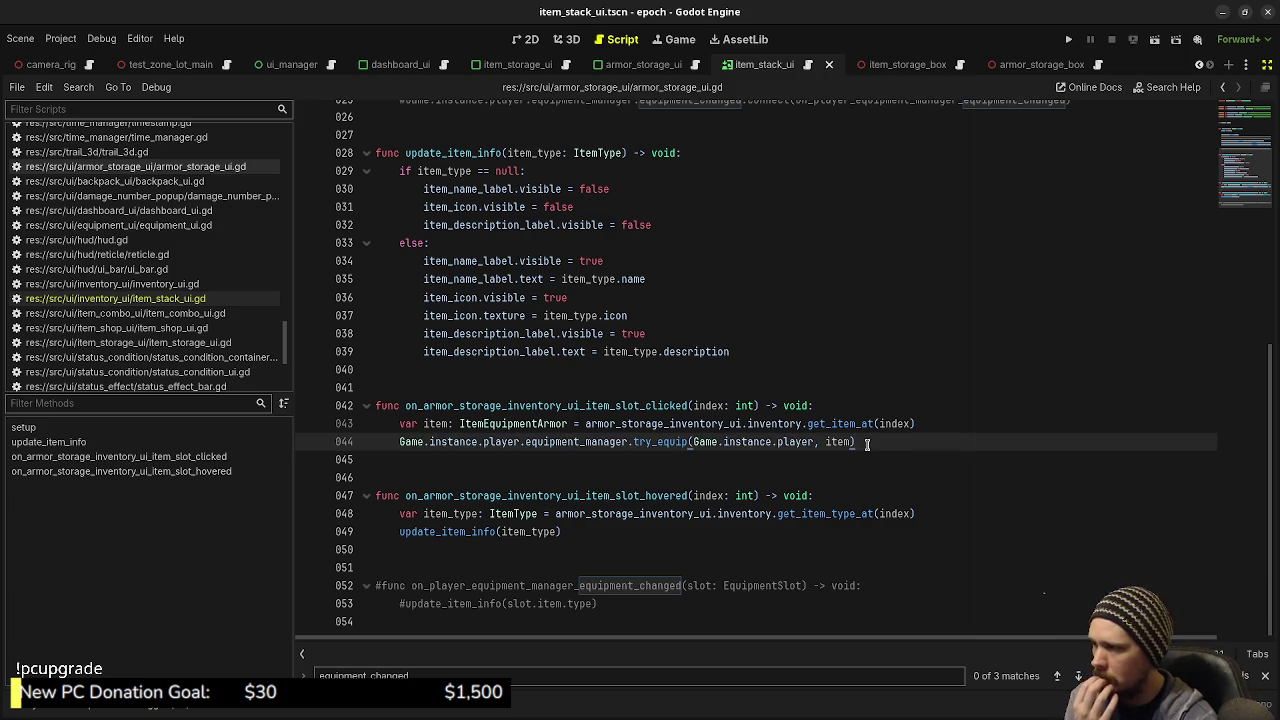
key(Return)
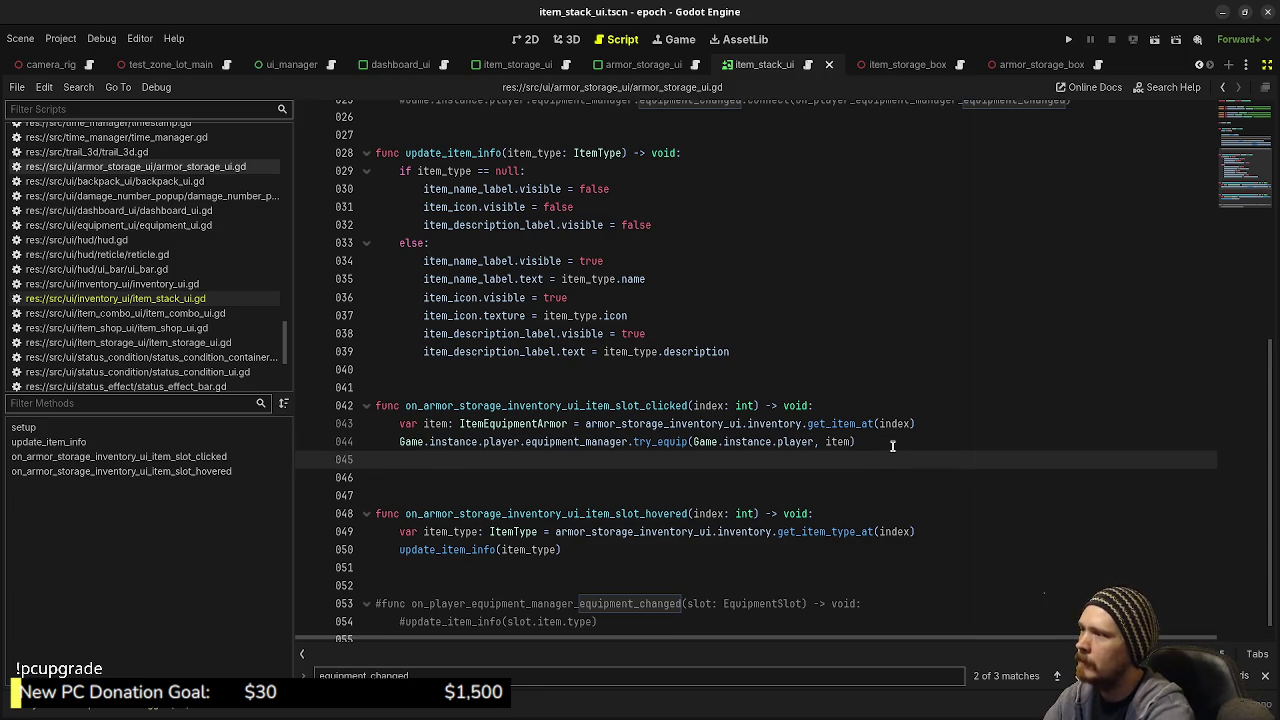
key(Return)
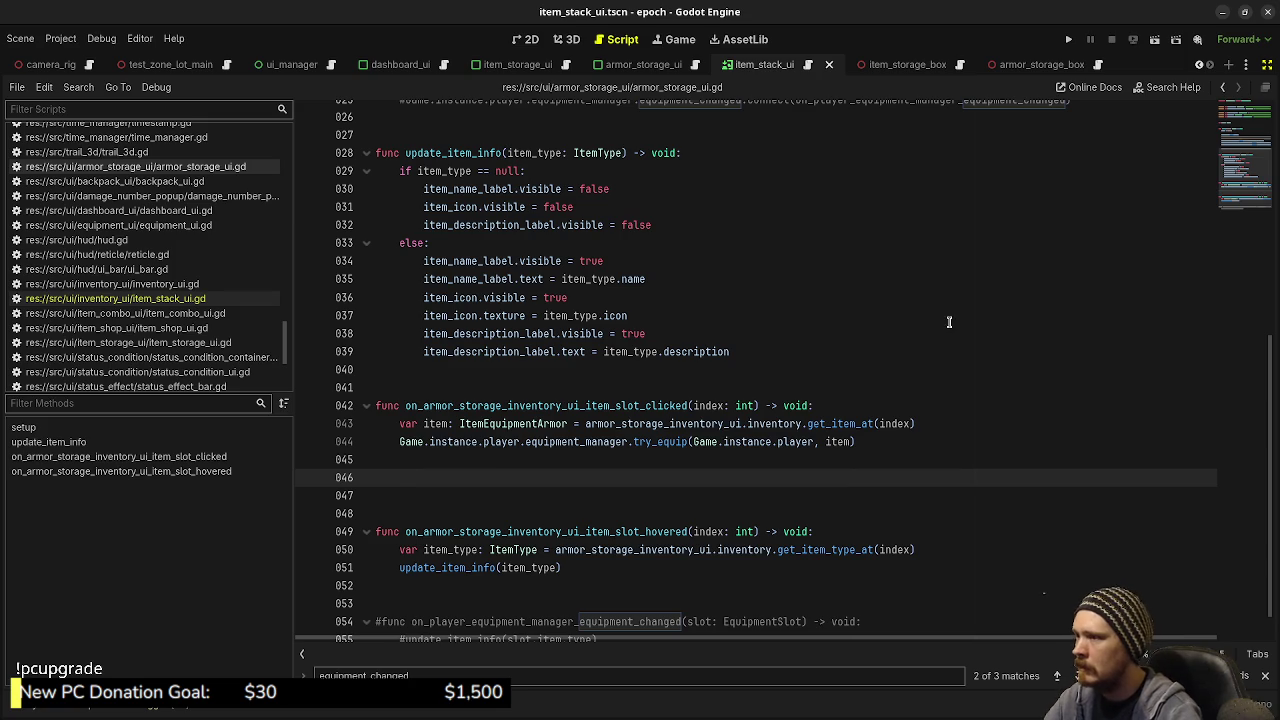
Step: Start a 'func update_all_' declaration above the slot-clicked handler, then switch to item_stack_ui.gd
click(697, 389)
key(Return)
text(fun)
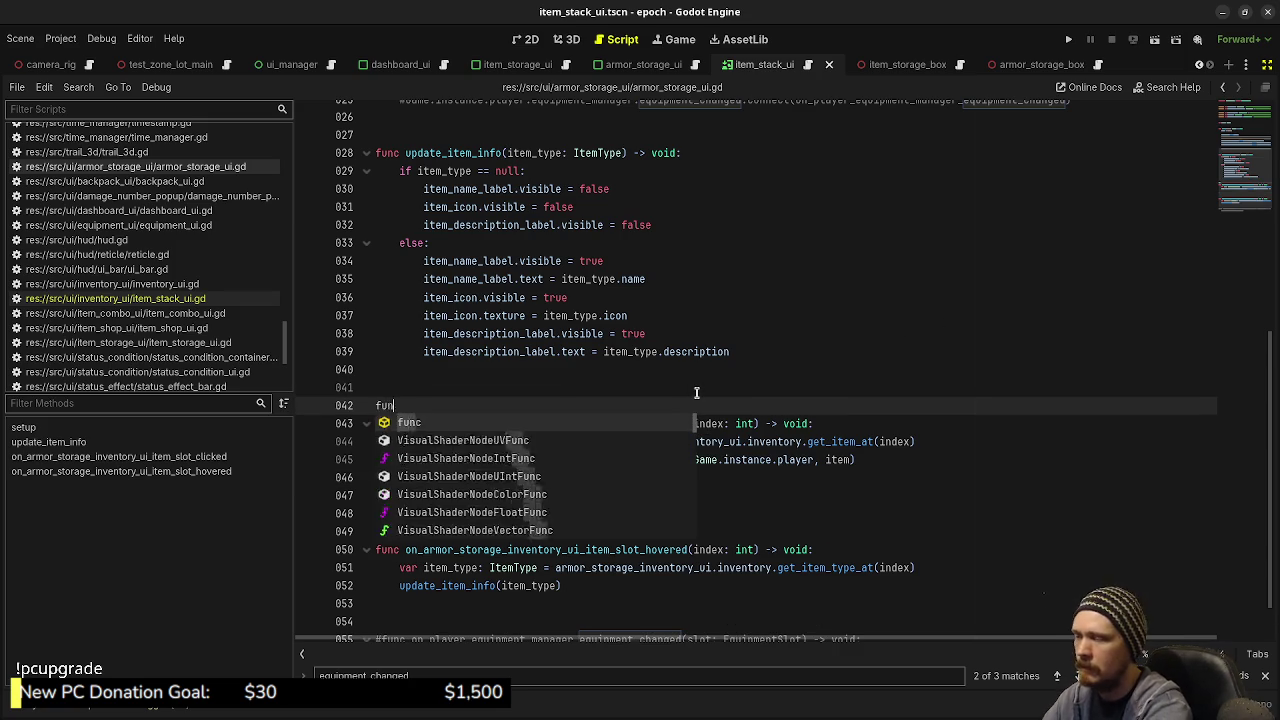
text(c update_all_item_inf)
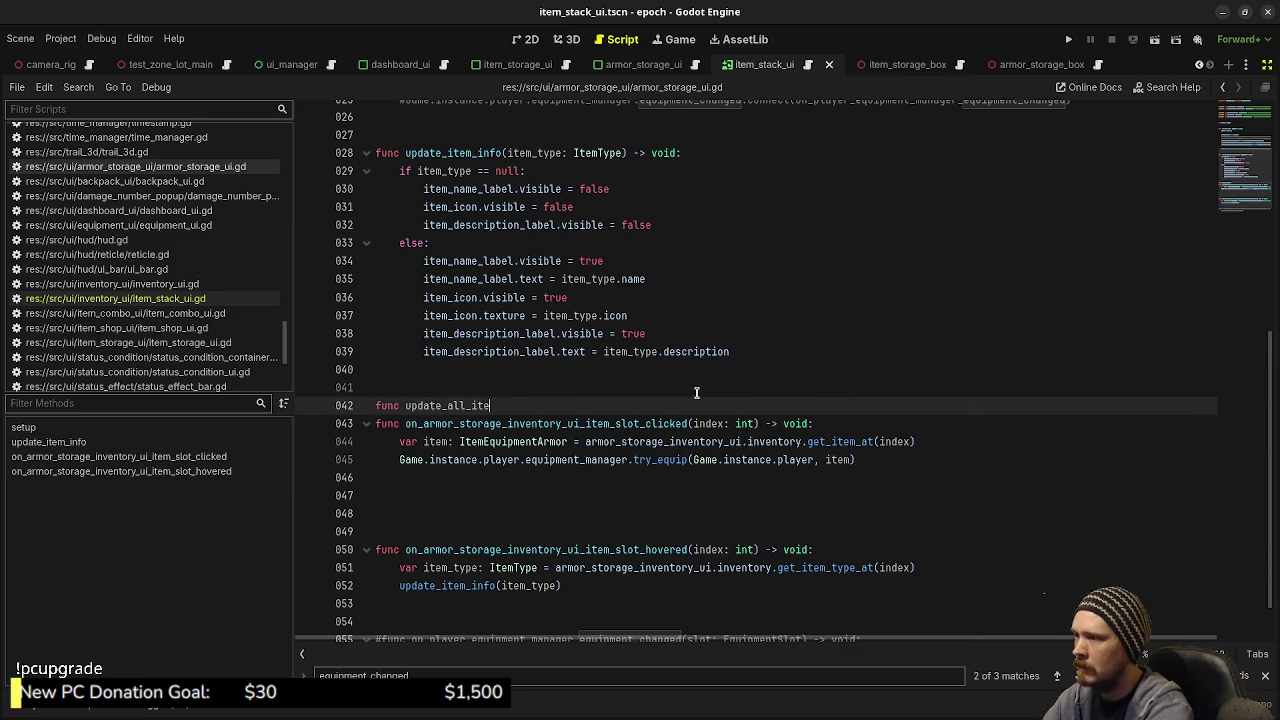
key(BackSpace)
key(BackSpace)
key(BackSpace)
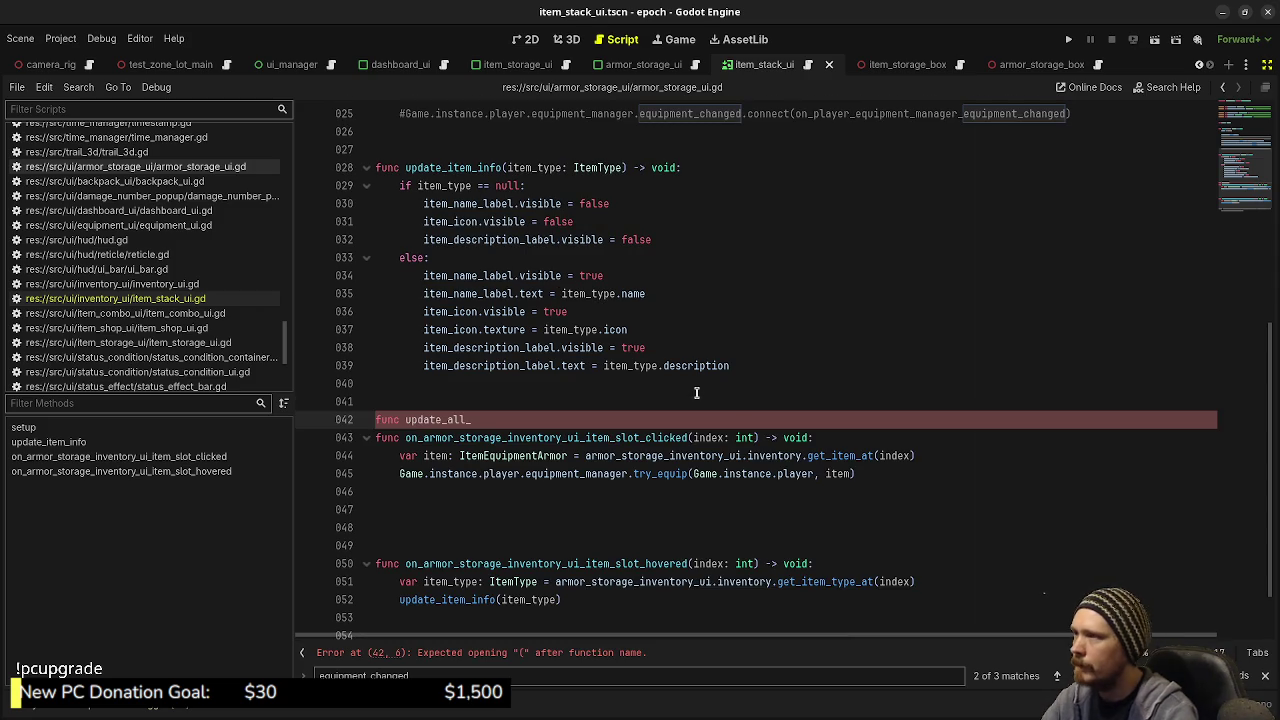
click(810, 67)
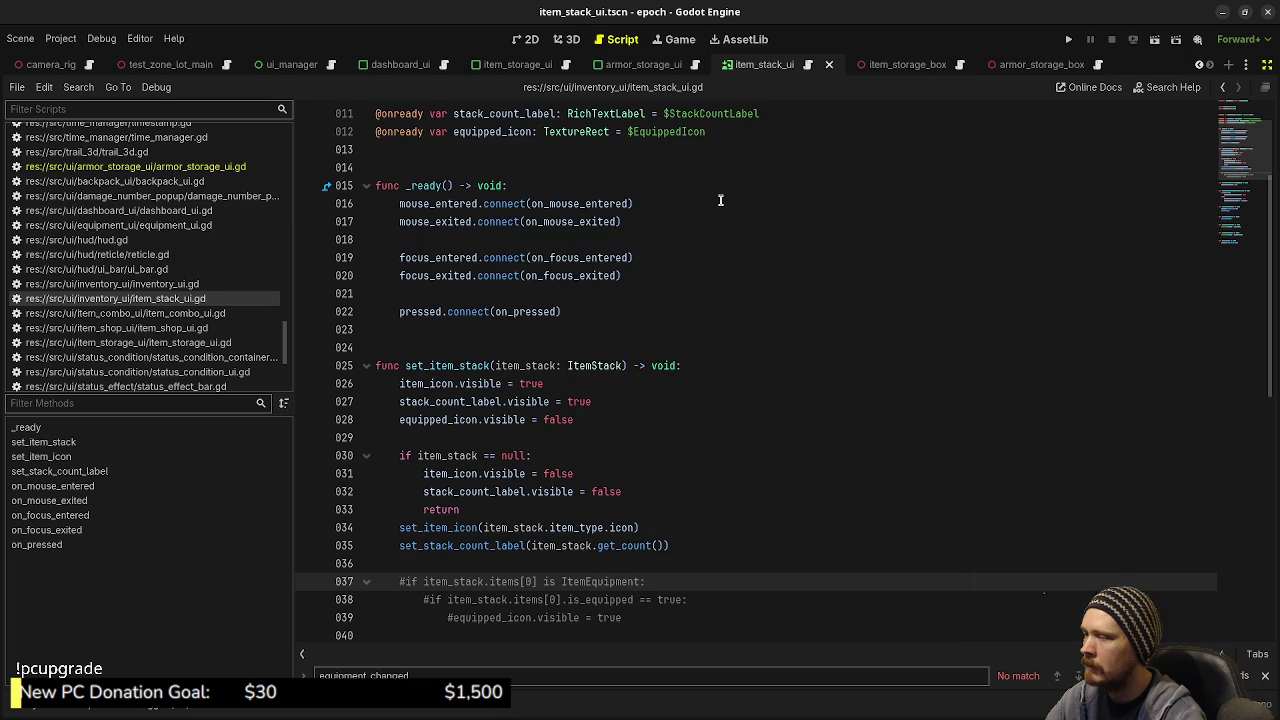
Step: Uncomment the equipped-icon check on lines 37–39 of item_stack_ui.gd and save
scroll(720, 200, down, 1)
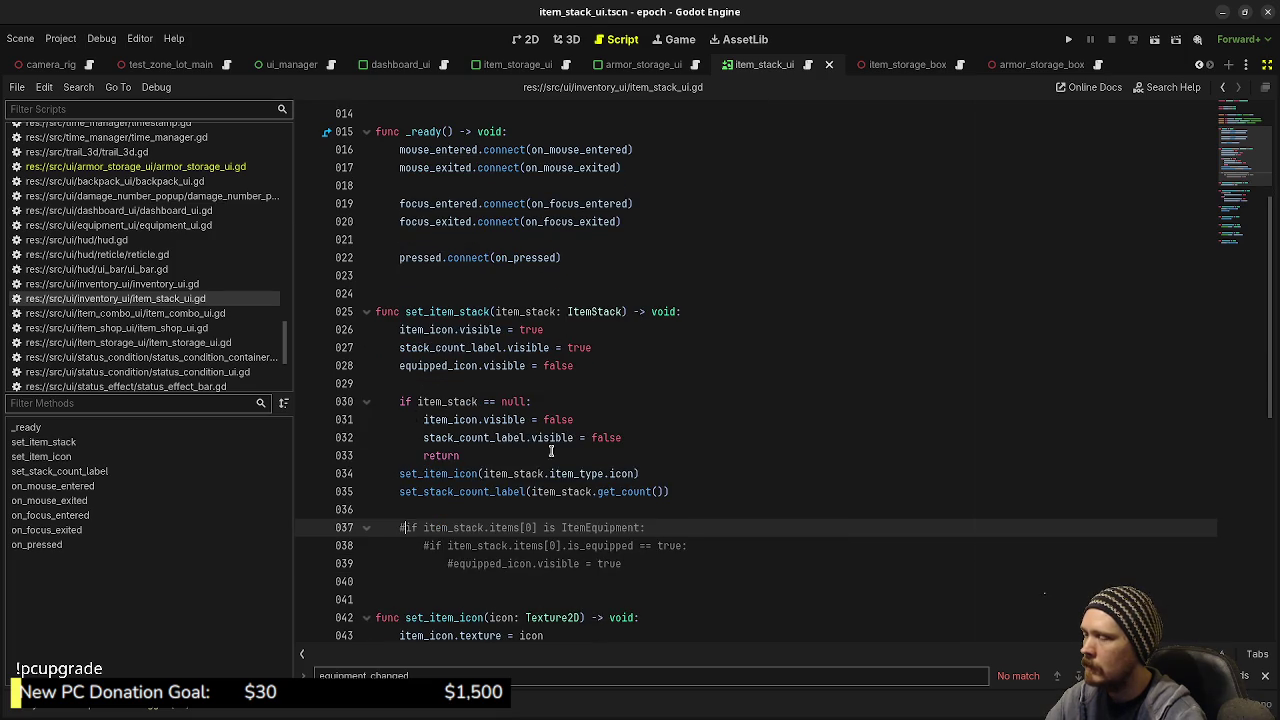
mouse_move(452, 493)
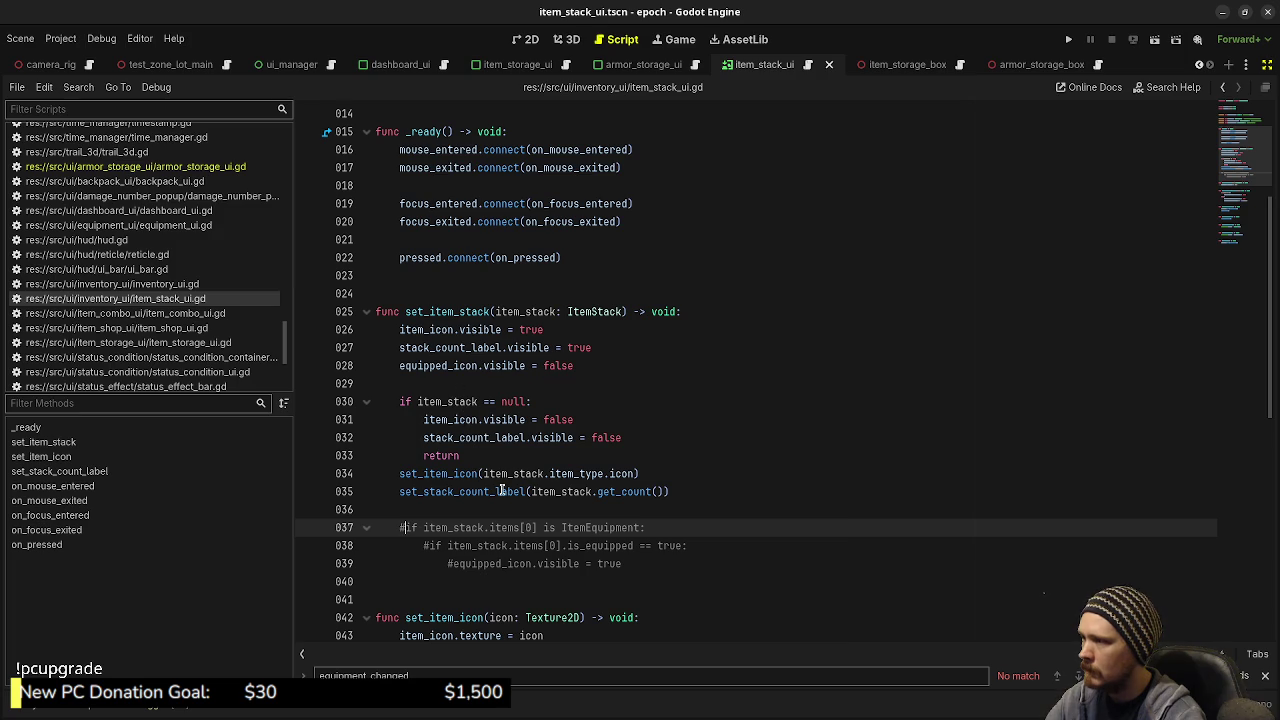
scroll(502, 490, up, 5)
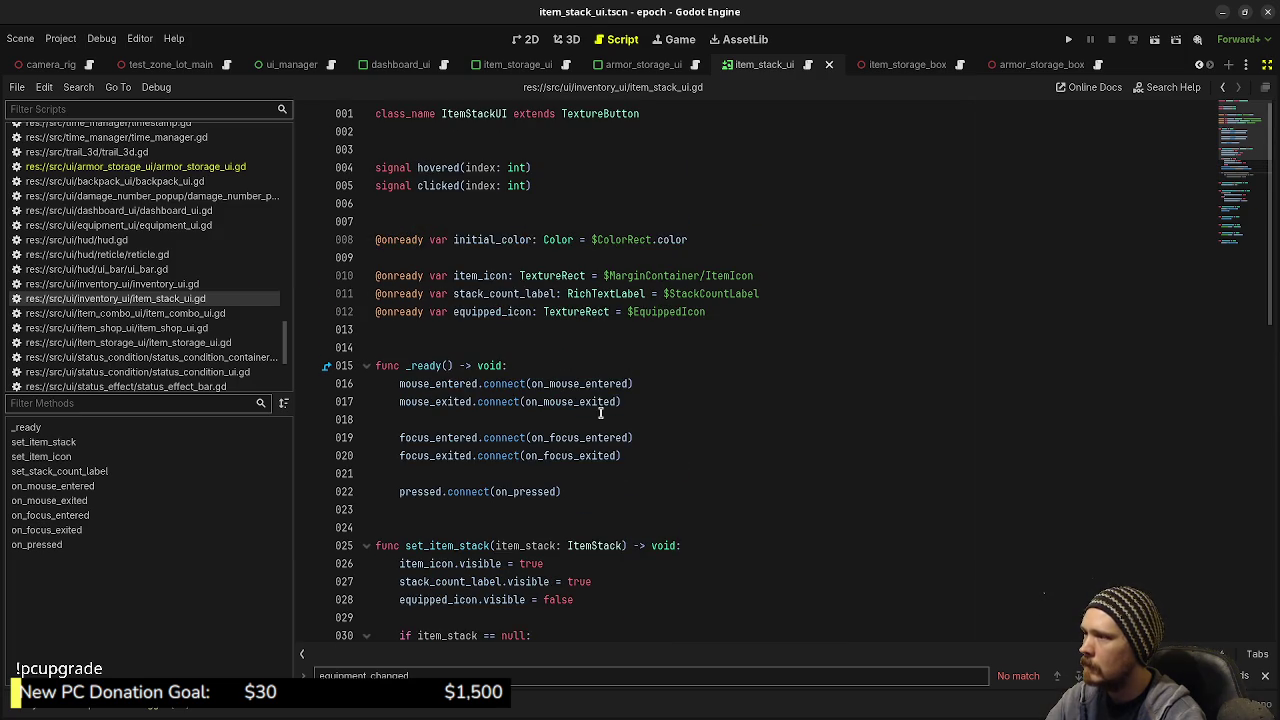
scroll(600, 412, down, 5)
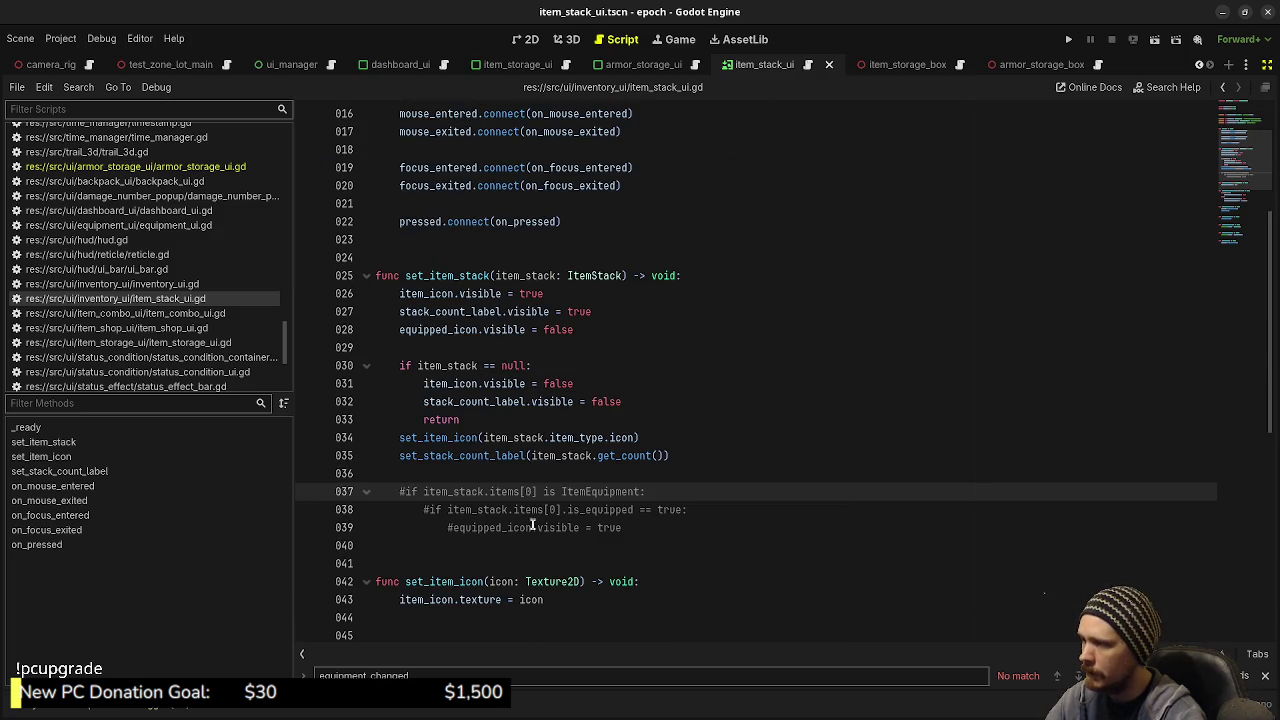
mouse_move(624, 527)
mouse_down()
mouse_move(423, 509)
mouse_move(399, 491)
mouse_up()
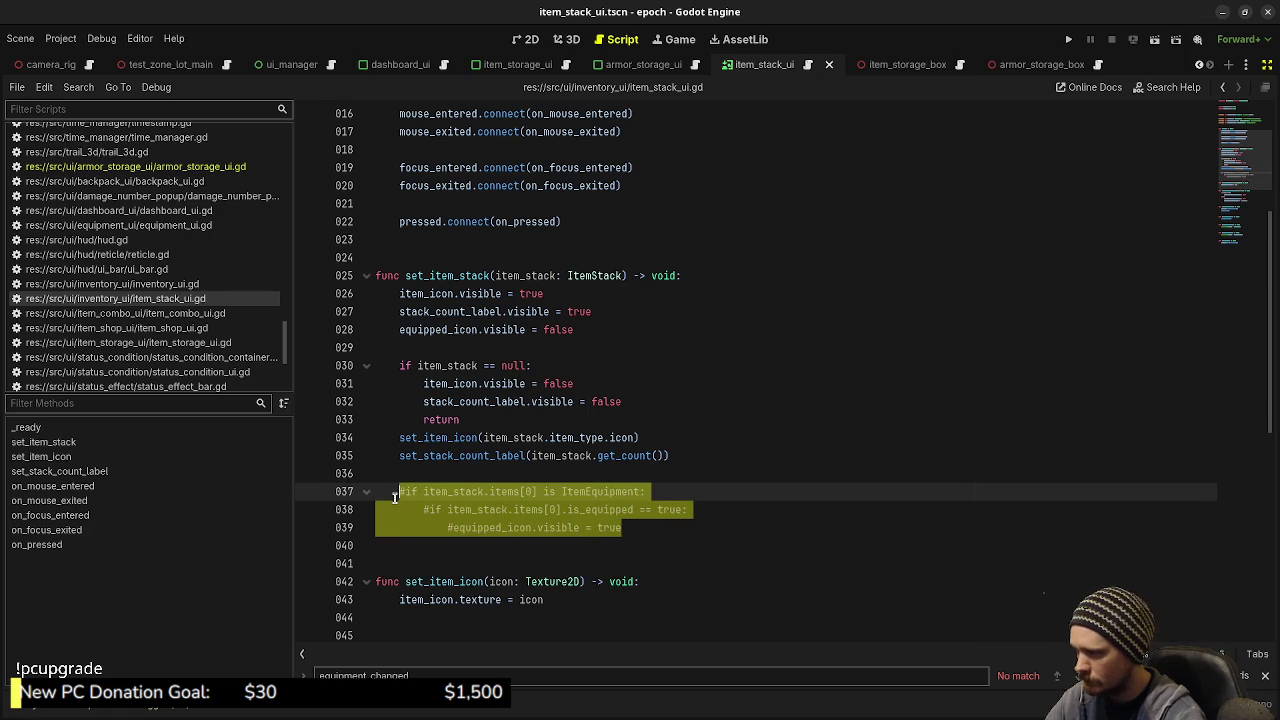
key(ctrl+k)
key(ctrl+s)
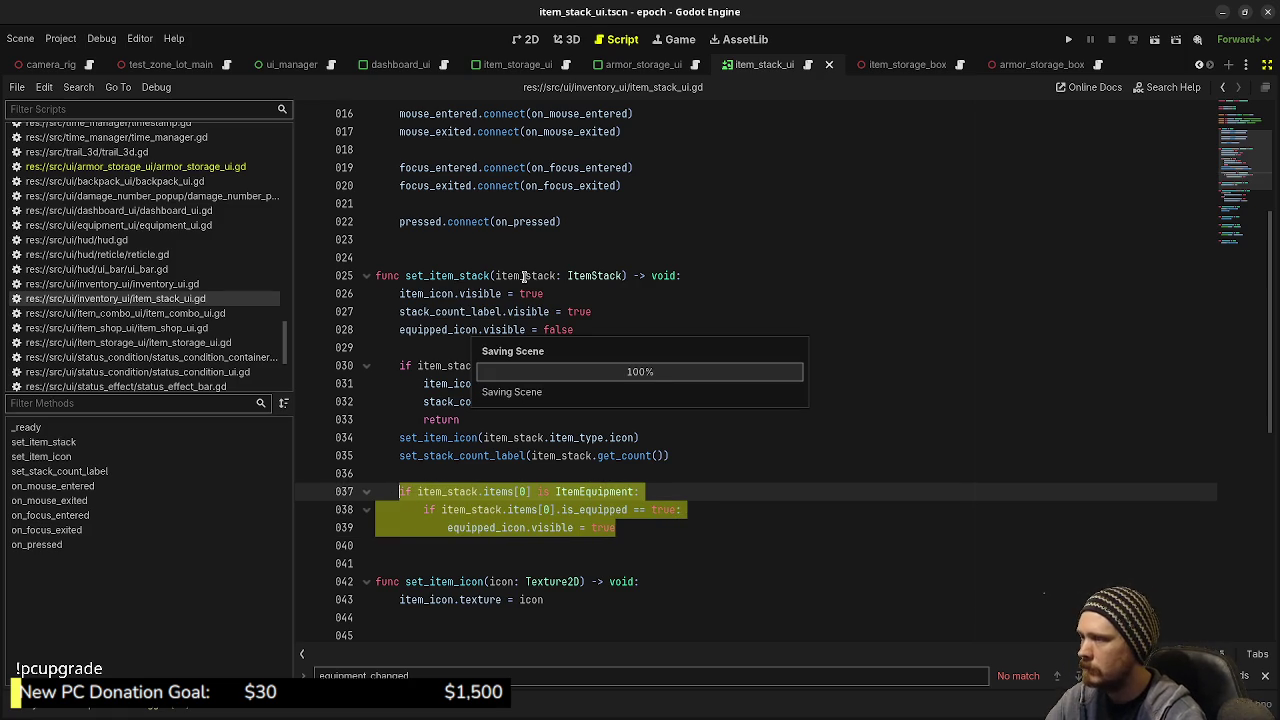
Step: Select item_stack to check its usage, then go back to armor_storage_ui.gd
double_click(522, 276)
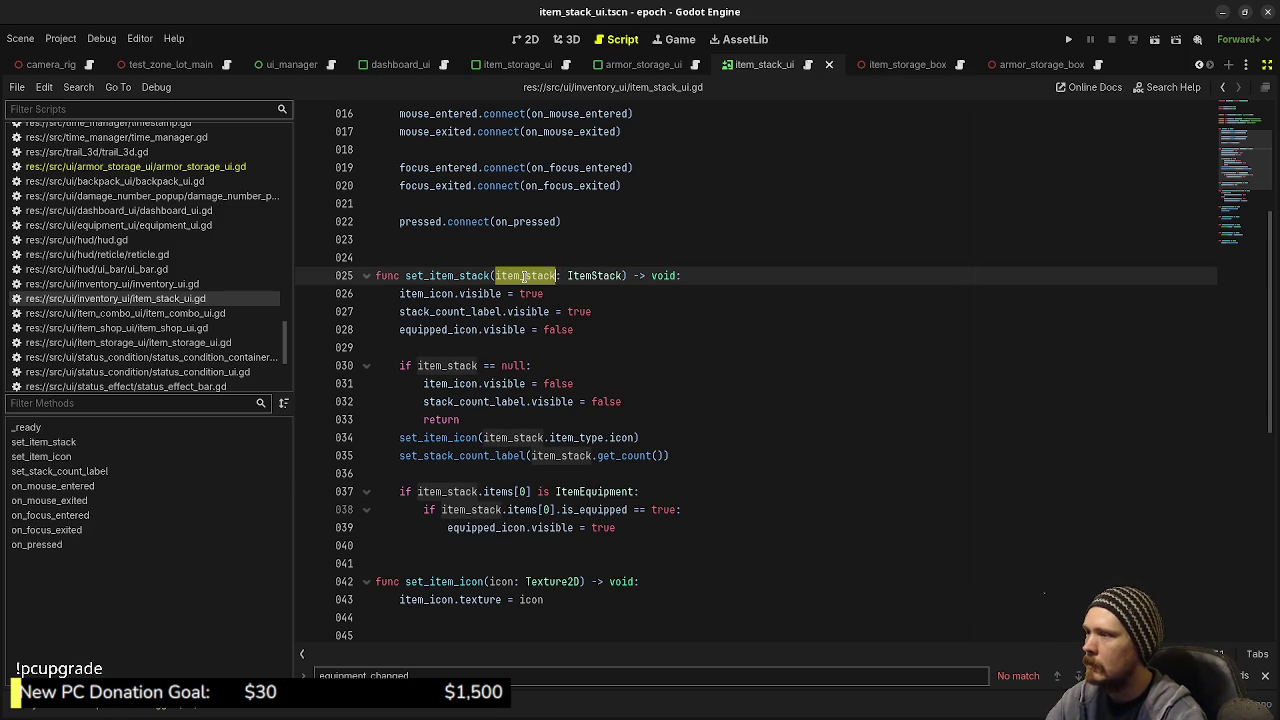
scroll(645, 302, up, 5)
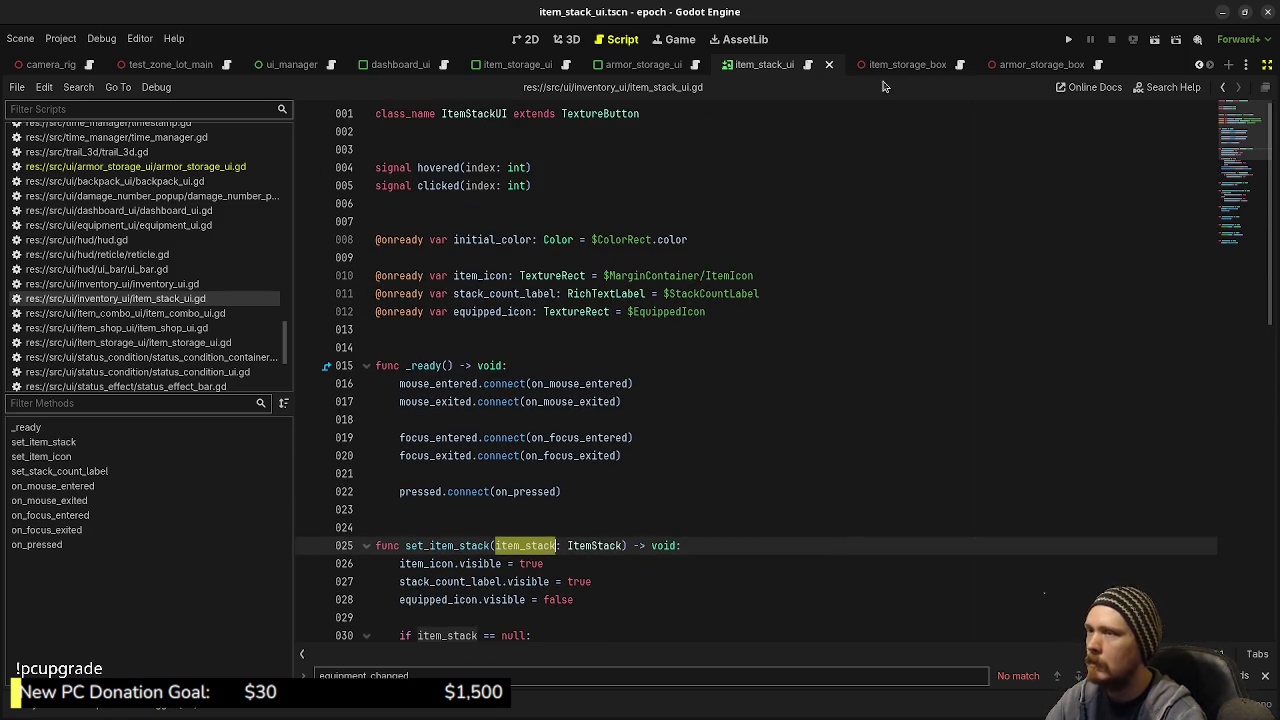
key(alt+Left)
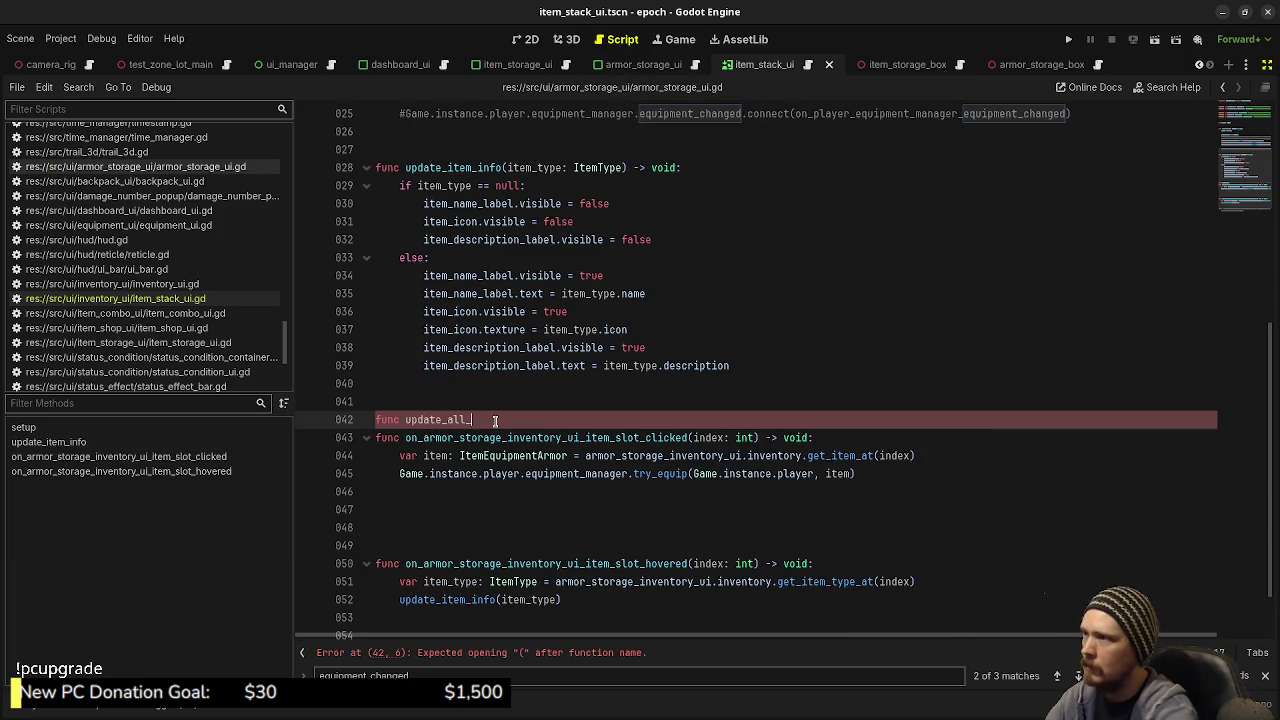
Step: Rename the line 42 stub to 'force_update_item_stack_uis() -> void:'
text(_)
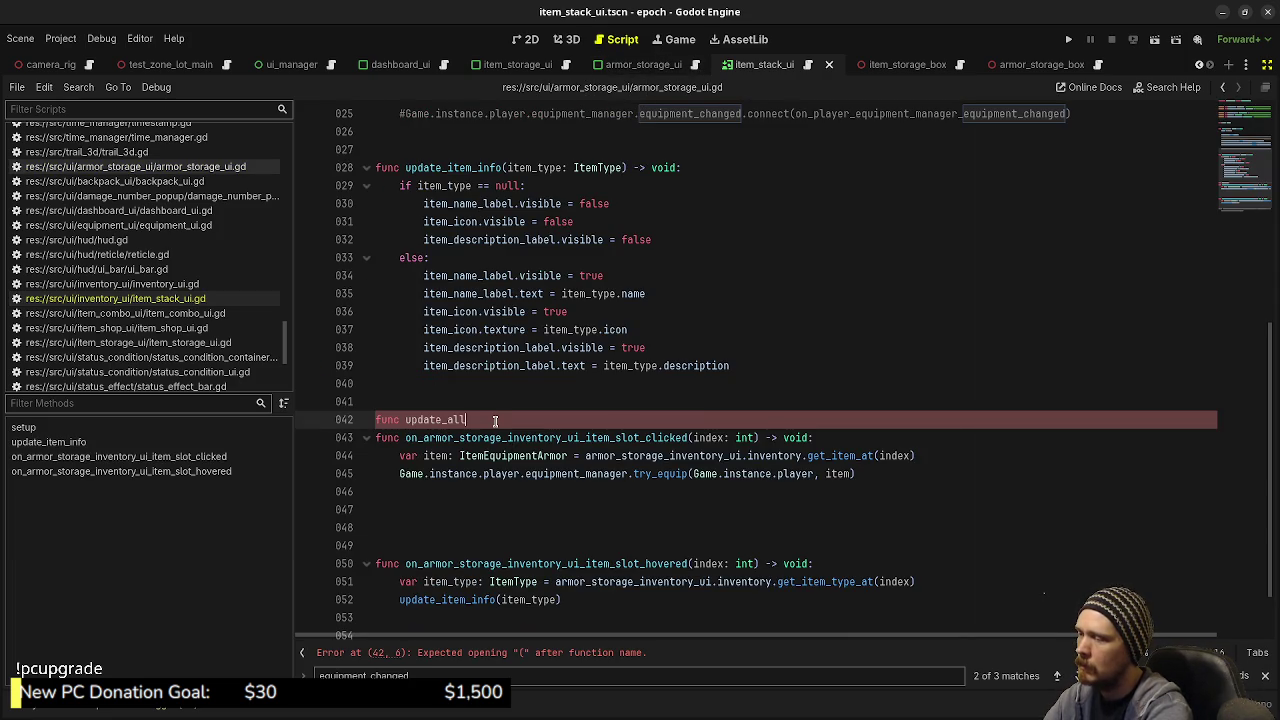
key(BackSpace)
key(BackSpace)
key(BackSpace)
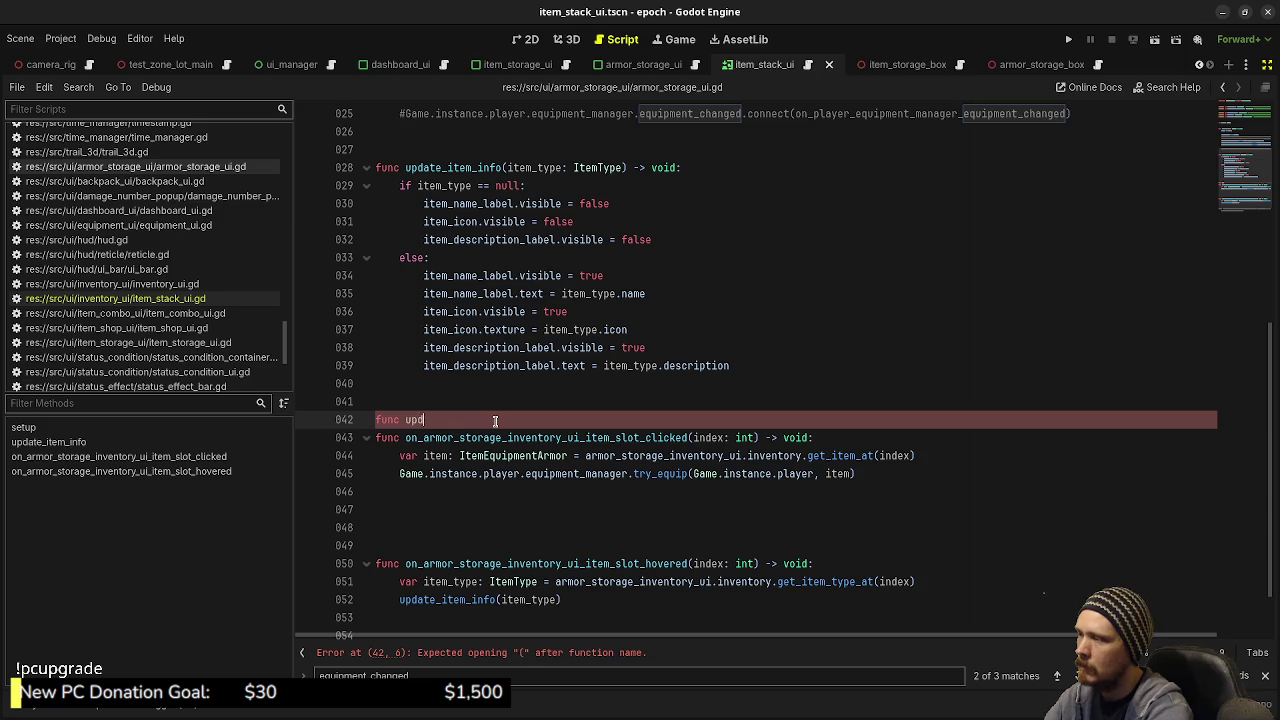
key(BackSpace)
key(BackSpace)
key(BackSpace)
text(force_upda)
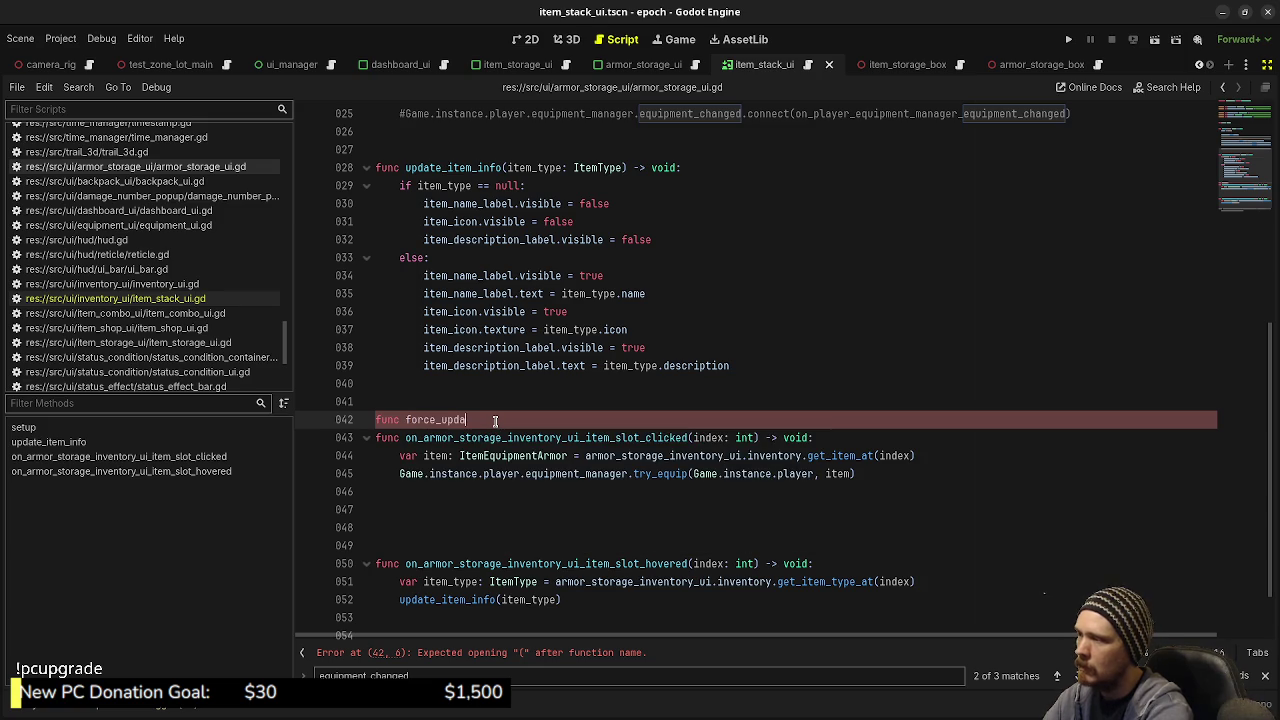
text(te_)
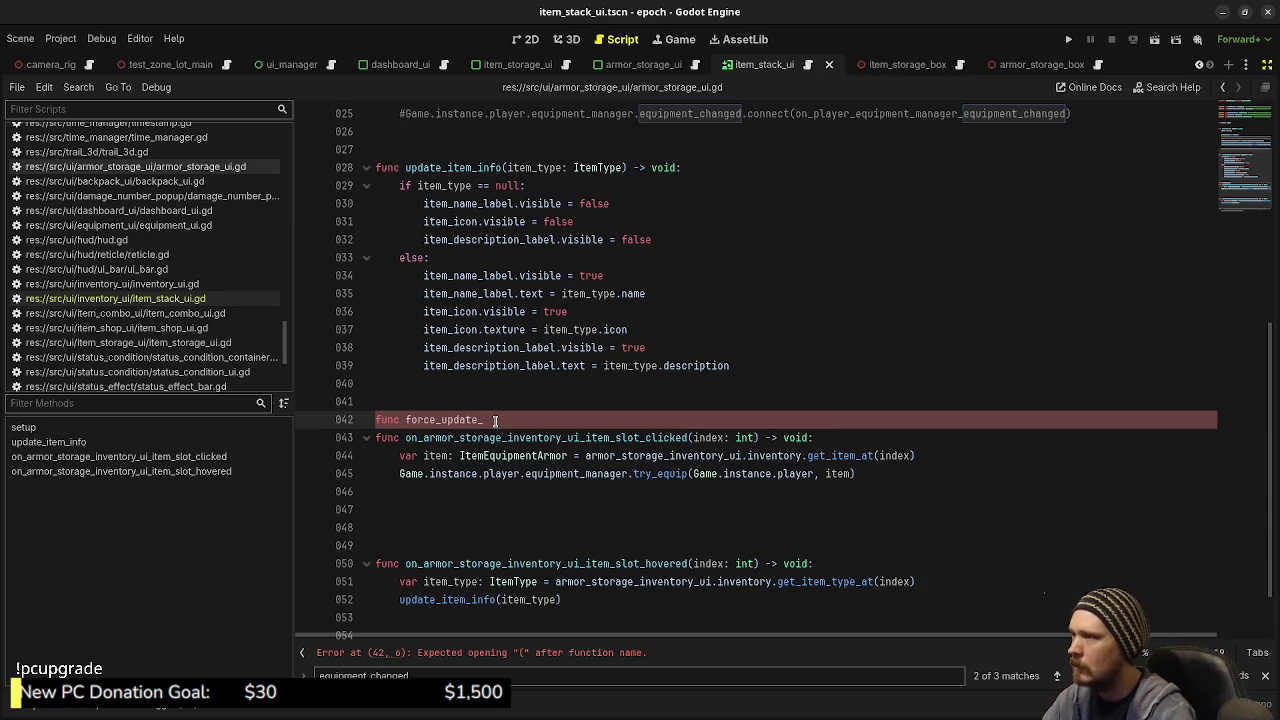
scroll(557, 303, up, 3)
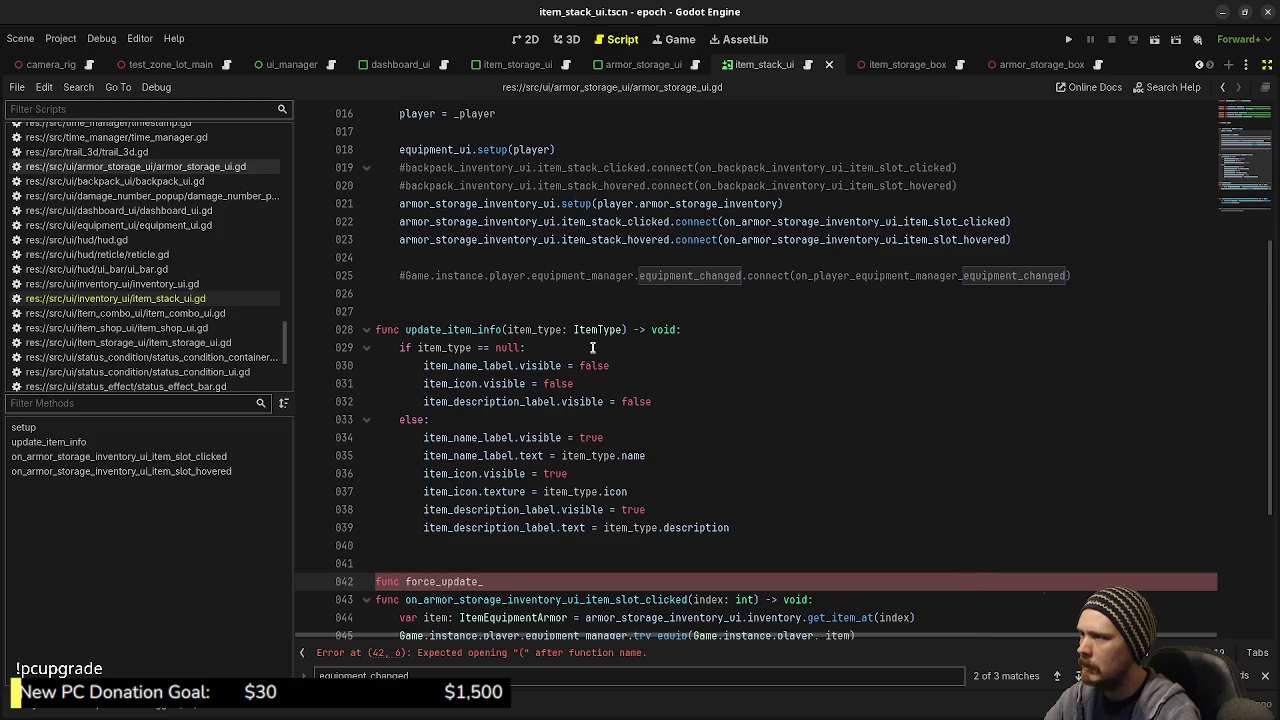
scroll(592, 347, down, 1)
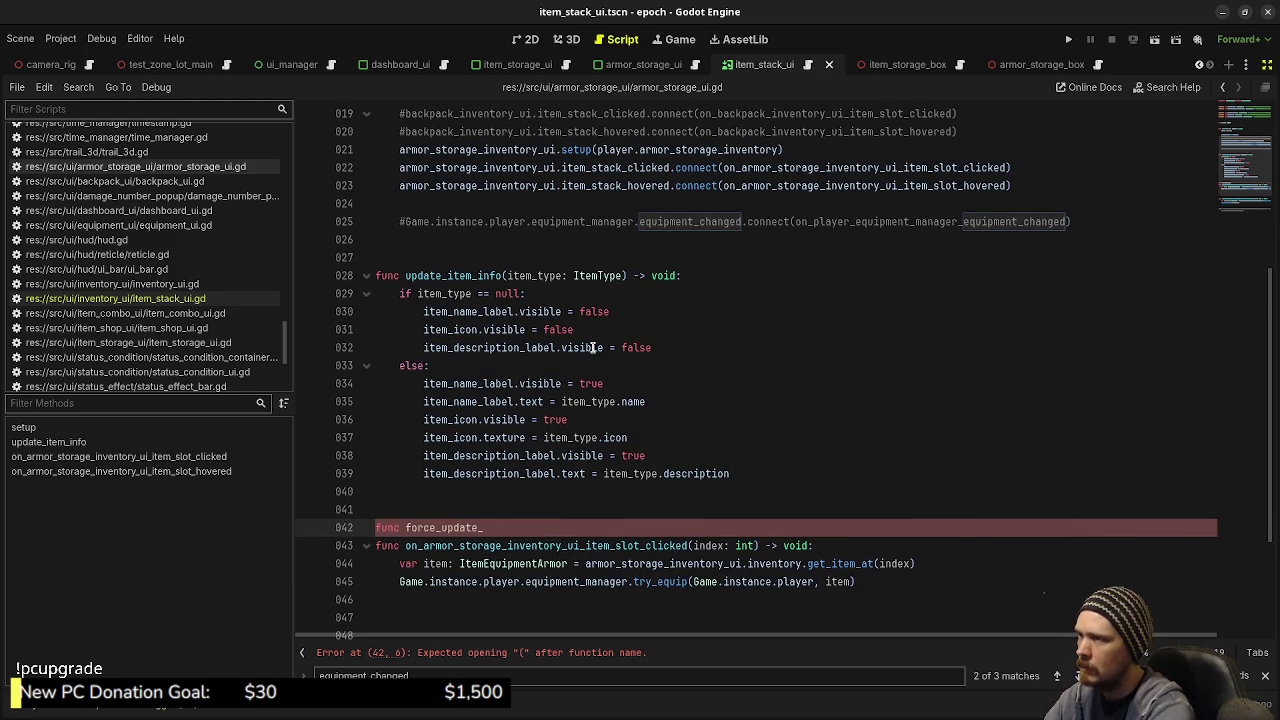
text(item-stac)
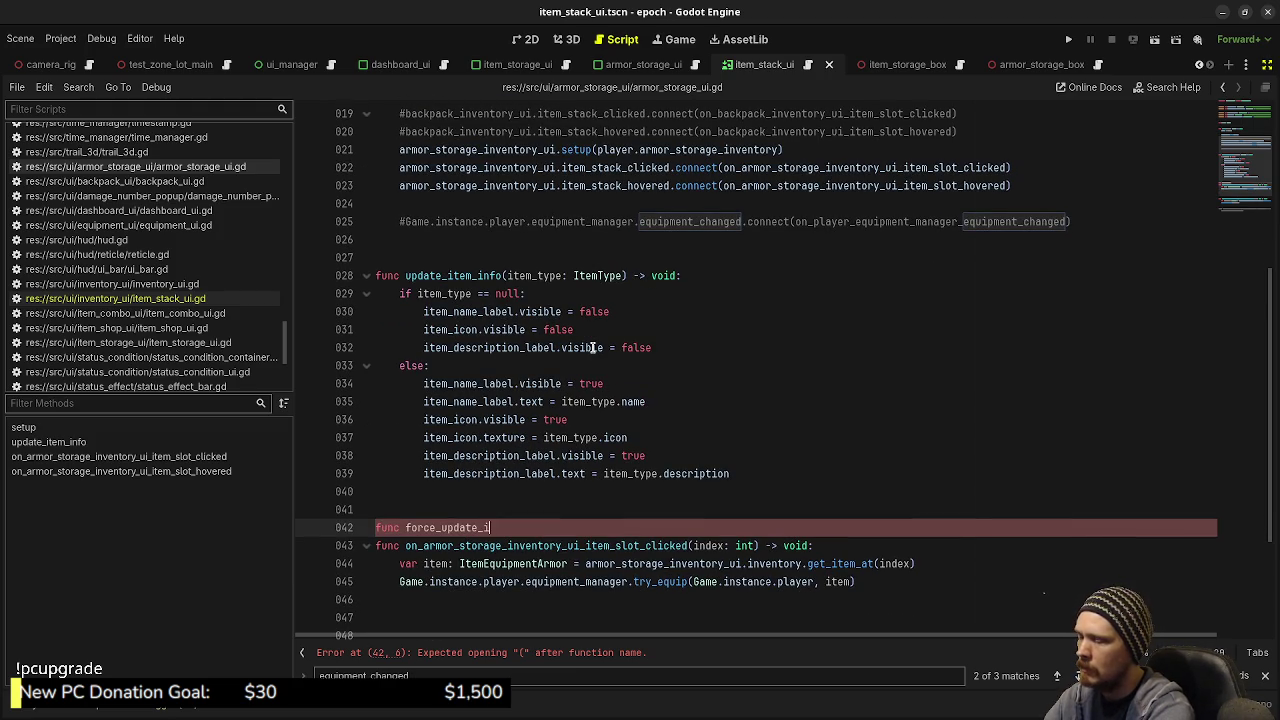
key(BackSpace)
key(BackSpace)
key(BackSpace)
key(BackSpace)
key(BackSpace)
text(_)
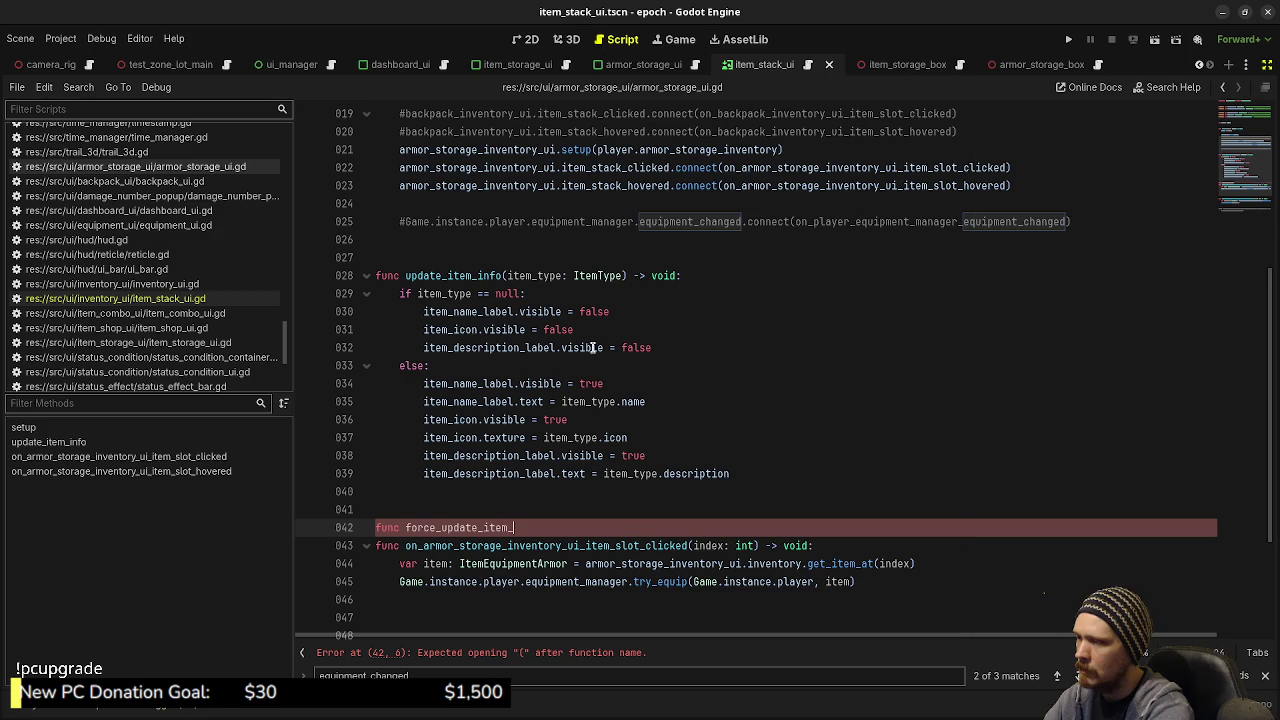
text(stack_uis)
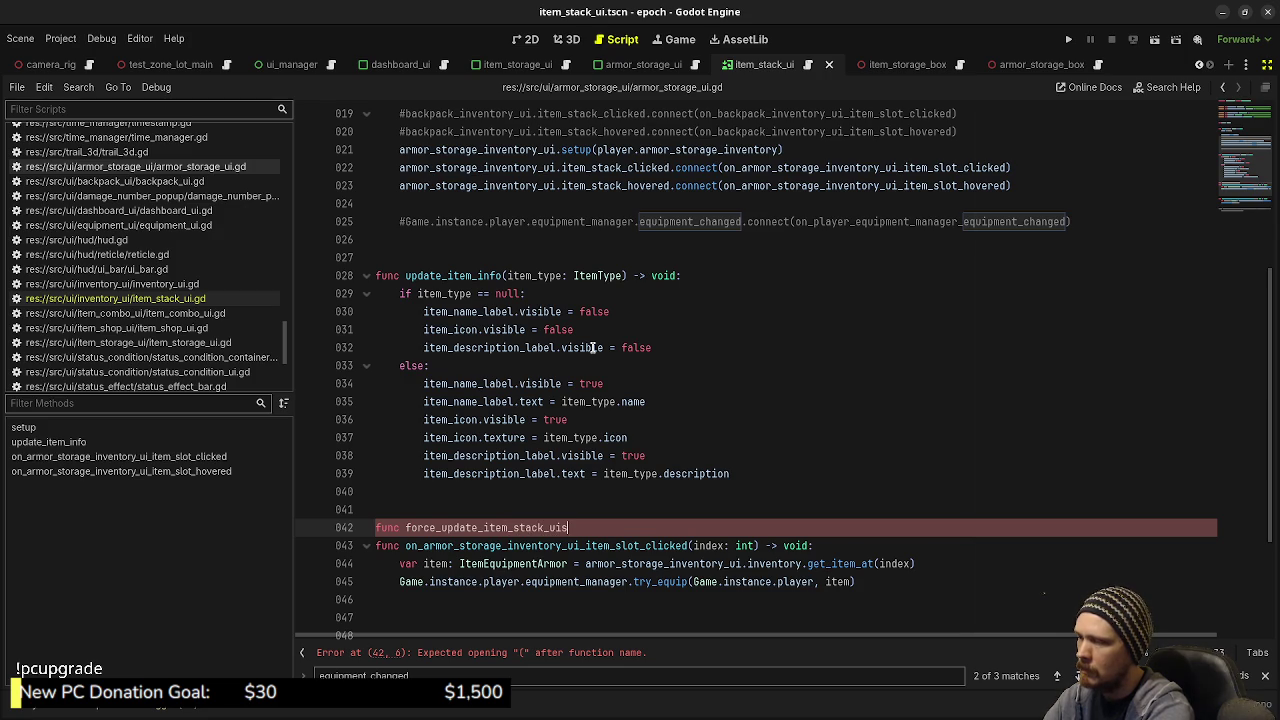
text(() -> v)
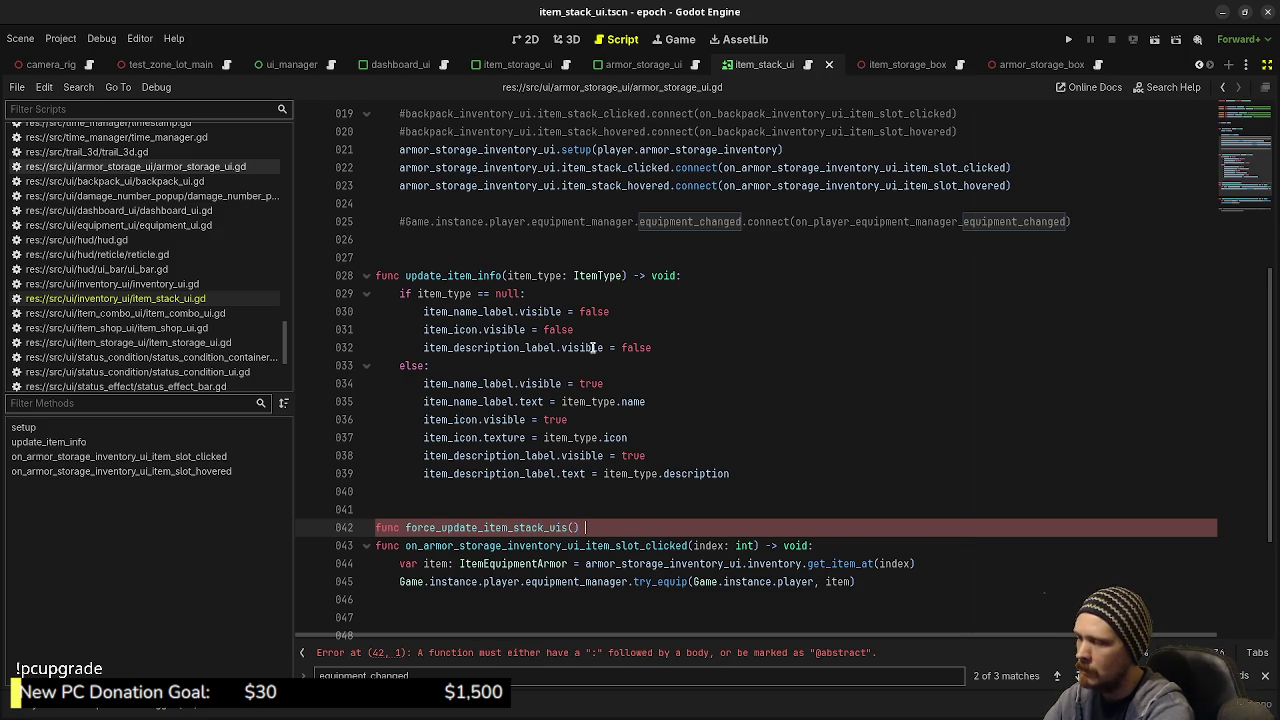
text(oid:)
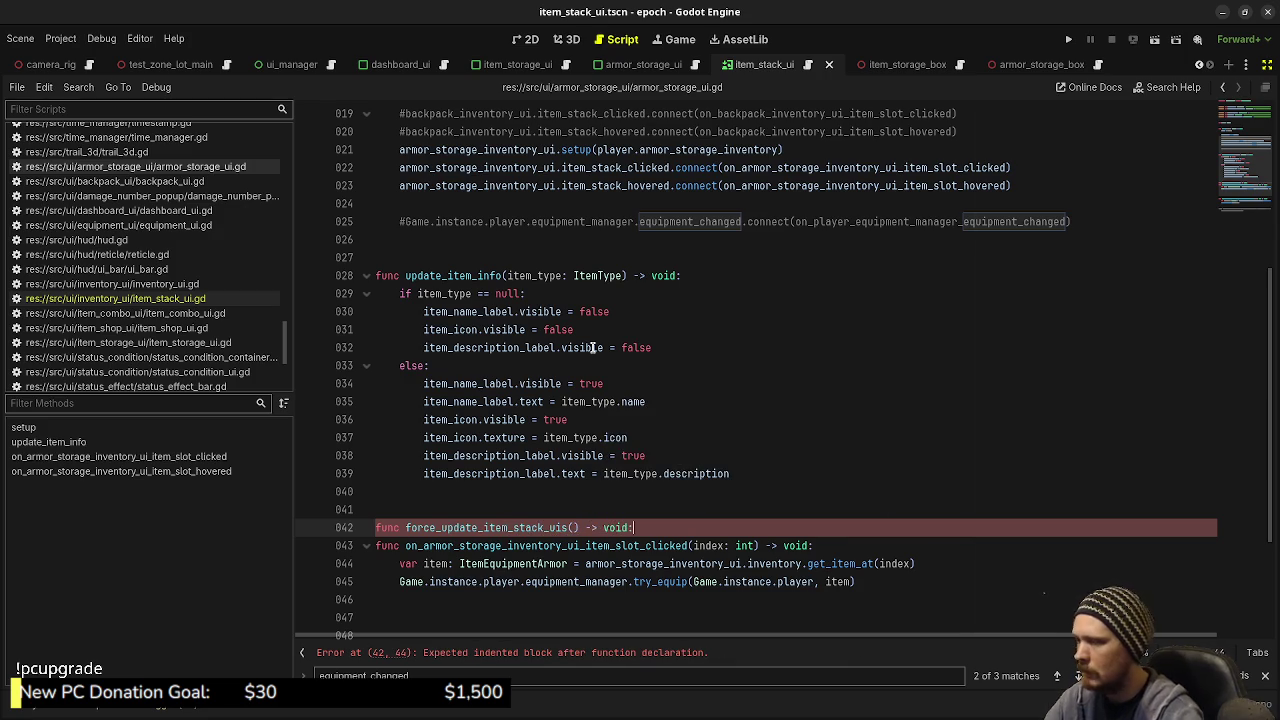
Step: Delete the line 42 declaration and retype 'func force_update_item_stack_uis() -> void:'
drag(633, 528, 375, 528)
key(BackSpace)
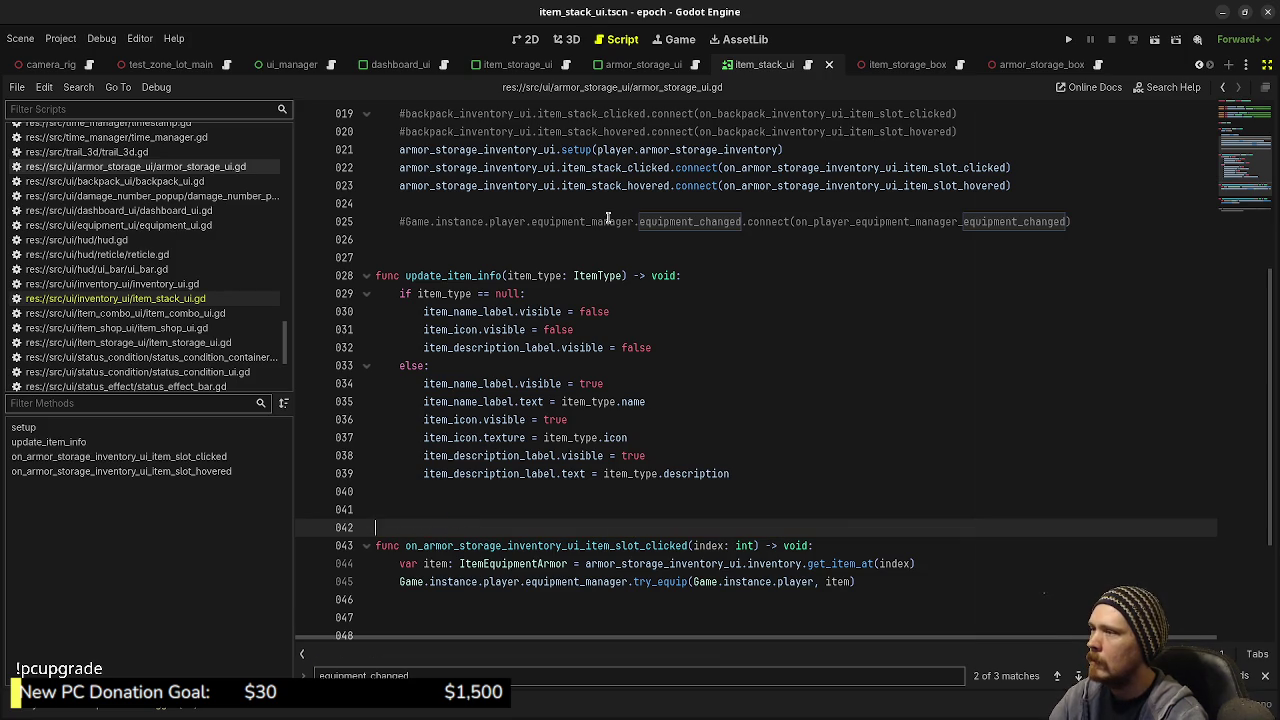
mouse_move(694, 73)
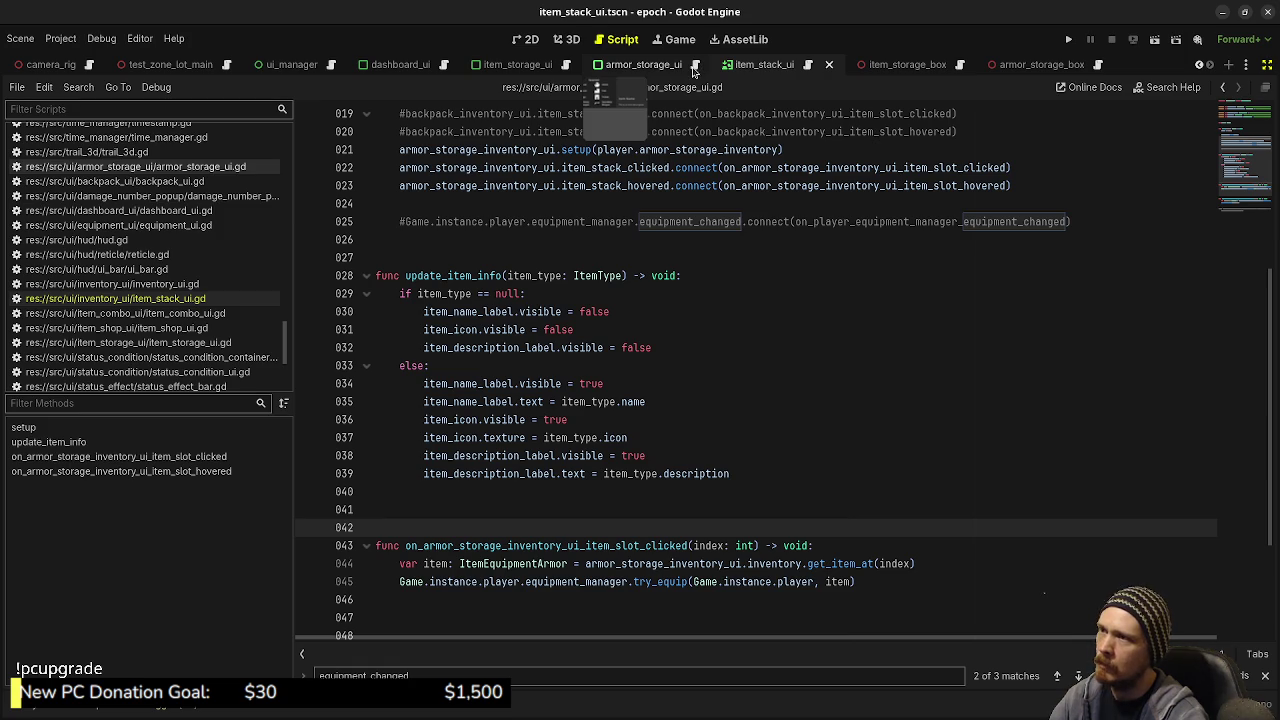
scroll(773, 350, up, 6)
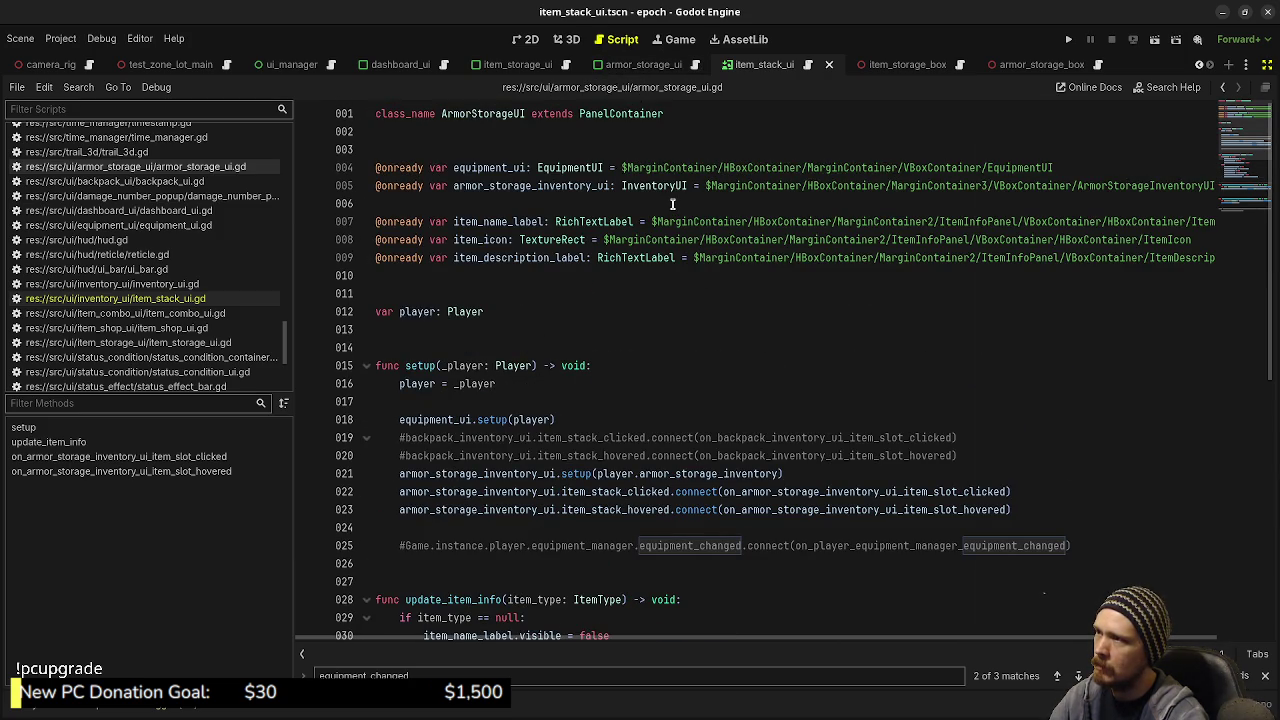
scroll(729, 400, down, 1)
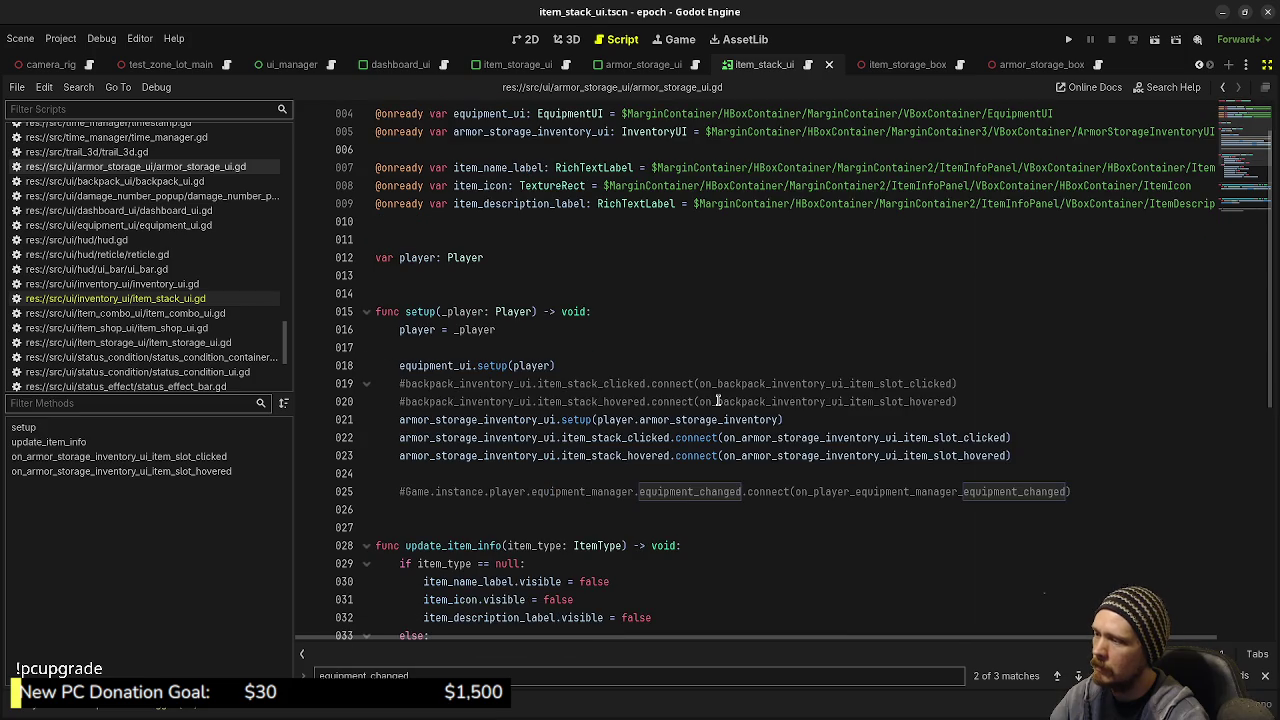
scroll(717, 400, down, 5)
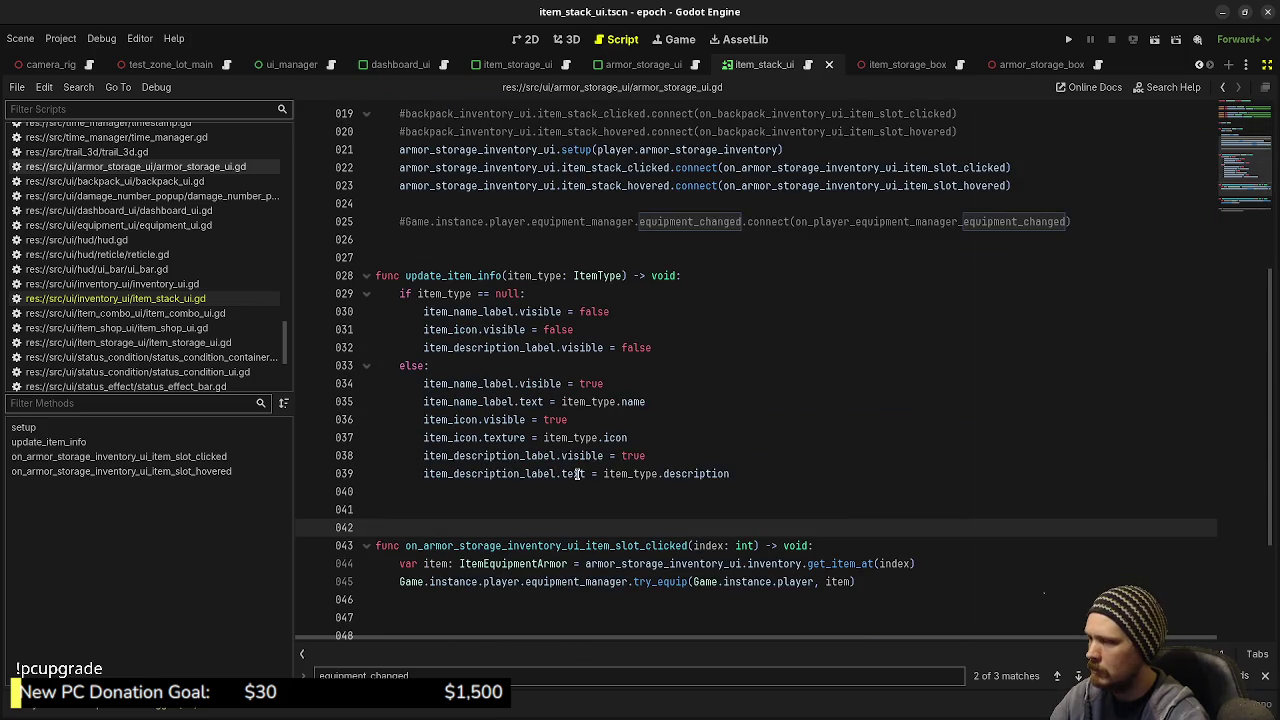
text(func force_update_item)
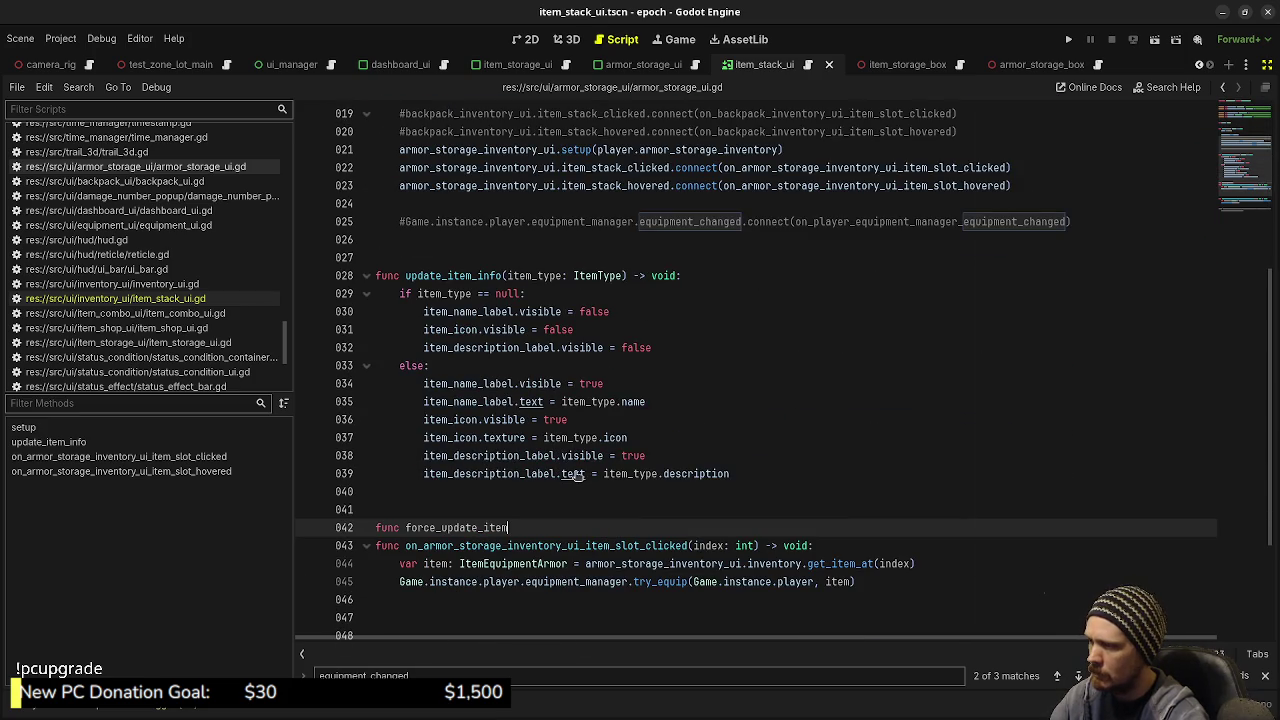
text(_stack_uis() -> void:)
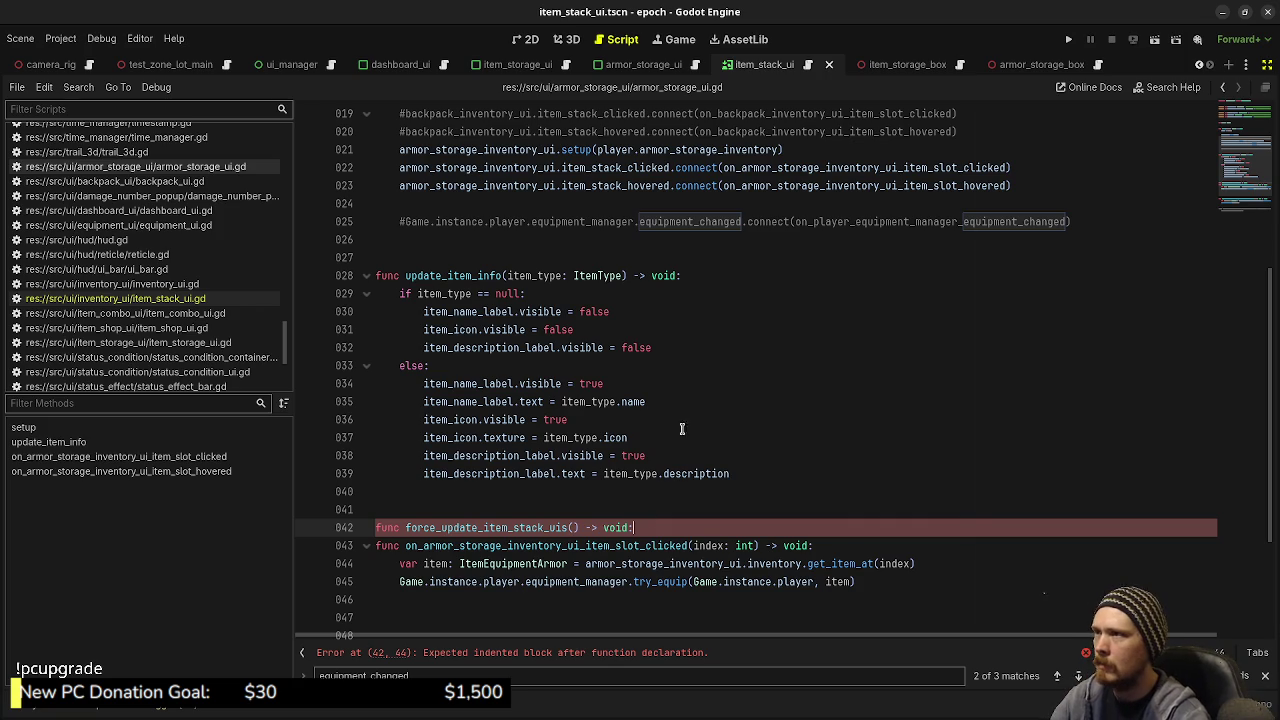
scroll(685, 380, up, 4)
scroll(685, 362, up, 2)
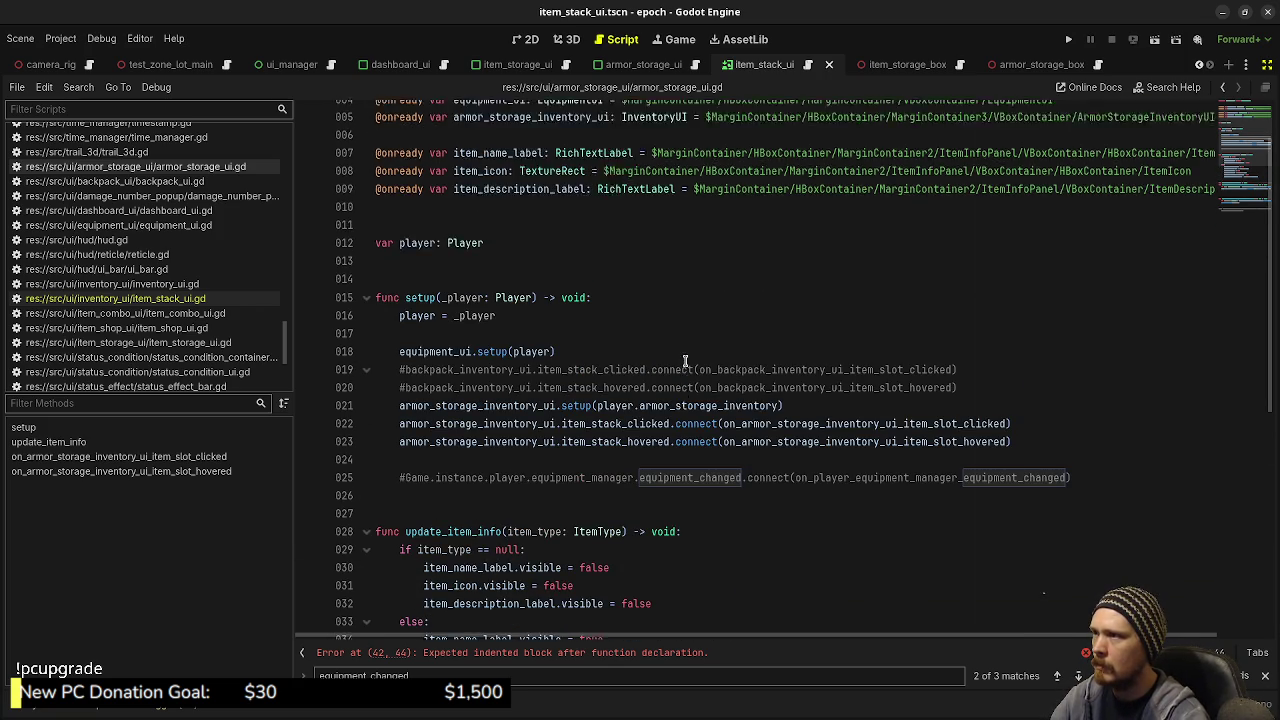
scroll(638, 401, down, 8)
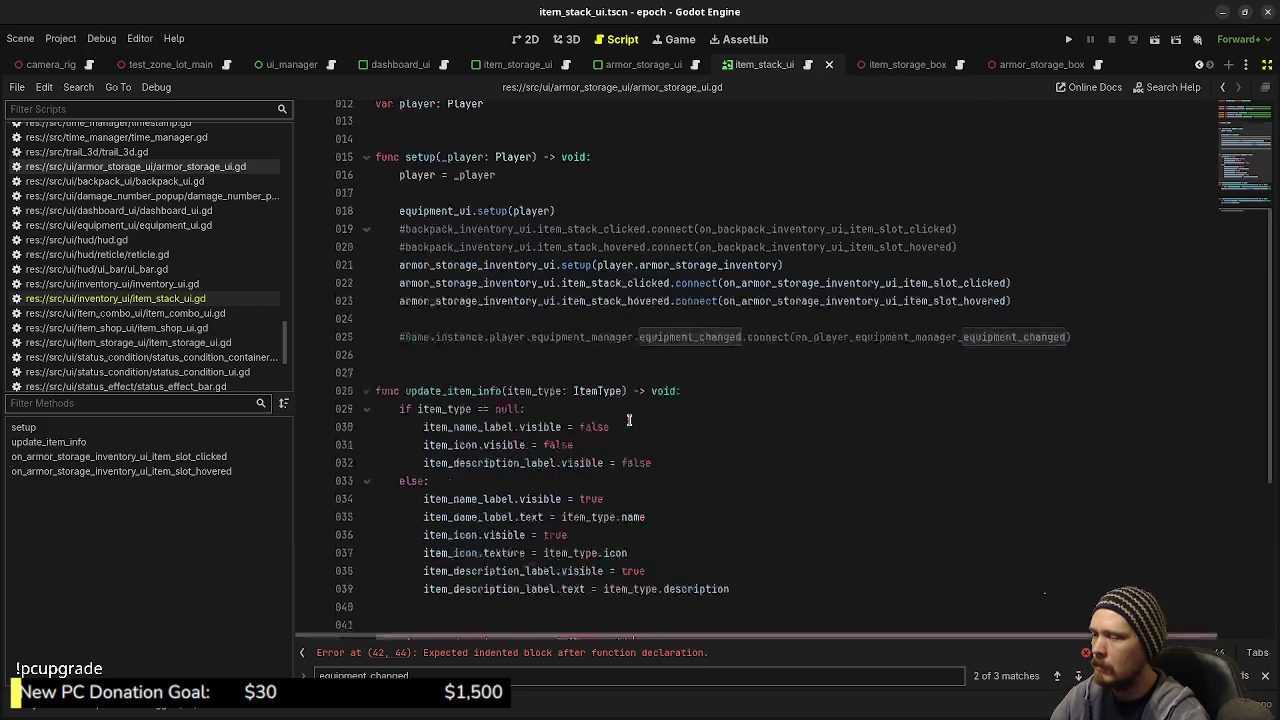
Step: Remove the unfinished function line on 42 entirely and save armor_storage_ui.gd
key(BackSpace)
key(BackSpace)
key(BackSpace)
text(-stac)
key(BackSpace)
key(BackSpace)
key(BackSpace)
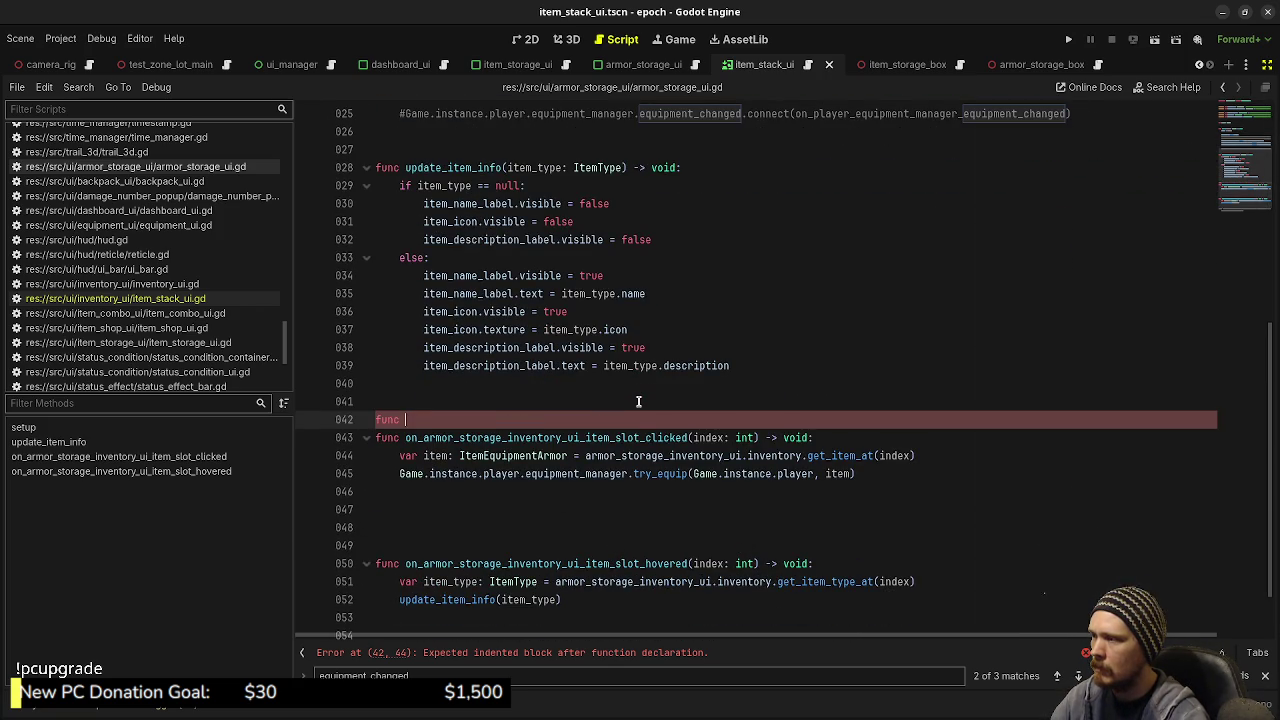
text(update_all_item_info)
key(ctrl+BackSpace)
key(ctrl+BackSpace)
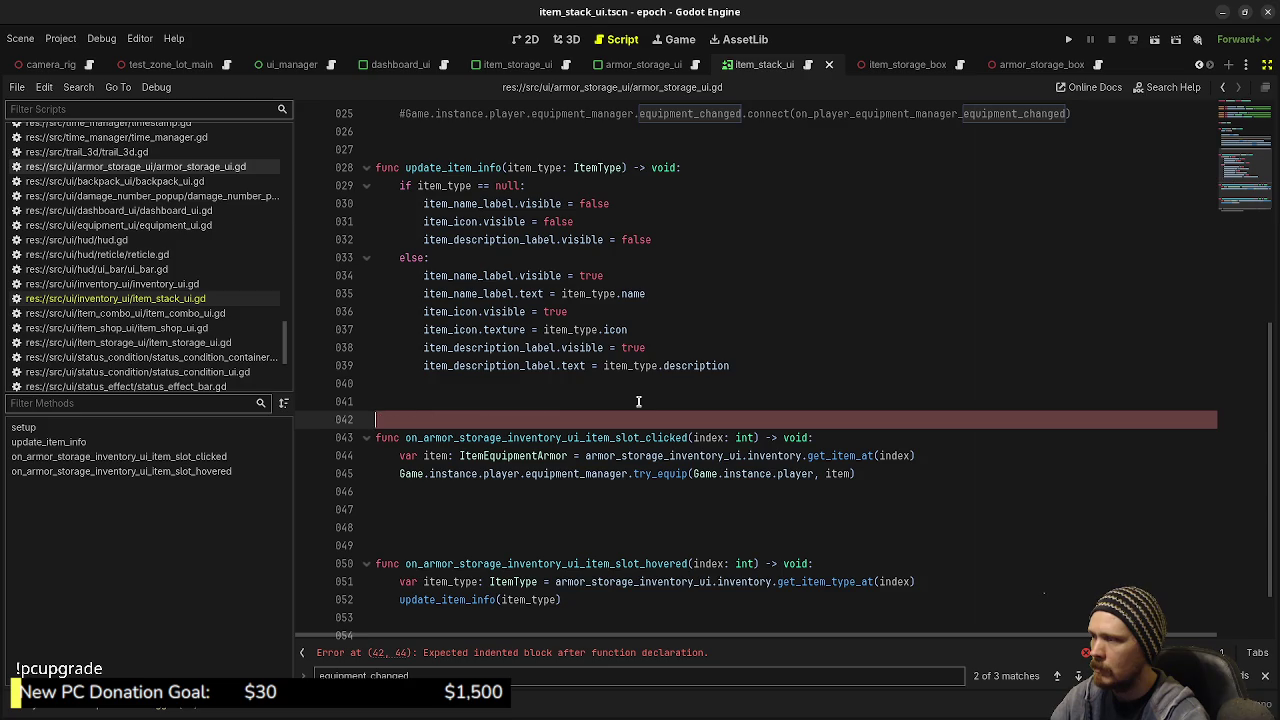
key(ctrl+s)
scroll(658, 307, up, 8)
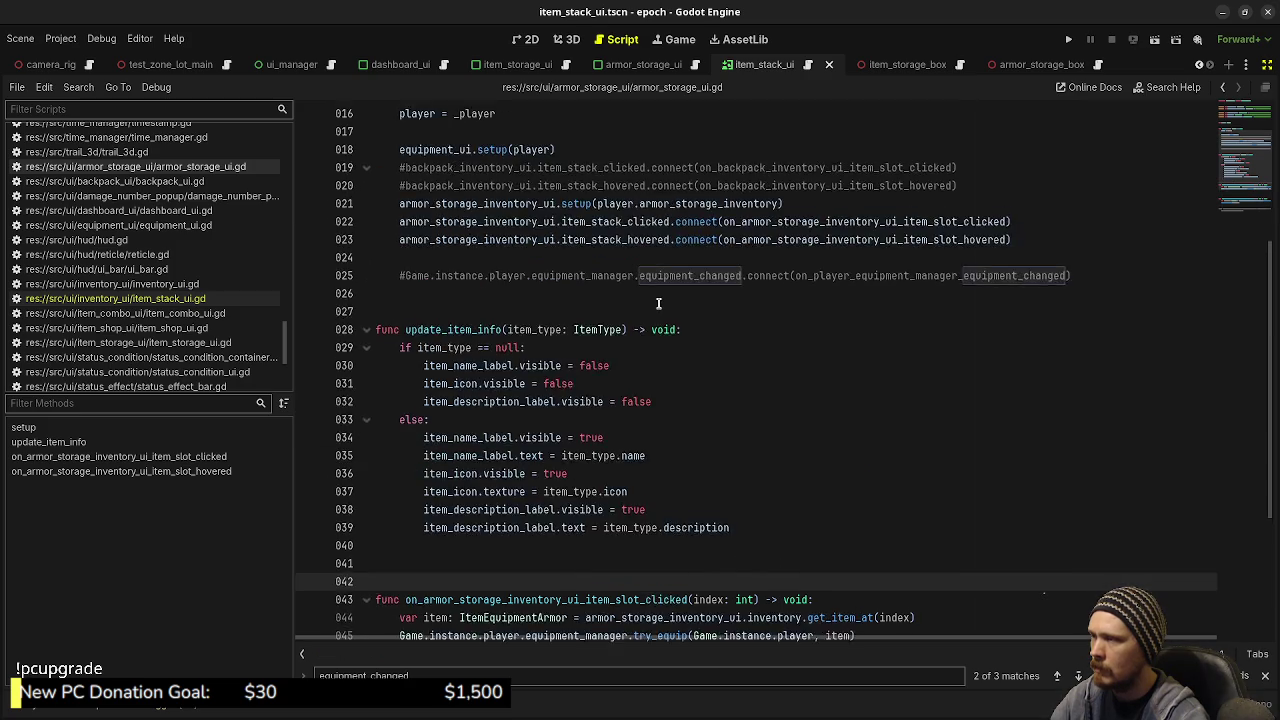
Step: Open inventory_ui.gd and locate its set_item_stack call on line 80
ctrl+click(659, 186)
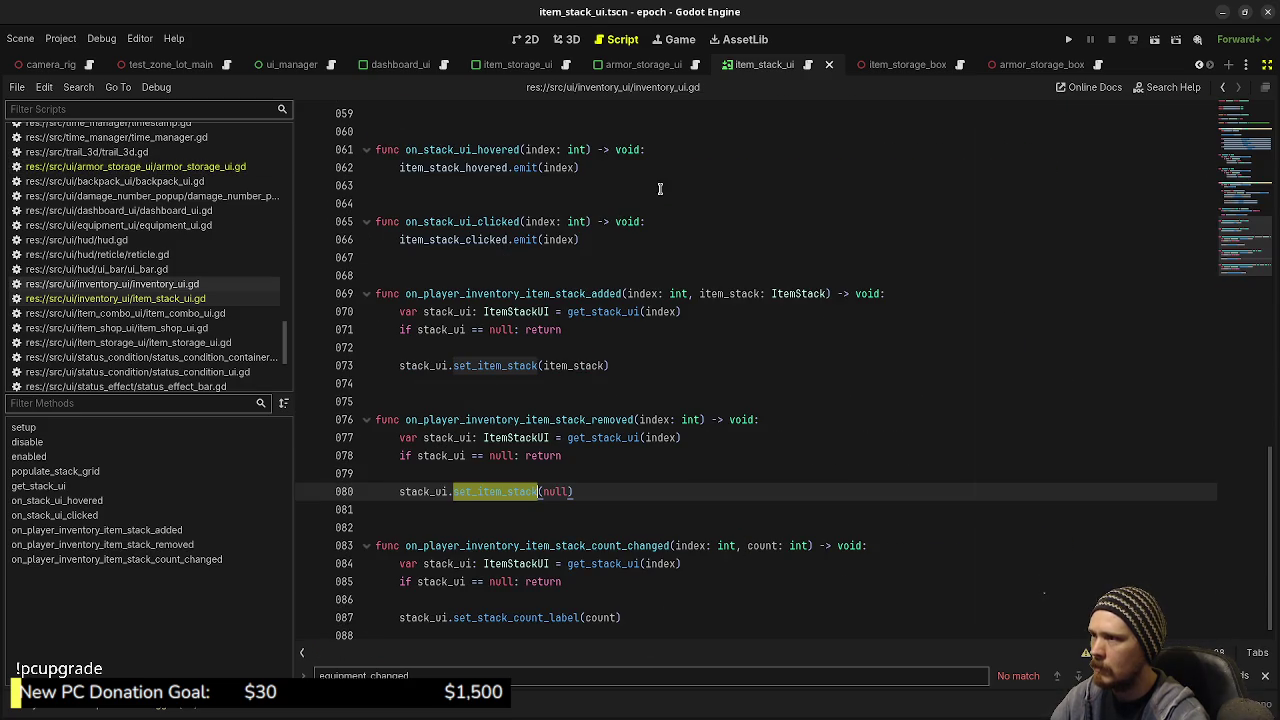
scroll(612, 365, up, 8)
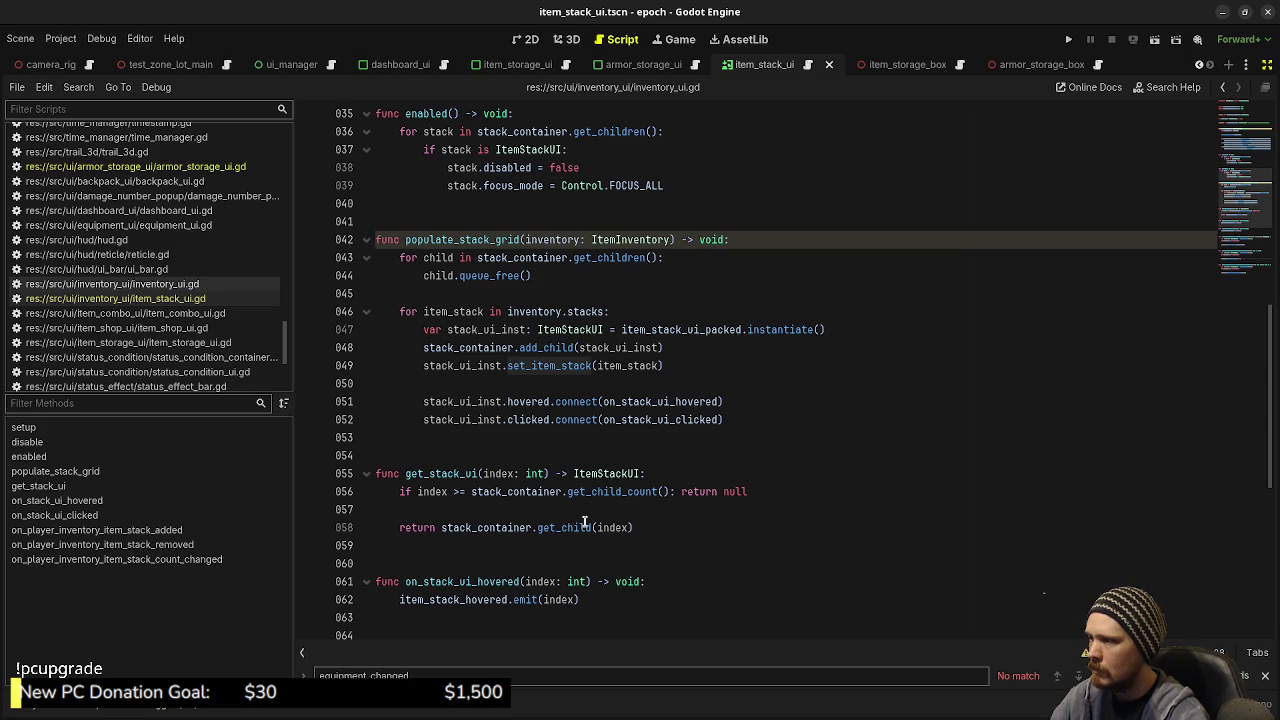
scroll(585, 522, down, 8)
double_click(529, 483)
scroll(504, 543, up, 5)
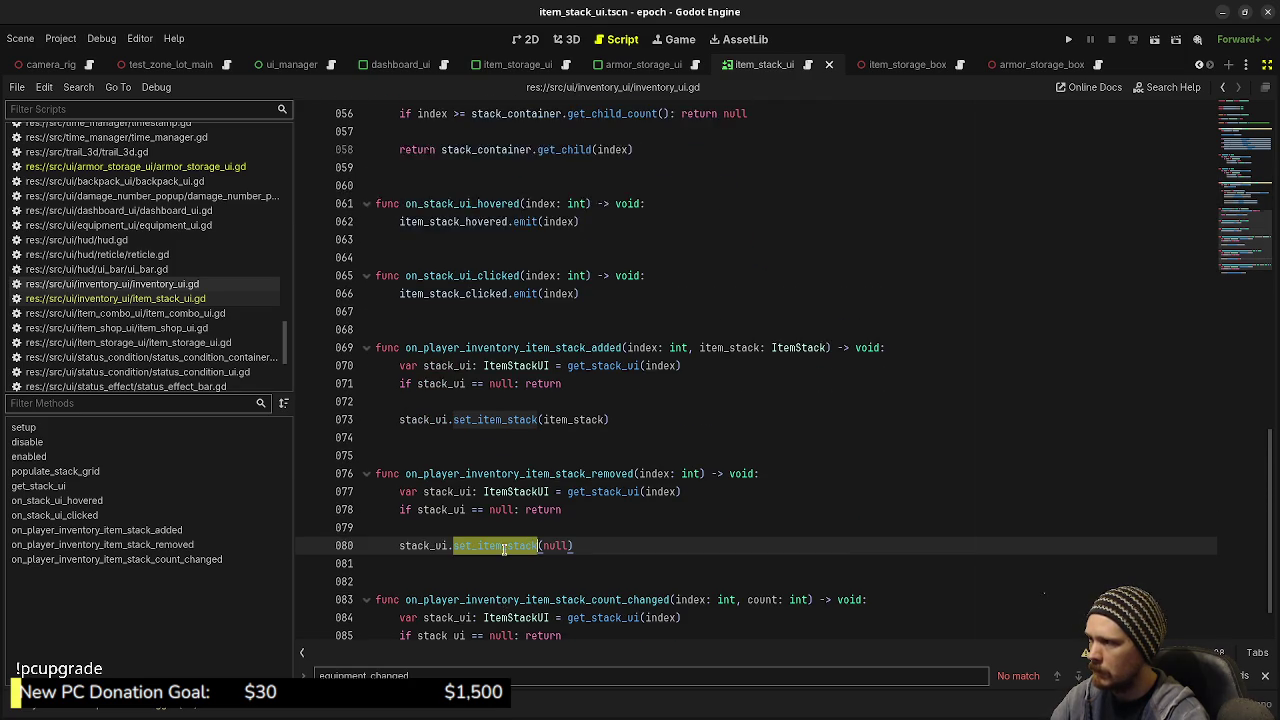
scroll(504, 543, up, 2)
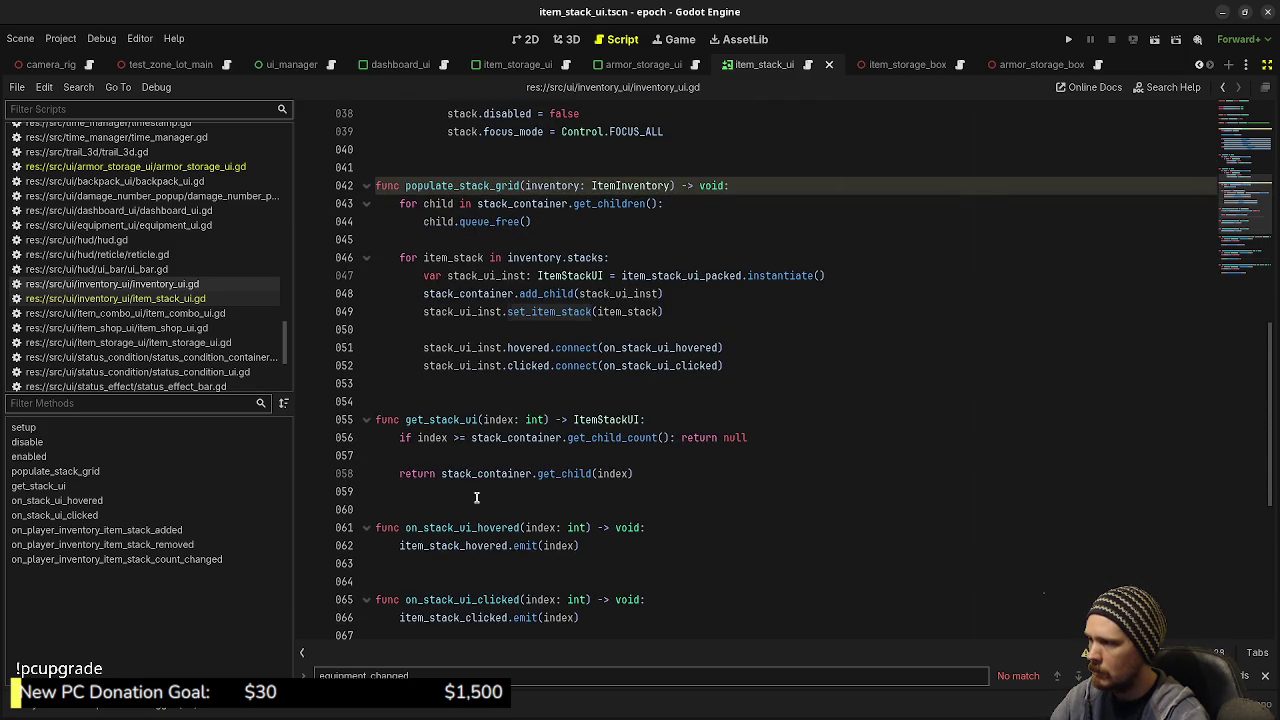
Step: Add 'func force_update_stack_uis() -> void:' after get_stack_ui and begin a 'for' line
click(476, 493)
click(482, 510)
key(Return)
text(func )
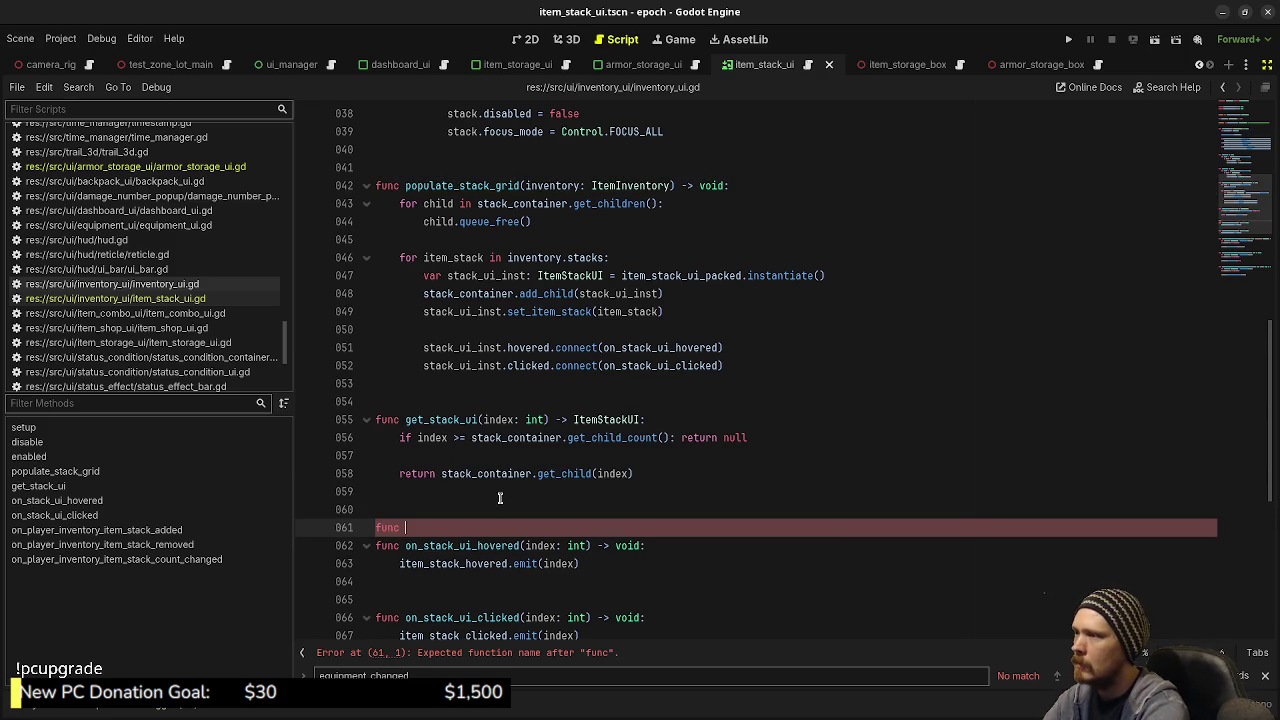
text(add)
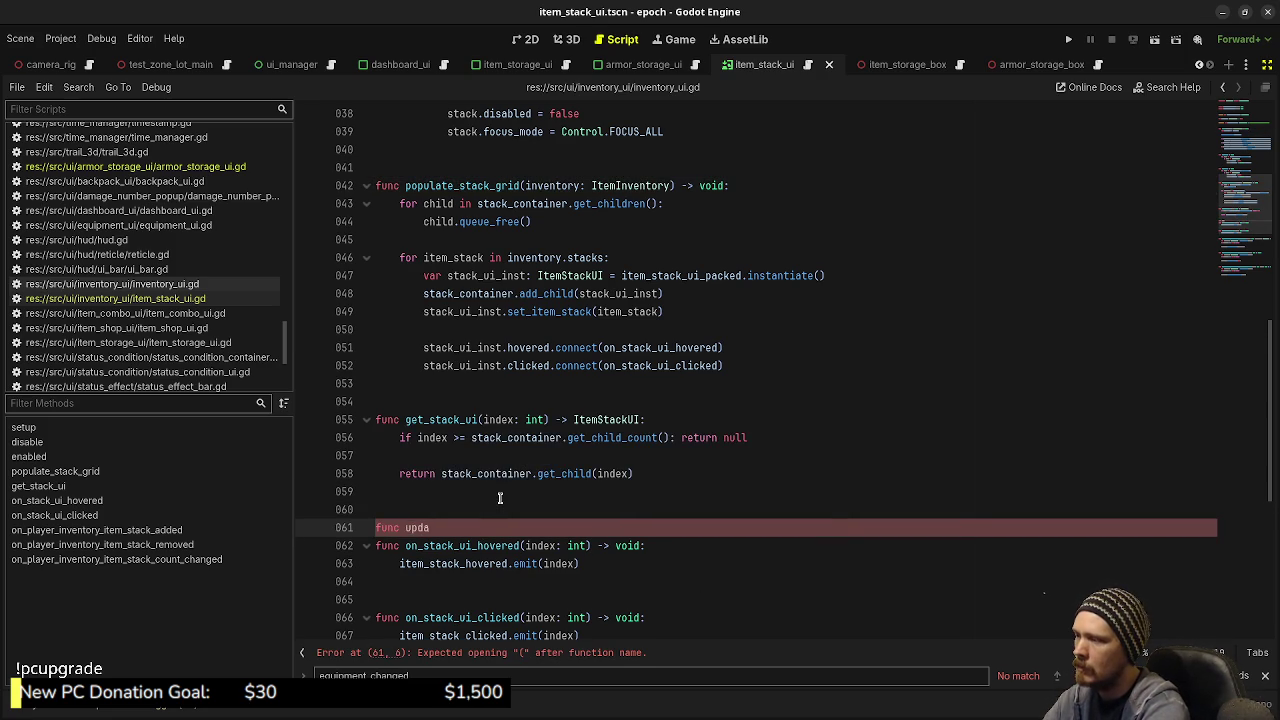
key(BackSpace)
key(BackSpace)
key(BackSpace)
text(force_update_)
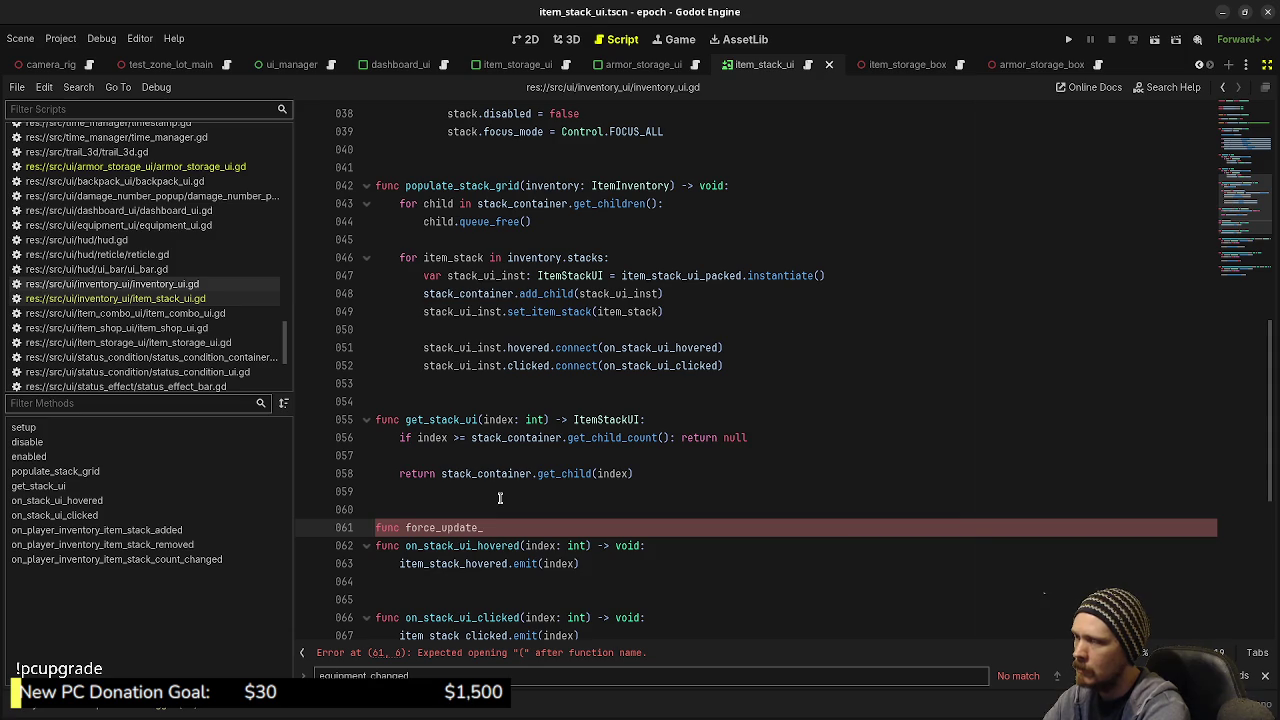
text(stack_)
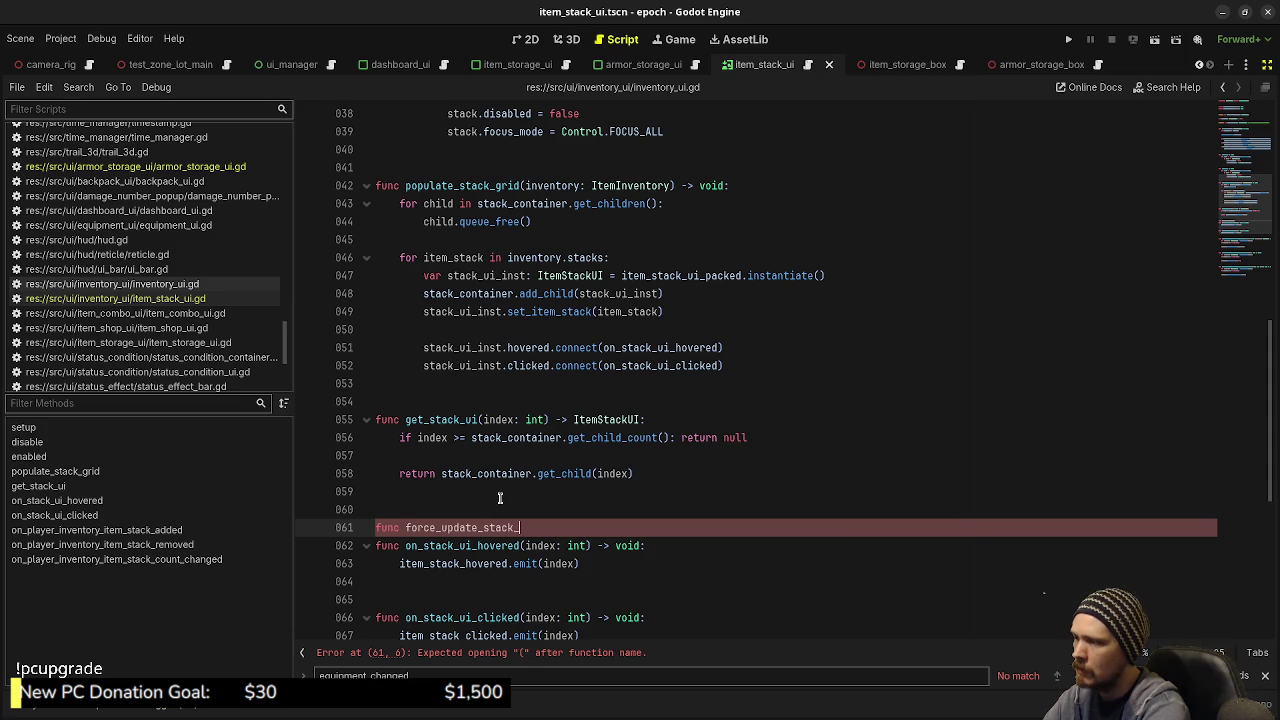
text(ui)
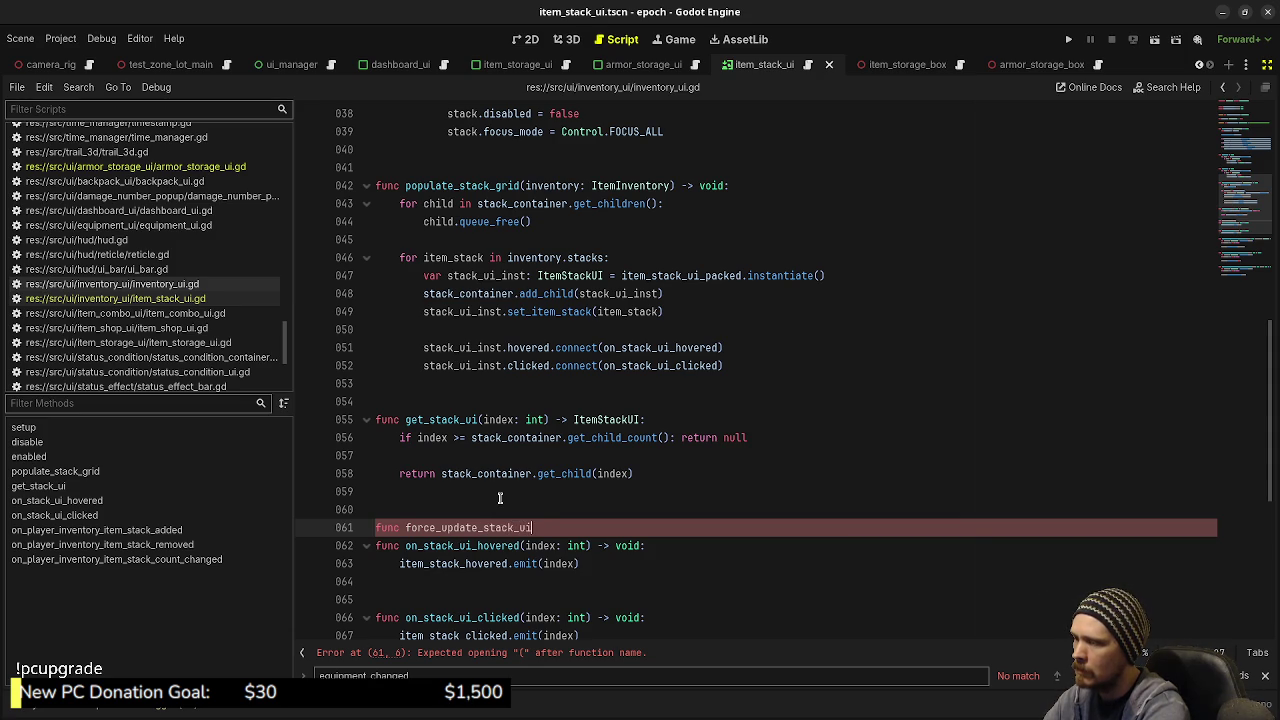
text(s() -> void)
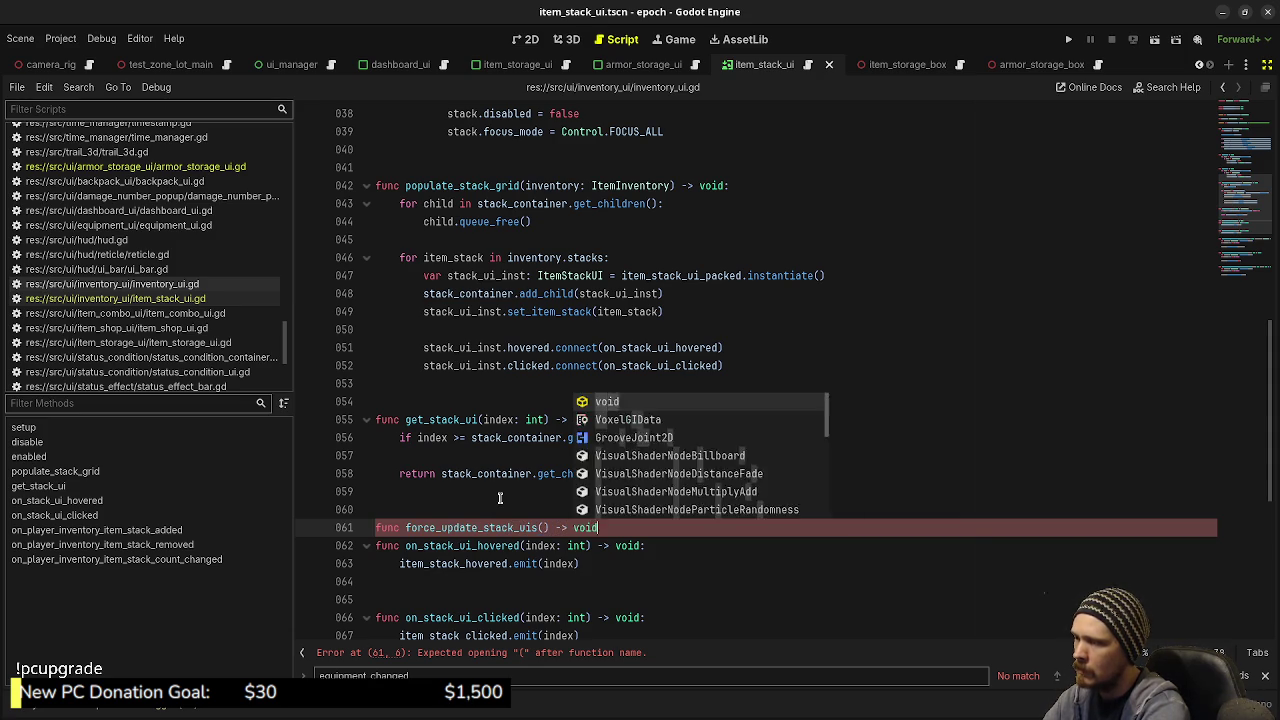
text(:)
key(Return)
text(for)
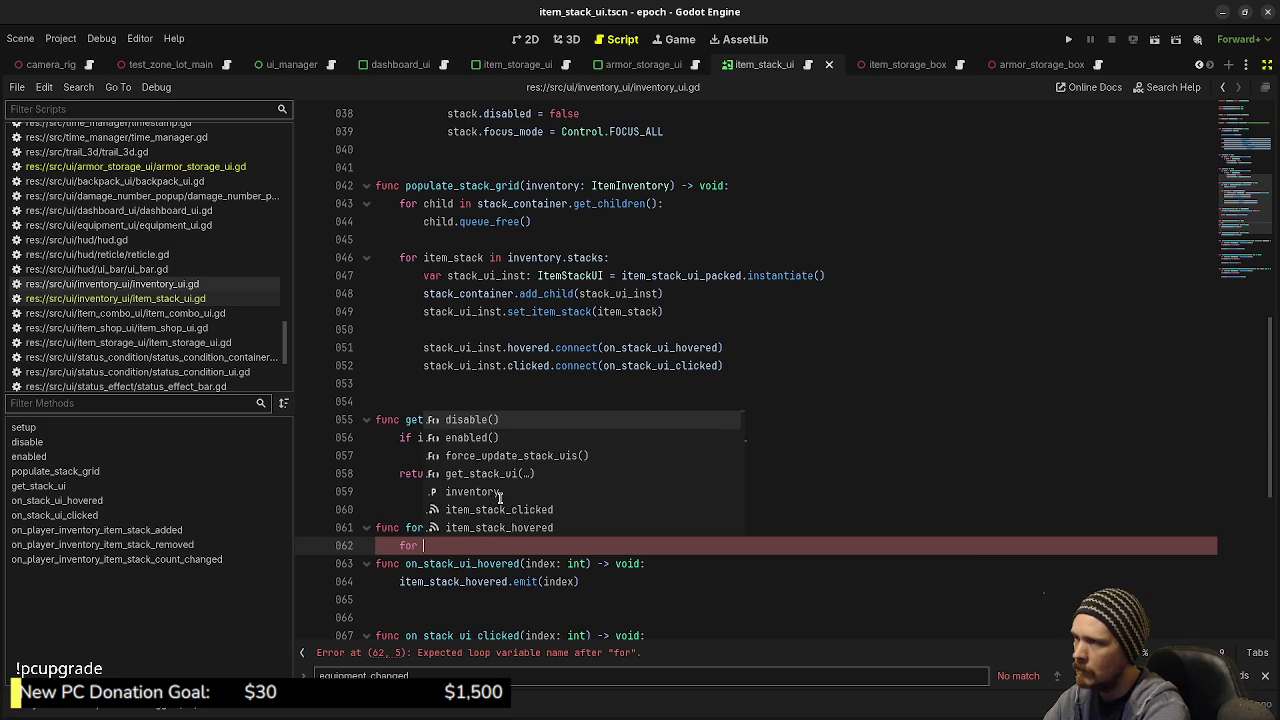
scroll(560, 400, up, 12)
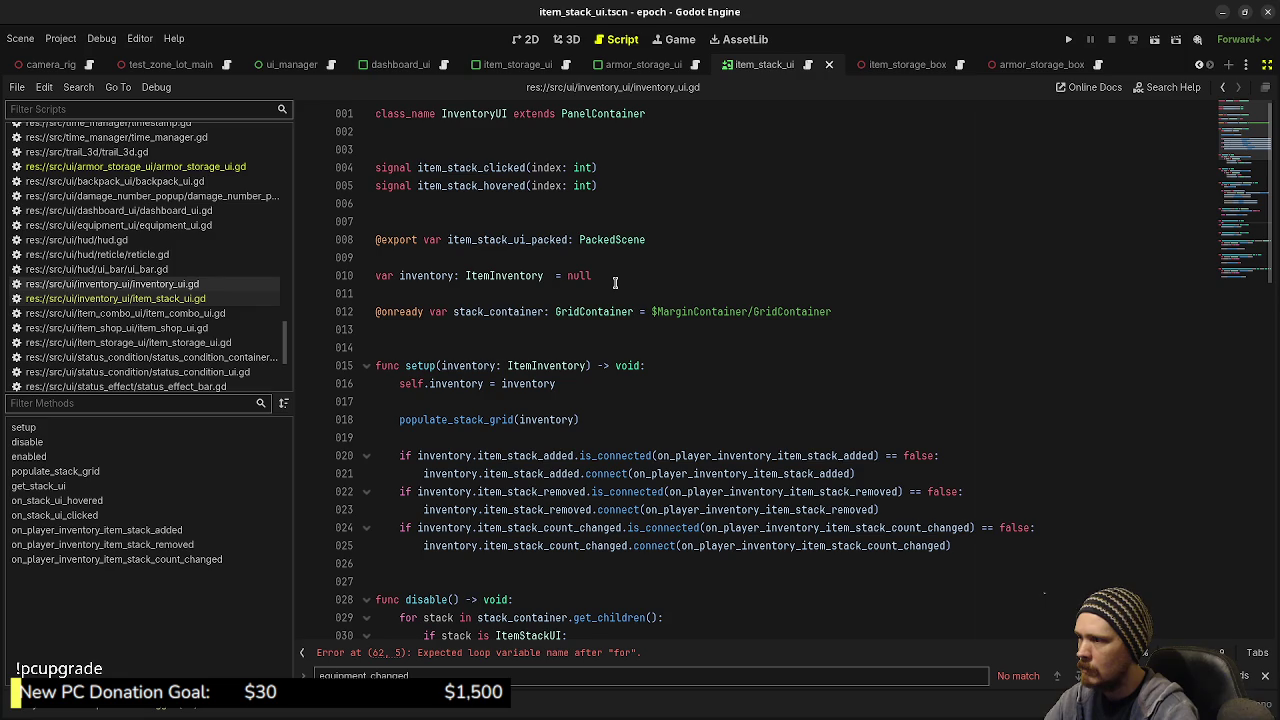
scroll(615, 283, down, 7)
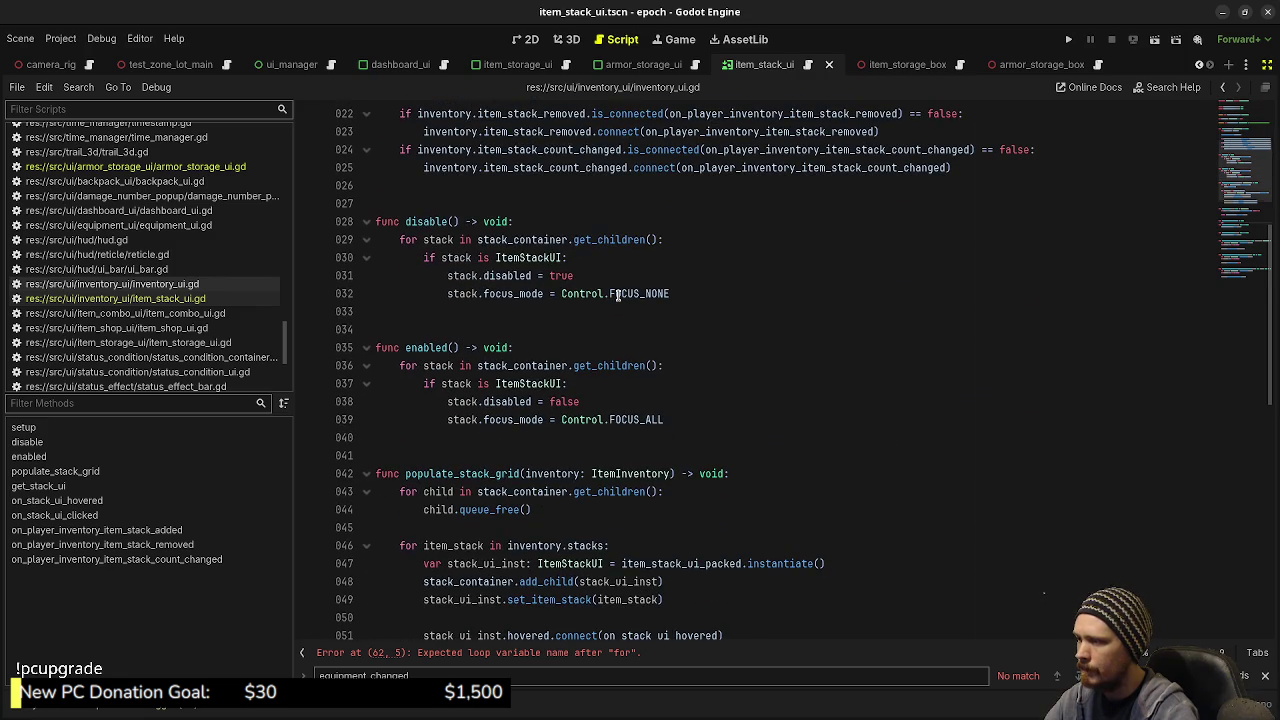
mouse_move(617, 293)
scroll(617, 293, down, 3)
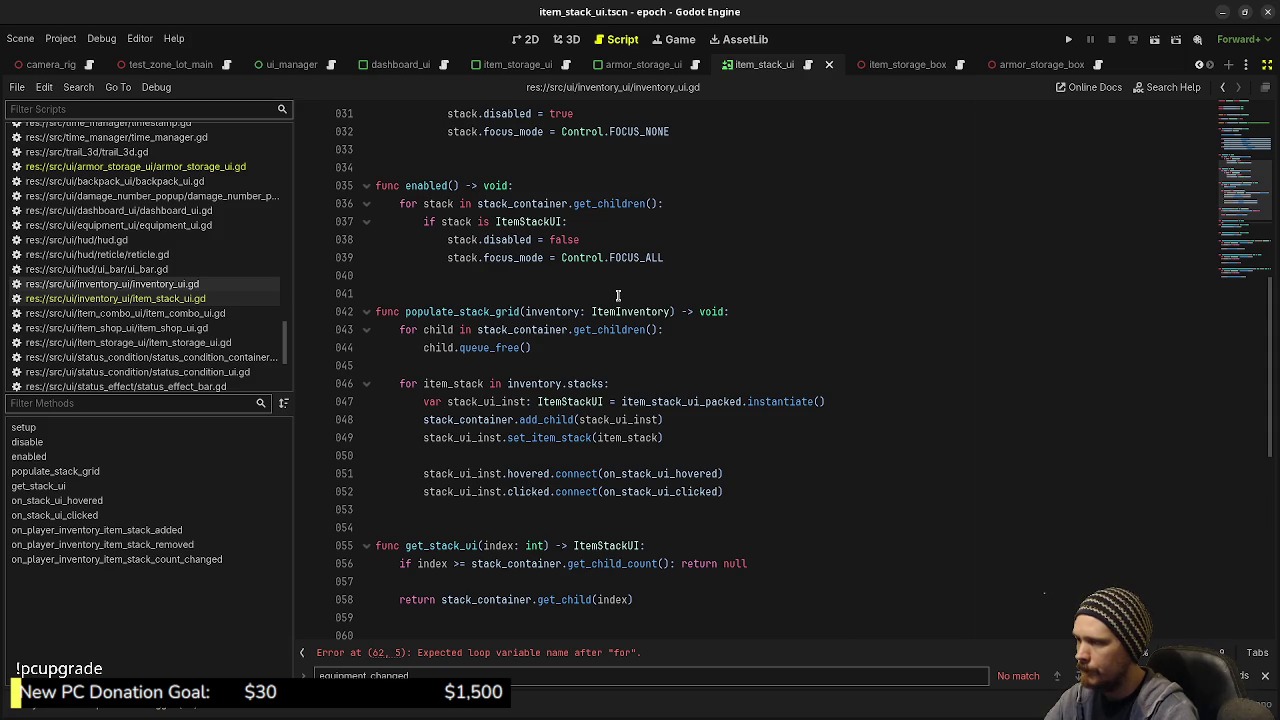
scroll(617, 295, down, 1)
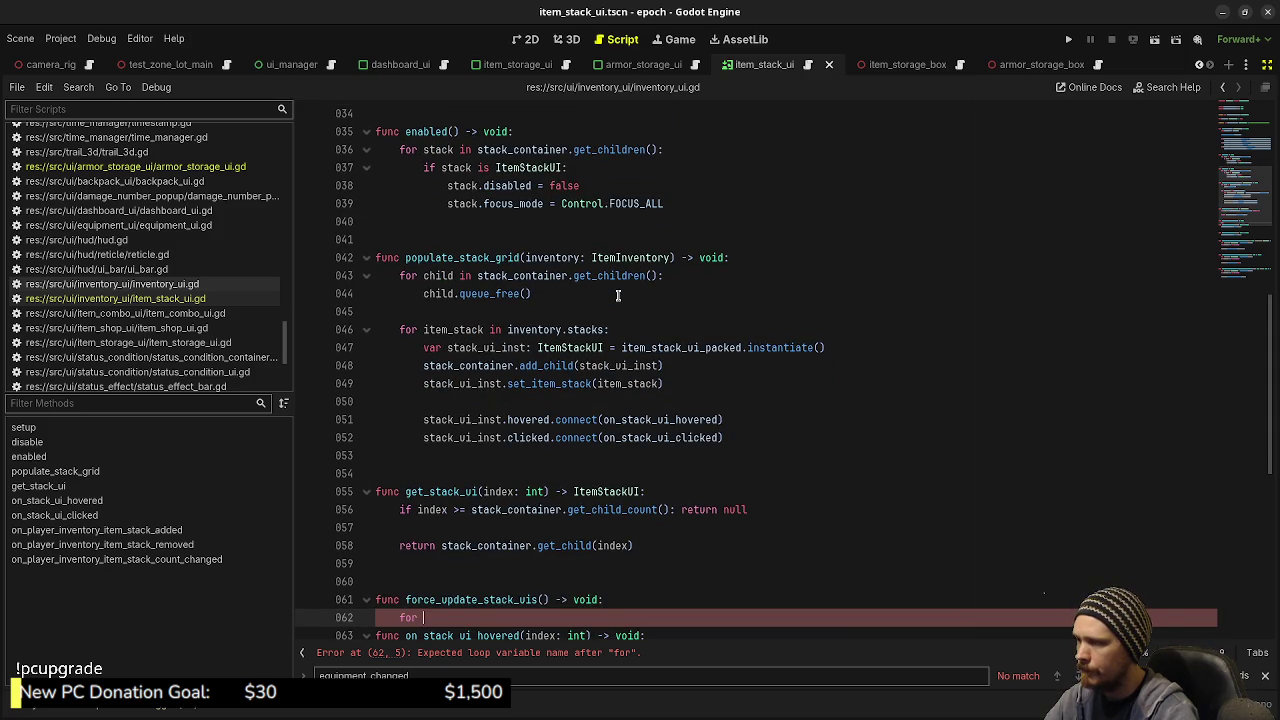
scroll(617, 295, down, 2)
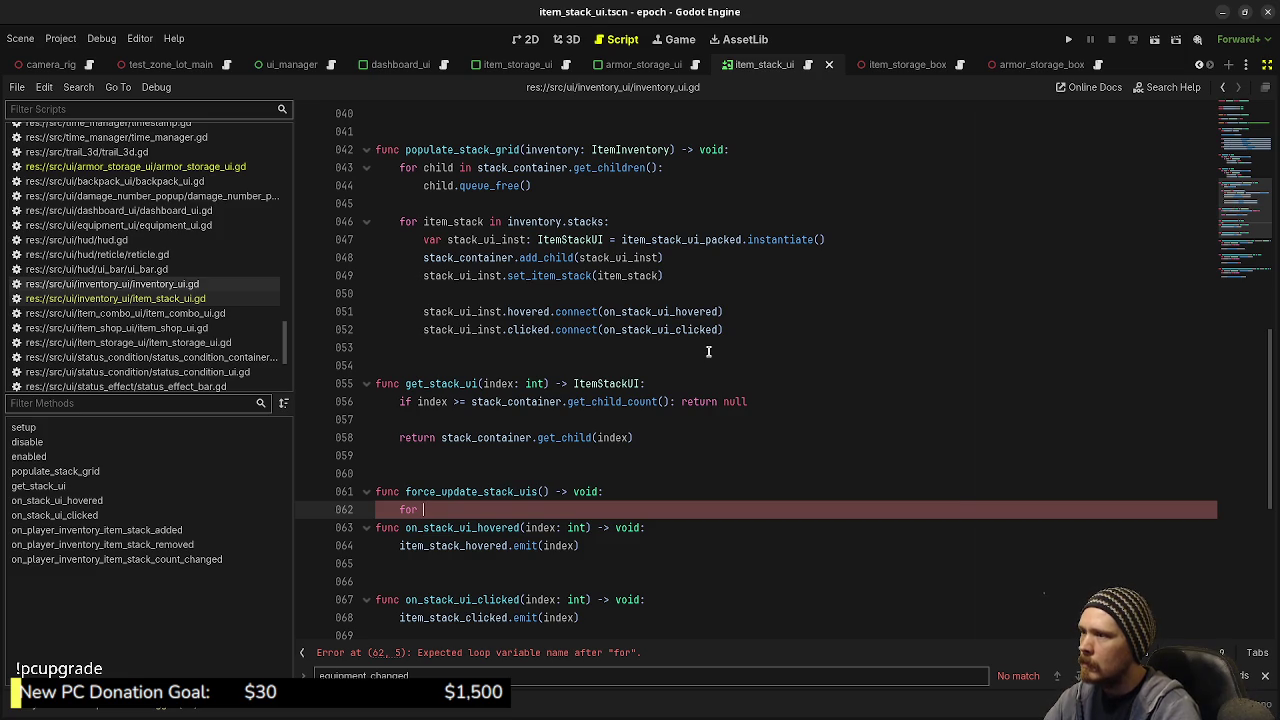
scroll(708, 351, up, 1)
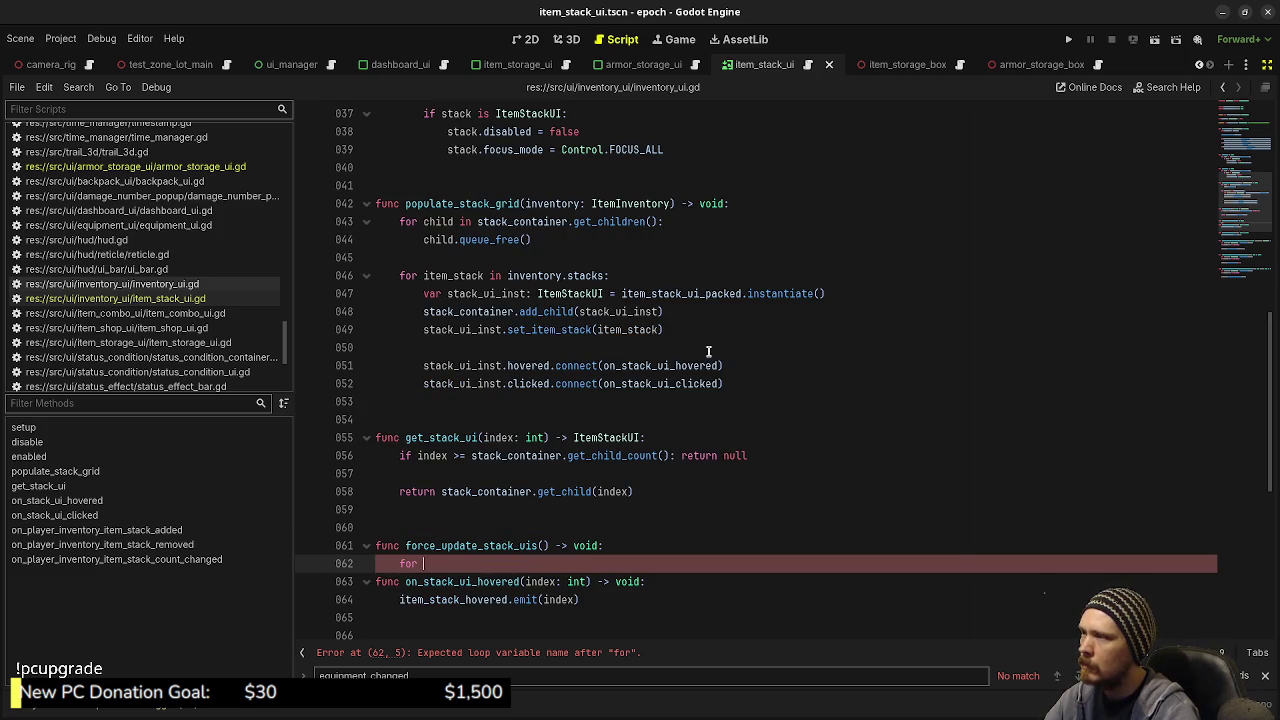
double_click(547, 205)
scroll(636, 396, up, 12)
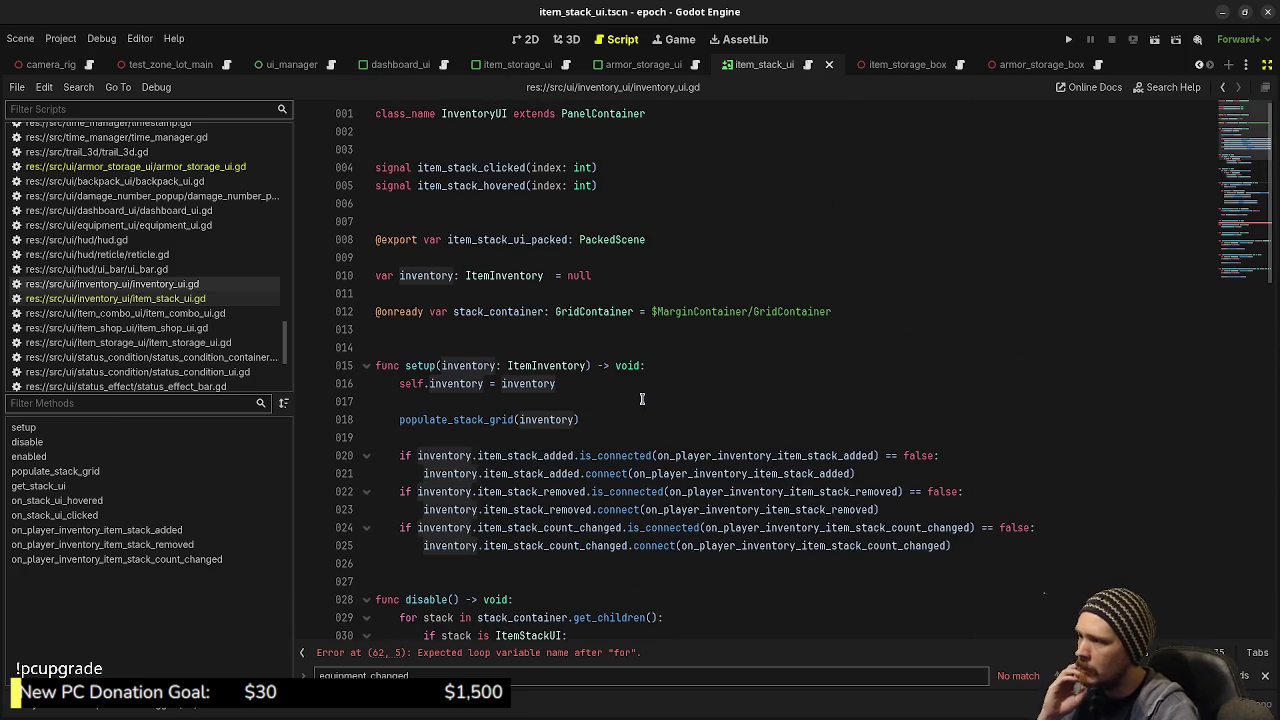
scroll(642, 399, down, 12)
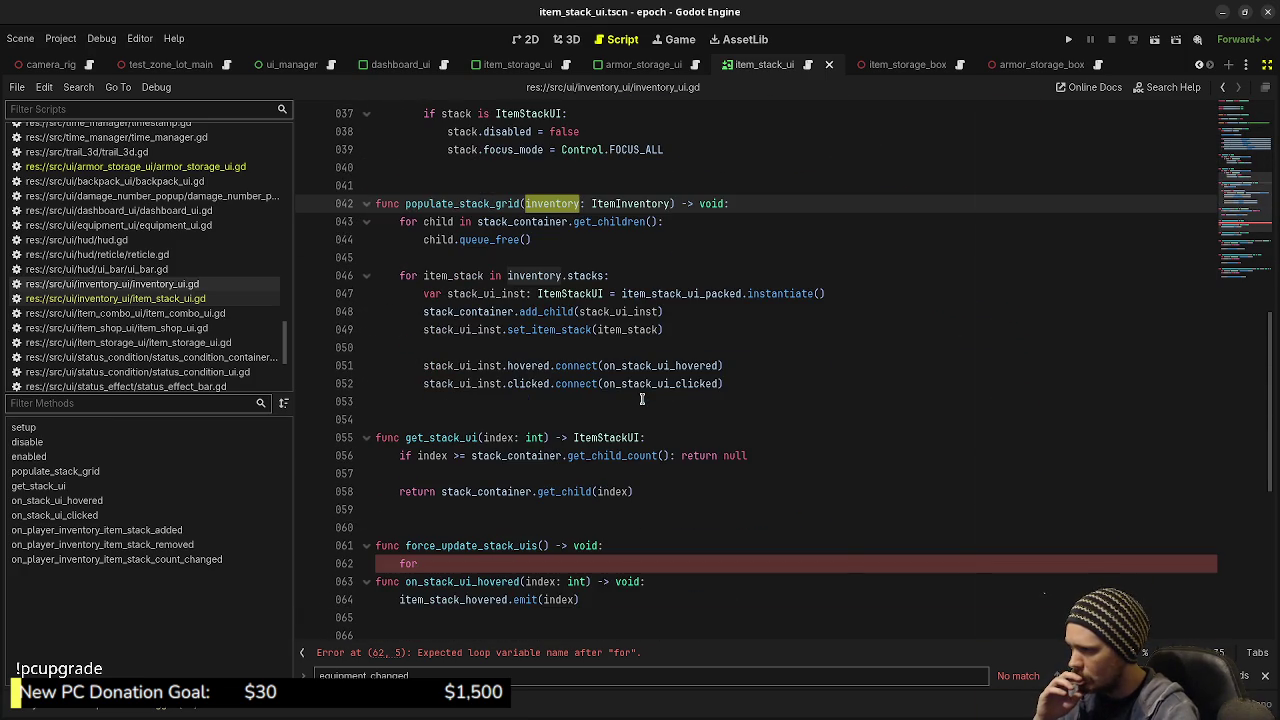
click(515, 566)
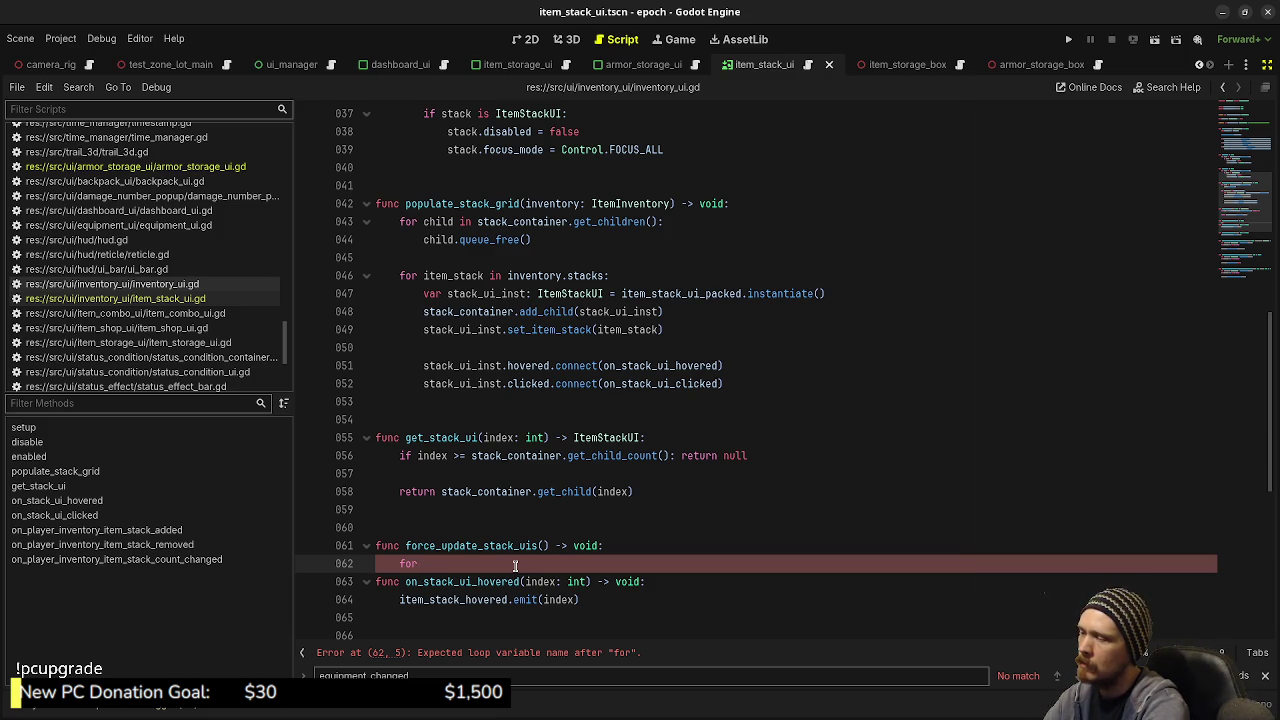
Step: Complete the loop header as 'for item_stack in inventory.stacks:' with an empty body line
text(item_stack )
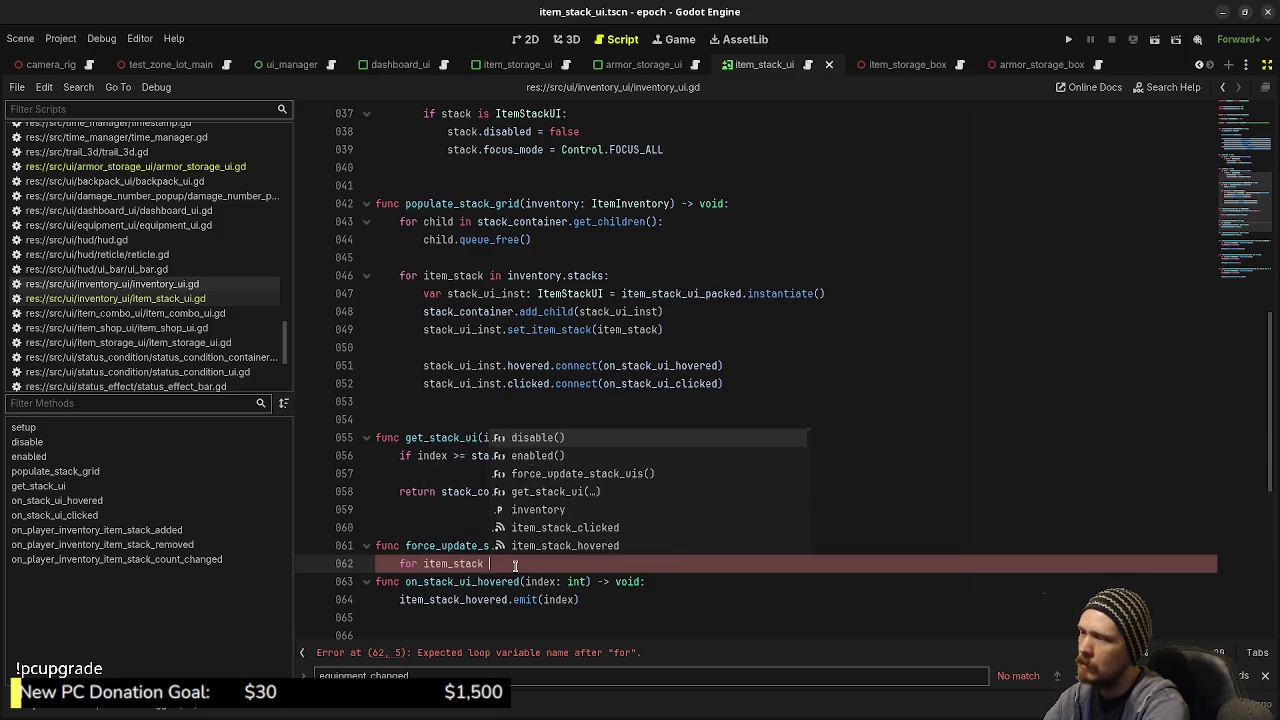
text(in inventory.sta)
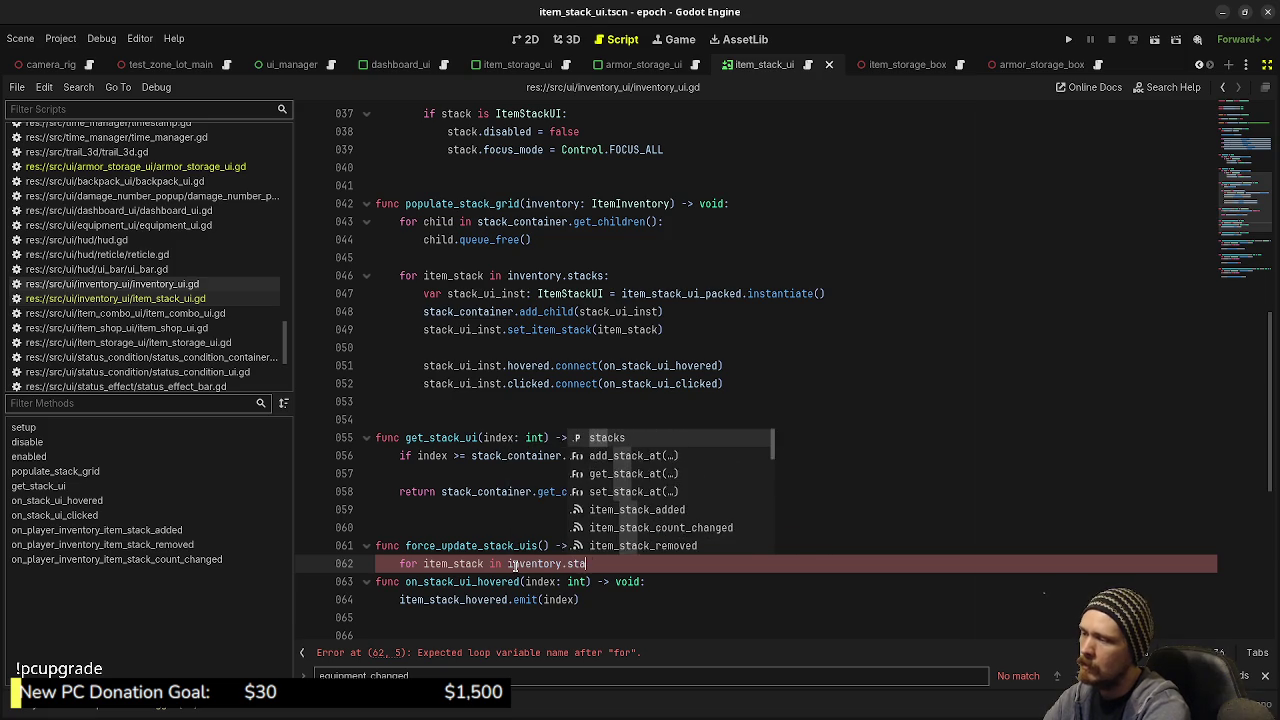
text(cks:)
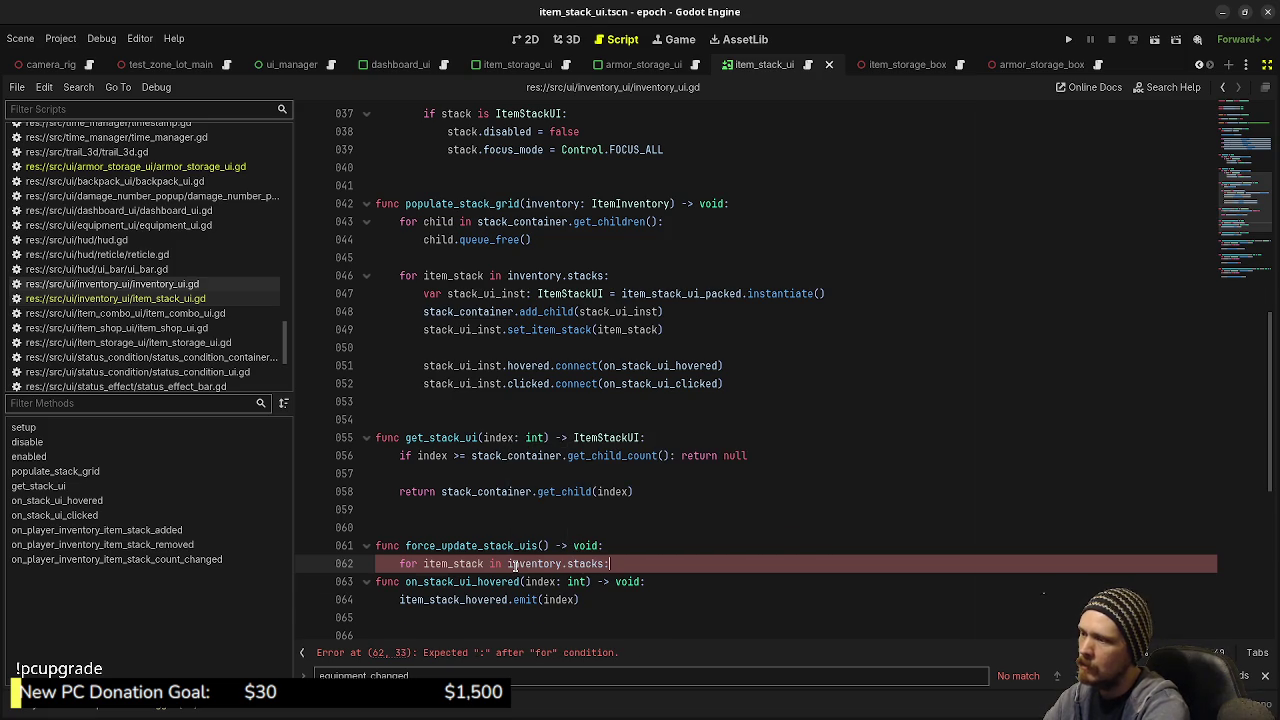
key(Return)
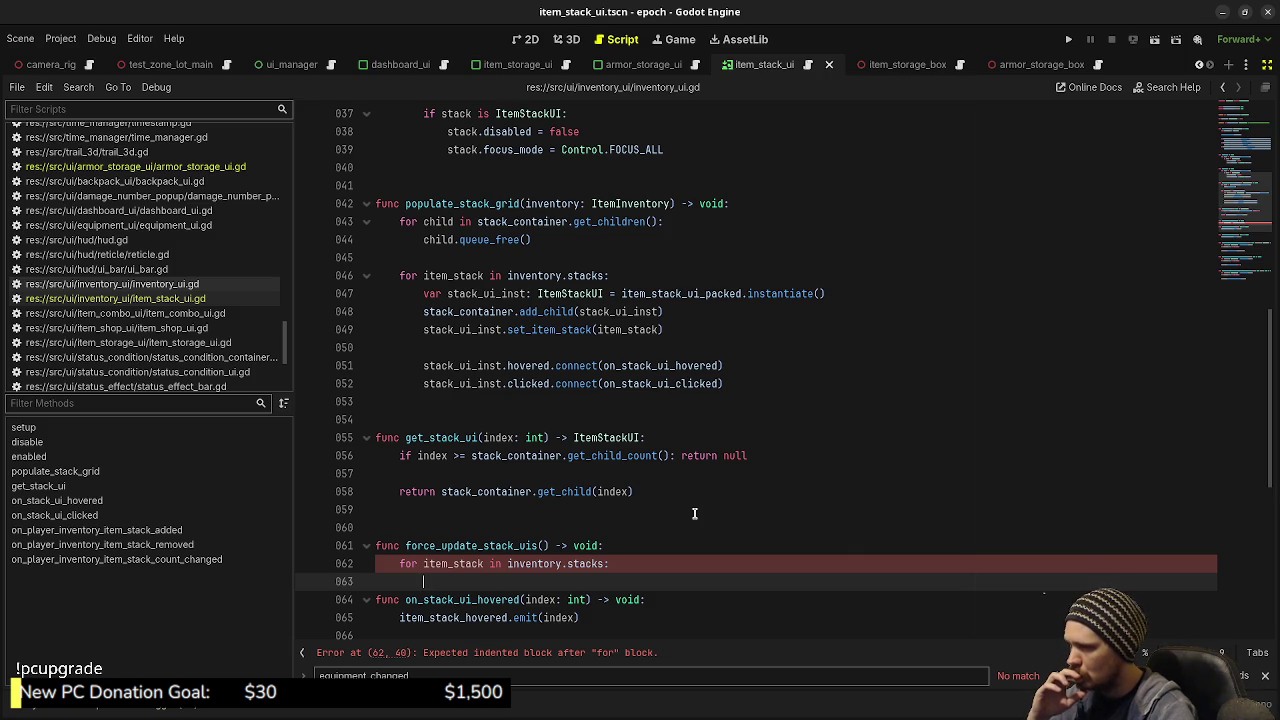
scroll(694, 513, down, 3)
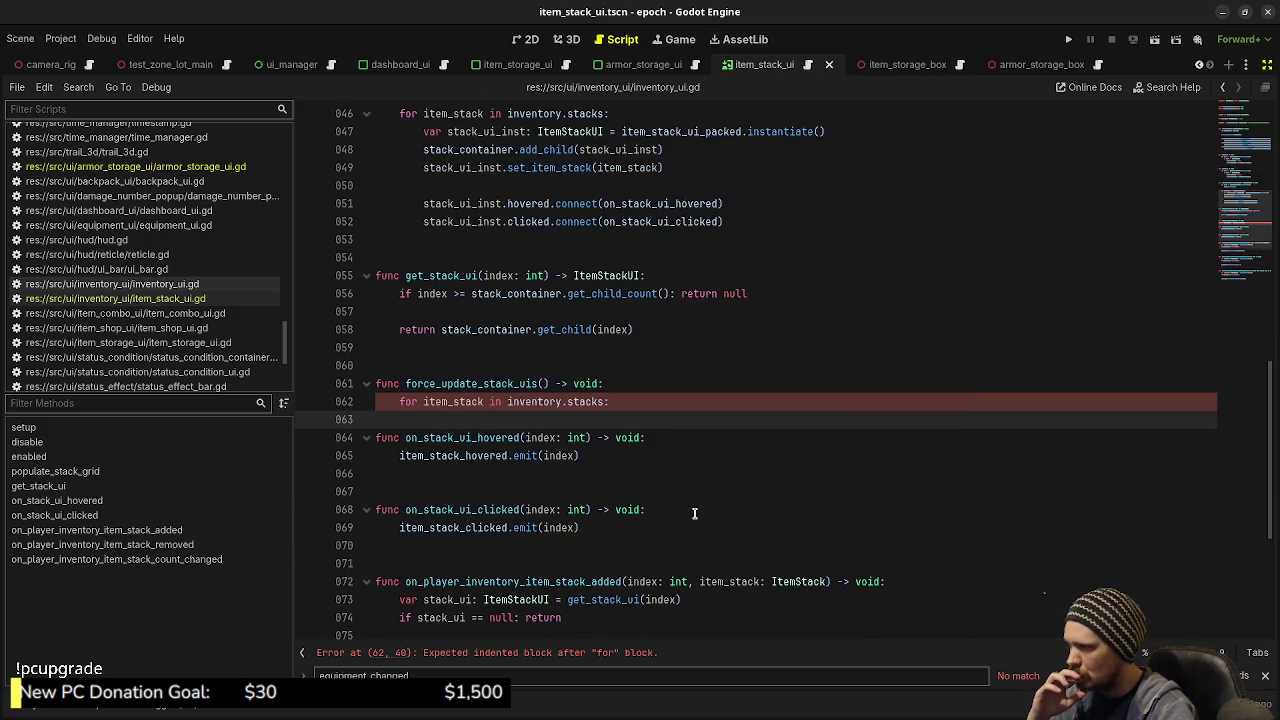
scroll(694, 513, up, 2)
scroll(694, 513, up, 10)
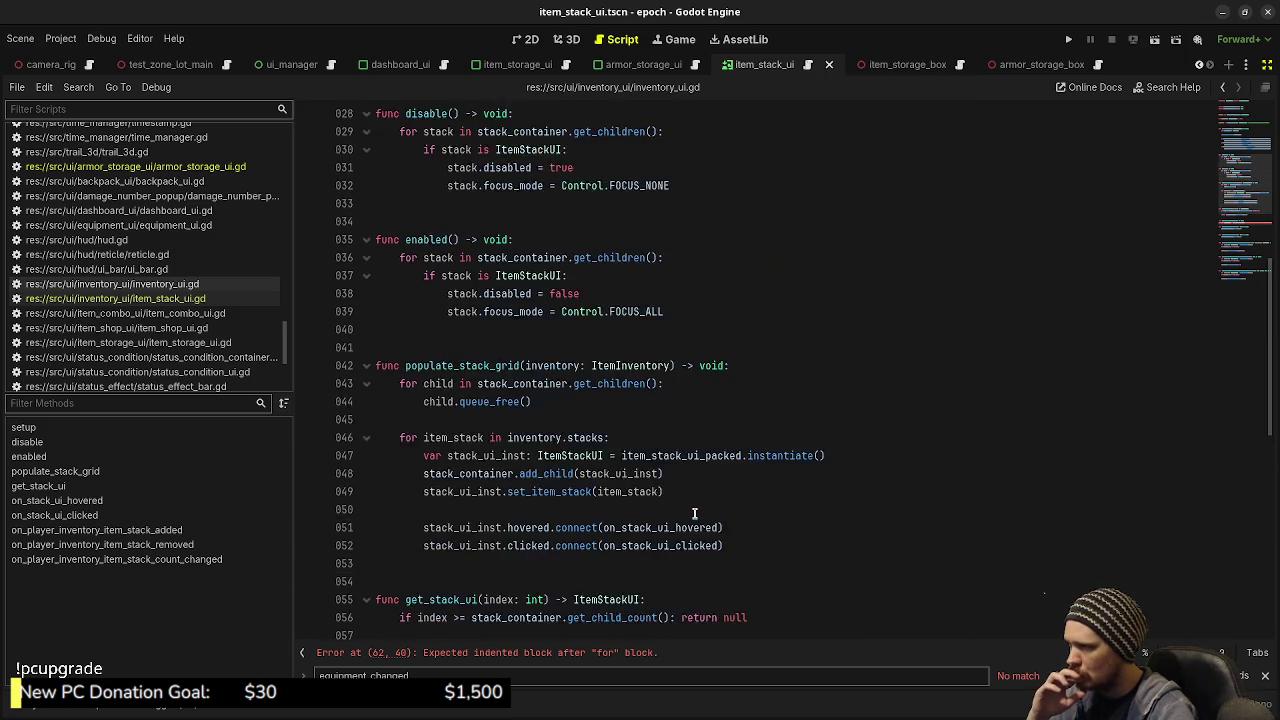
scroll(694, 513, up, 1)
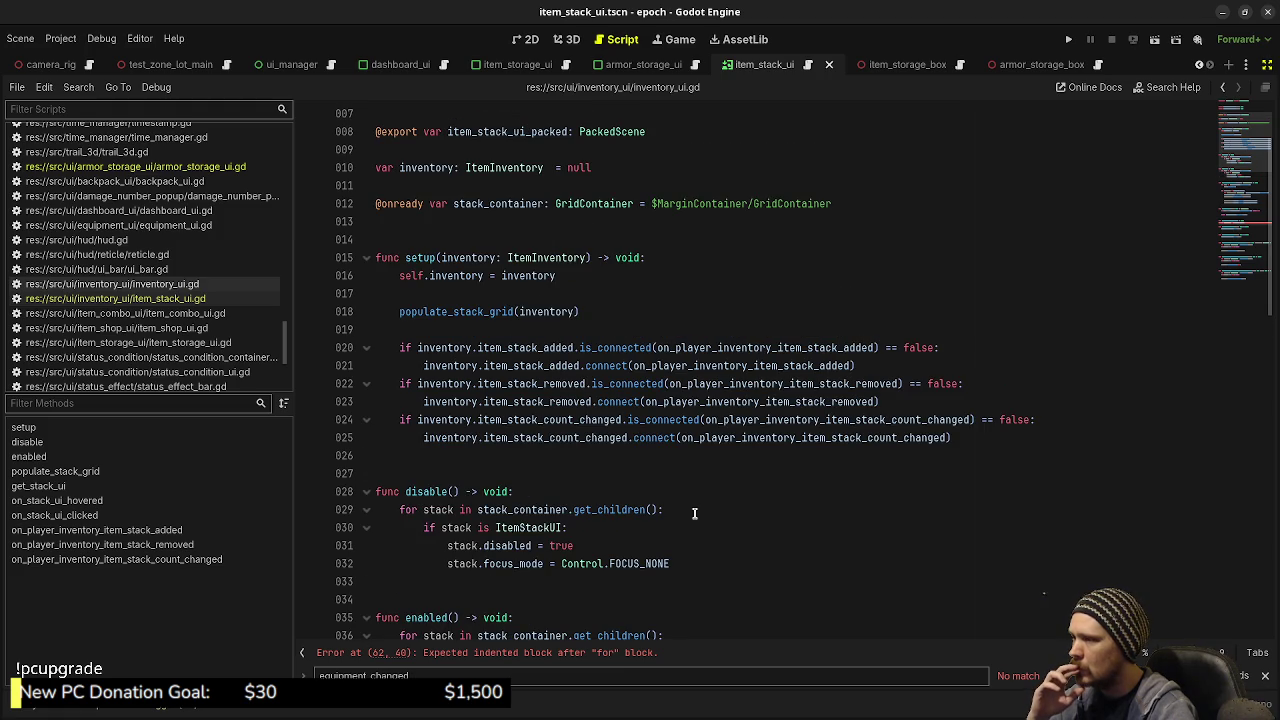
scroll(694, 513, up, 2)
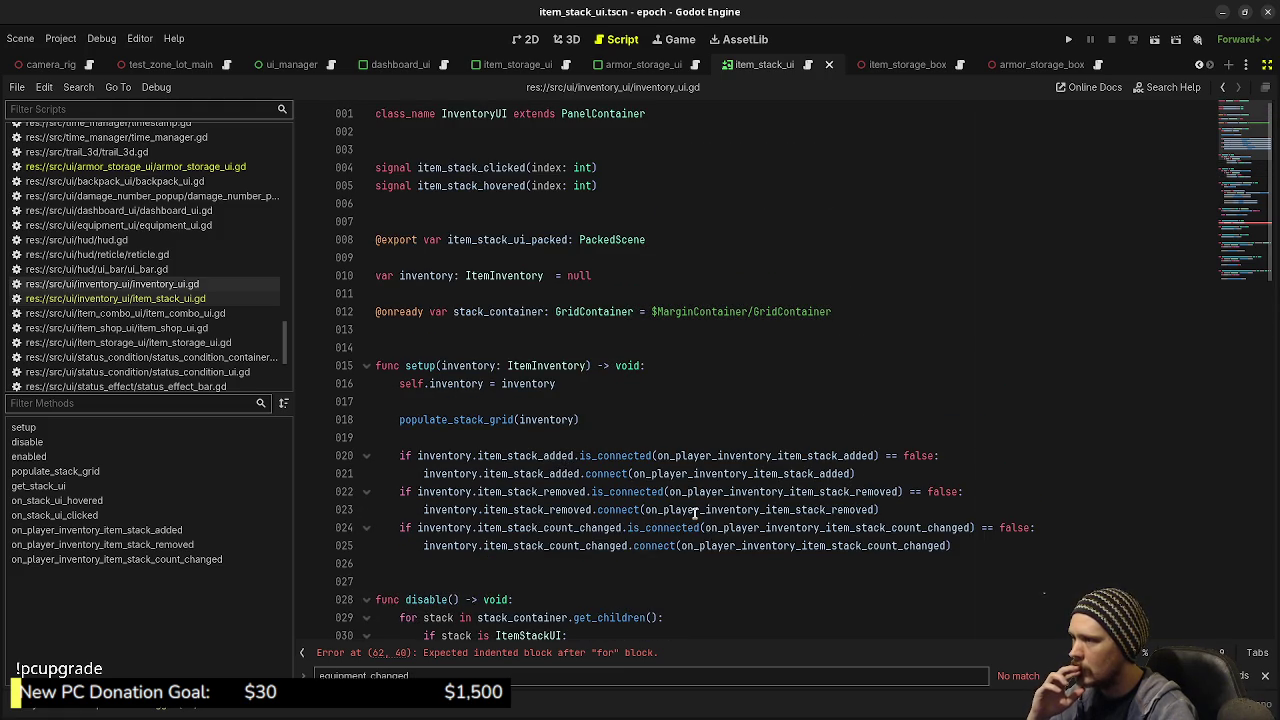
scroll(694, 513, down, 2)
scroll(694, 513, down, 11)
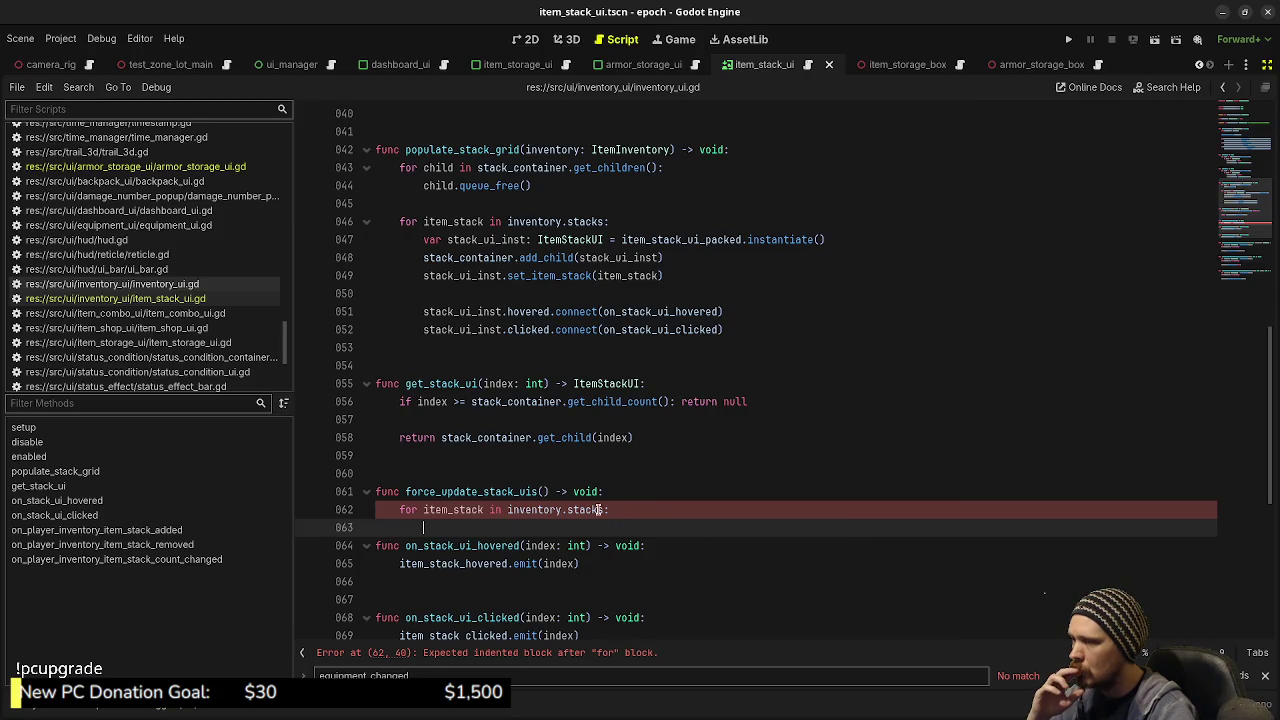
Step: Change the loop header to 'for i in inventory.stacks.size():'
mouse_move(603, 507)
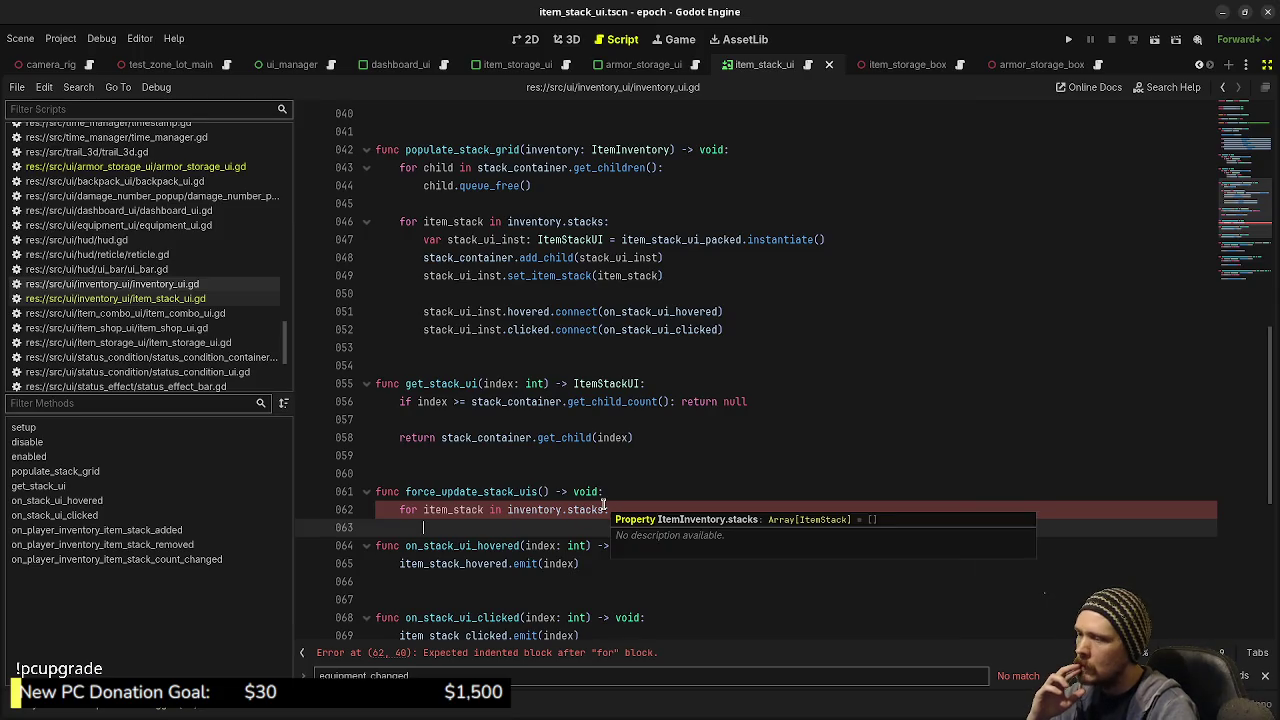
drag(604, 509, 424, 510)
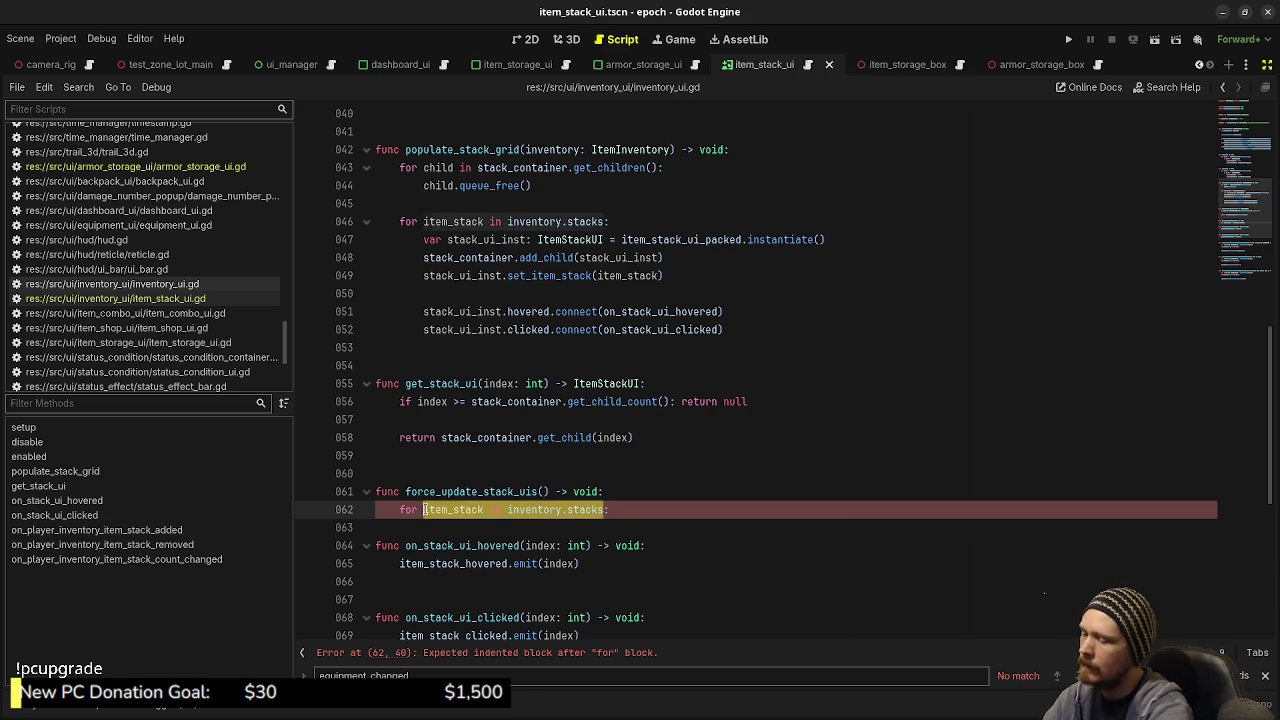
text(i in )
text(inventory.stacks.s)
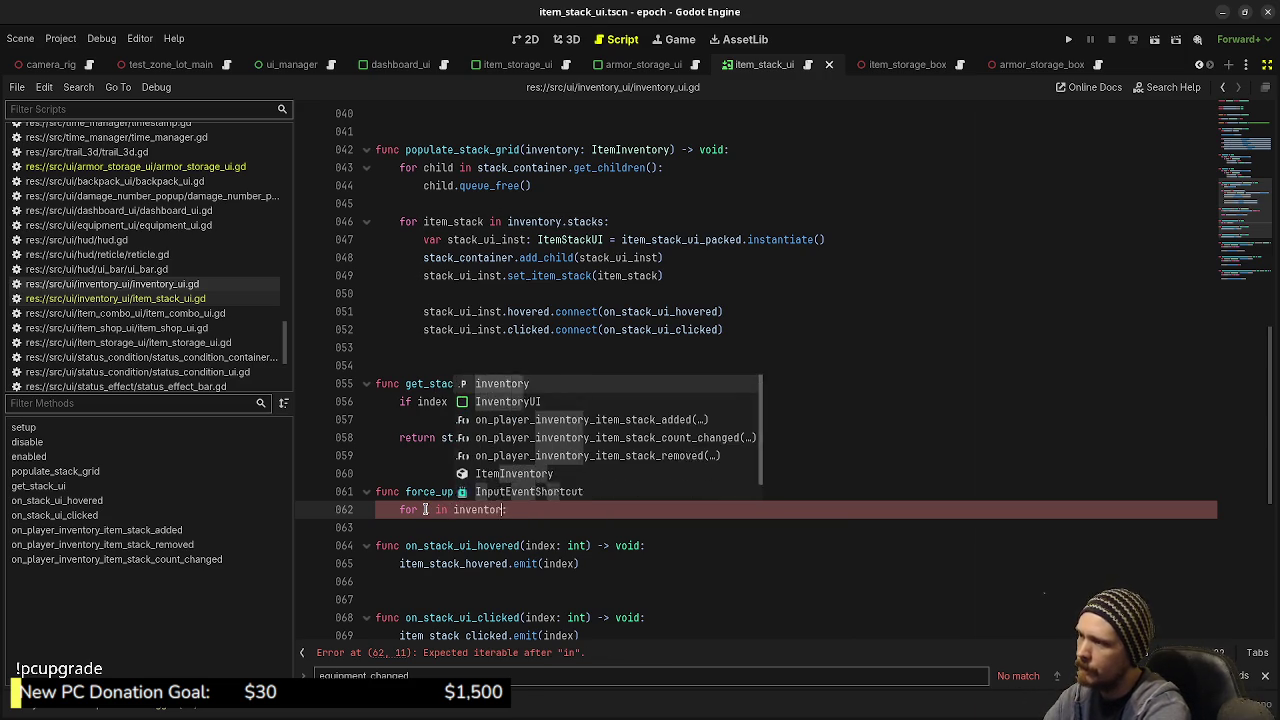
text(ize)
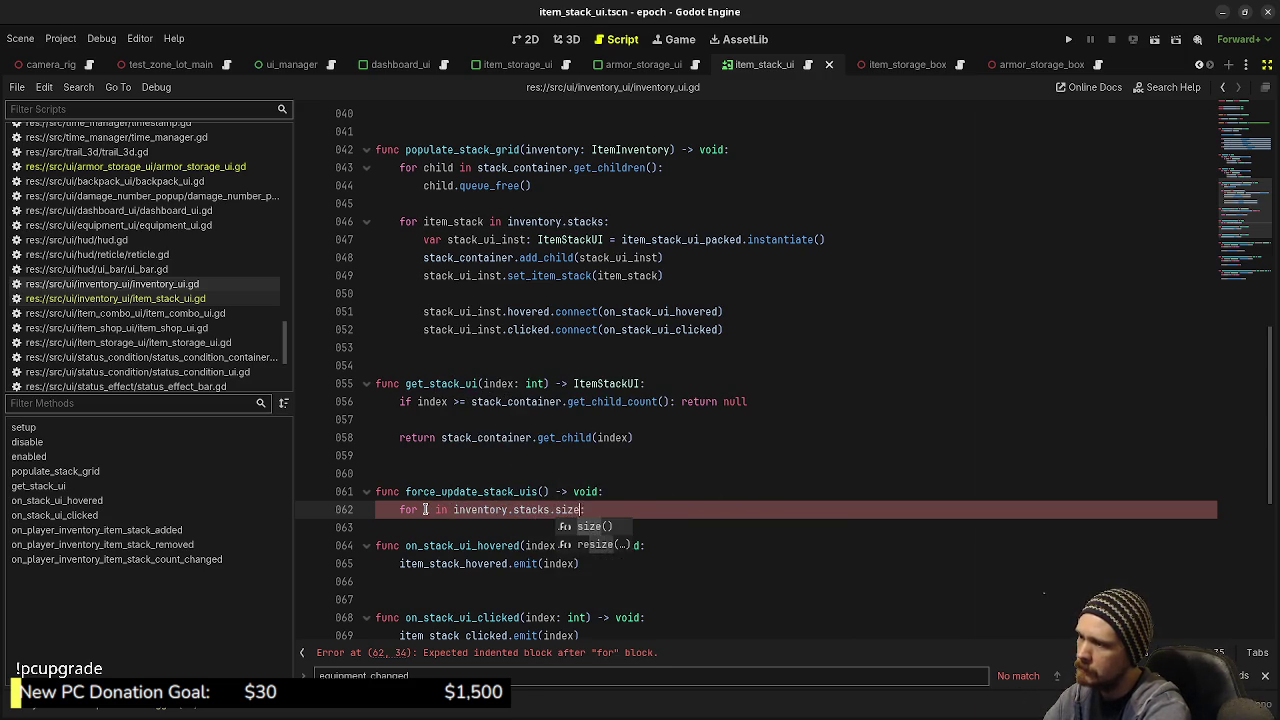
key(Return)
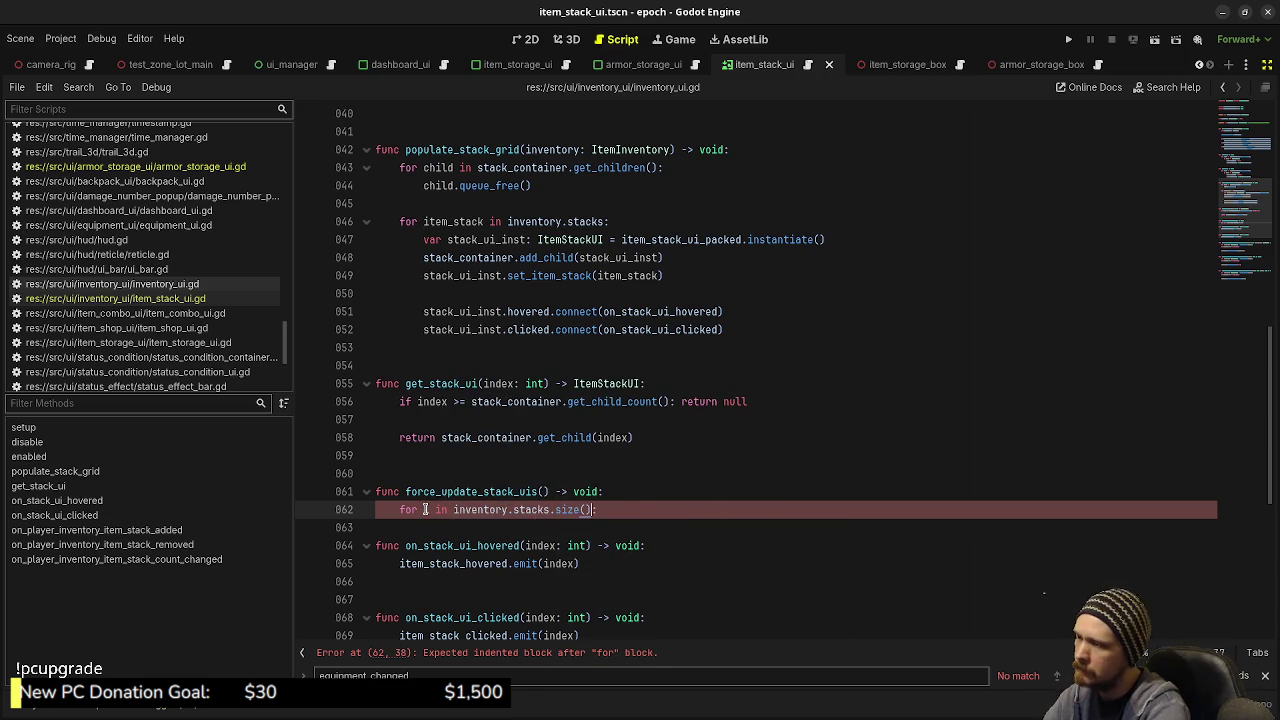
key(Return)
Step: Begin line 63 with get_stack_ui(i). and check item_stack_ui.gd for the setter method
text(get_st)
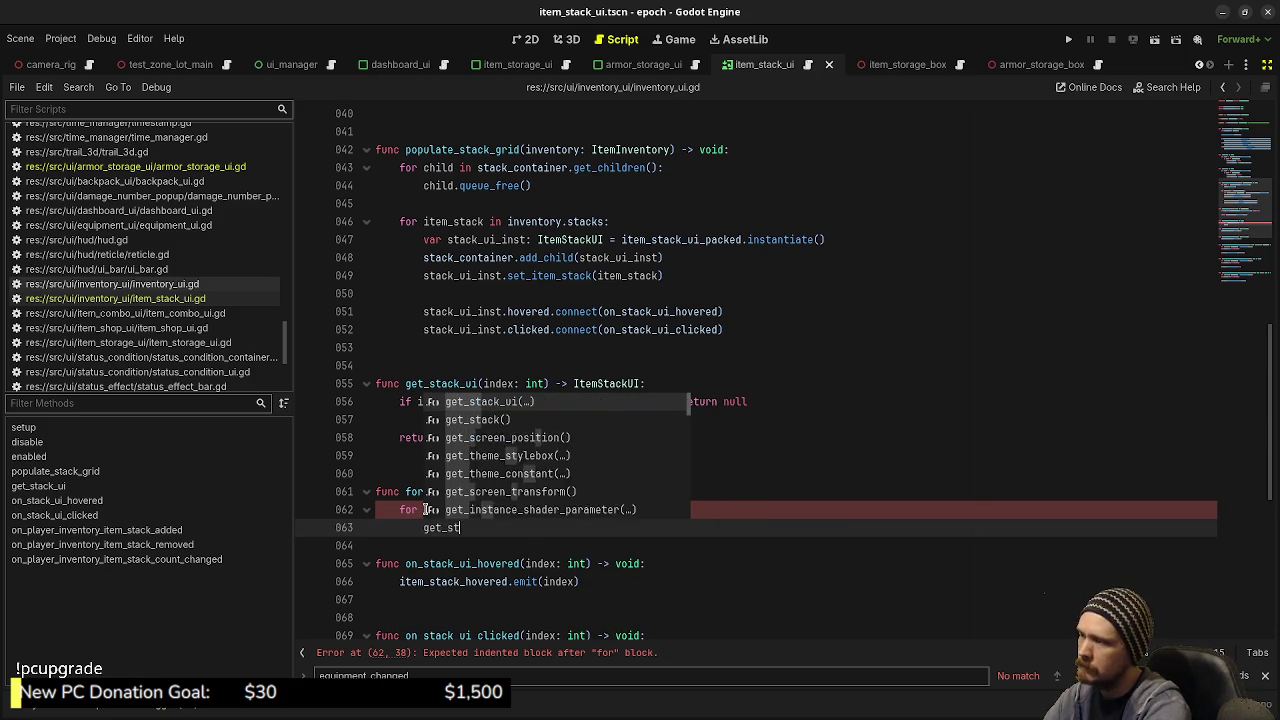
text(ack_ui)
key(Return)
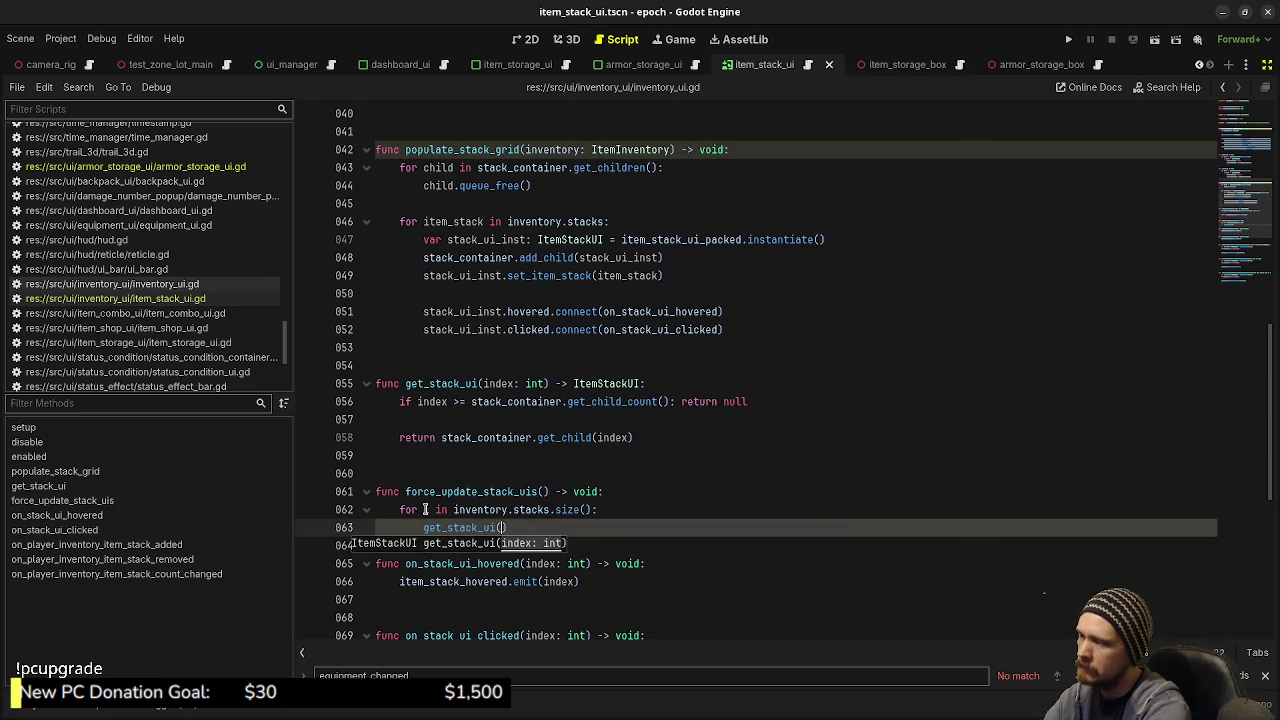
text(i).)
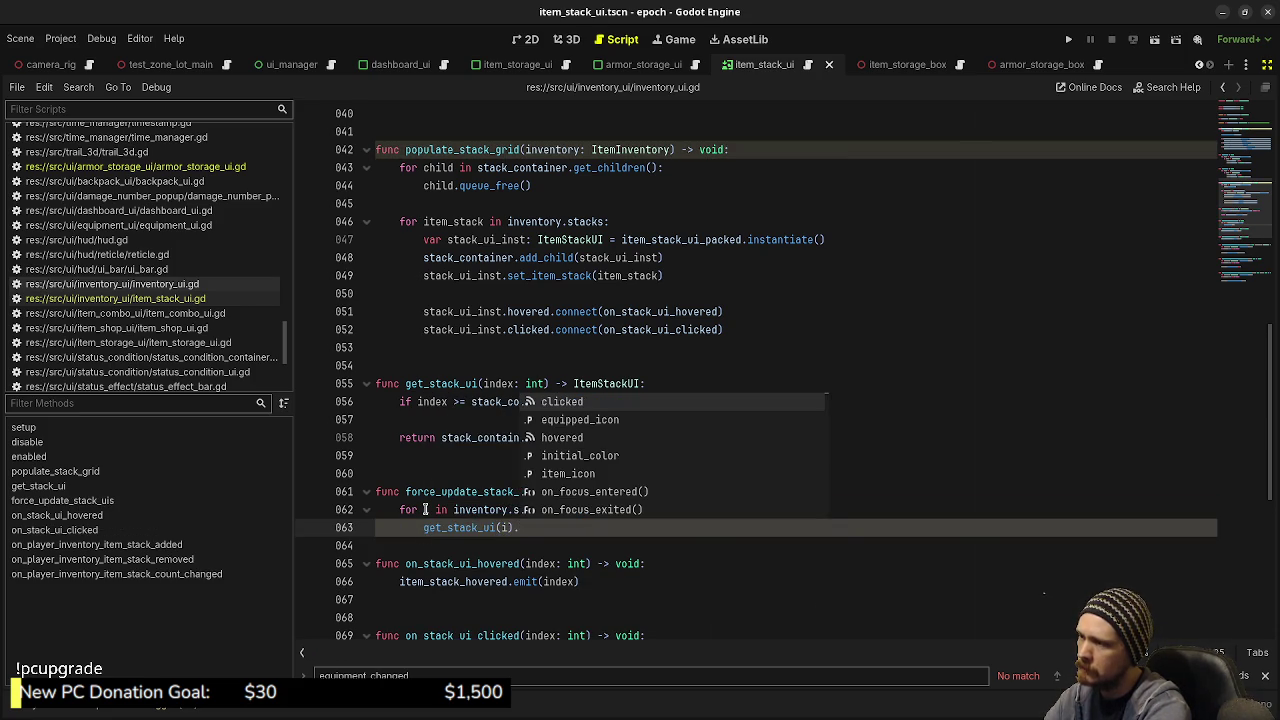
text(set)
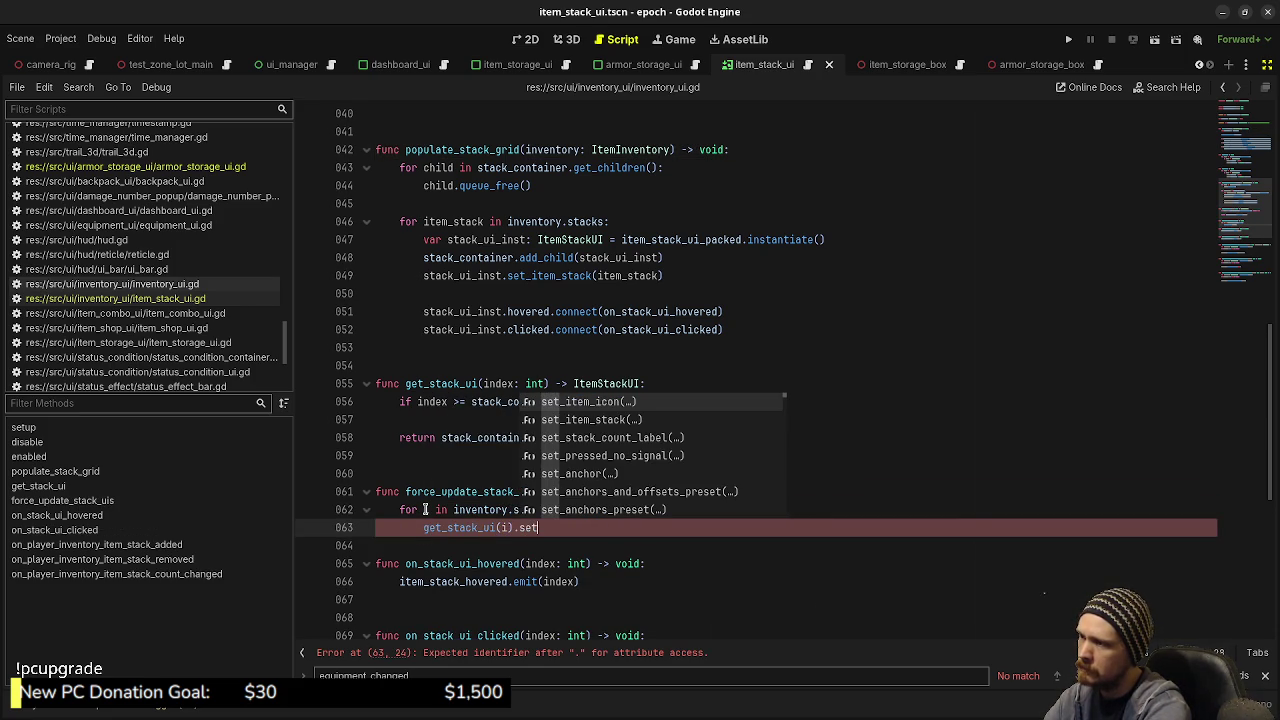
key(BackSpace)
key(BackSpace)
key(BackSpace)
text(att)
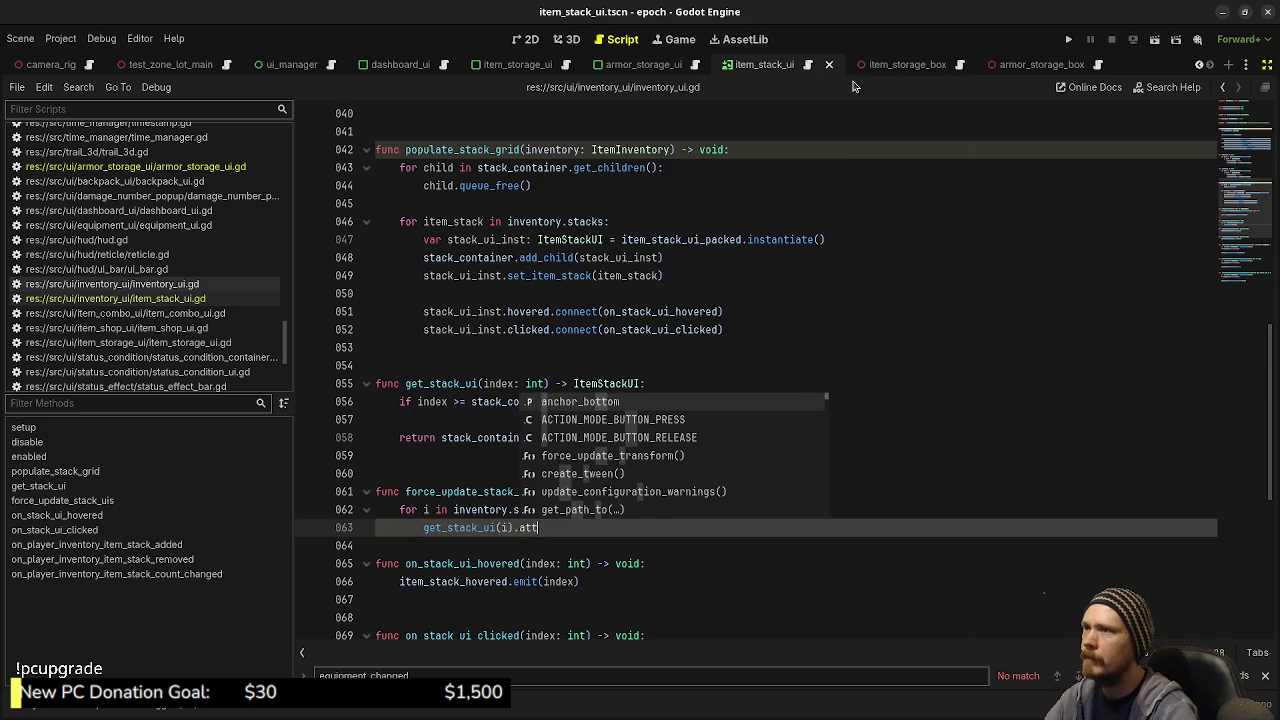
click(809, 66)
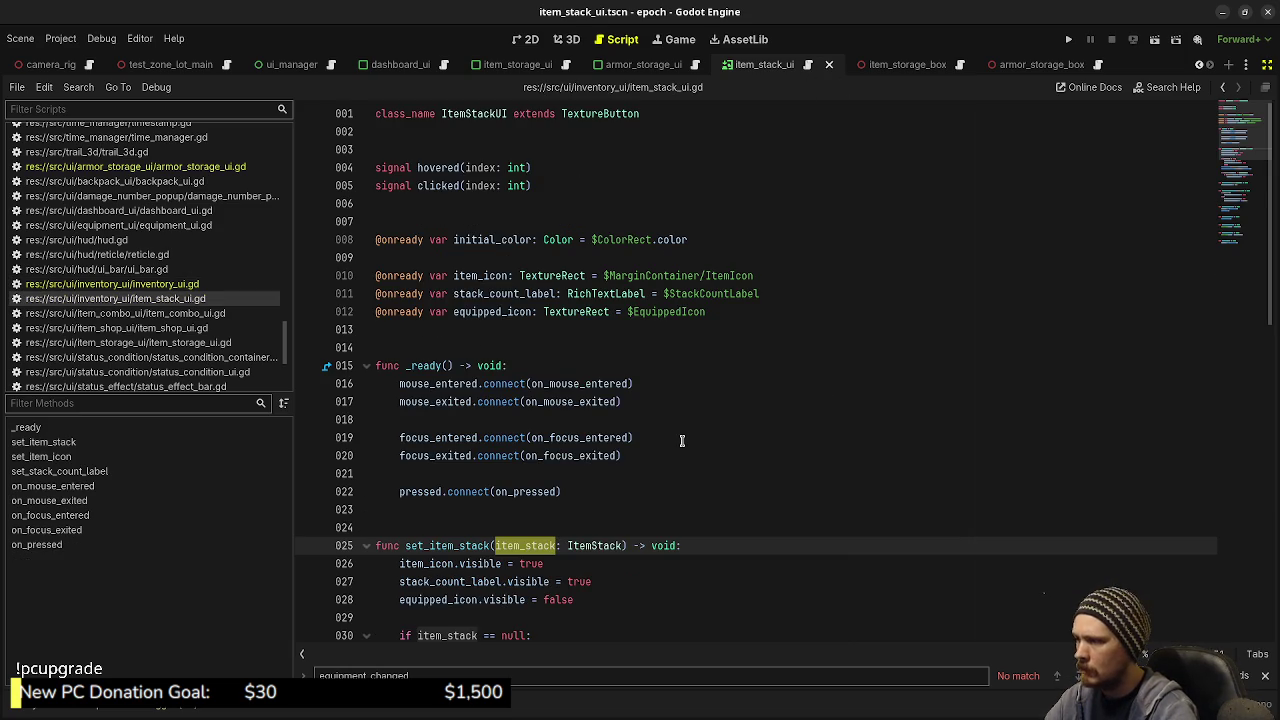
scroll(618, 323, down, 1)
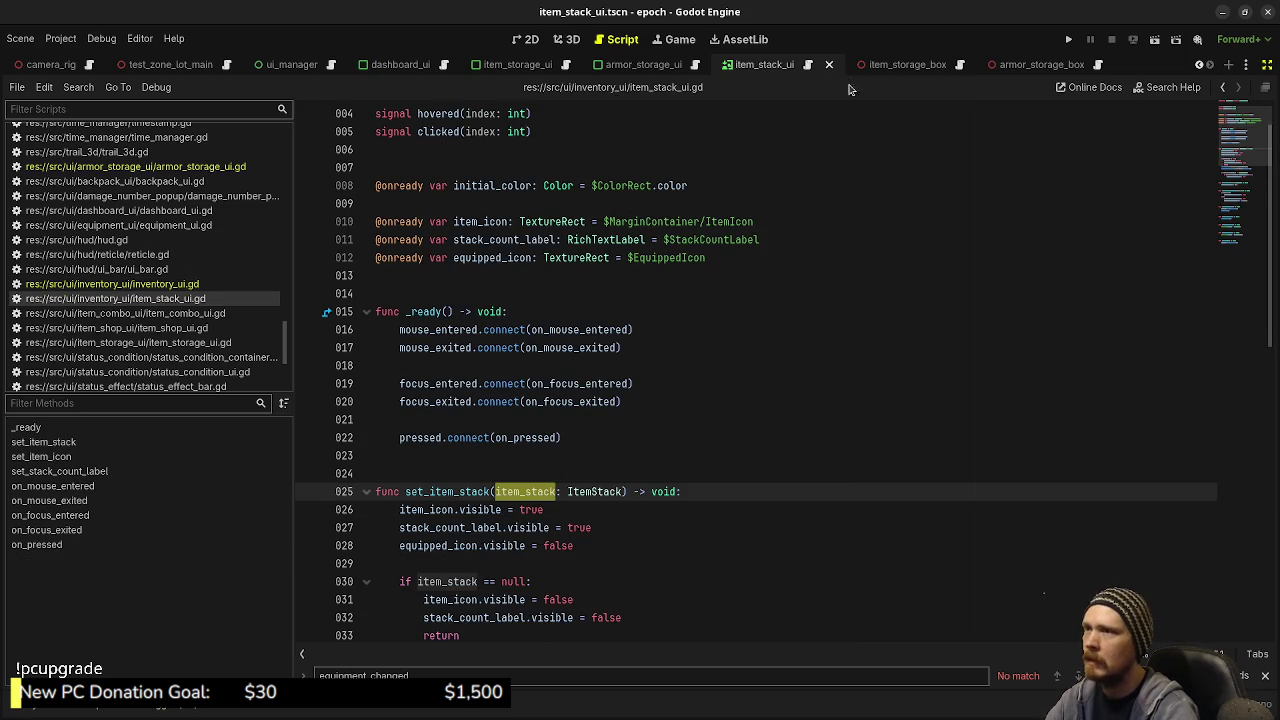
click(1226, 92)
Step: Finish line 63 as set_item_stack(inventory.stacks[i]), save, and add a blank line
click(520, 527)
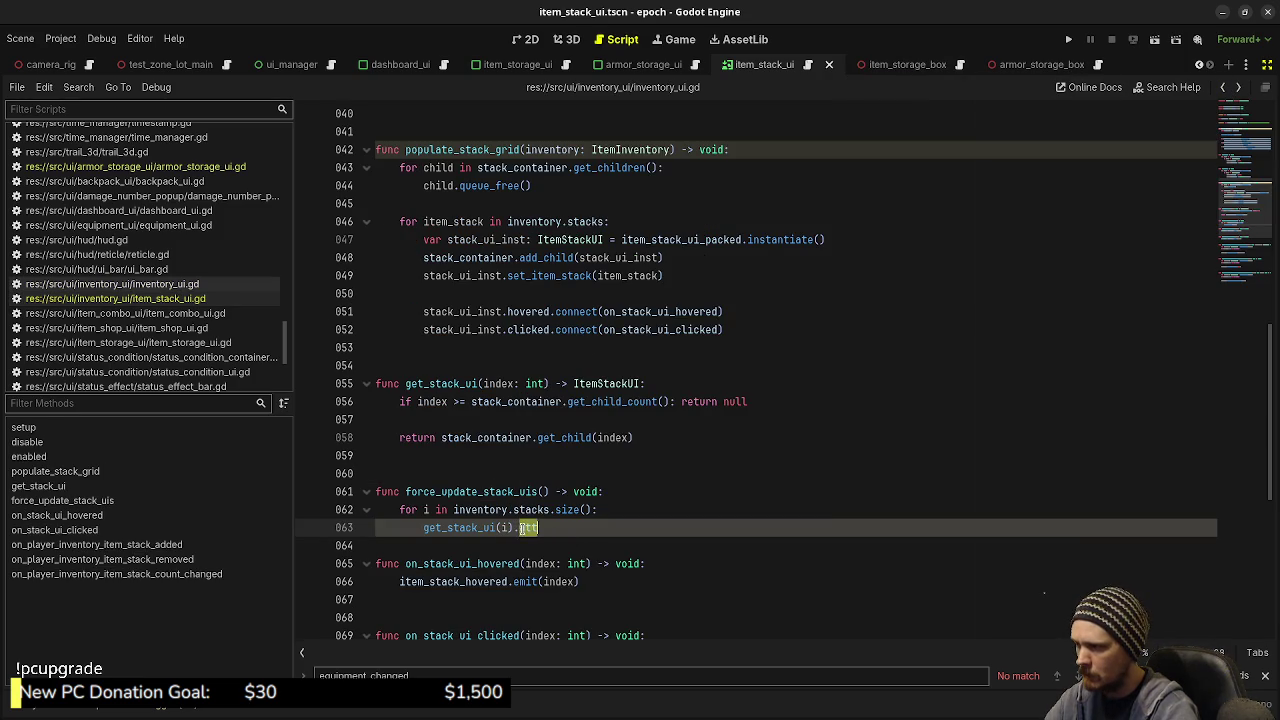
text(get_item)
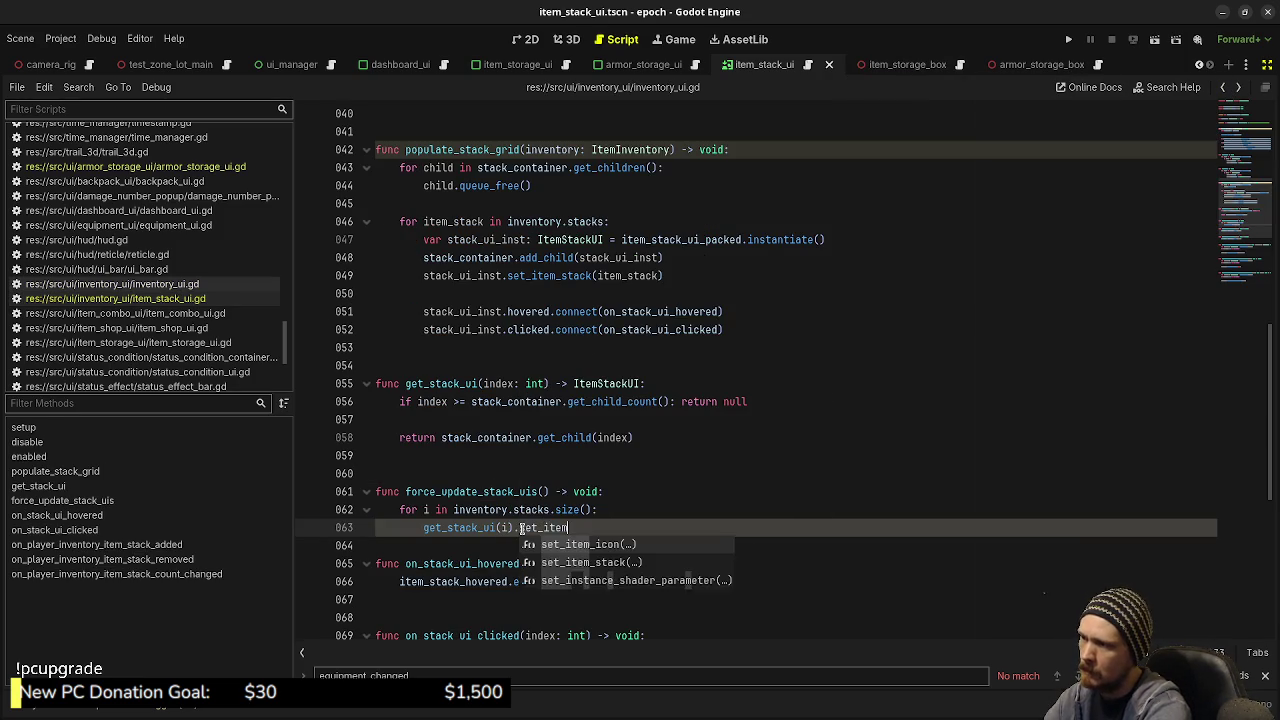
text(_stack)
key(Return)
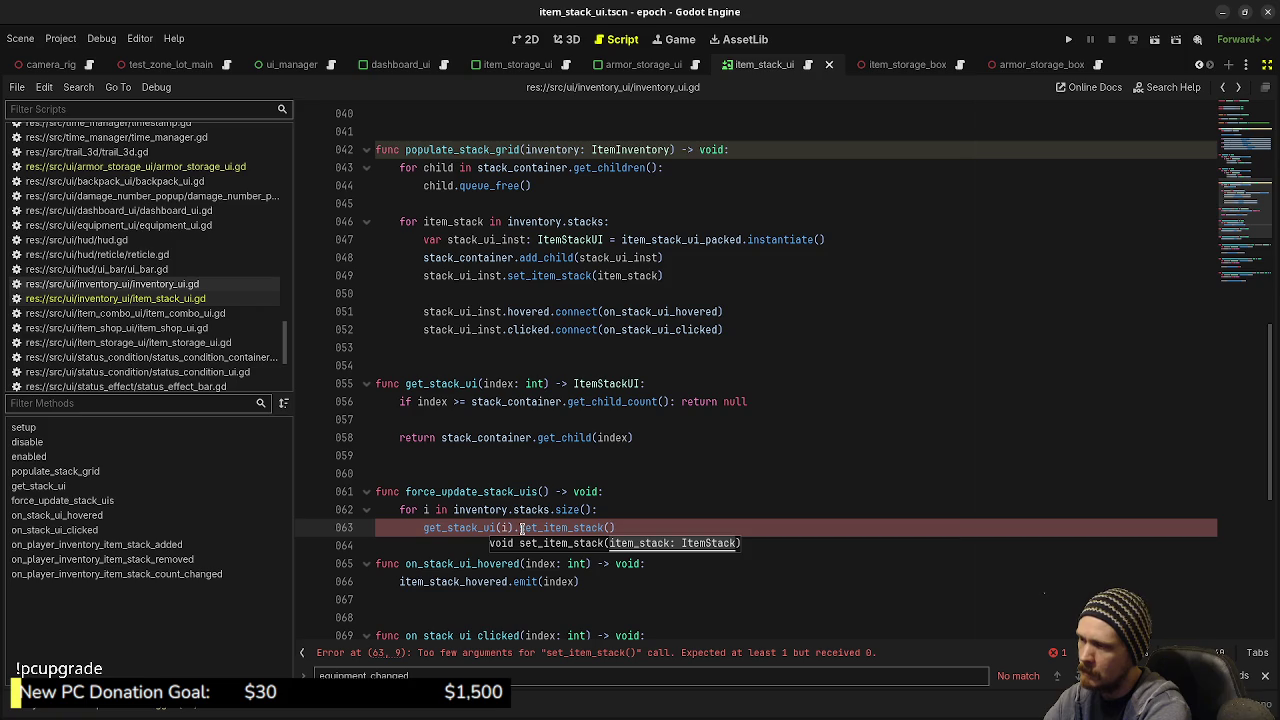
text(inventory.stacks)
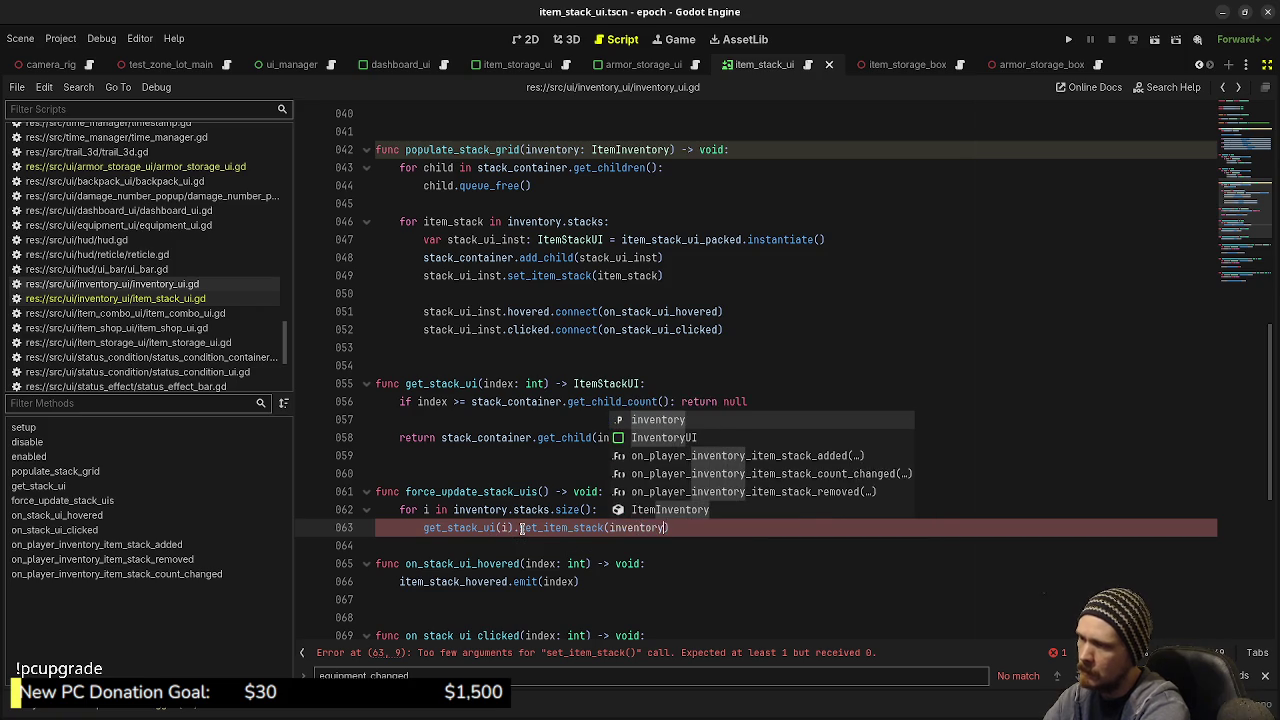
text([i])
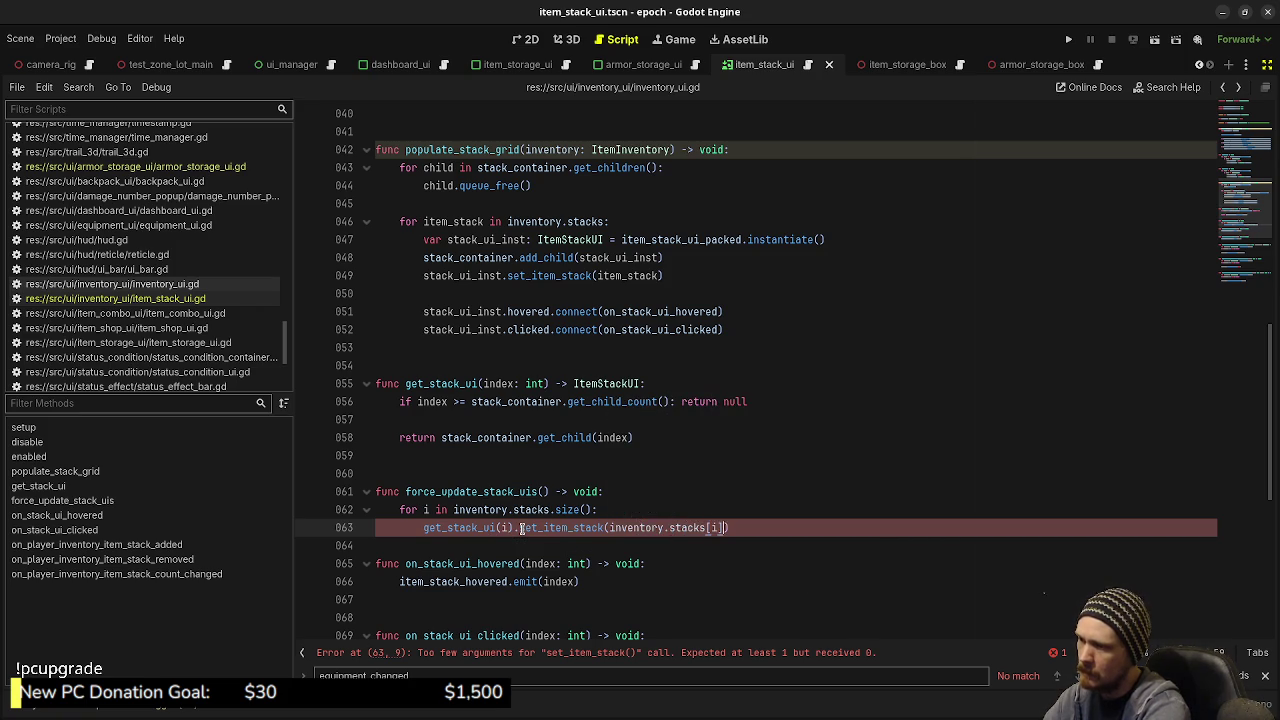
key(ctrl+s)
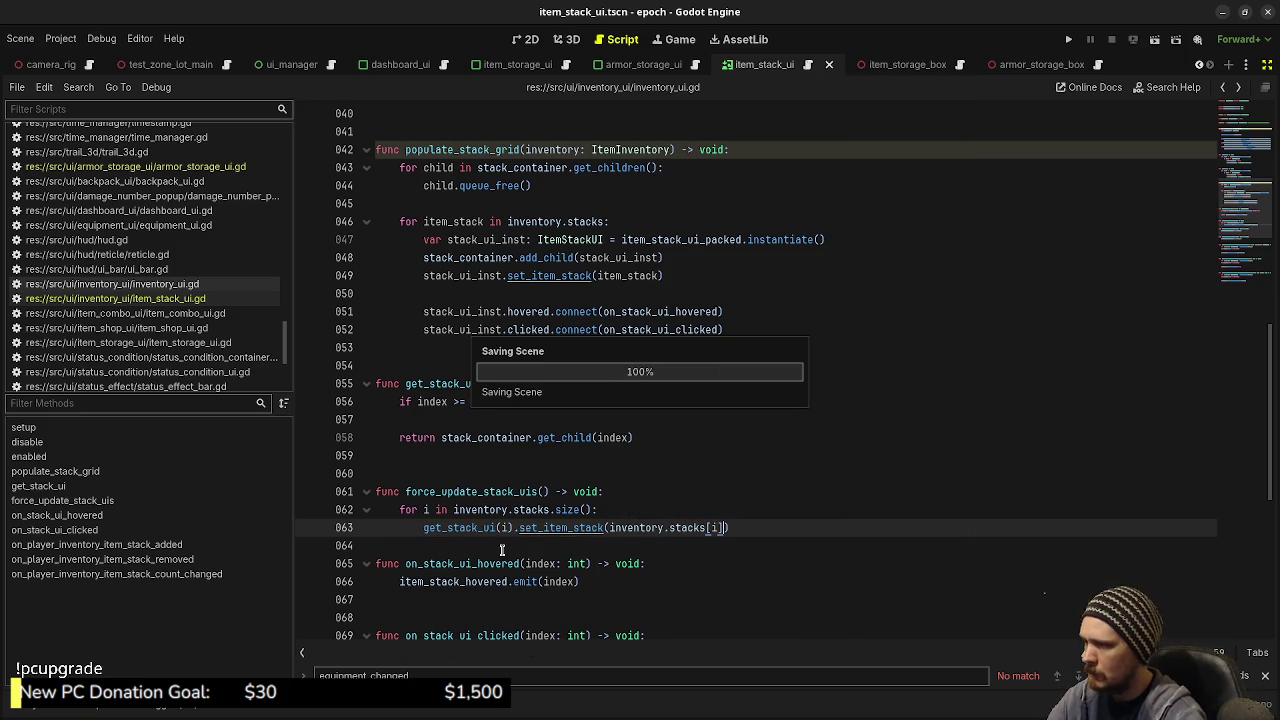
click(502, 549)
key(Return)
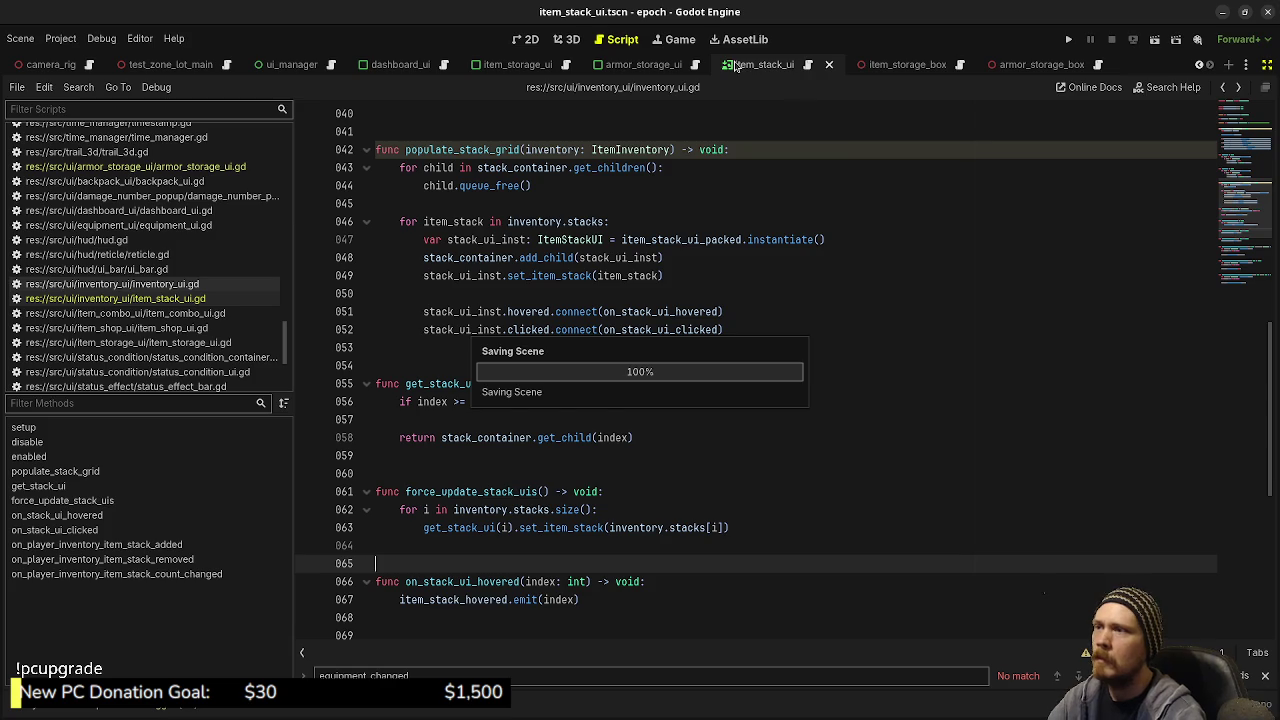
Step: Add armor_storage_inventory_ui.force_update_stack_uis() after try_equip in armor_storage_ui.gd and save
click(697, 67)
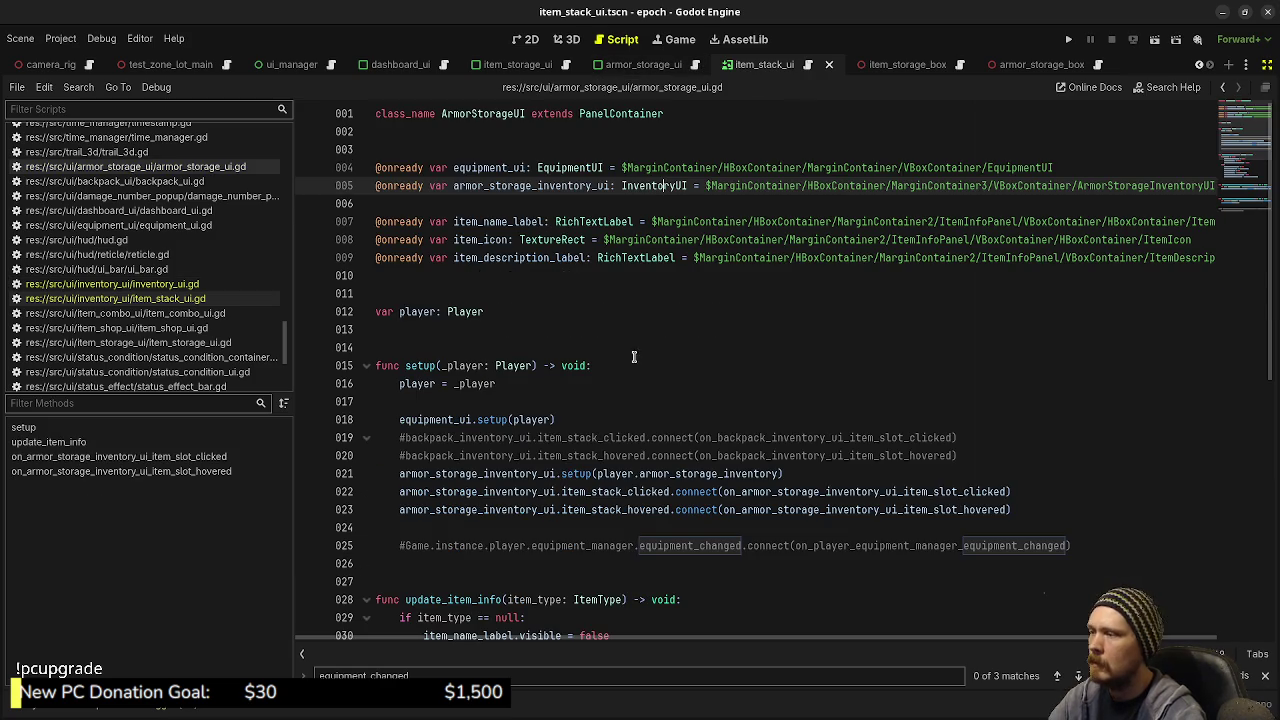
scroll(495, 541, down, 9)
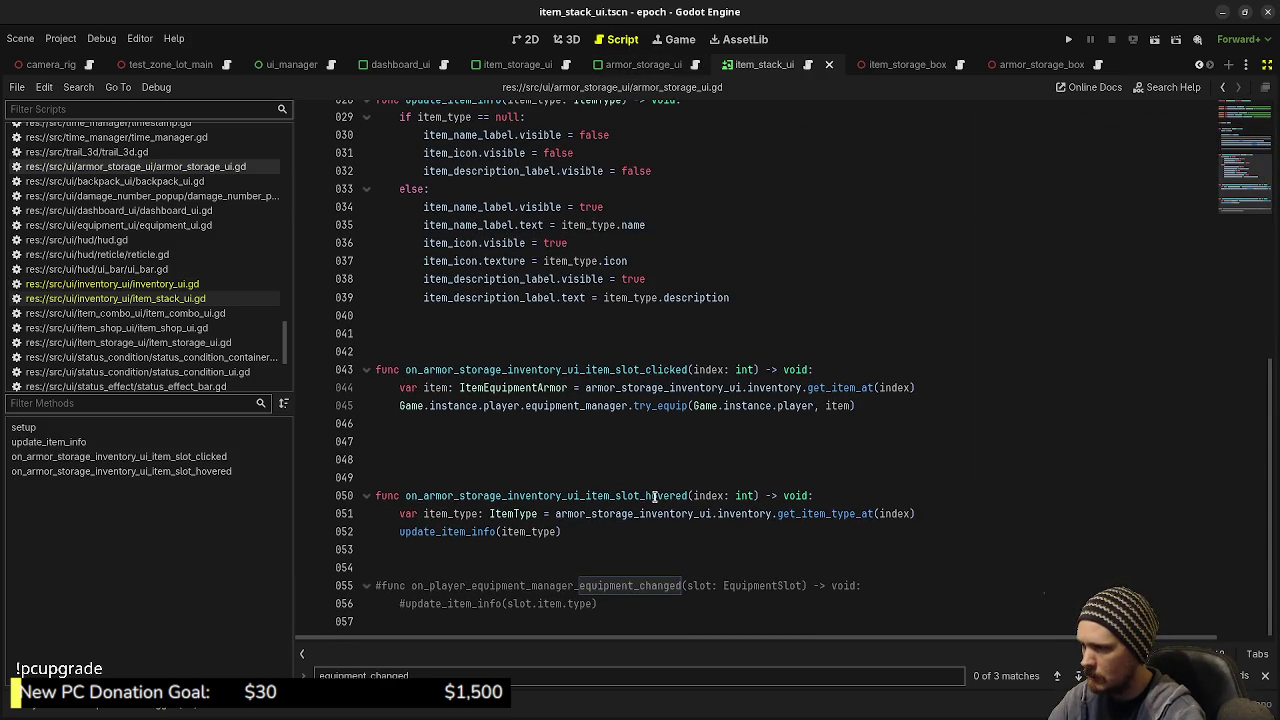
click(512, 440)
key(BackSpace)
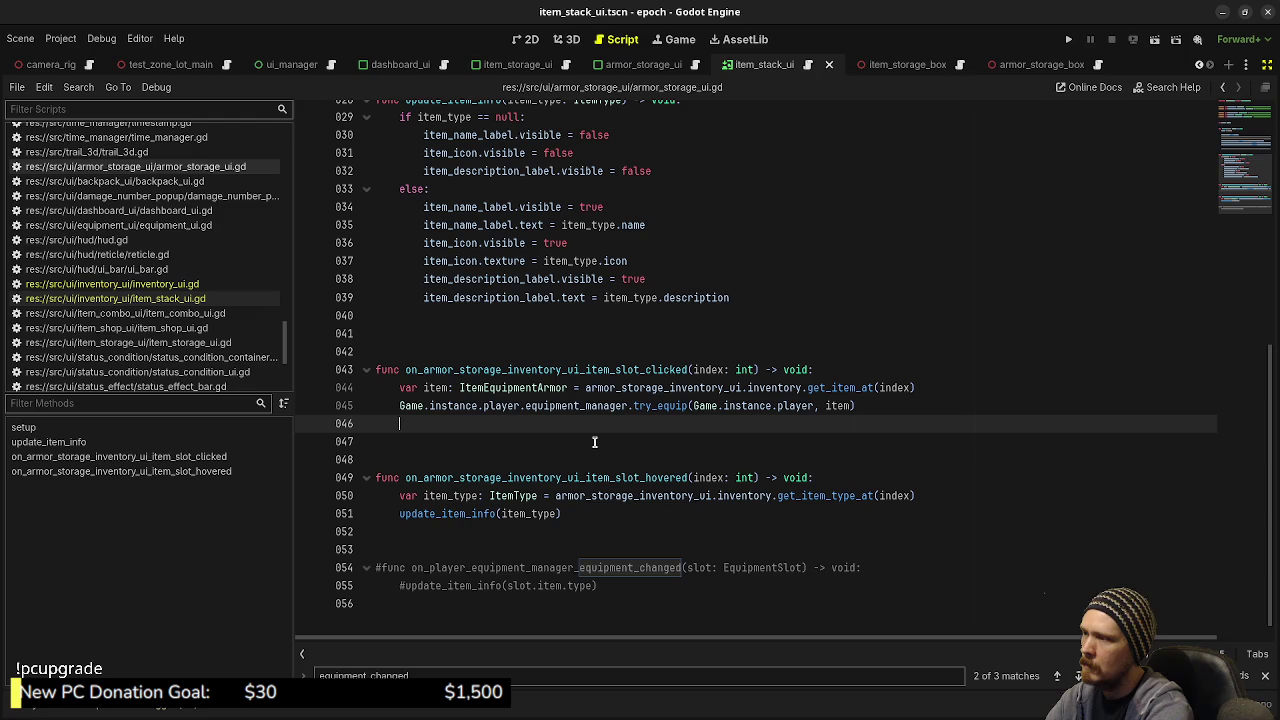
text(armor)
key(Return)
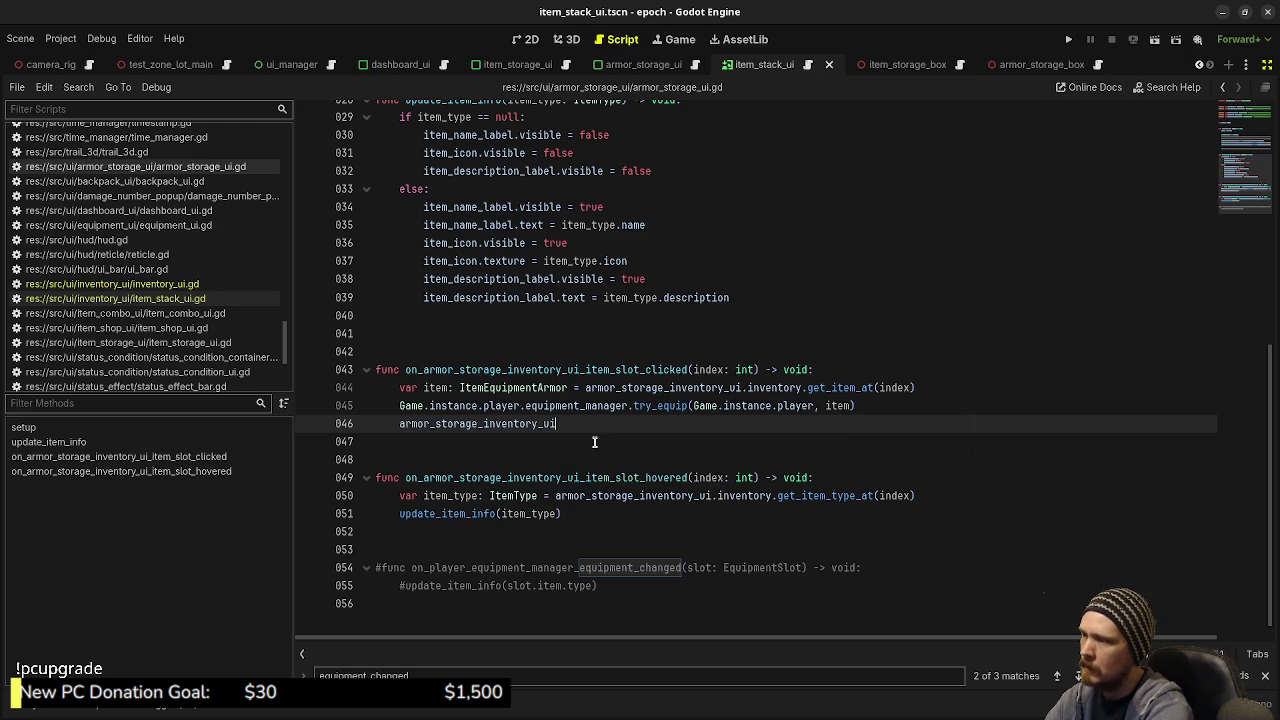
text(.fo)
key(Return)
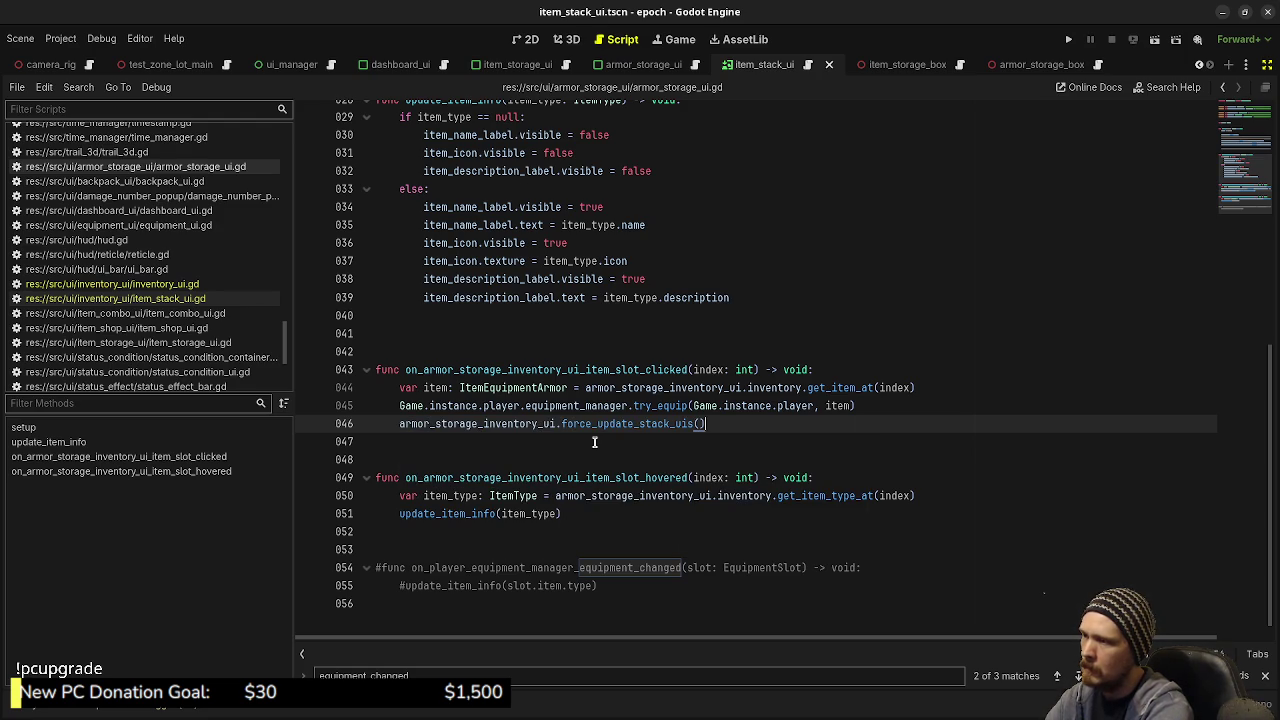
key(ctrl+s)
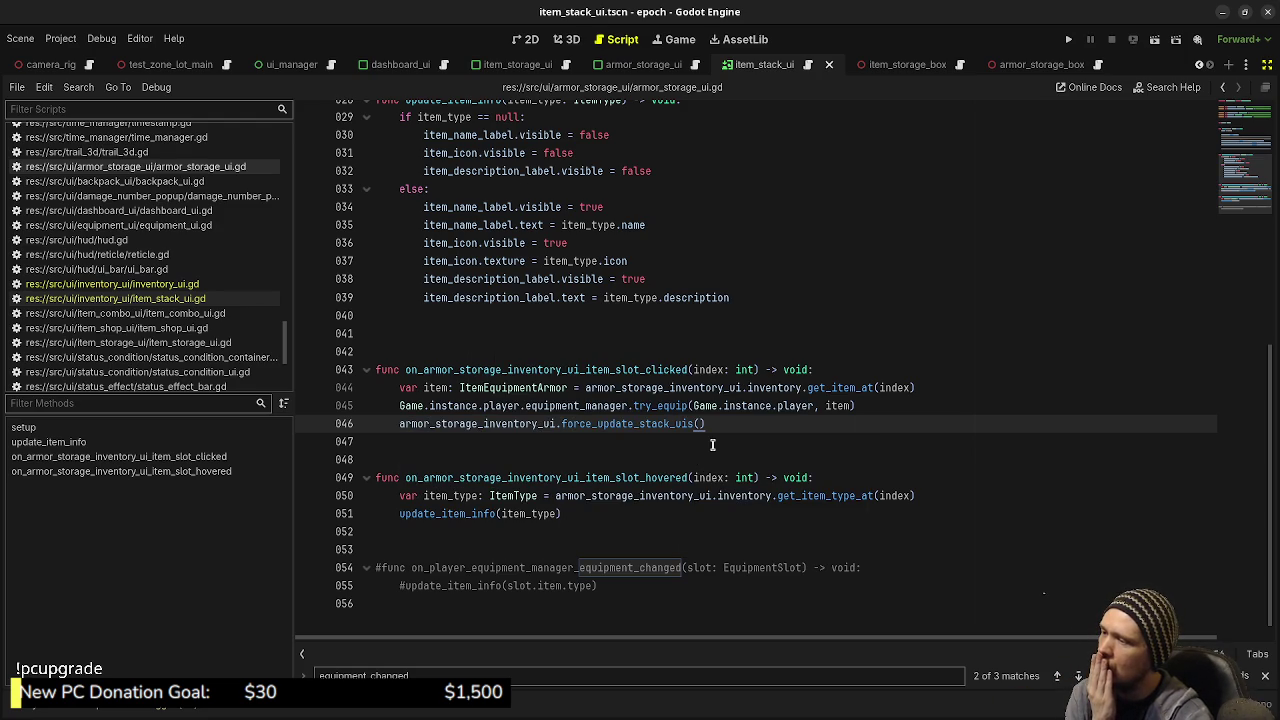
scroll(709, 441, up, 1)
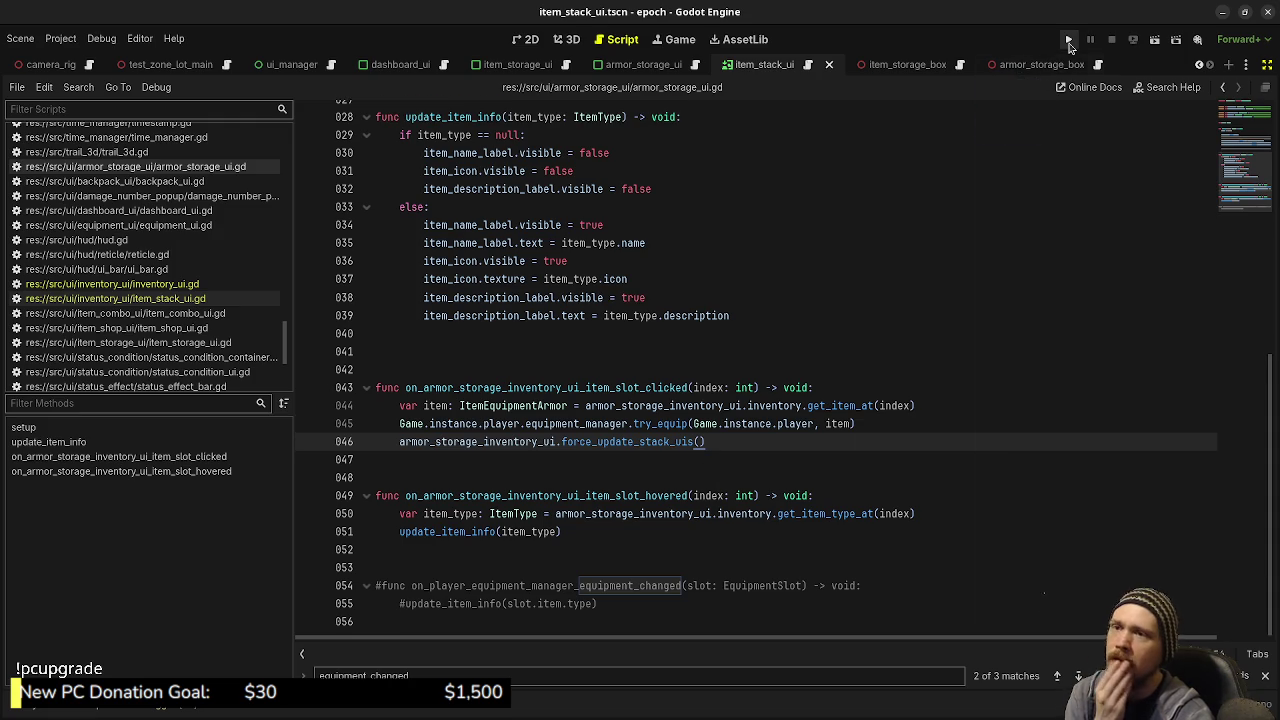
Step: Run the game, walk to the blue storage box and open its armor storage
click(1068, 41)
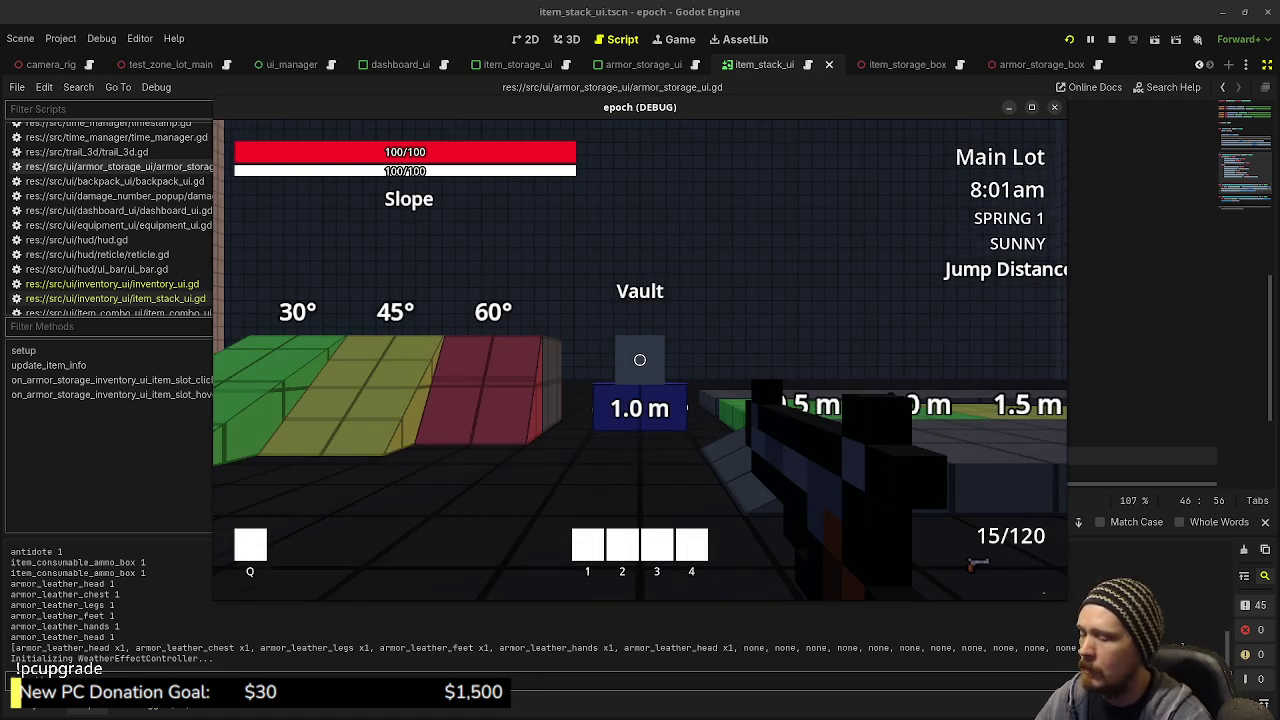
key(shift+w)
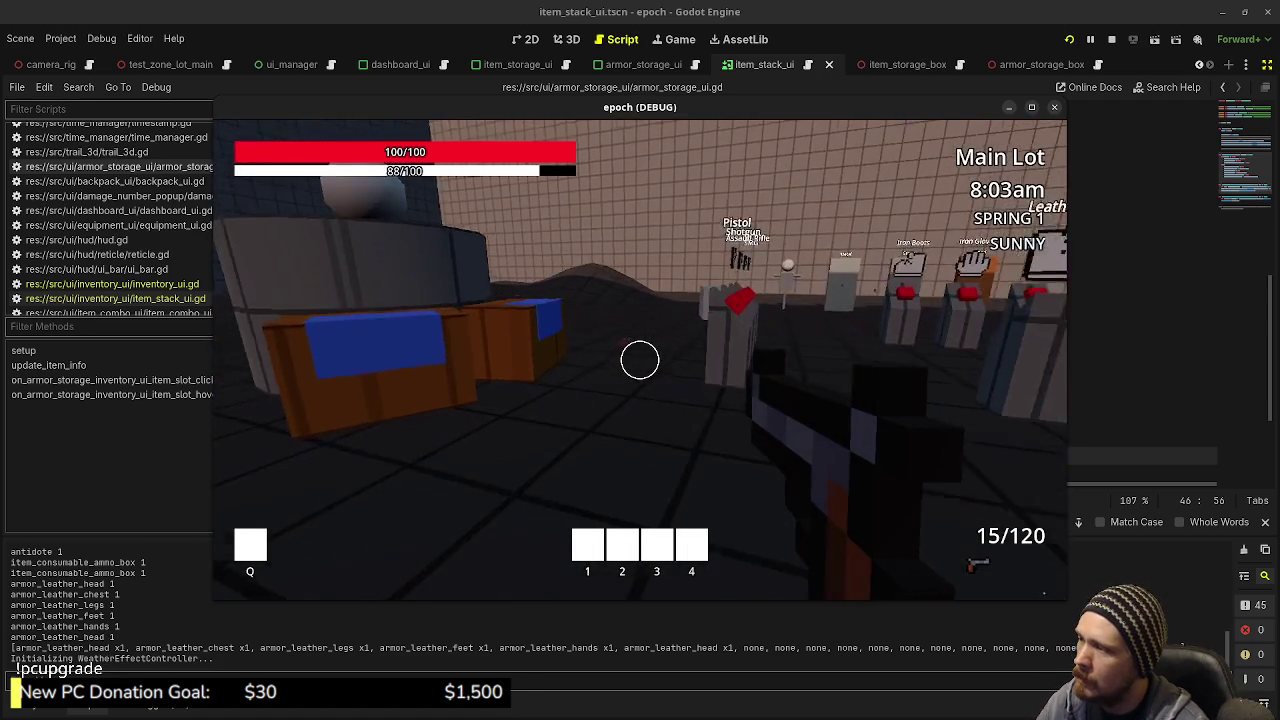
key(w)
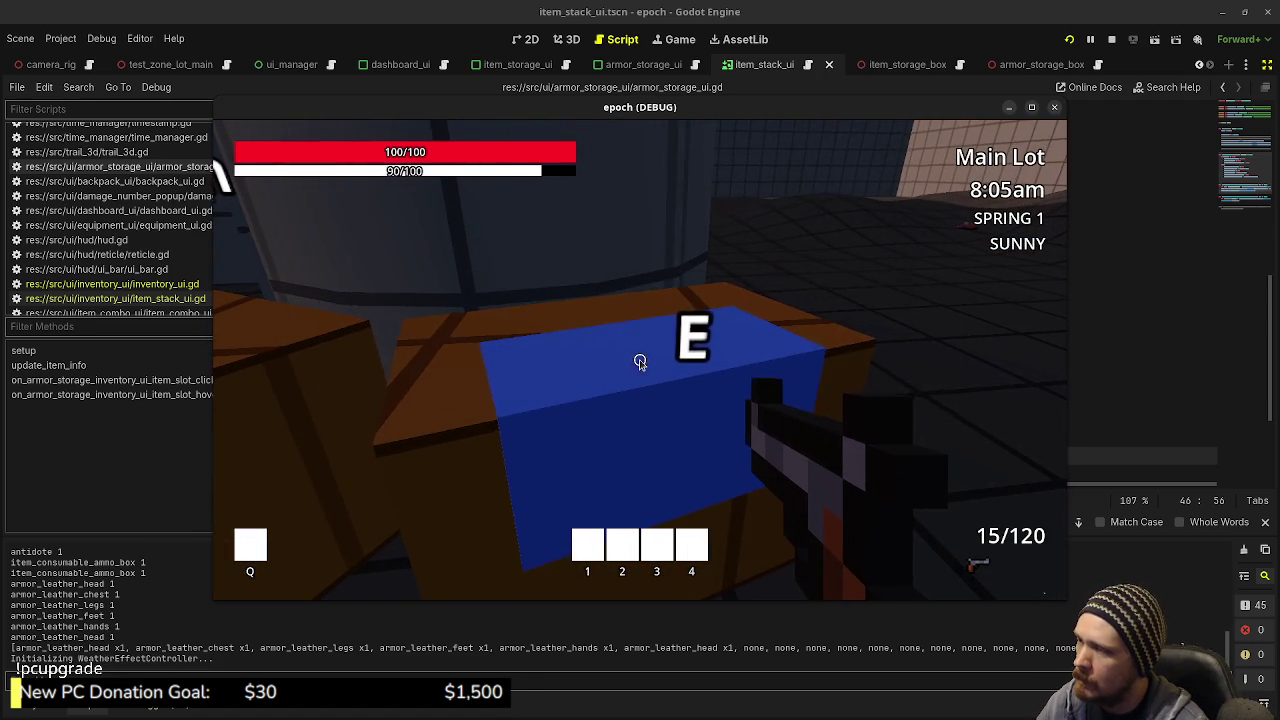
key(e)
Step: Equip the Leather Cap, Cuirass, Pantaloons, Boots, Gloves and second cap, then stop the game
click(790, 316)
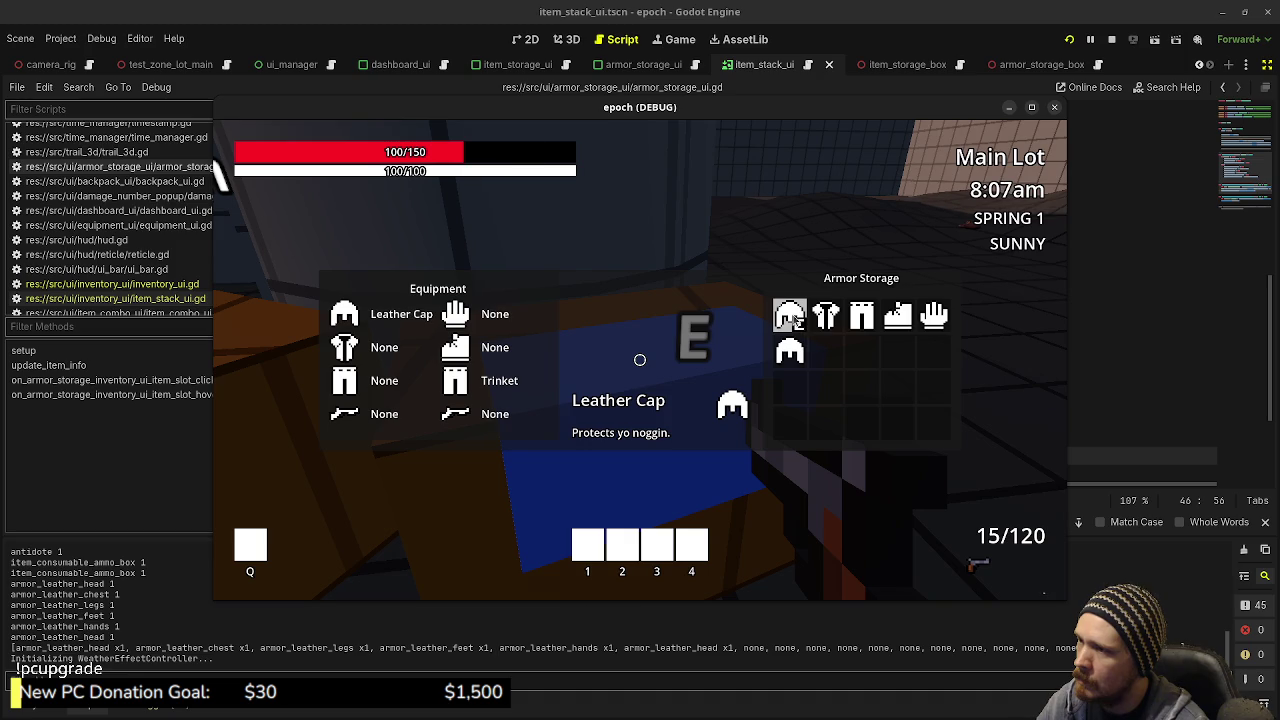
click(826, 316)
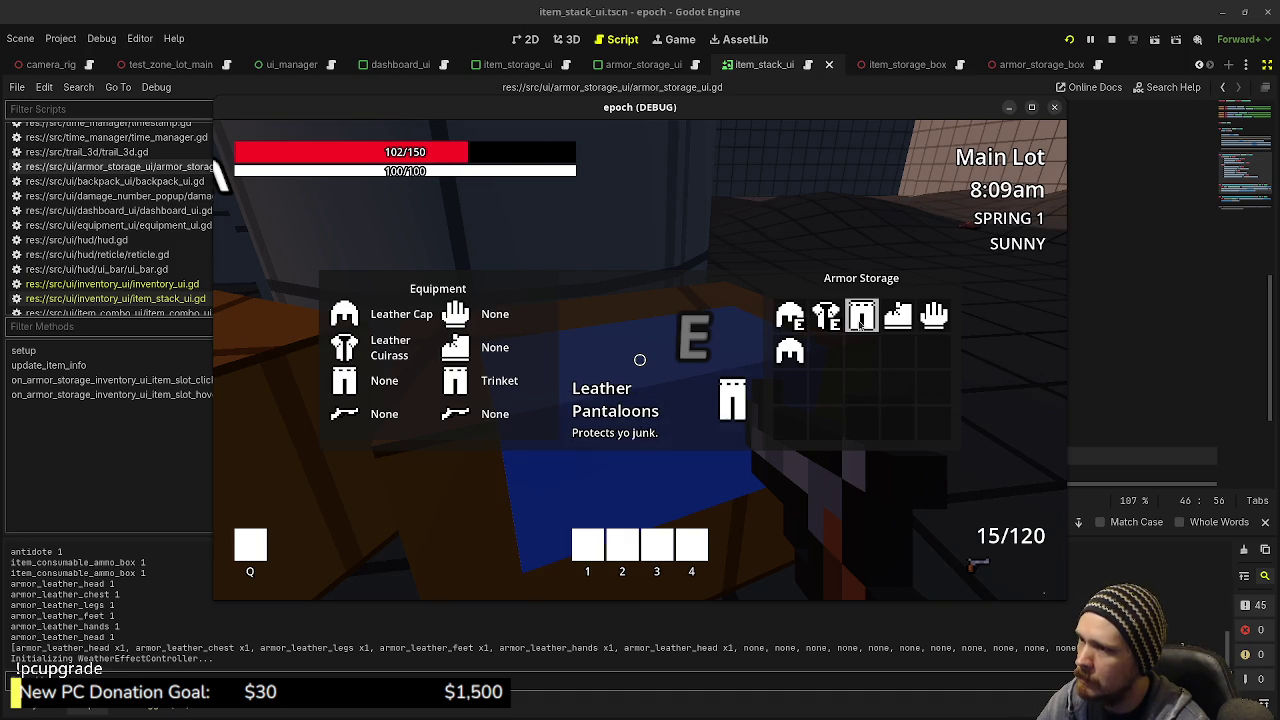
click(862, 316)
click(898, 316)
click(934, 316)
click(790, 350)
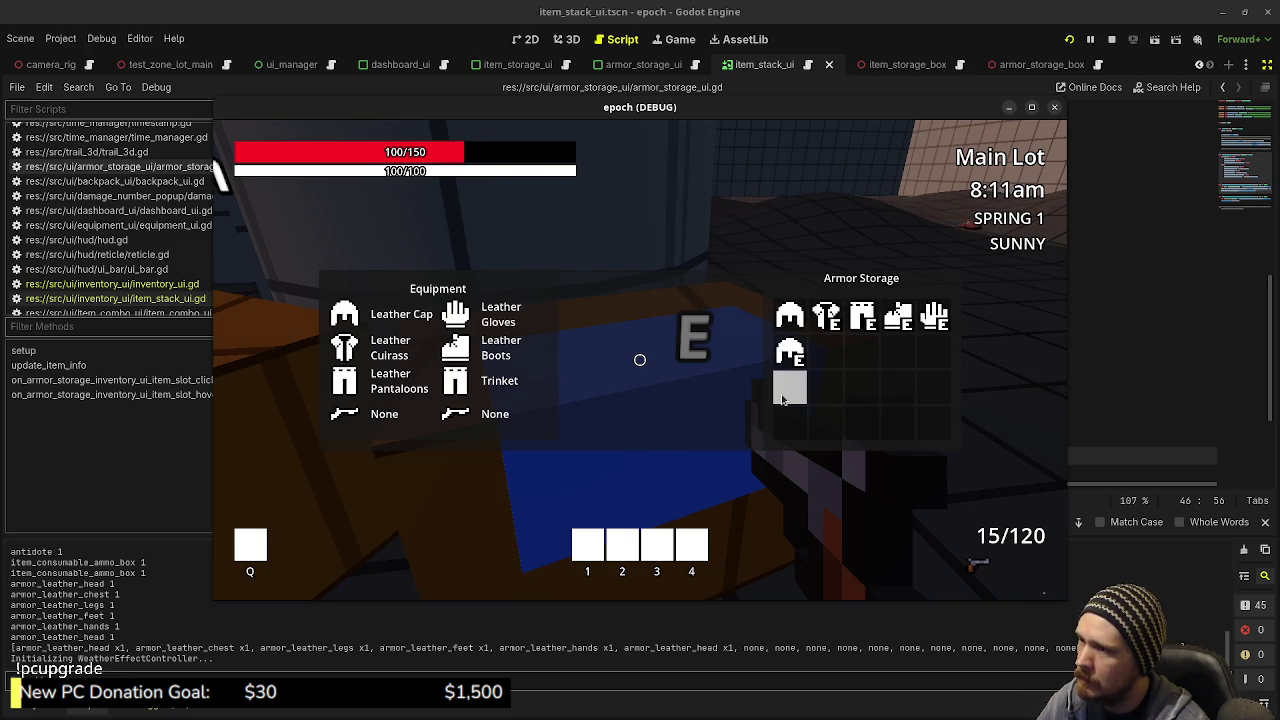
click(792, 350)
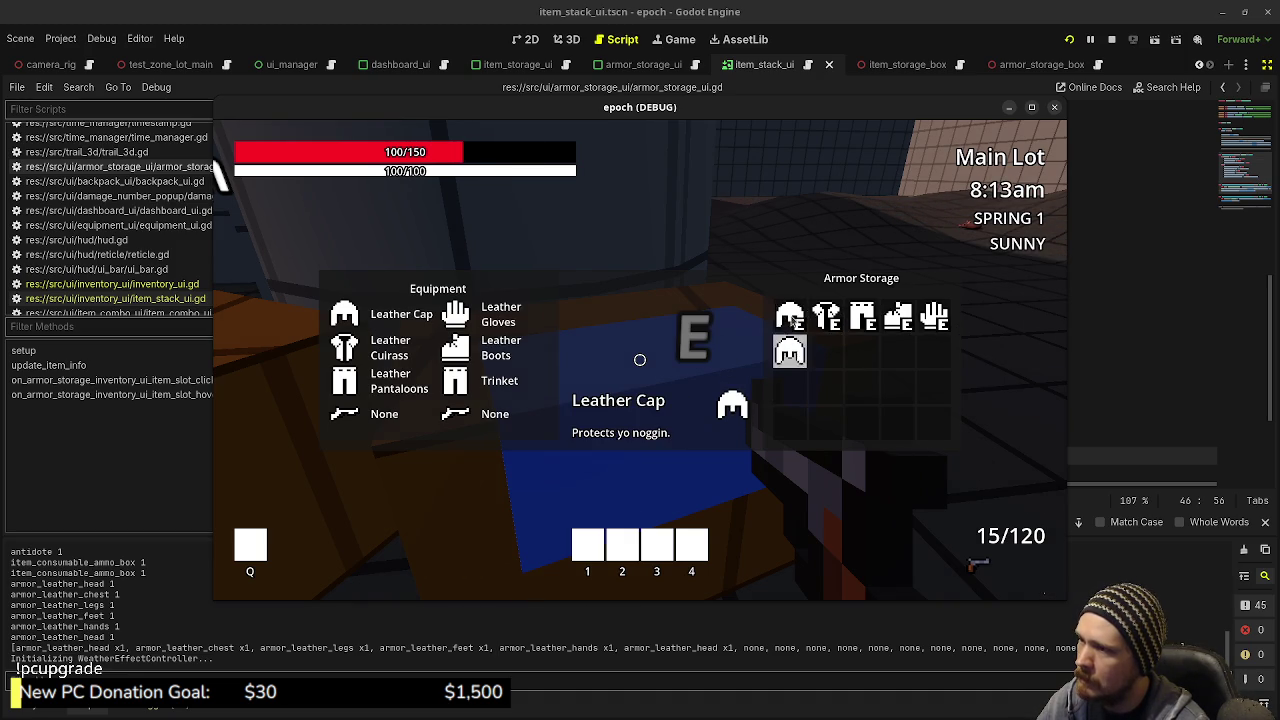
click(792, 352)
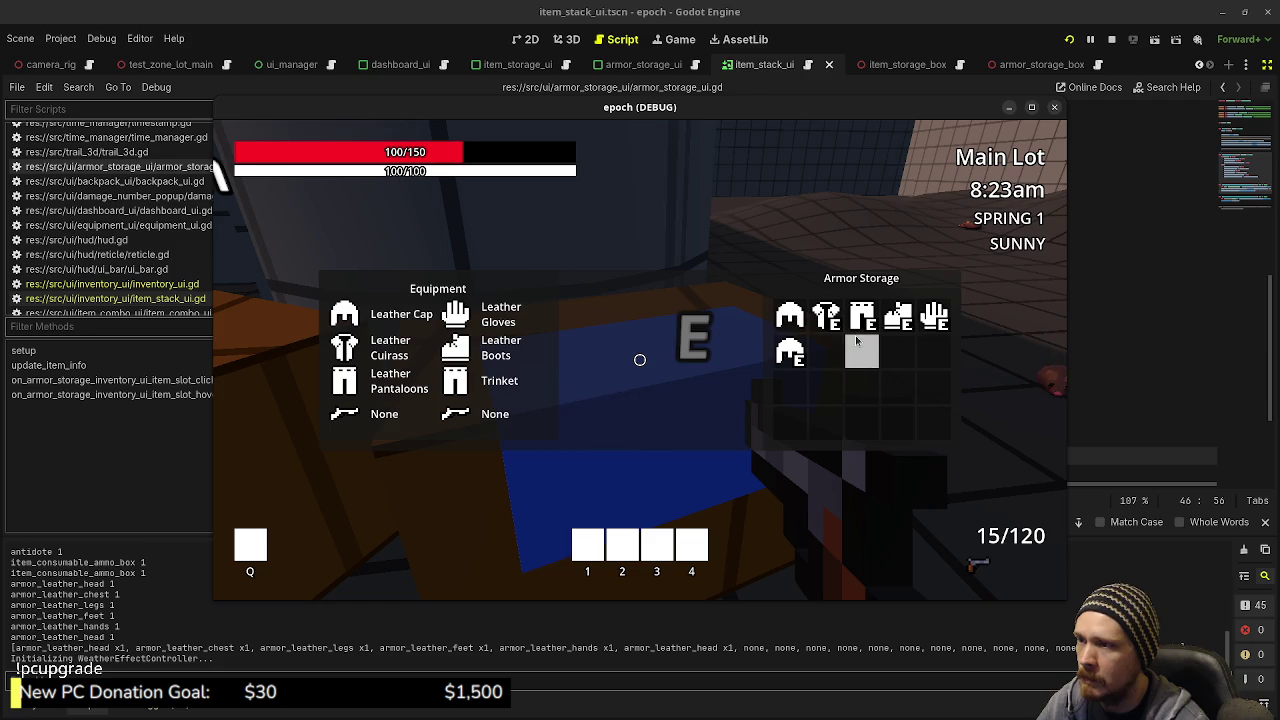
key(F8)
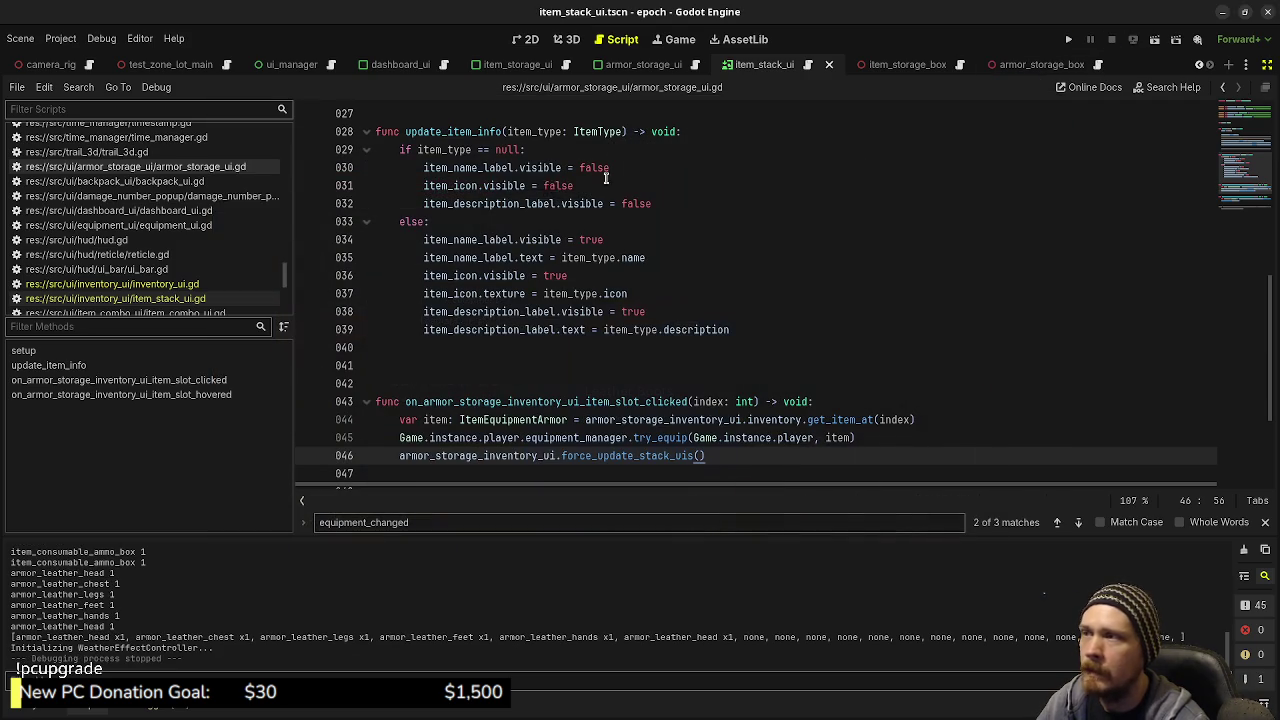
Step: In player.gd, delete the duplicate armor_leather_head line and paste a copy of the five armor lines below
scroll(125, 66, up, 4)
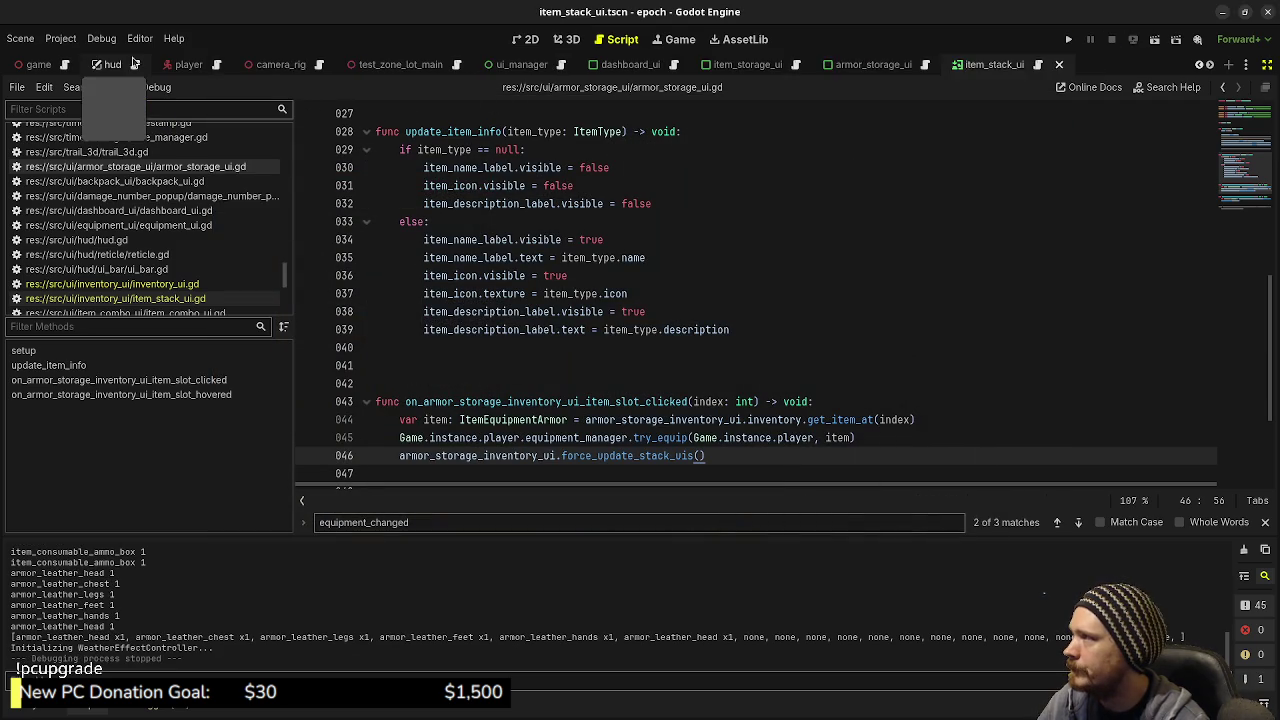
click(287, 65)
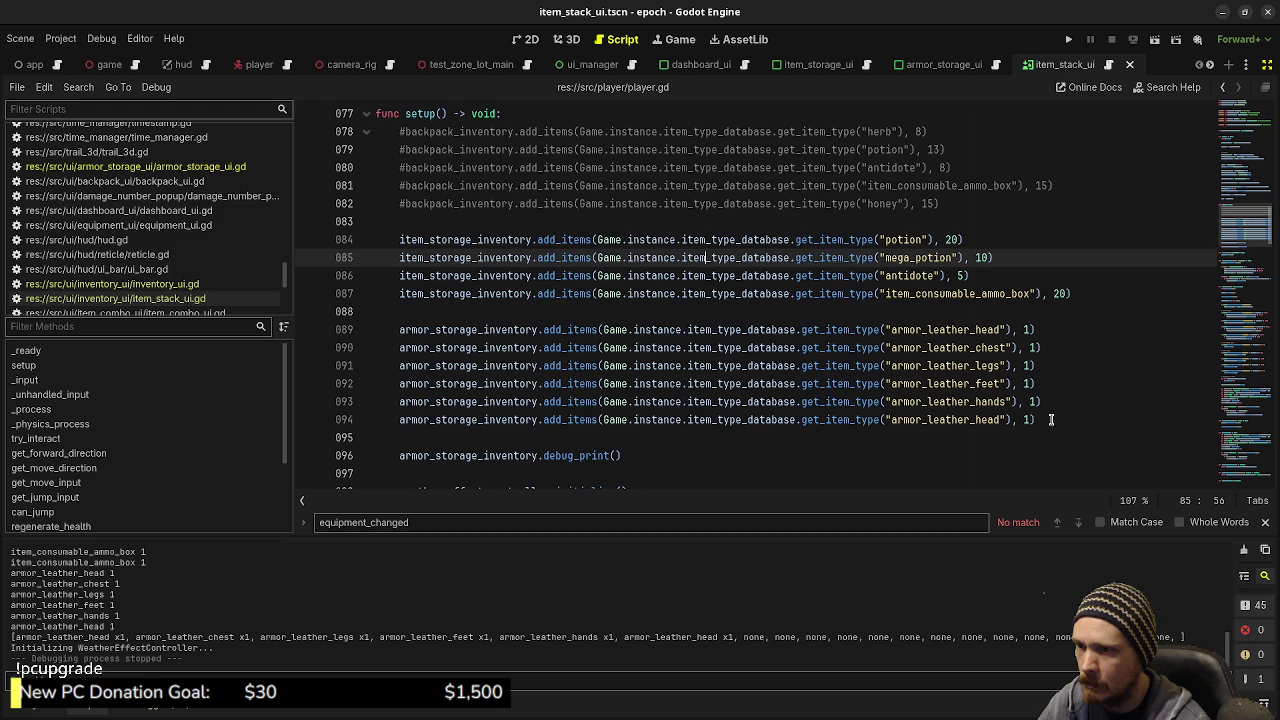
mouse_move(1051, 420)
mouse_down()
mouse_move(1064, 407)
mouse_move(545, 331)
mouse_move(391, 331)
mouse_up()
key(Delete)
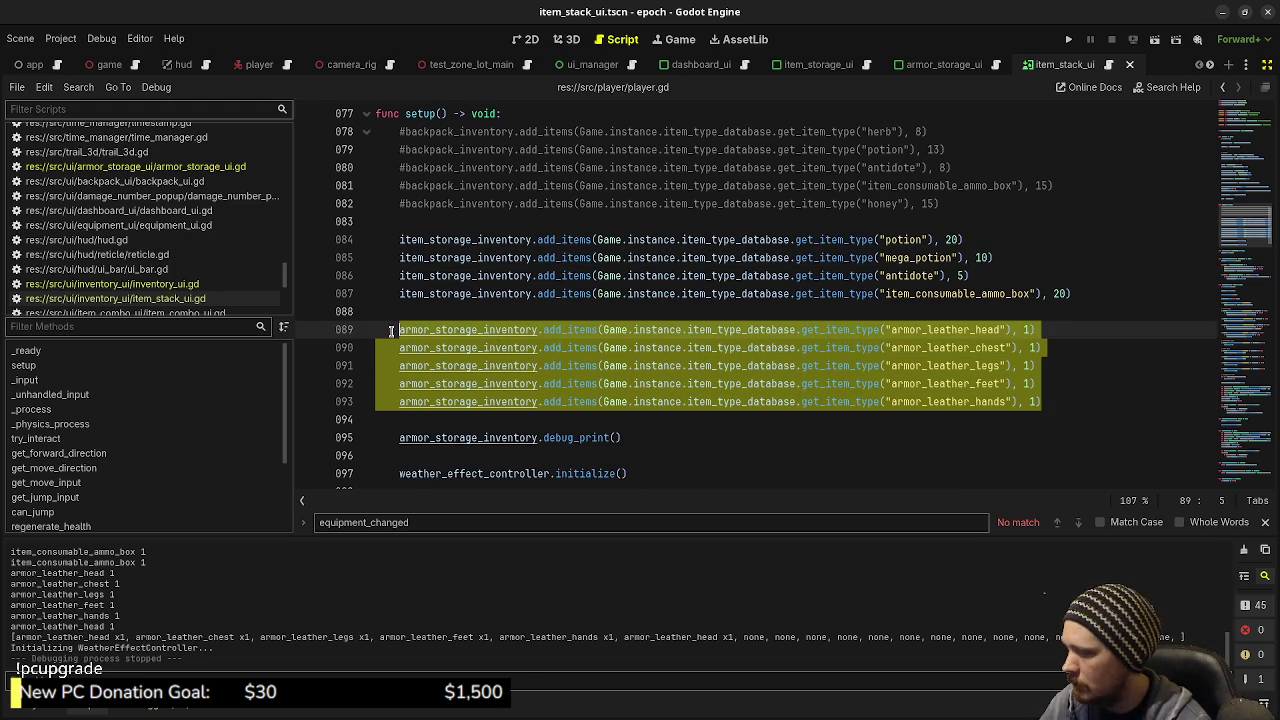
click(1063, 402)
key(Return)
key(Return)
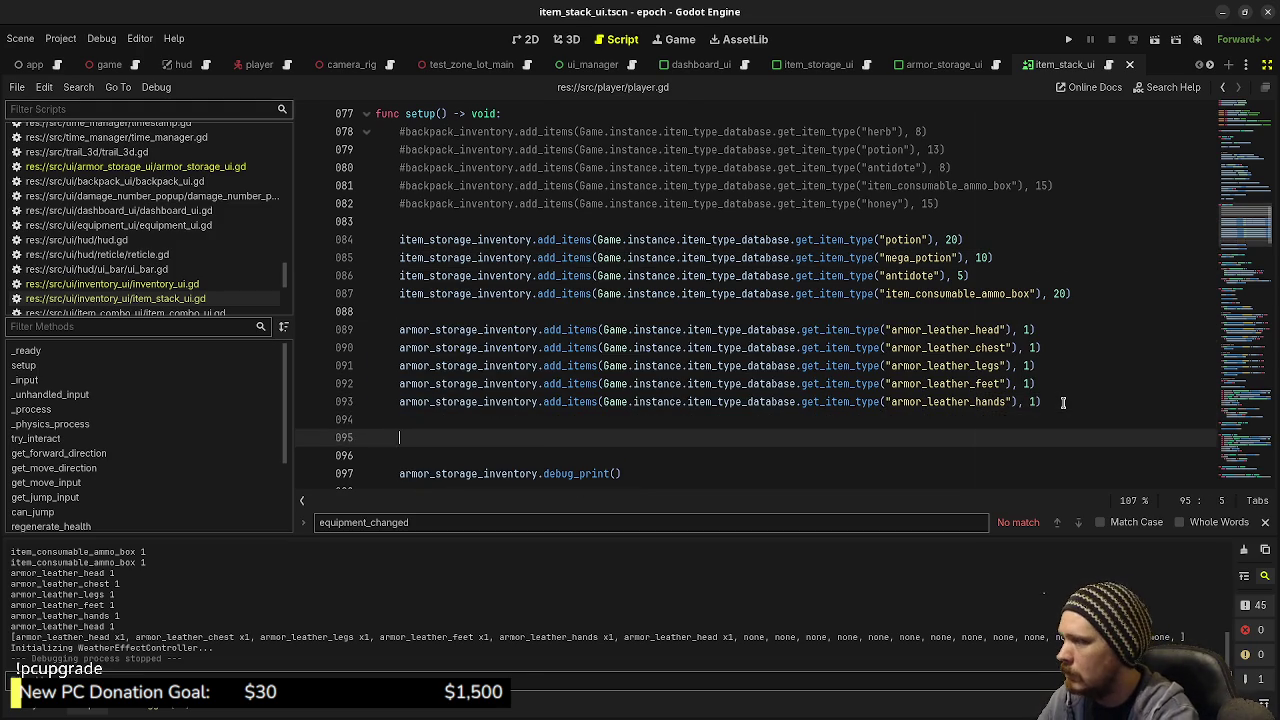
text(armor_storage_inventory.add_items(Game.instance.item_type_database.get_item_type("armor_leather_head"), 1) 	armor_storage_inventory.add_items(Game.instance.item_type_database.get_item_type("armor_leather_chest"), 1) 	armor_storage_inventory.add_items(Game.instance.item_type_database.get_item_type("armor_leather_legs"), 1) 	armor_storage_inventory.add_items(Game.instance.item_type_database.get_item_type("armor_leather_feet"), 1) 	armor_storage_inventory.add_items(Game.instance.item_type_database.get_item_type("armor_leather_hands"), 1))
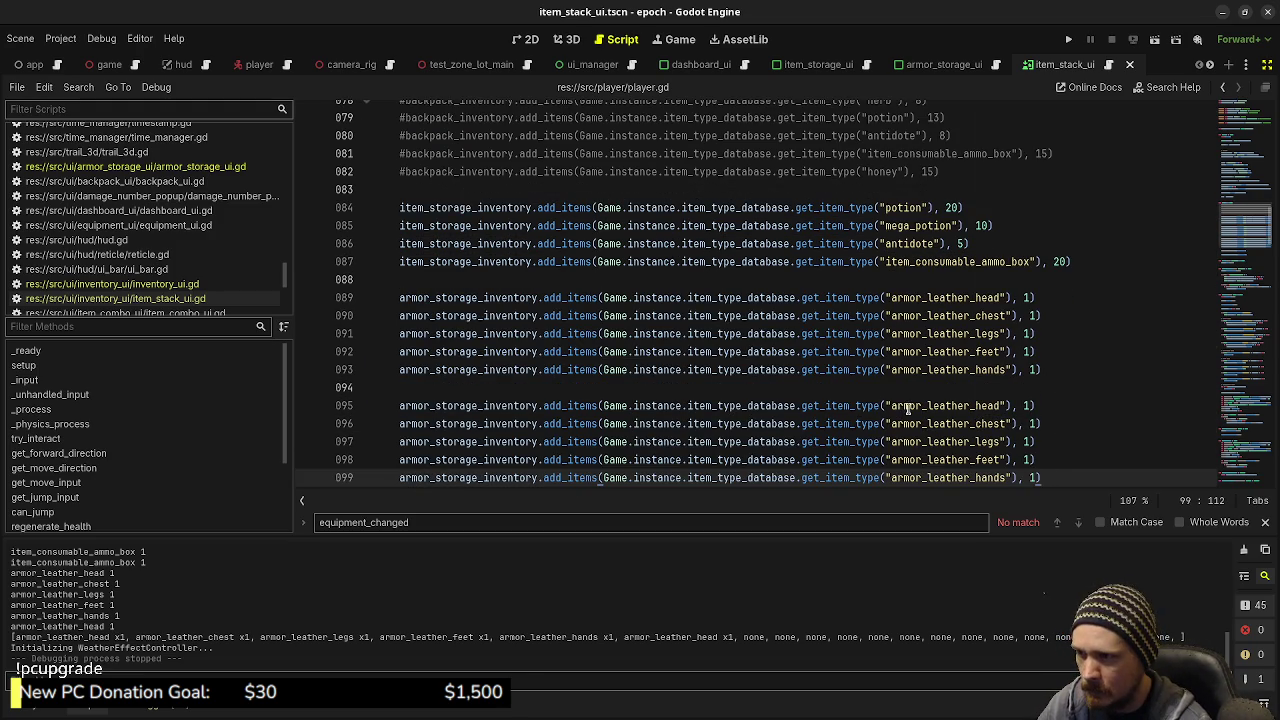
Step: Change 'leather' to 'iron' on the five copied lines, save player.gd and run the game
click(927, 405)
alt+click(928, 423)
alt+click(928, 441)
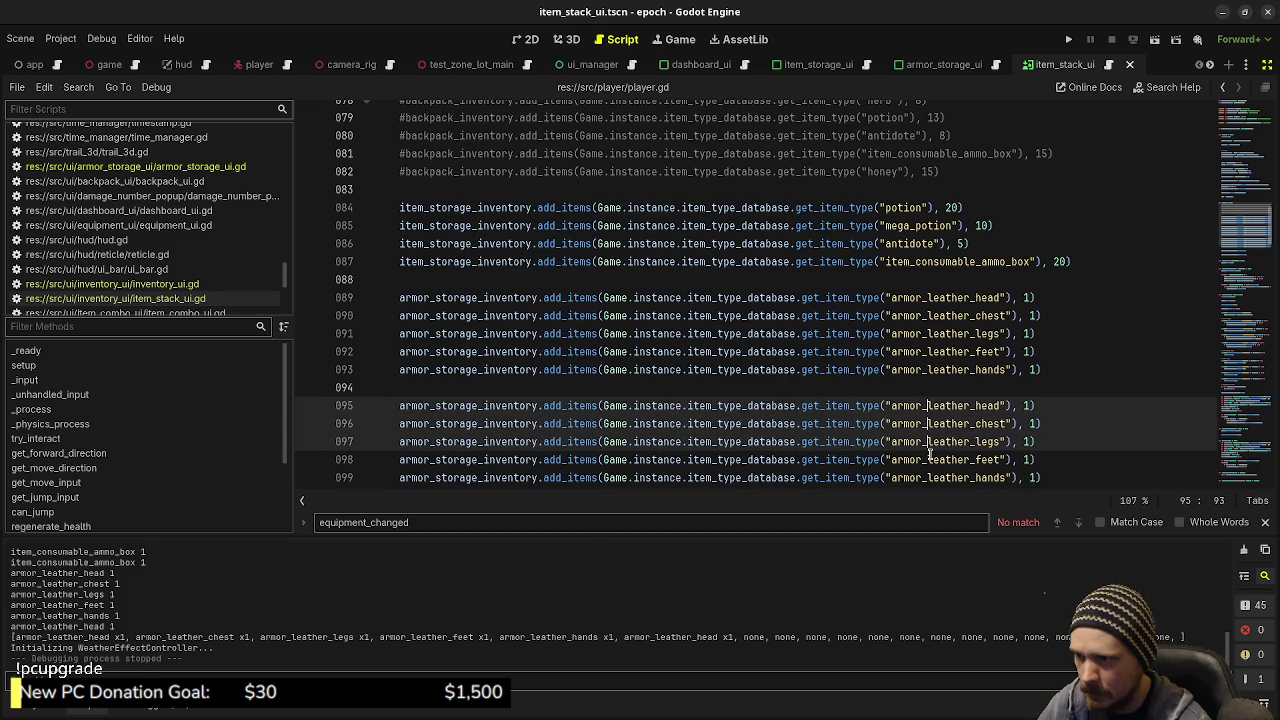
alt+click(929, 459)
alt+click(928, 474)
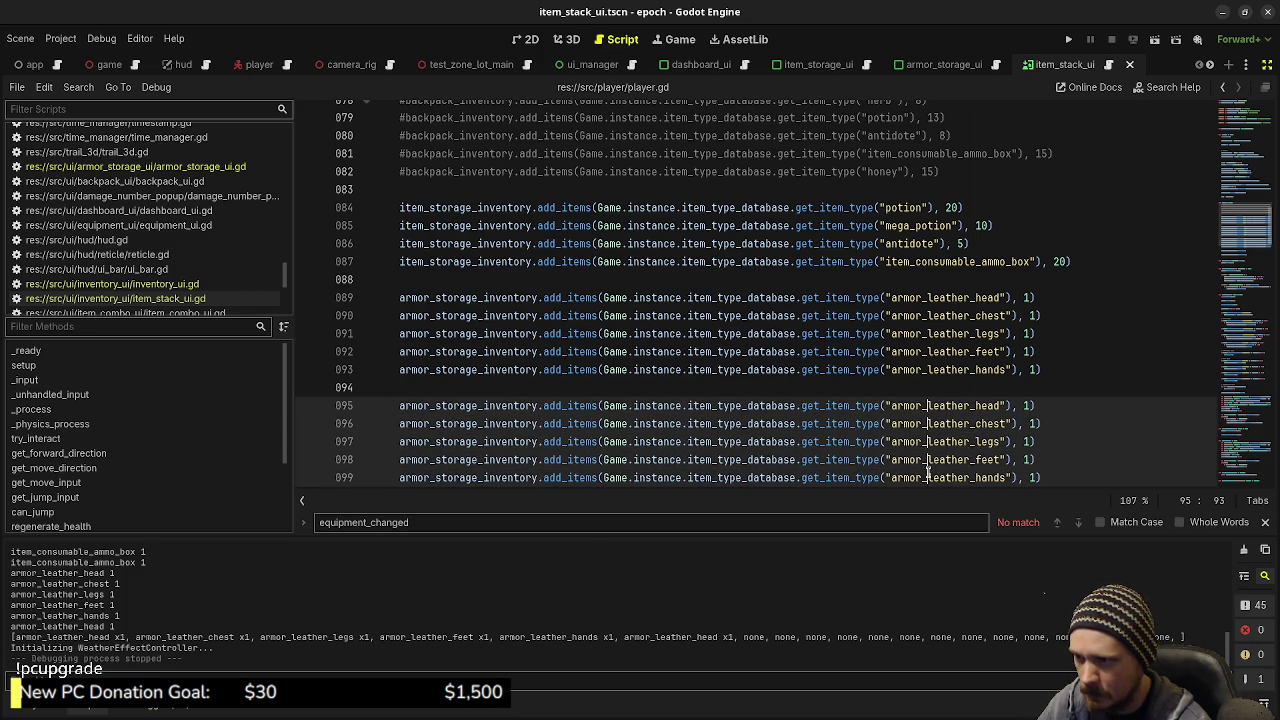
key(shift+Right)
key(shift+Right)
key(shift+Right)
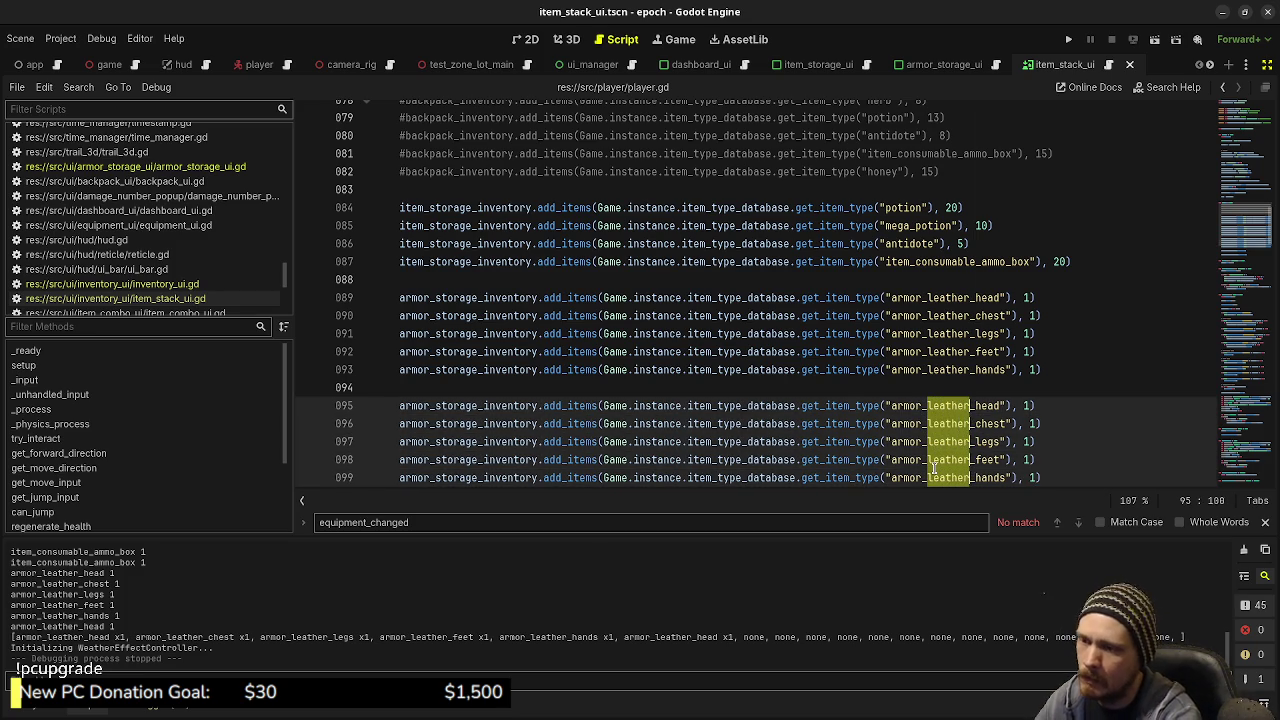
text(iron)
key(ctrl+s)
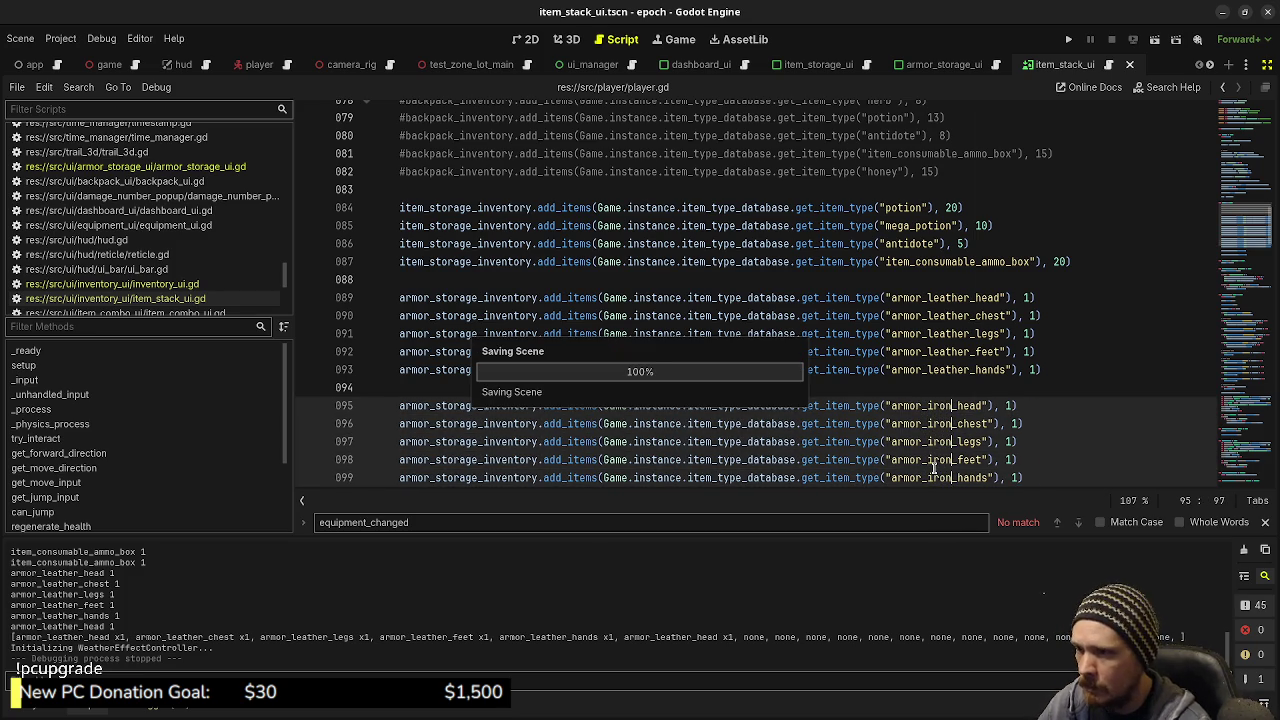
key(F5)
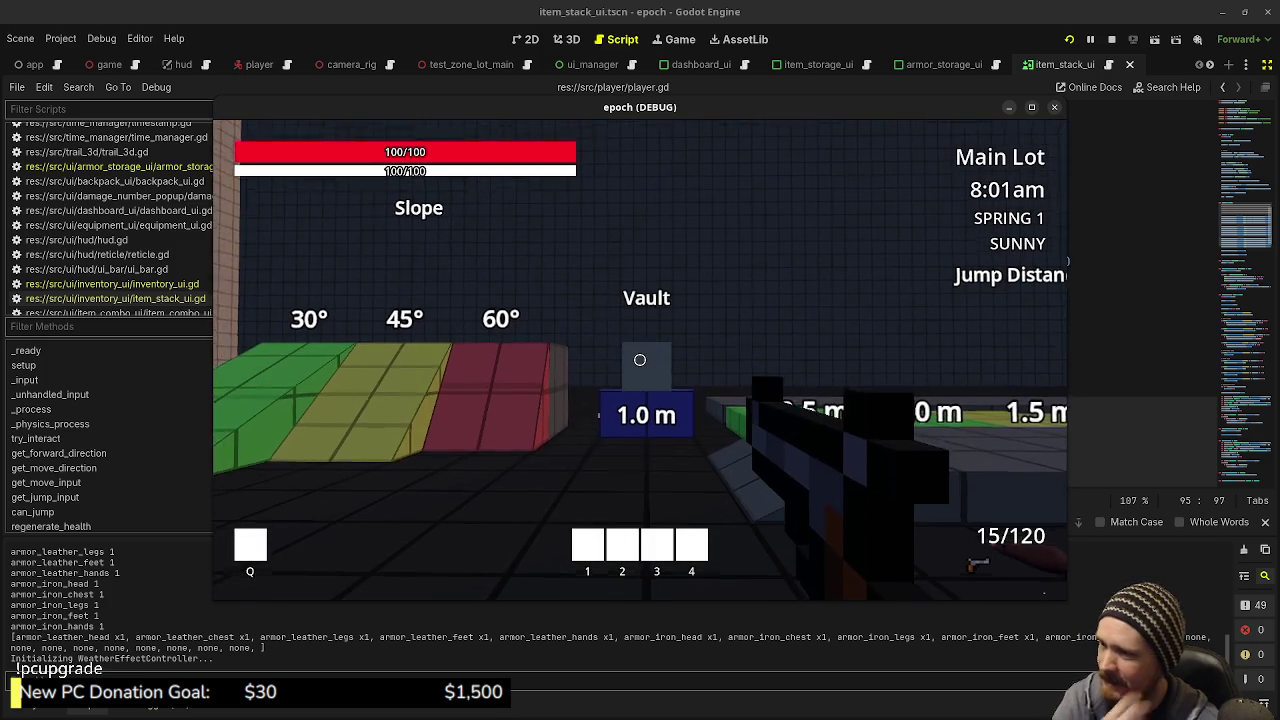
Step: Open the crate's armor storage and equip the Leather Cap, Cuirass, Pantaloons, Boots and Gloves
key(shift+w)
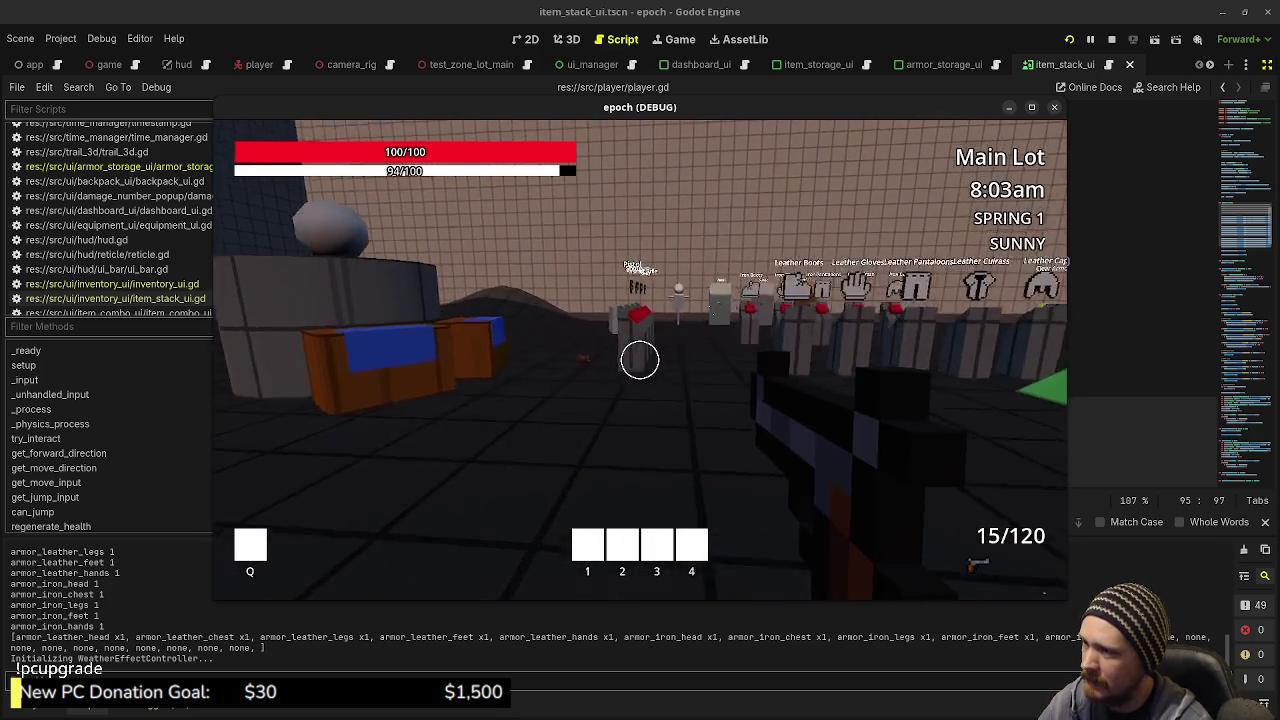
key(e)
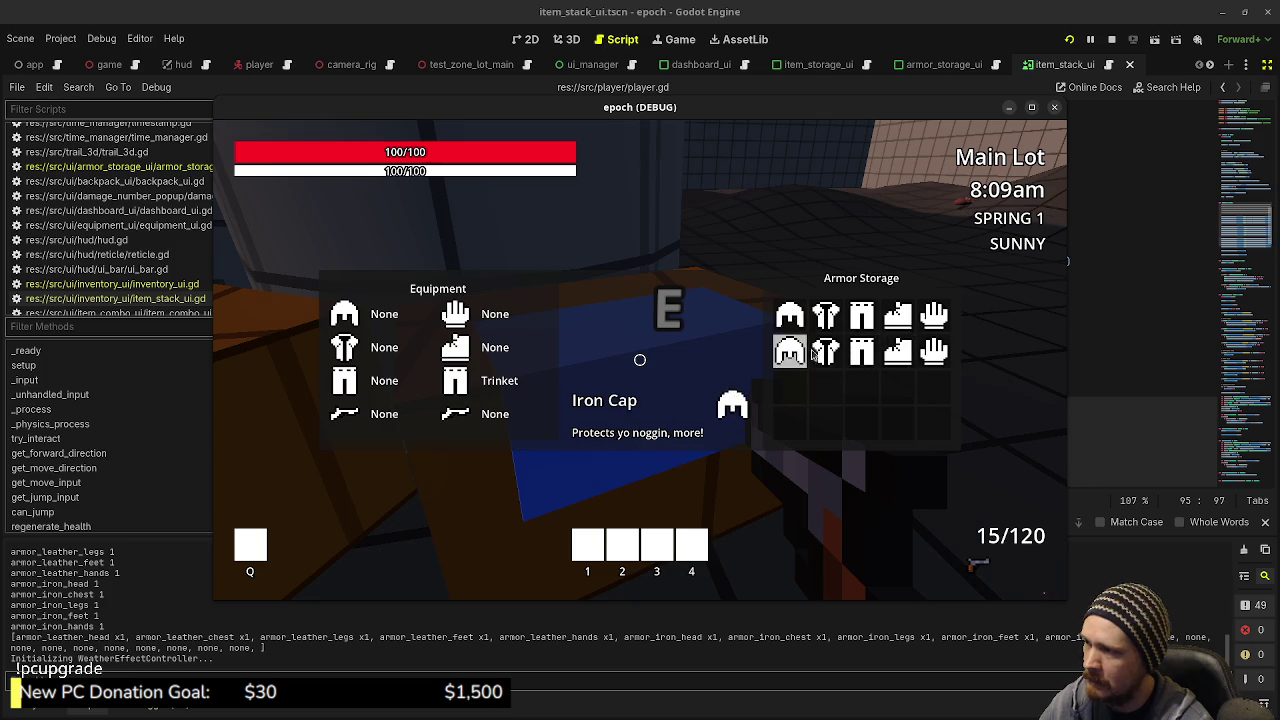
click(790, 315)
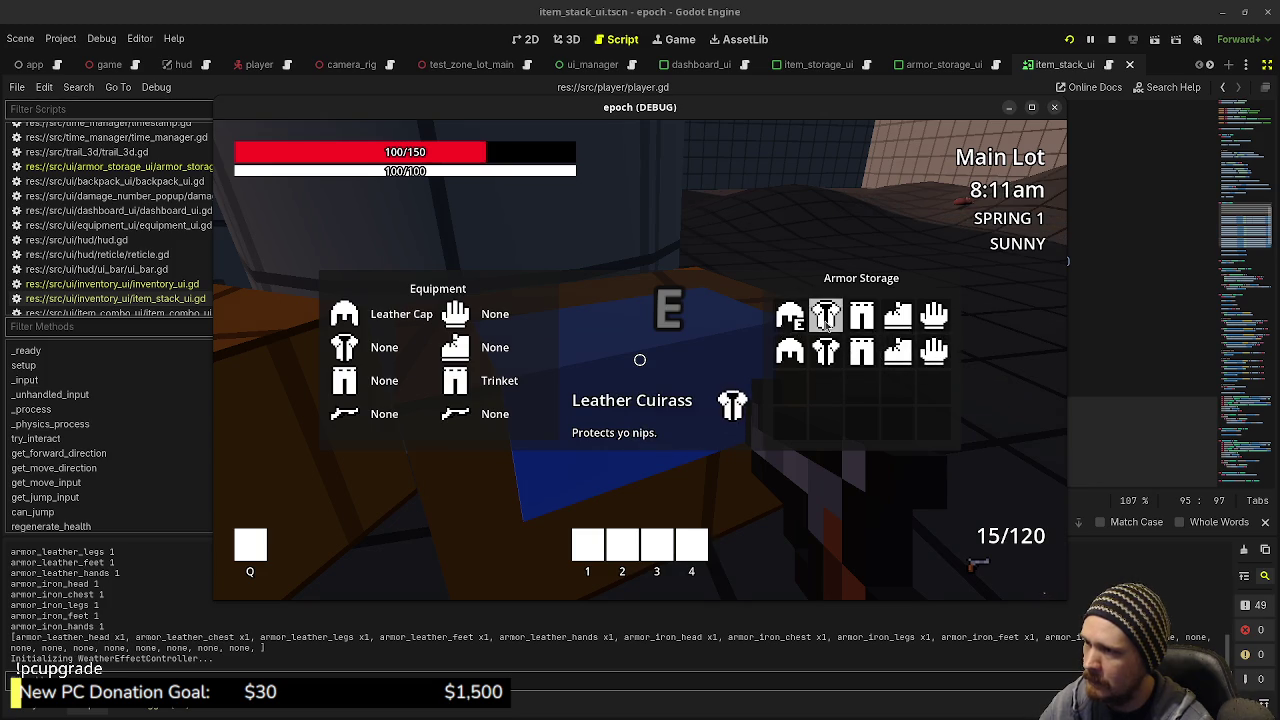
click(826, 315)
click(862, 316)
click(898, 316)
click(934, 316)
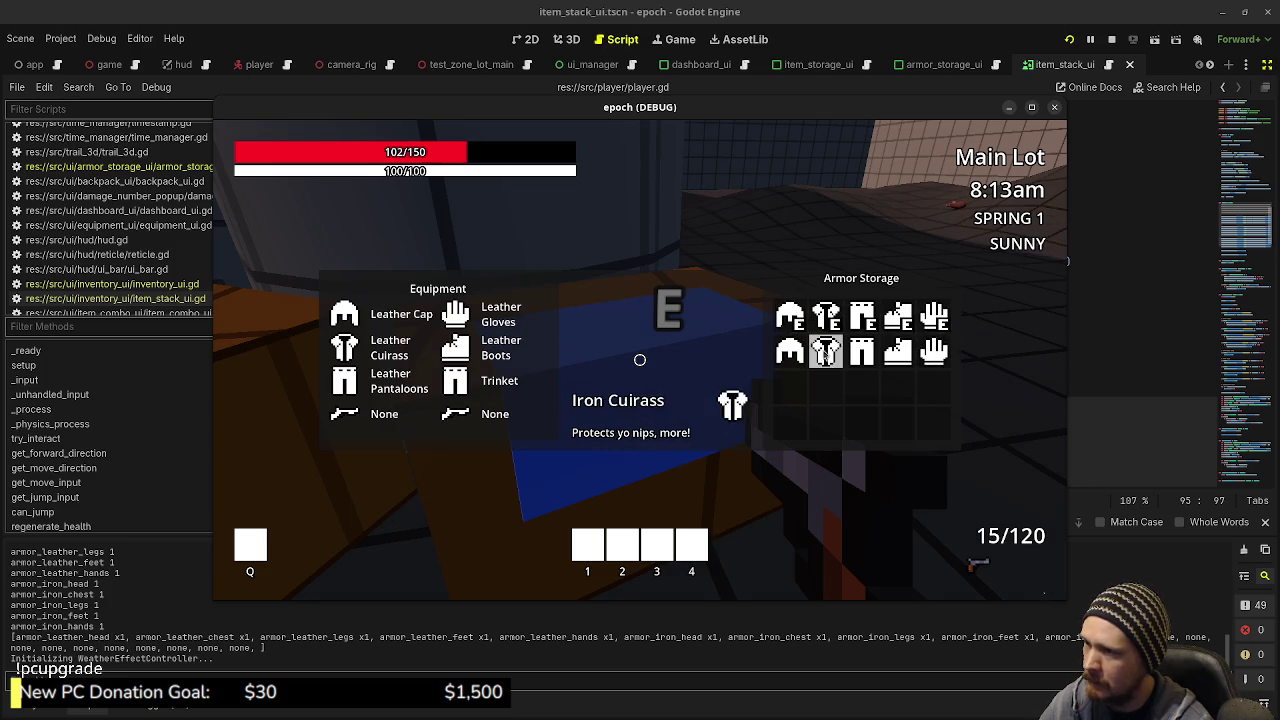
Step: Equip the five iron pieces, then swap back to Leather Gloves, Iron Pantaloons and Leather Cap
click(790, 350)
click(826, 350)
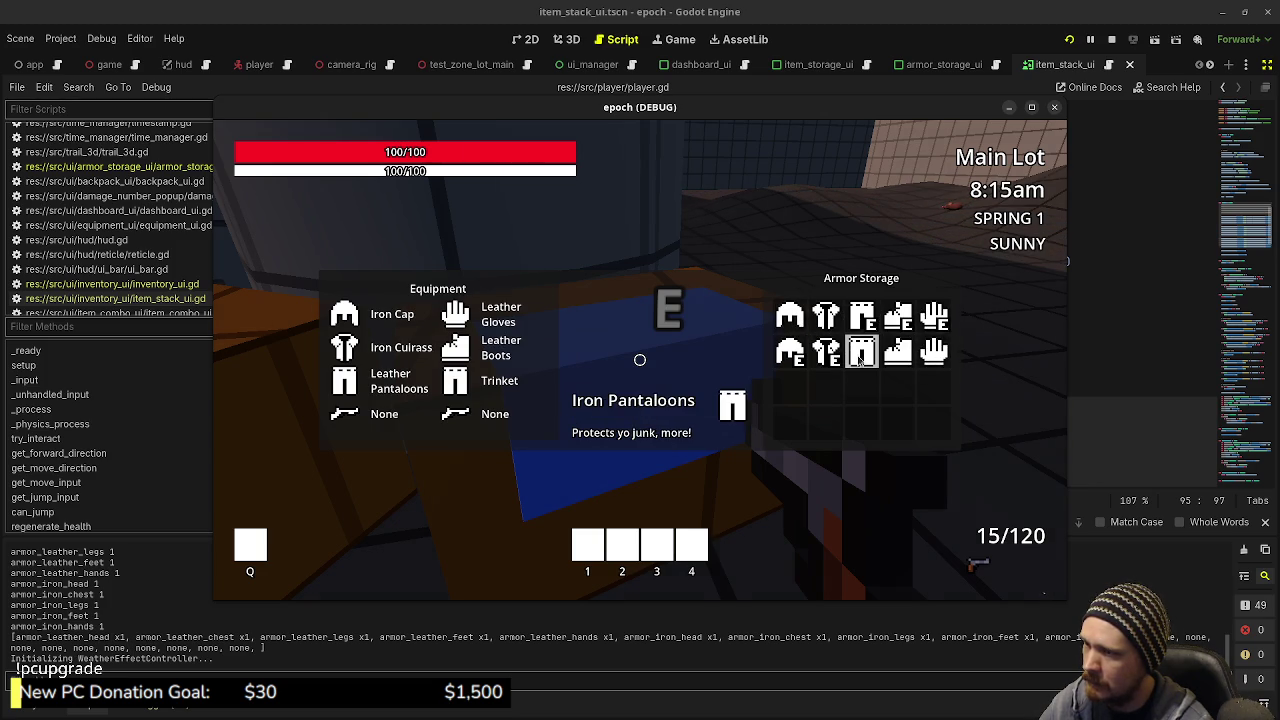
click(862, 350)
click(900, 352)
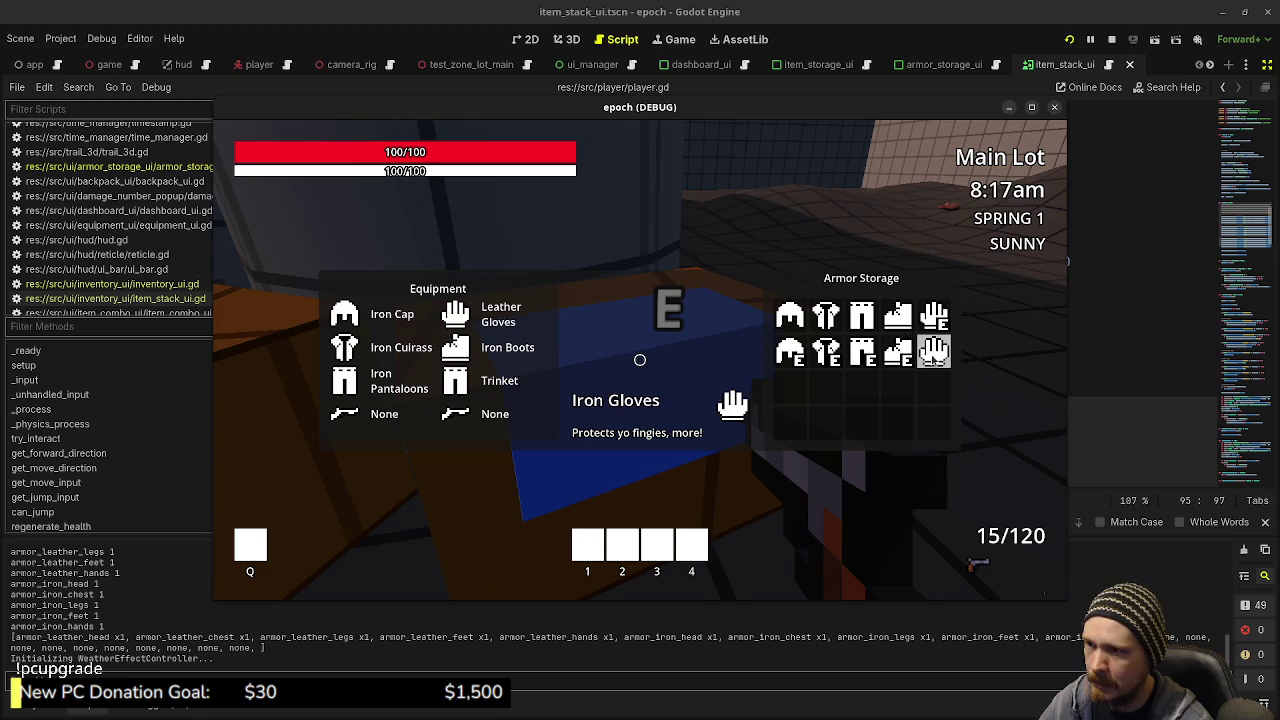
click(934, 350)
click(862, 316)
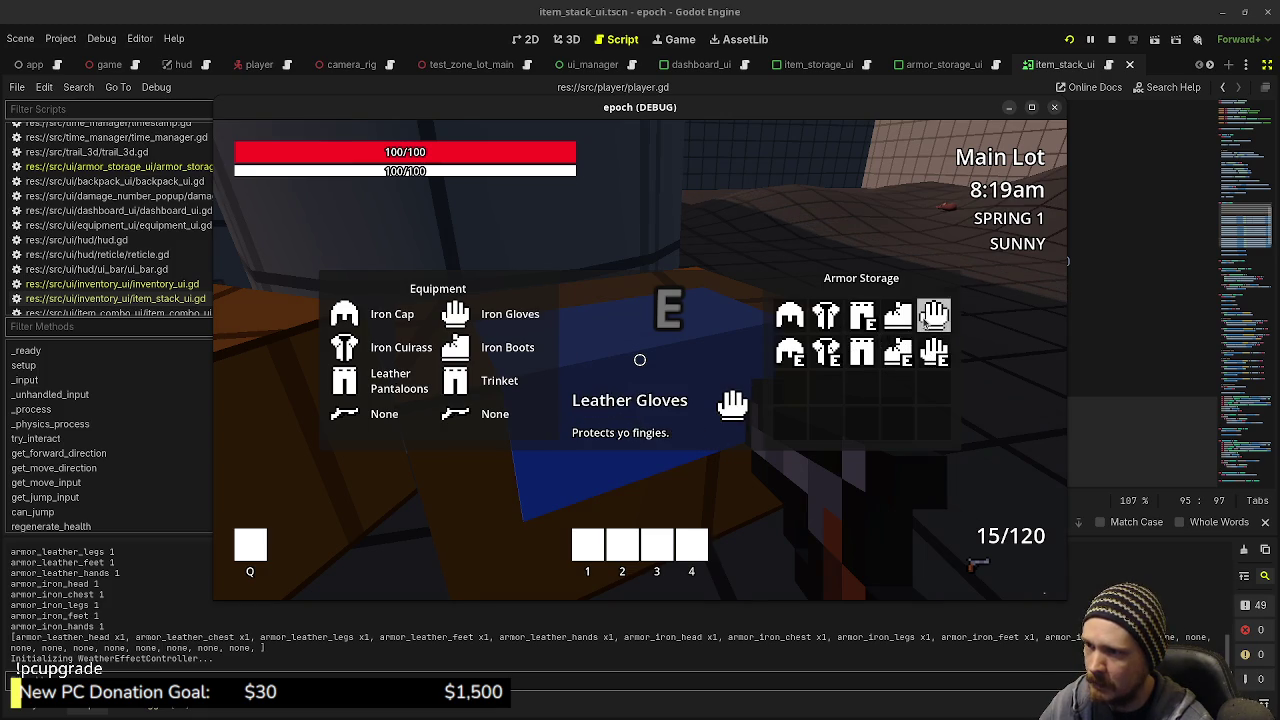
click(934, 316)
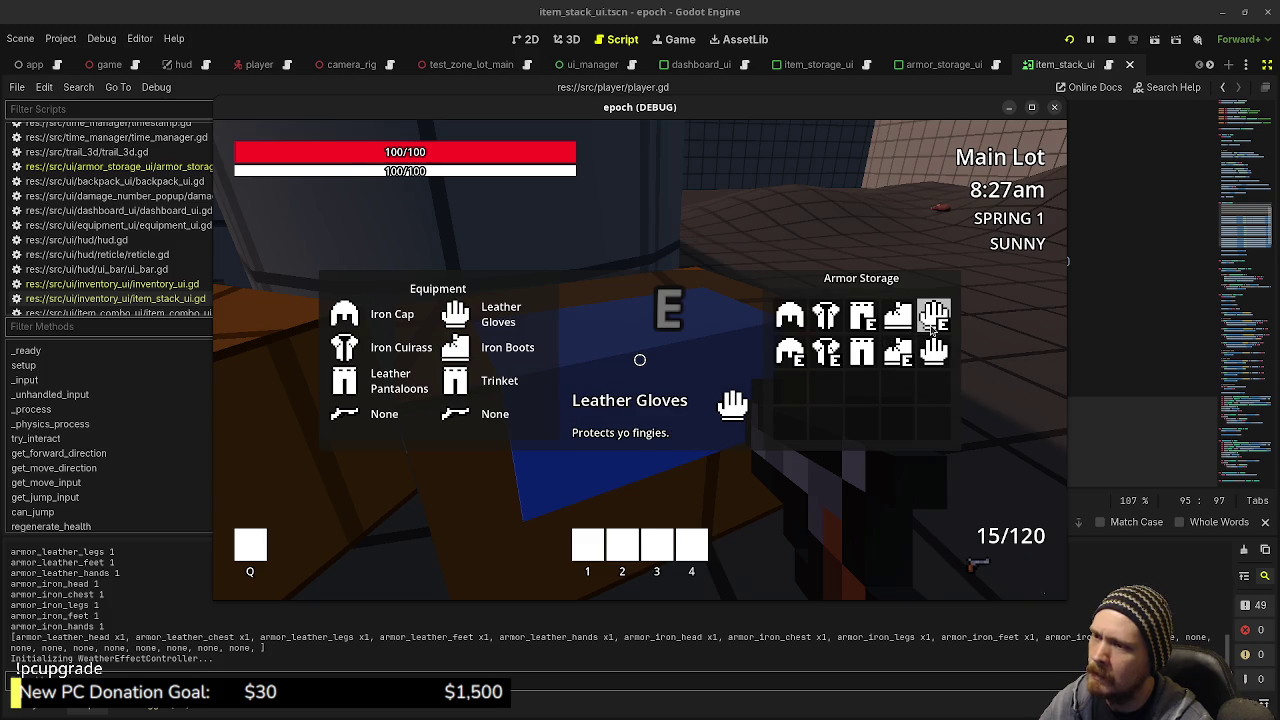
click(860, 356)
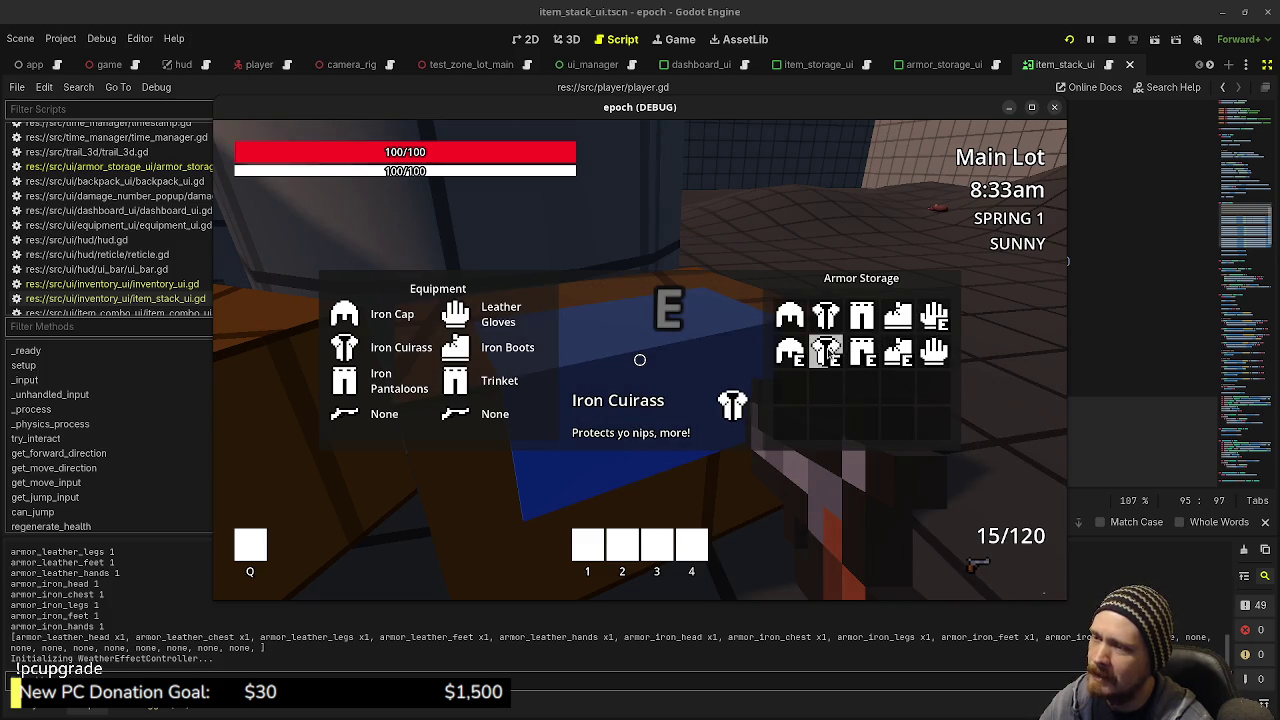
click(790, 316)
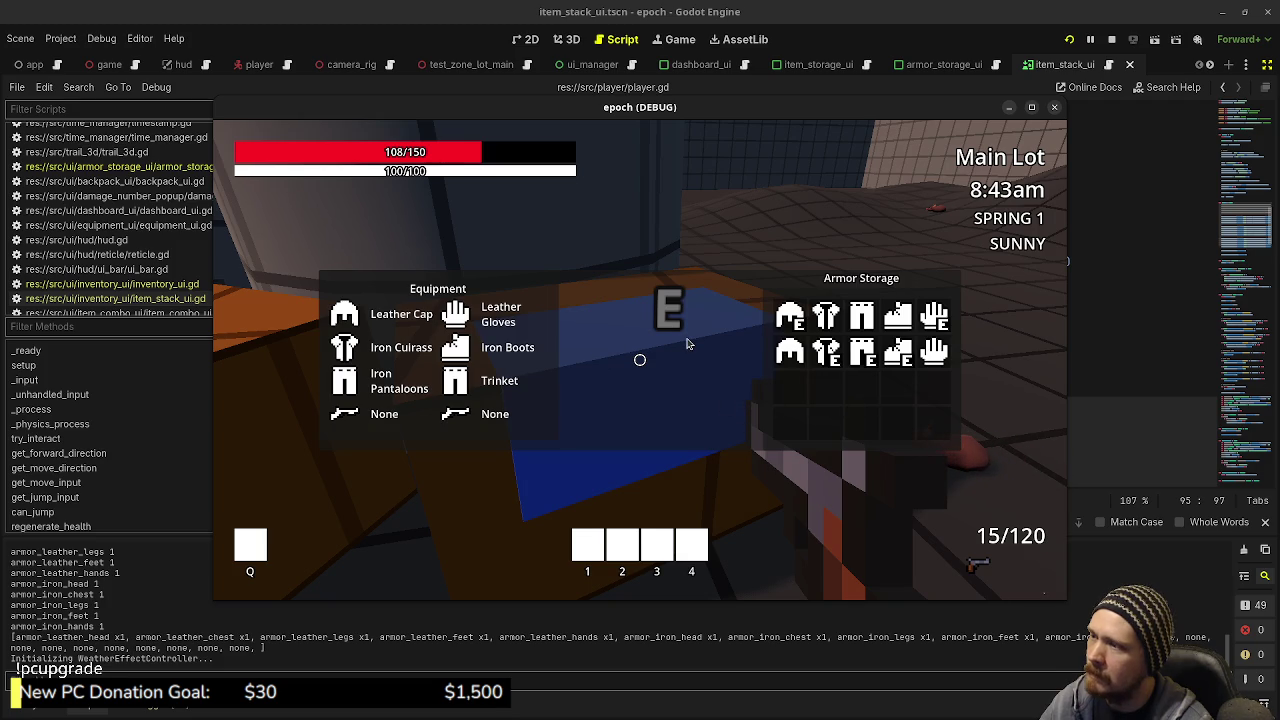
Step: Toggle the stats and inventory dashboard open and closed
key(Tab)
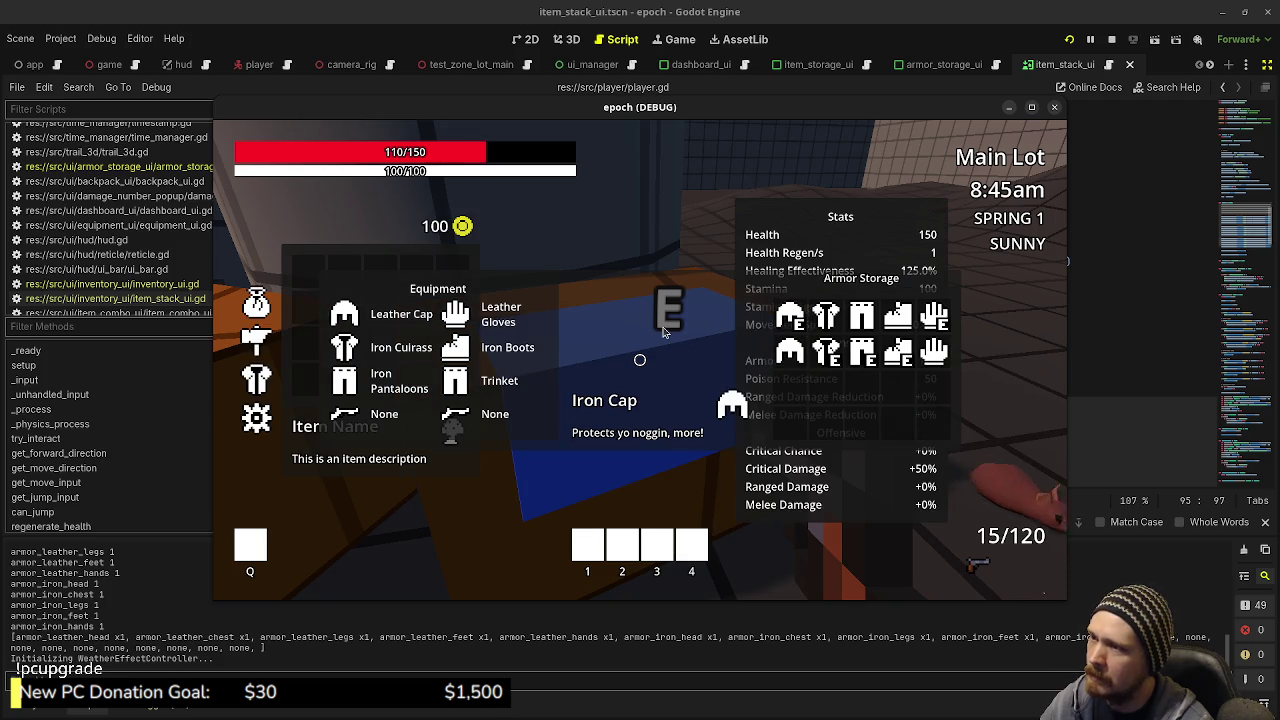
key(Tab)
key(Tab)
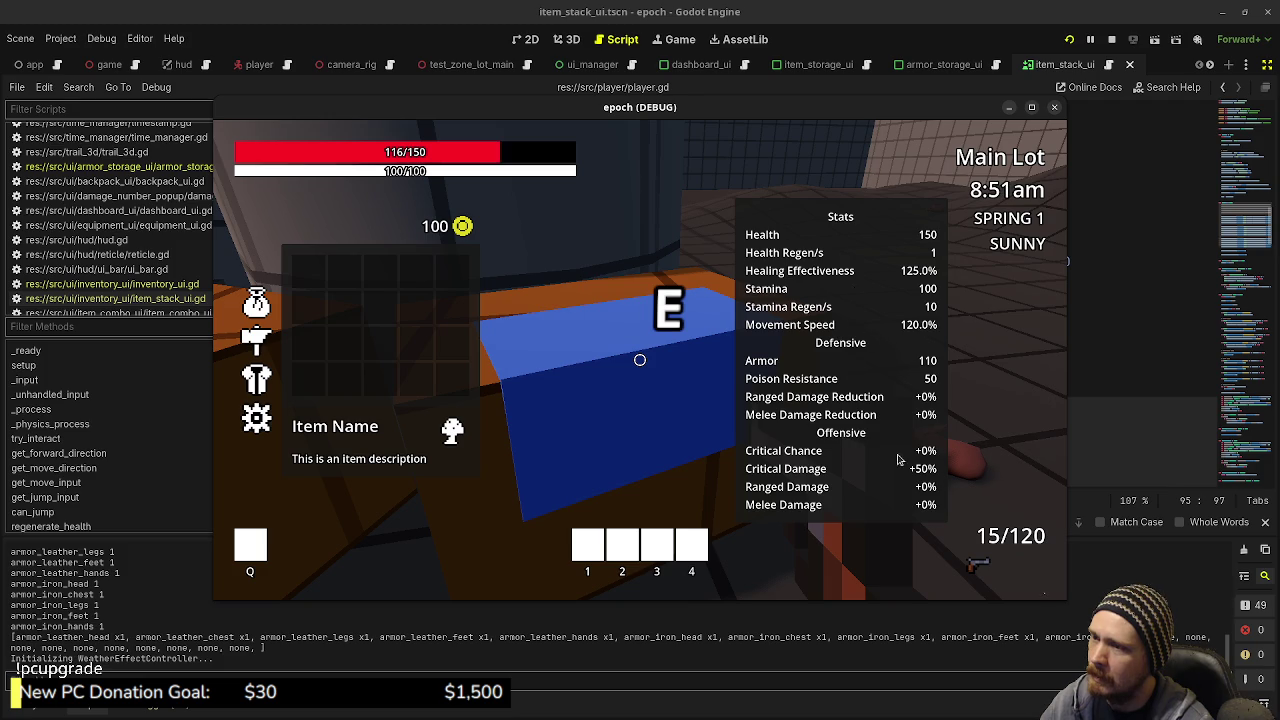
key(Tab)
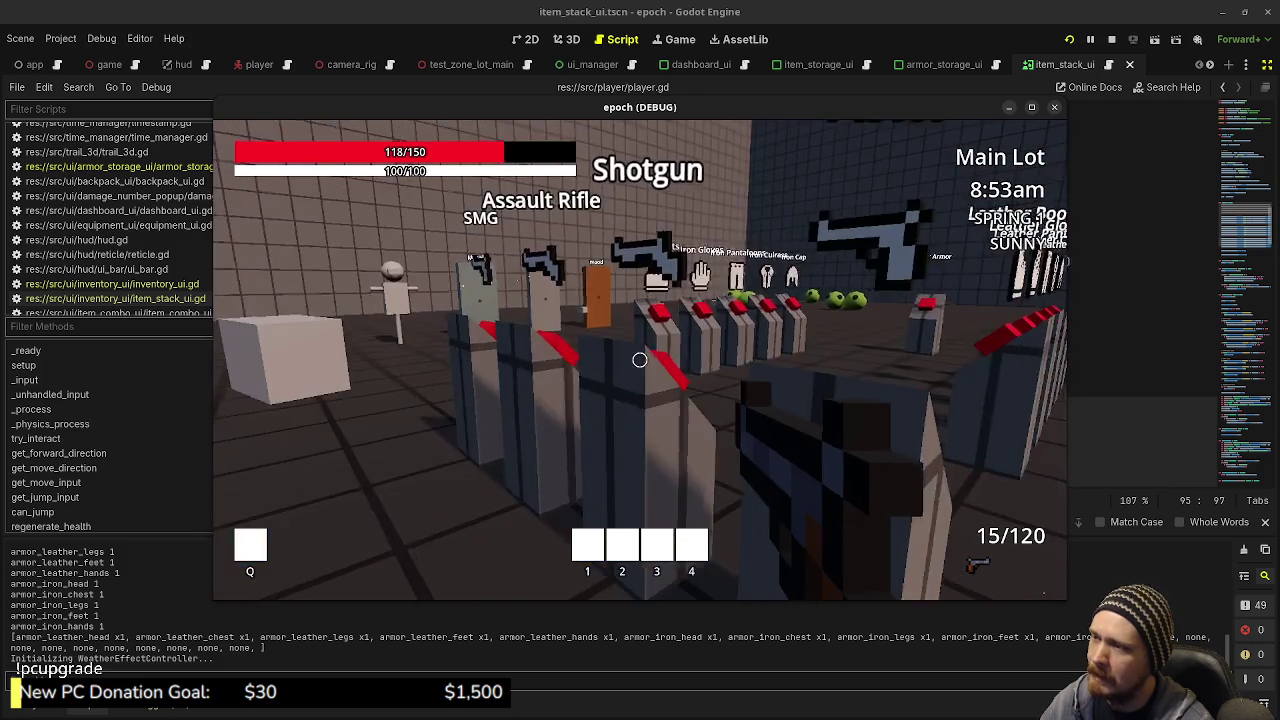
Step: Reopen armor storage and swap pantaloons and gloves, ending with Iron Pantaloons and Leather Gloves equipped
key(w)
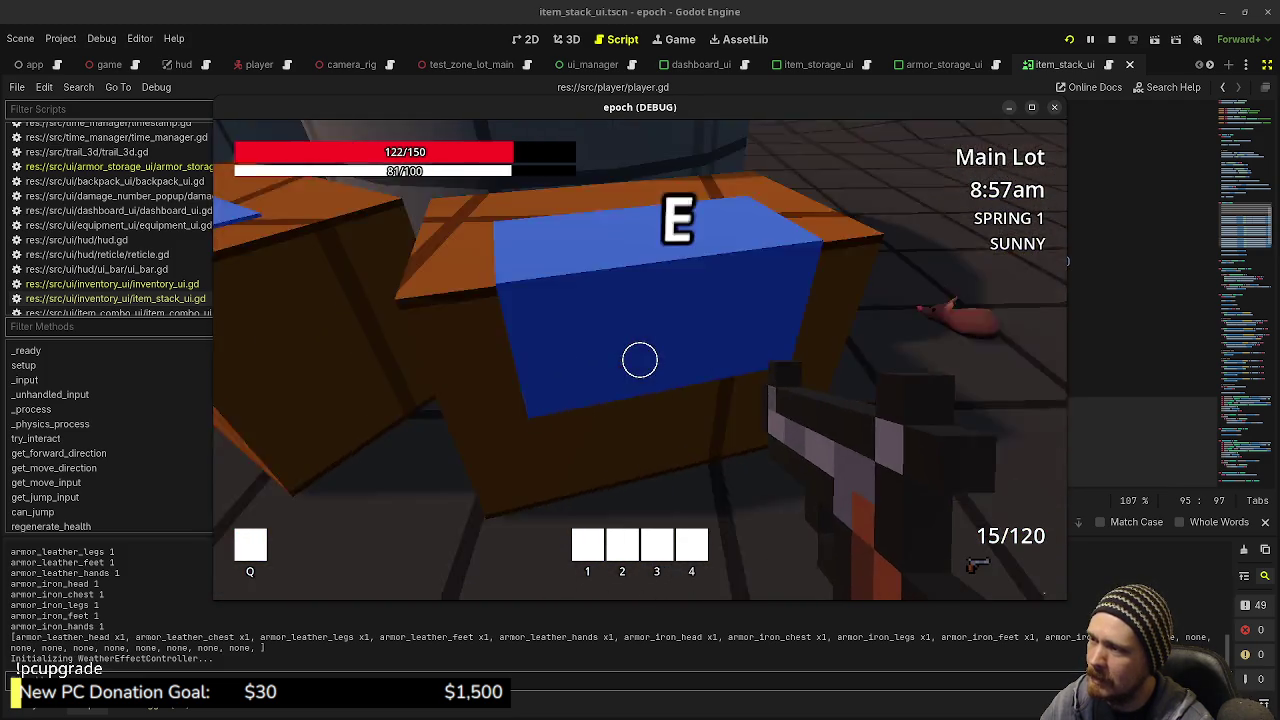
key(e)
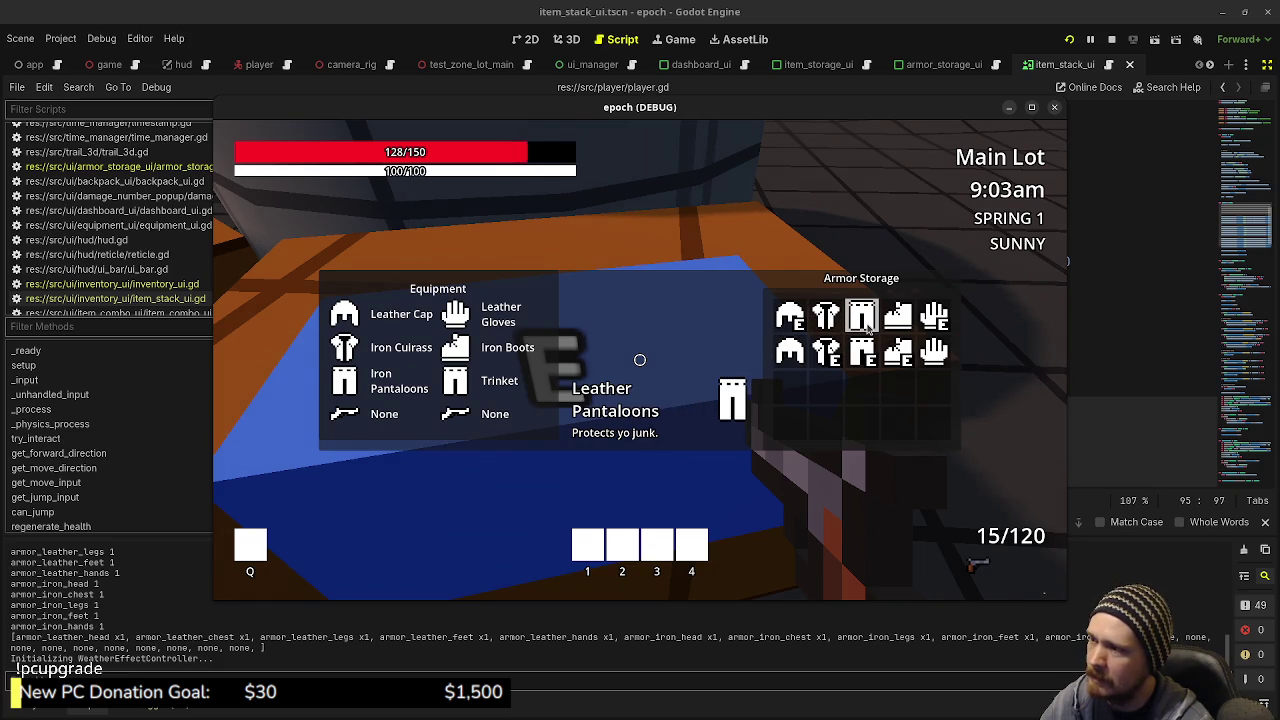
click(866, 326)
key(Tab)
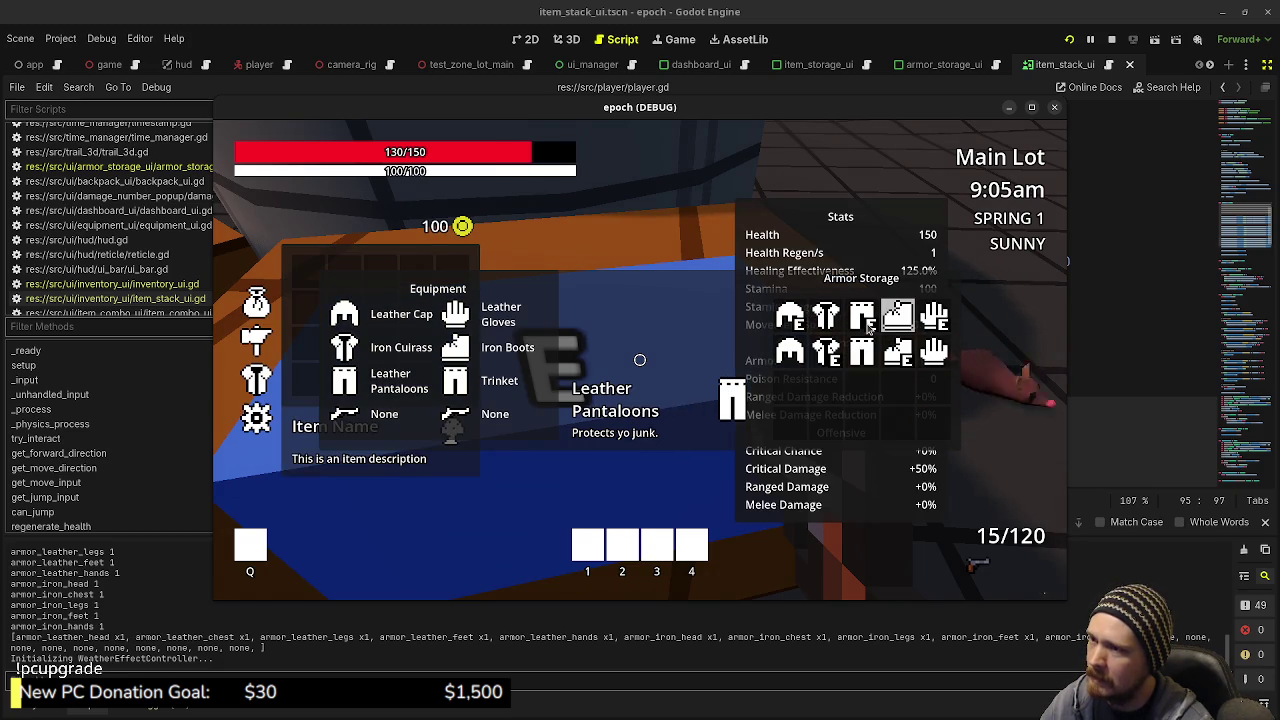
click(862, 352)
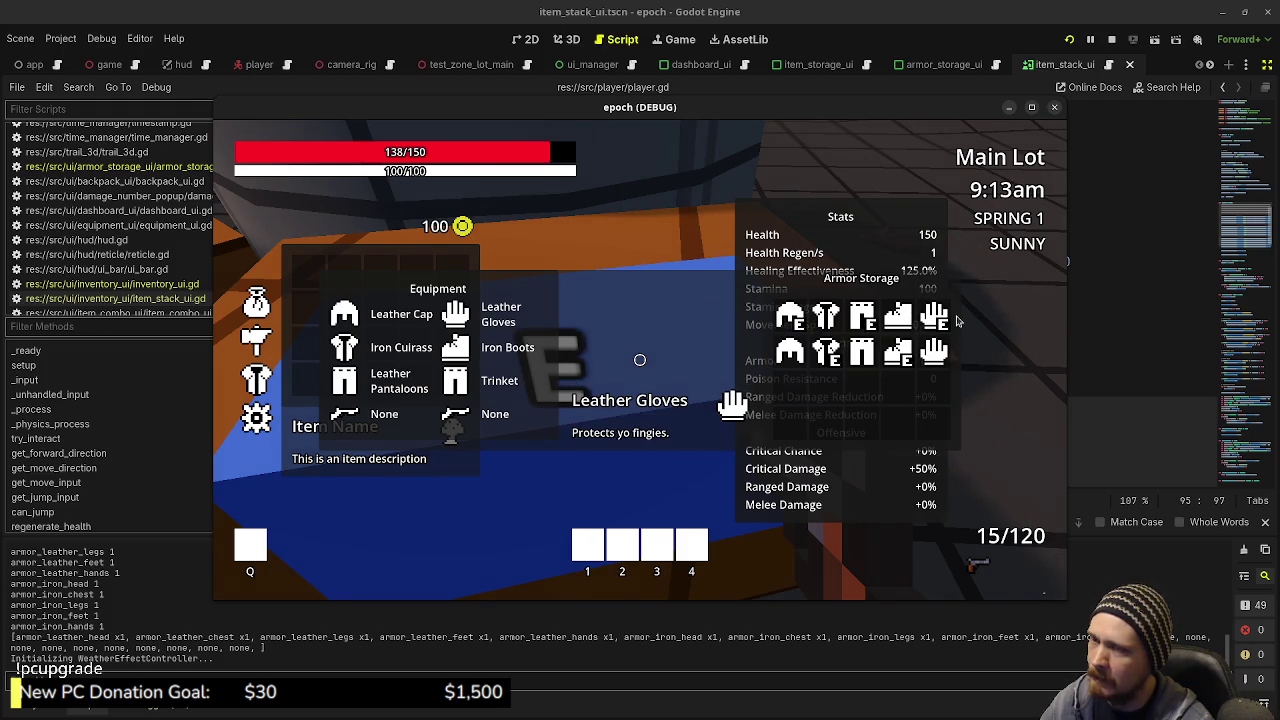
click(935, 350)
click(935, 350)
click(935, 350)
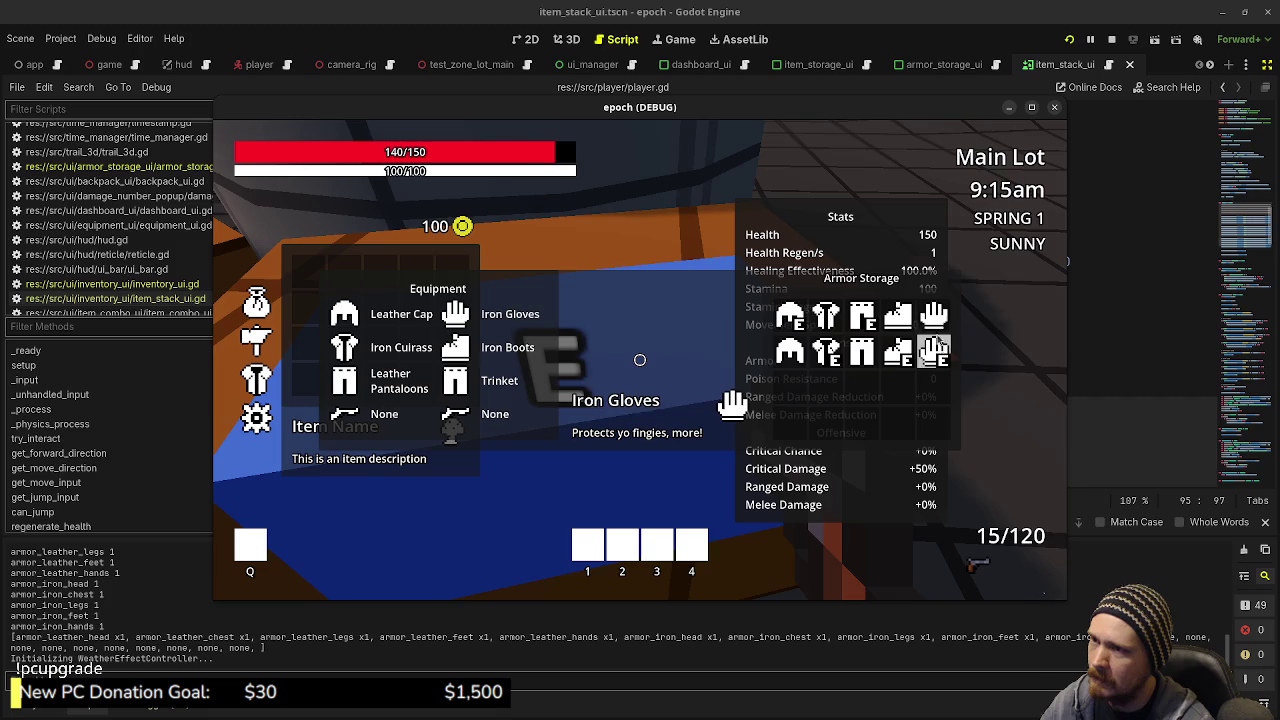
click(934, 316)
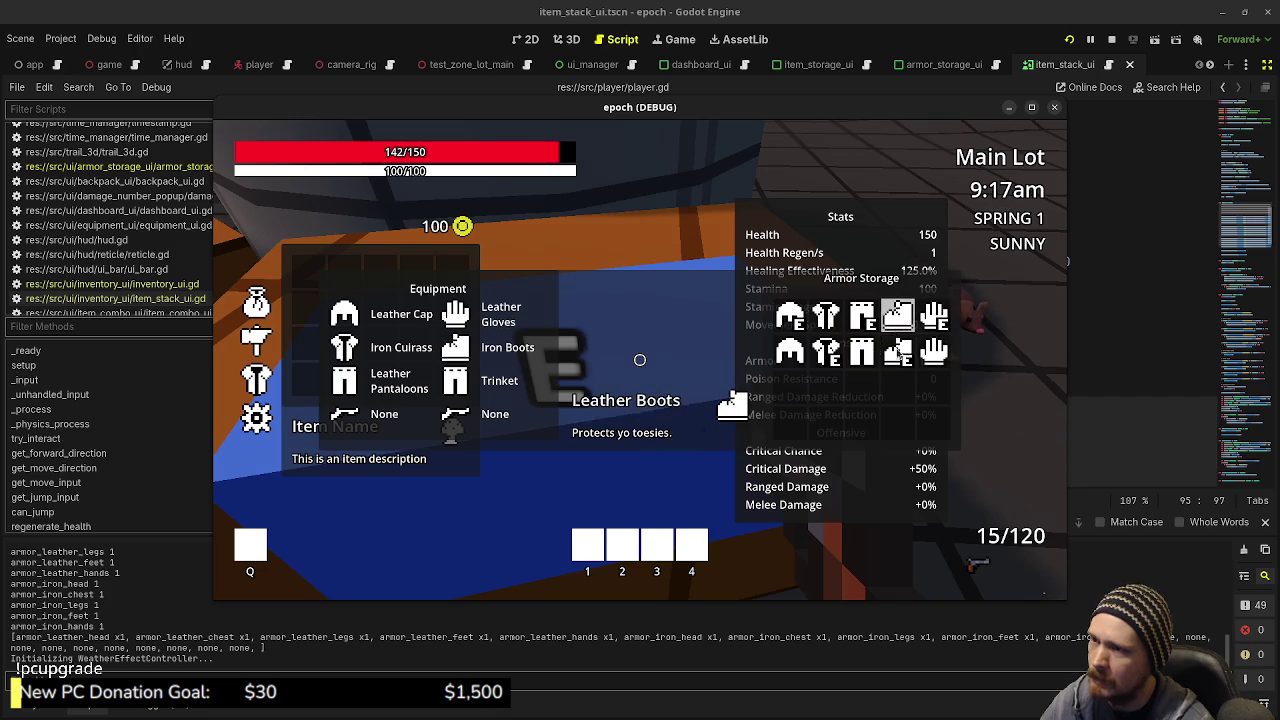
click(862, 352)
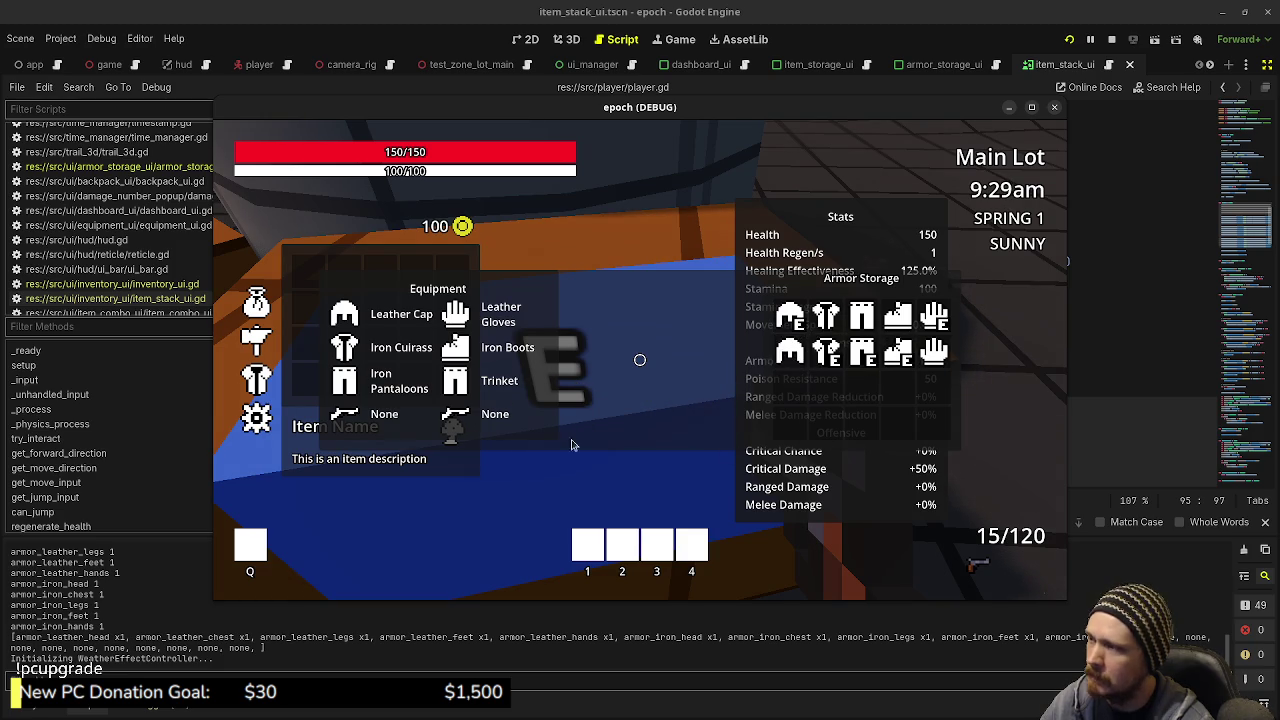
Step: Close the panels, shoot the training dummy several times, and run back to the crates
key(Tab)
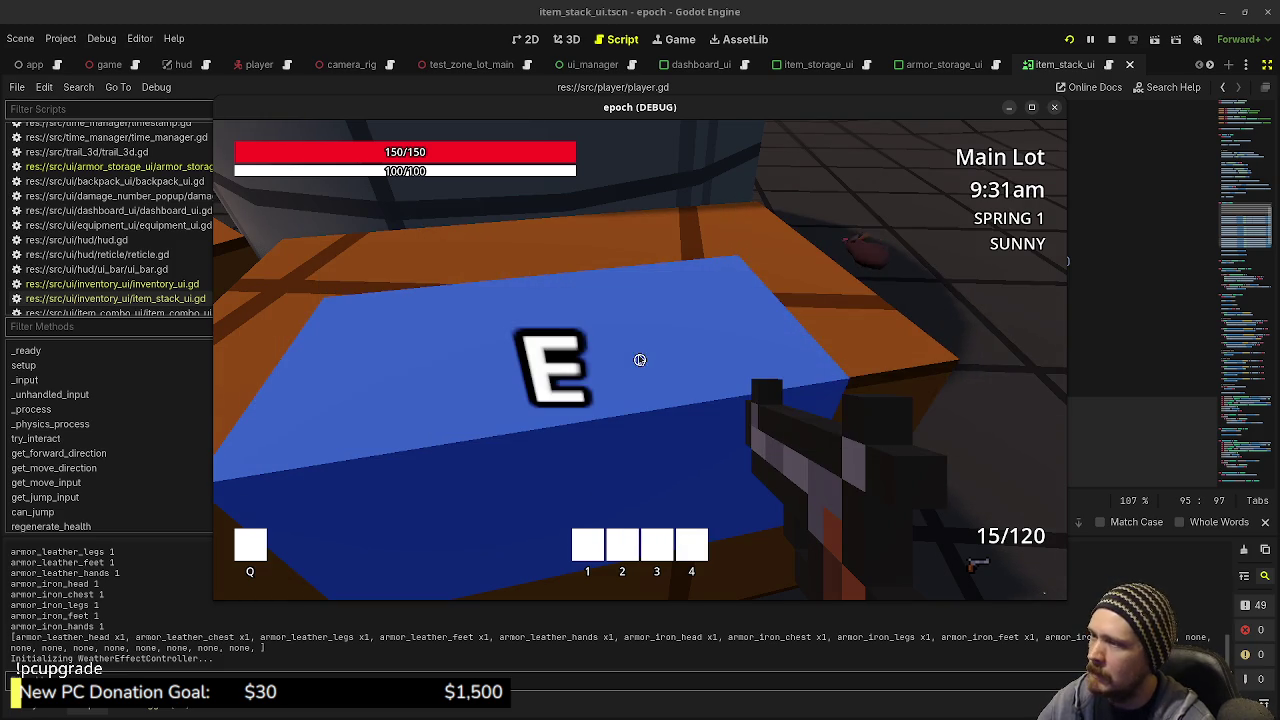
click(640, 360)
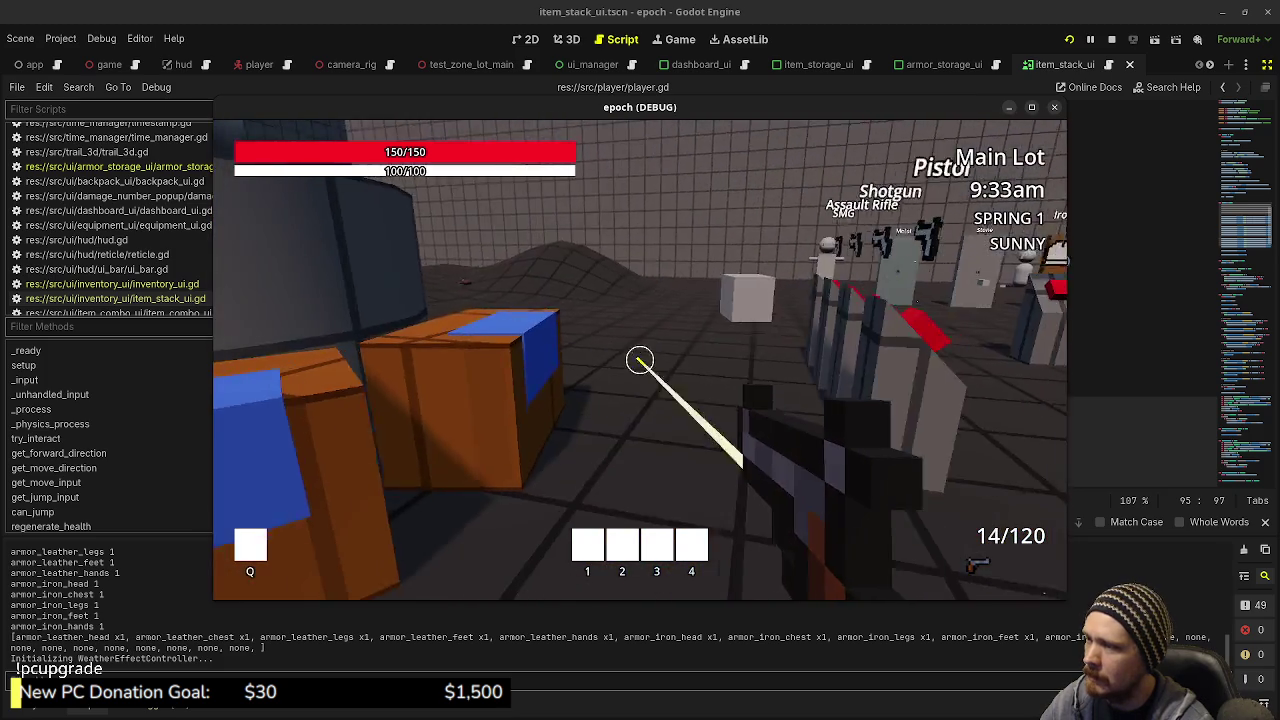
click(640, 360)
key(w)
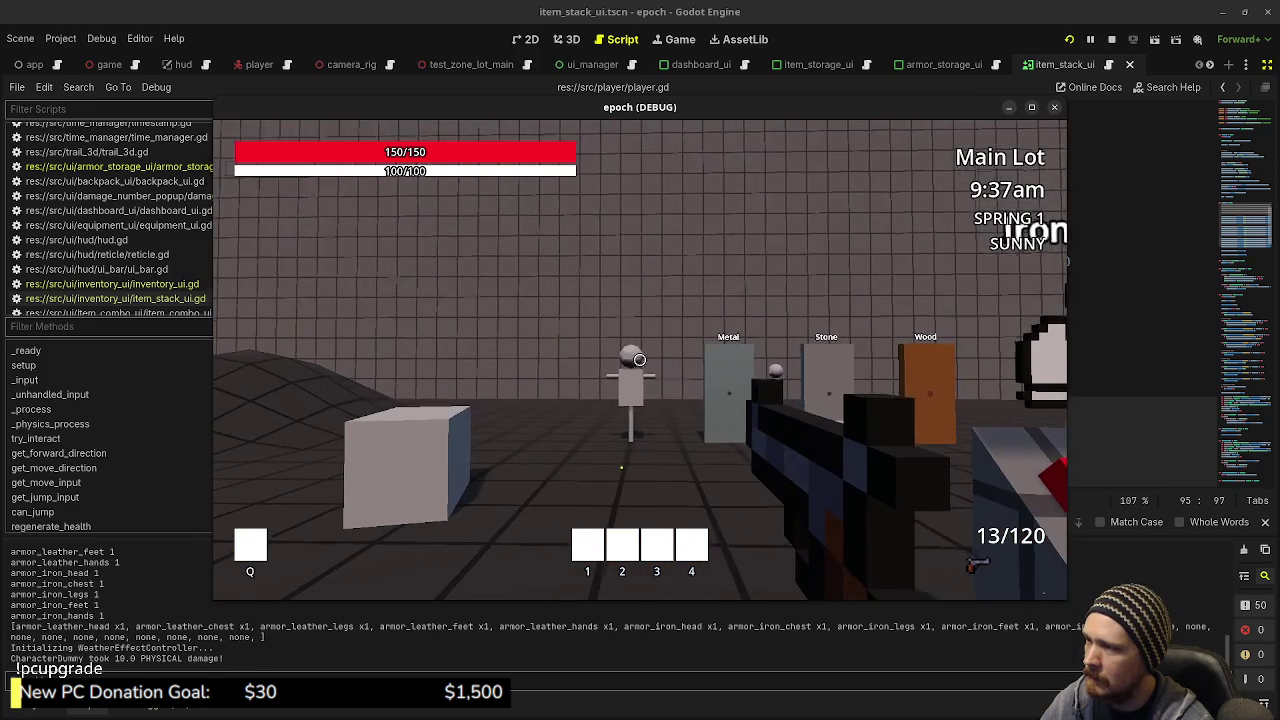
click(640, 360)
click(637, 357)
click(640, 360)
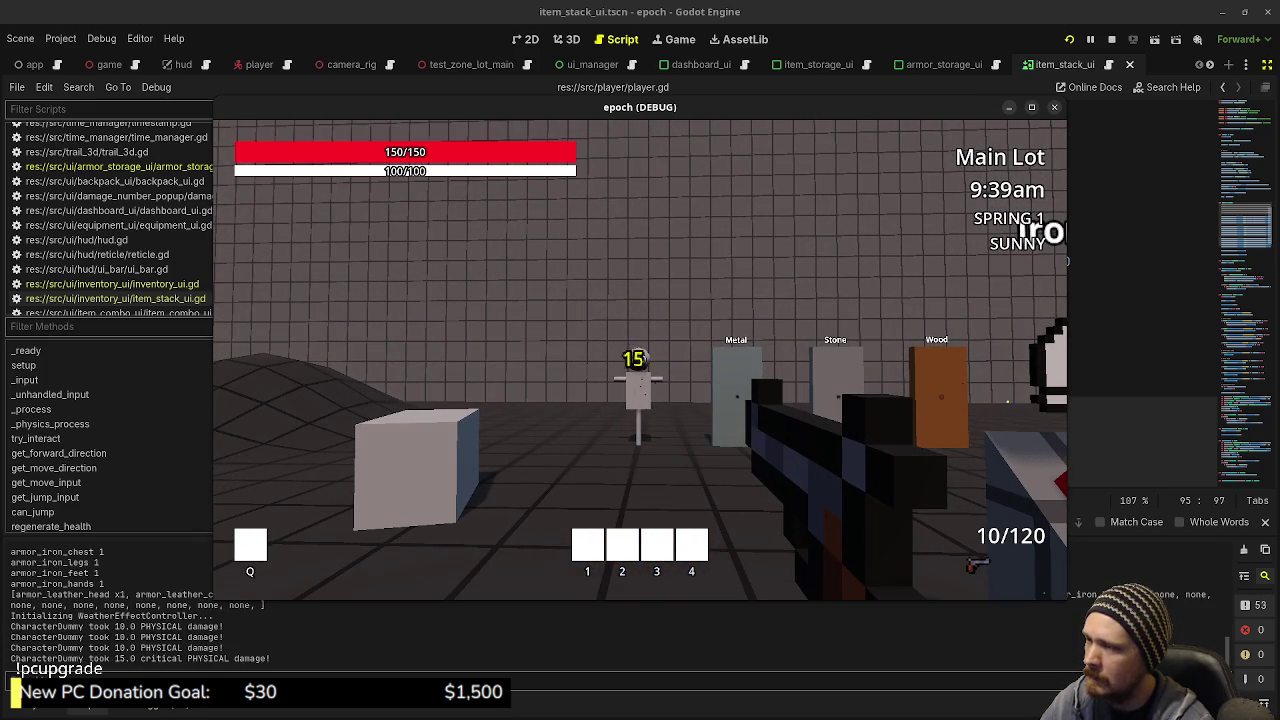
click(640, 360)
key(w)
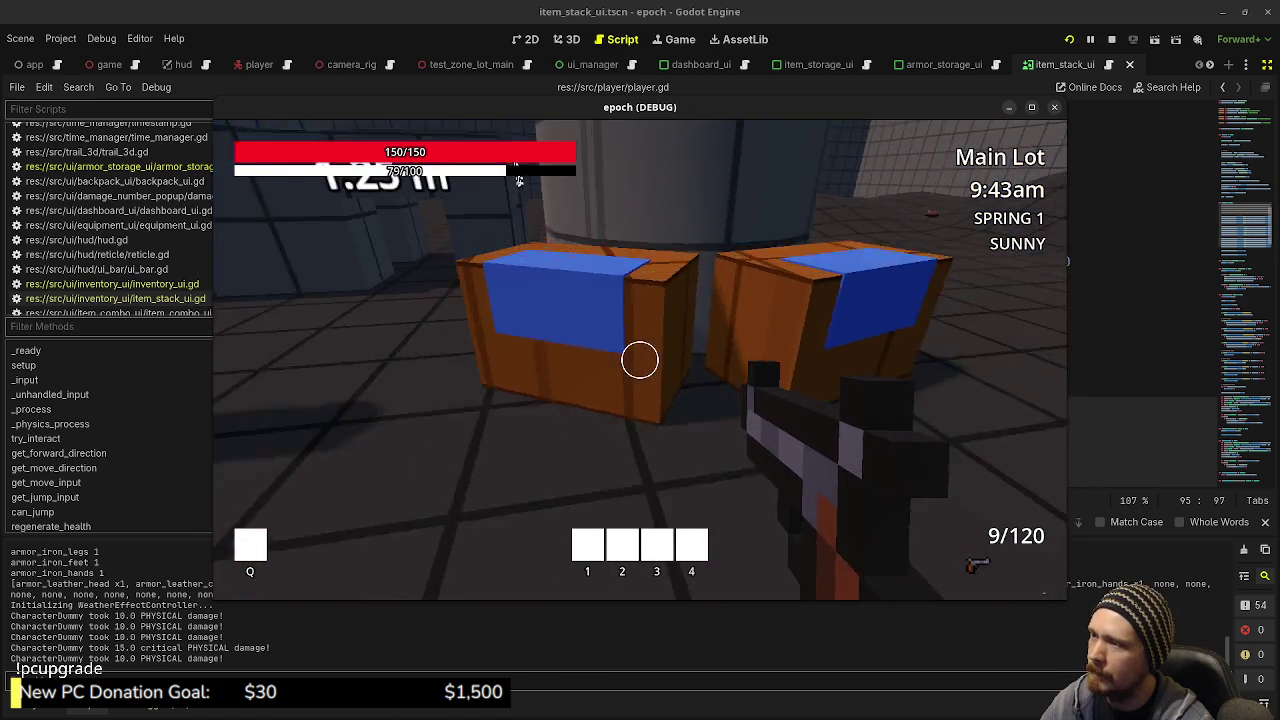
Step: Move the 10 potions from the crate's Item Storage into the backpack and close storage
key(e)
key(Return)
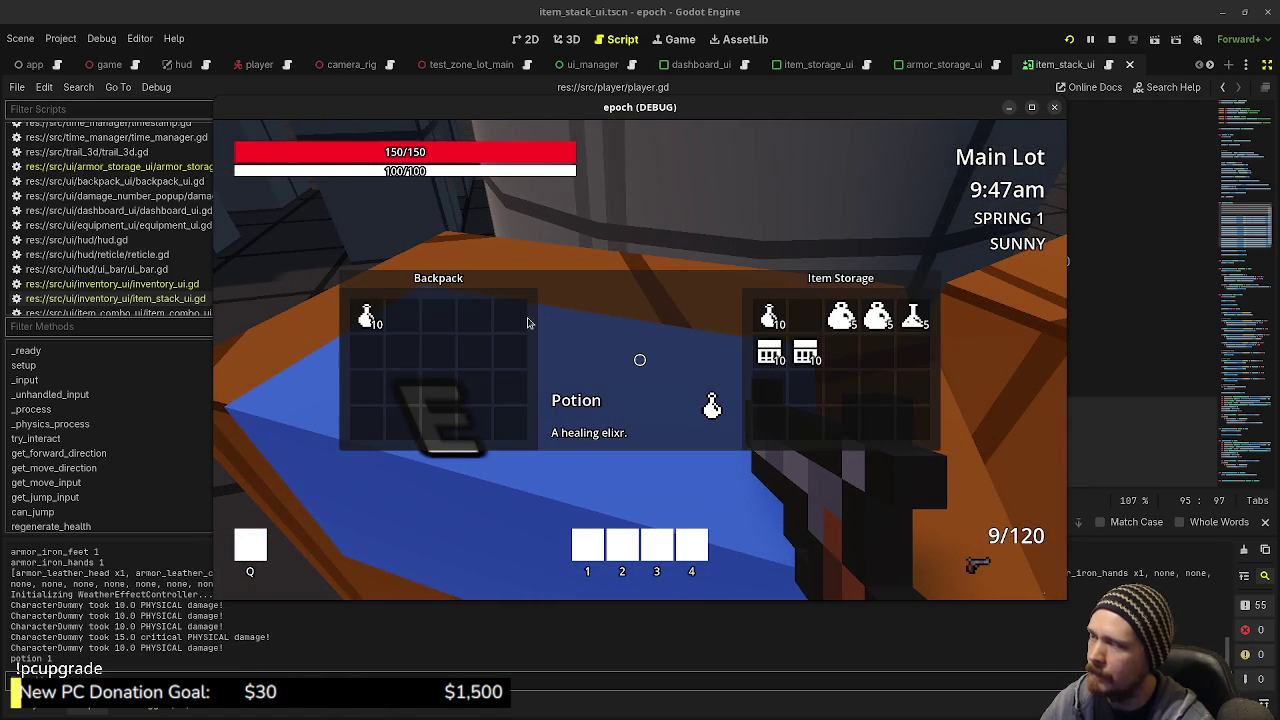
key(e)
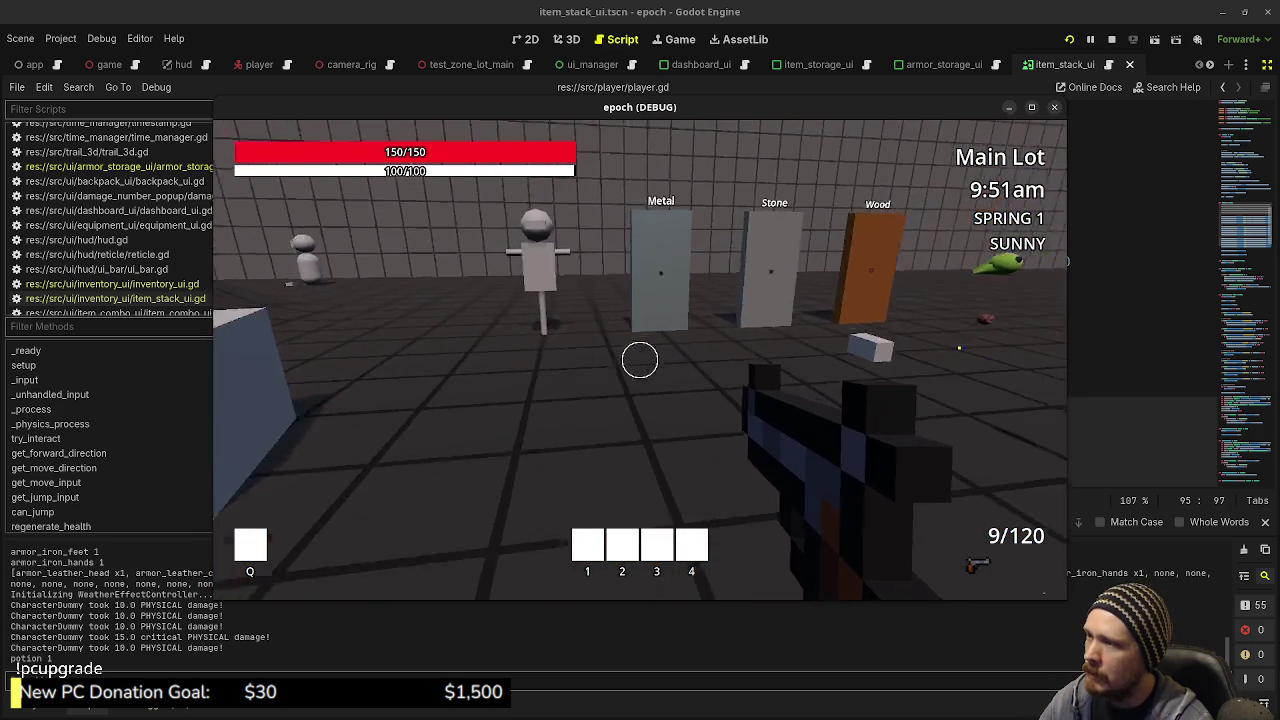
Step: Drink a potion from the backpack stack, close the inventory, and return control to the game view
key(e)
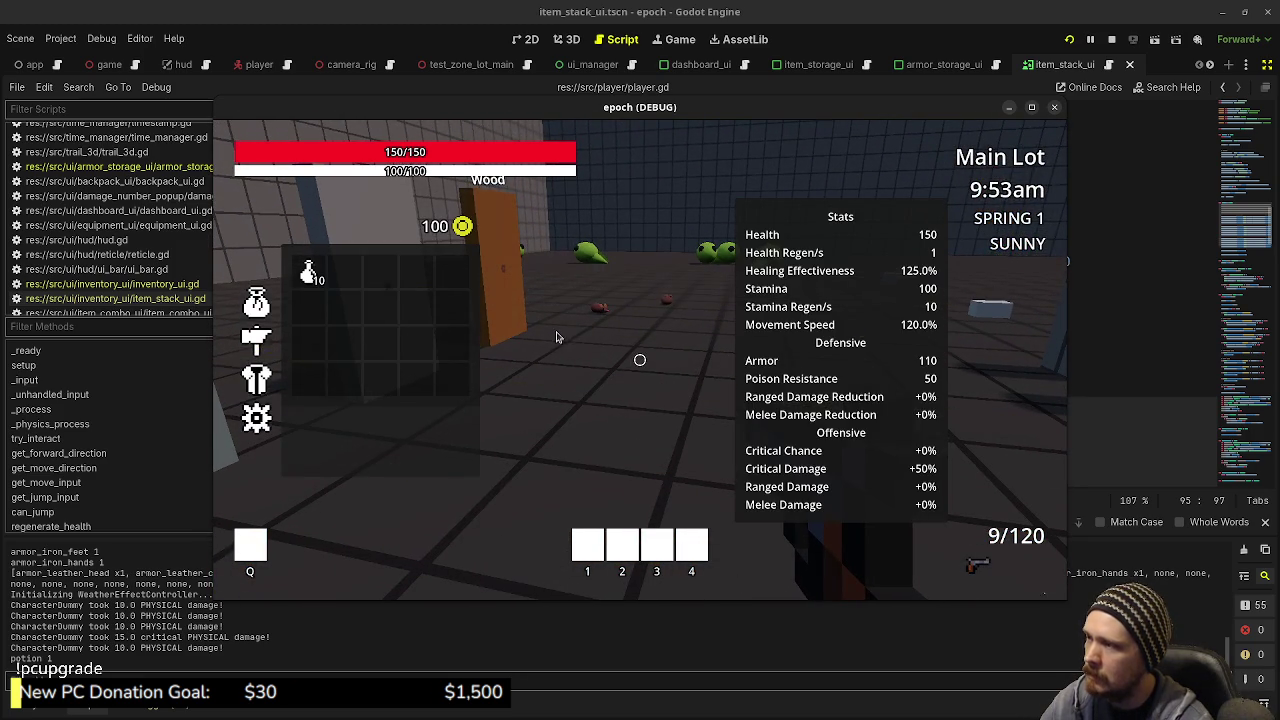
key(e)
key(e)
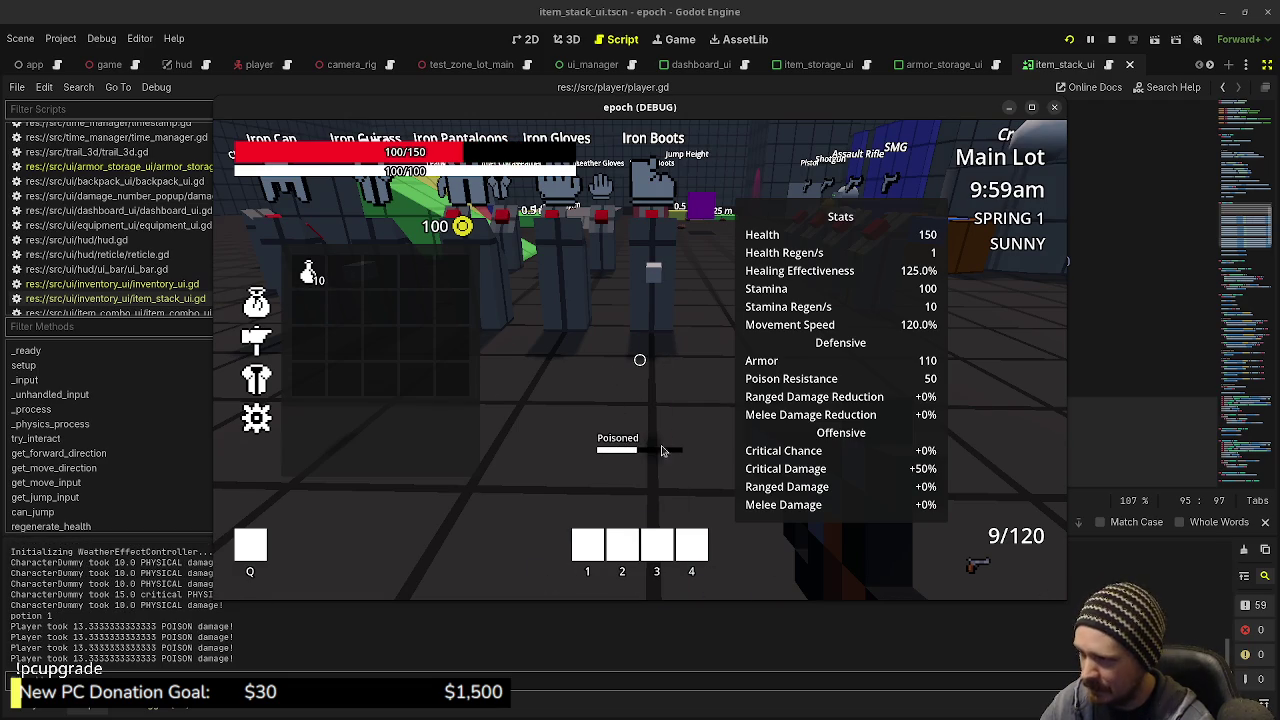
double_click(310, 275)
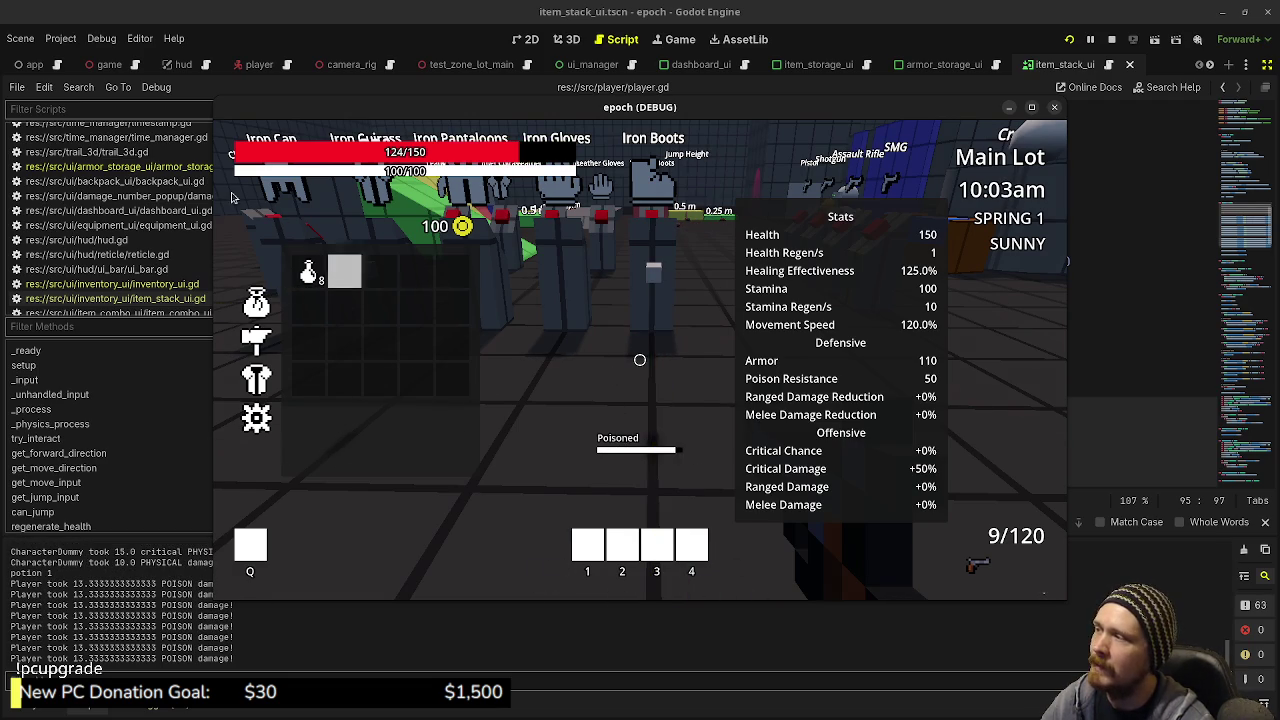
key(d)
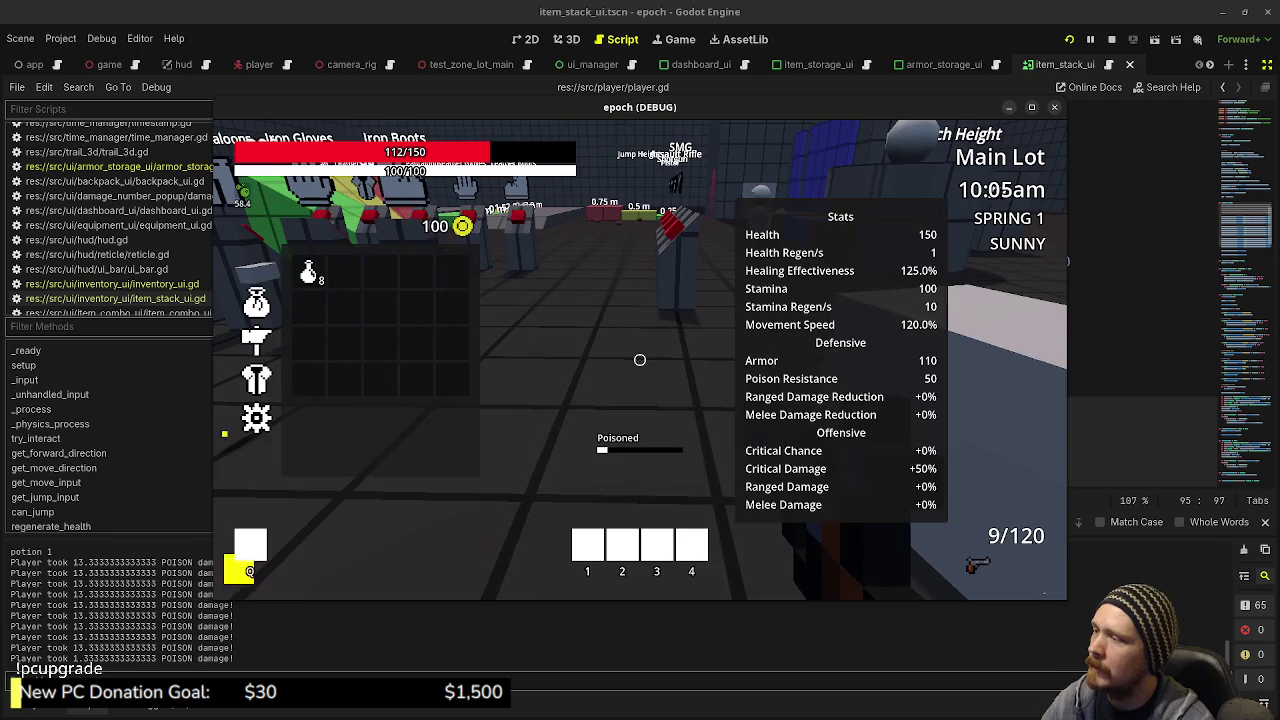
key(Tab)
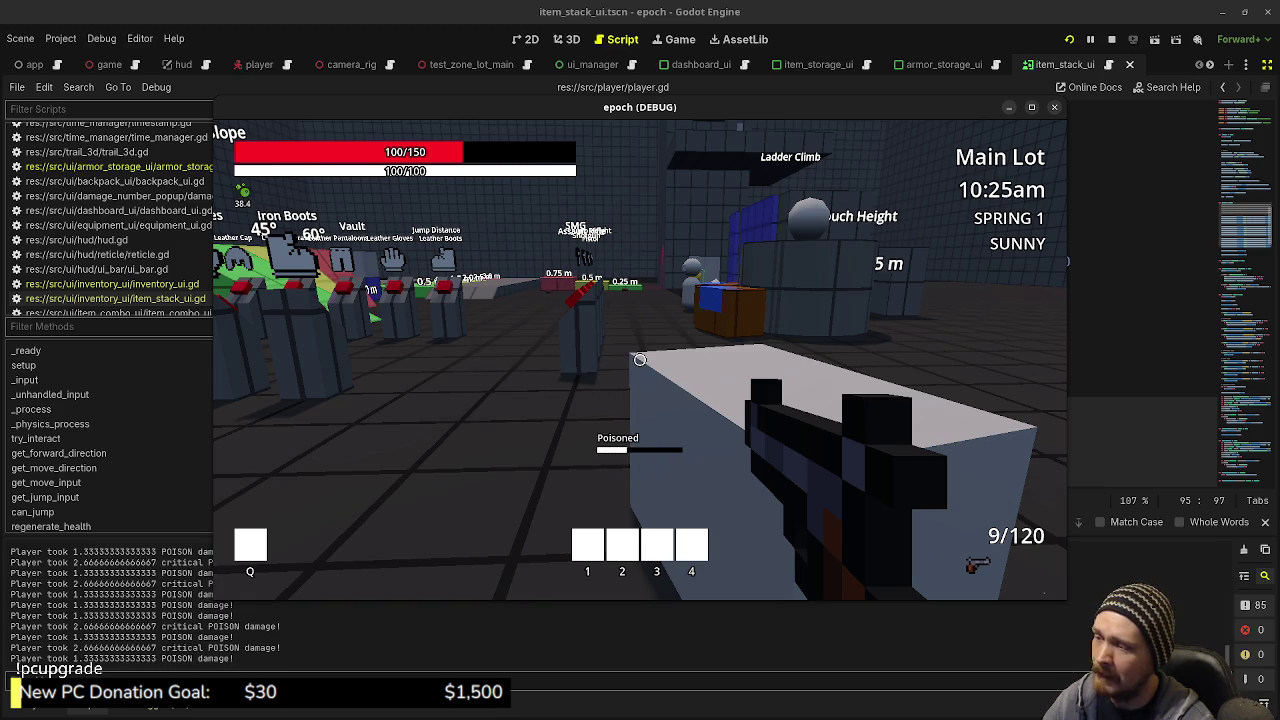
click(490, 357)
Step: Walk past the Ladder Climb area and armor stands to the blue-topped crate and open its Armor Storage
key(w)
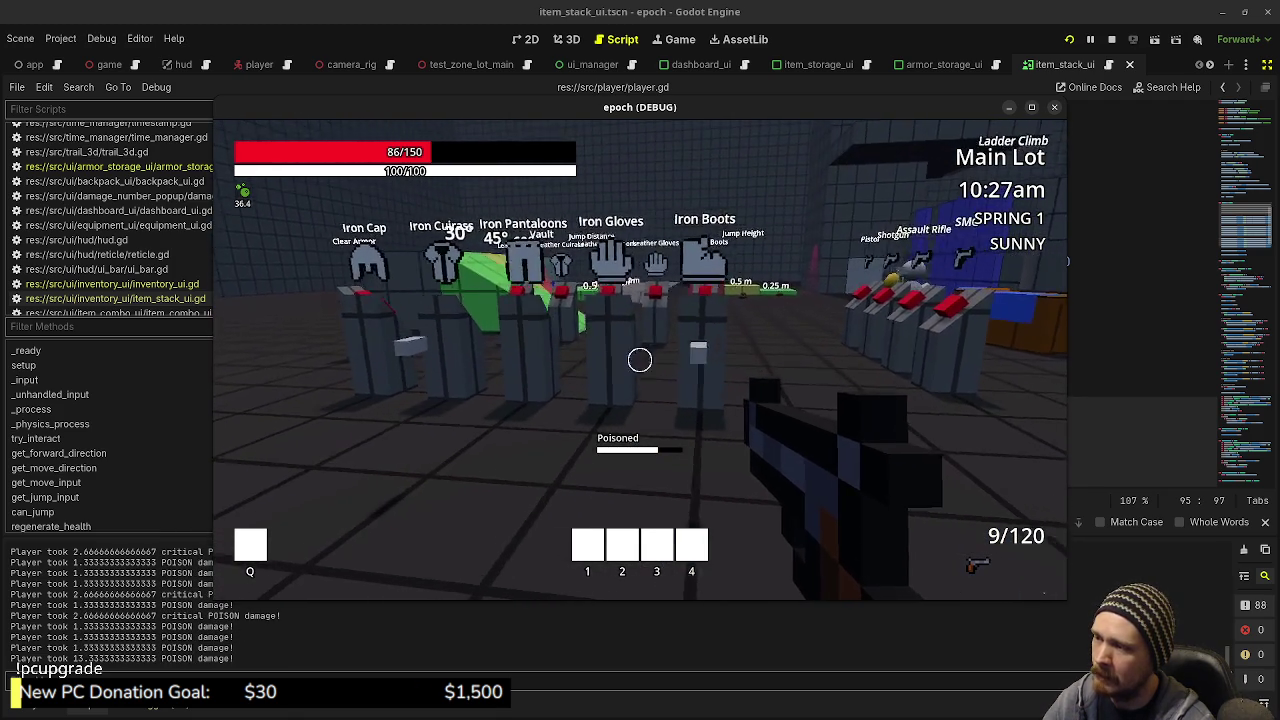
key(w)
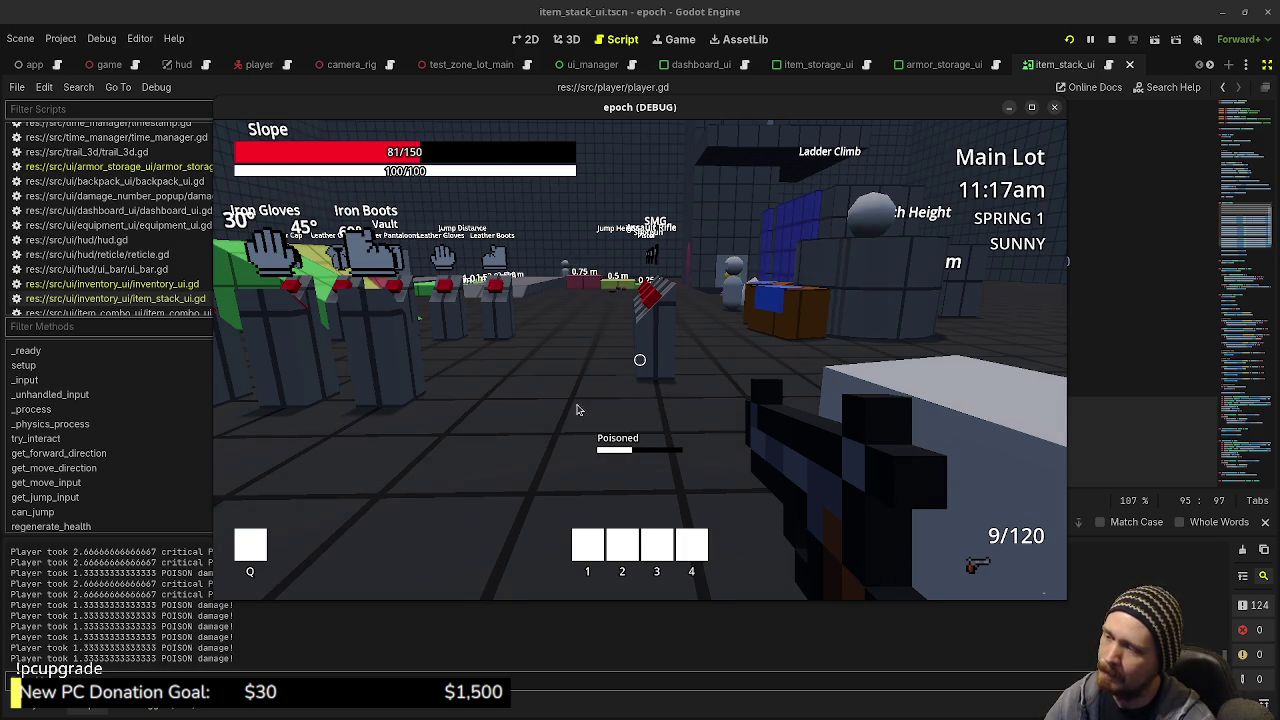
key(shift+w)
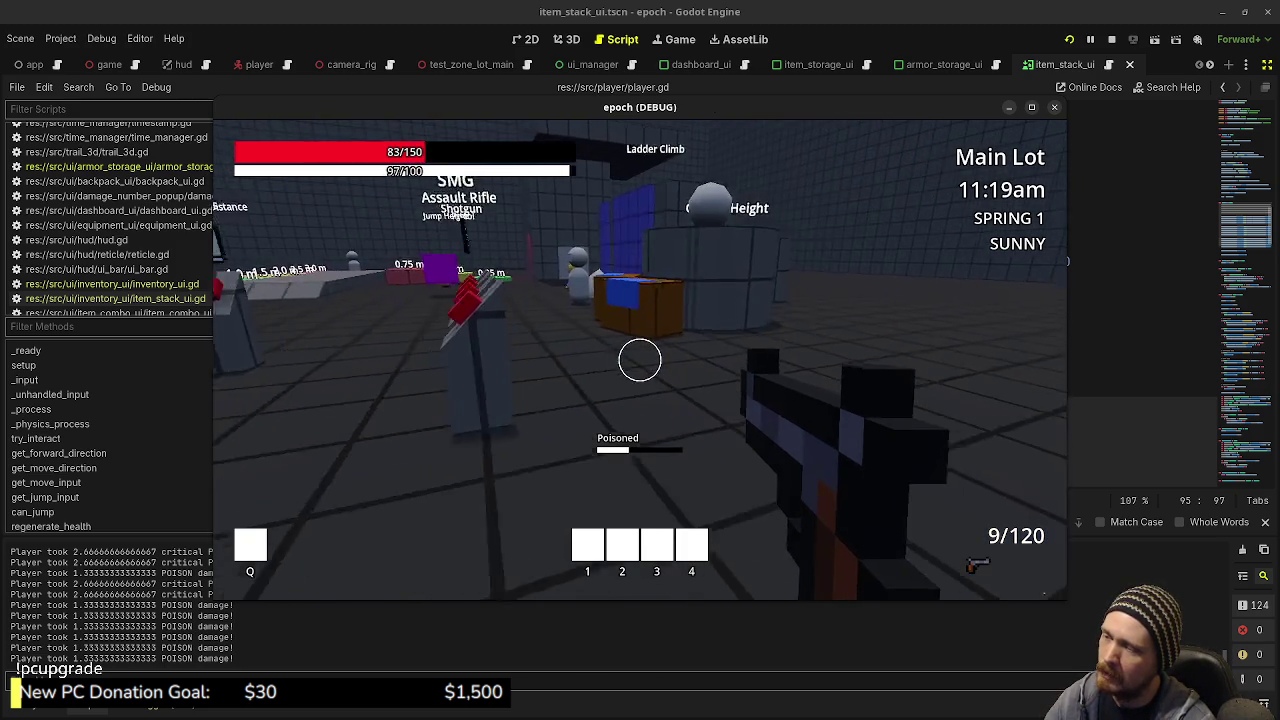
key(w)
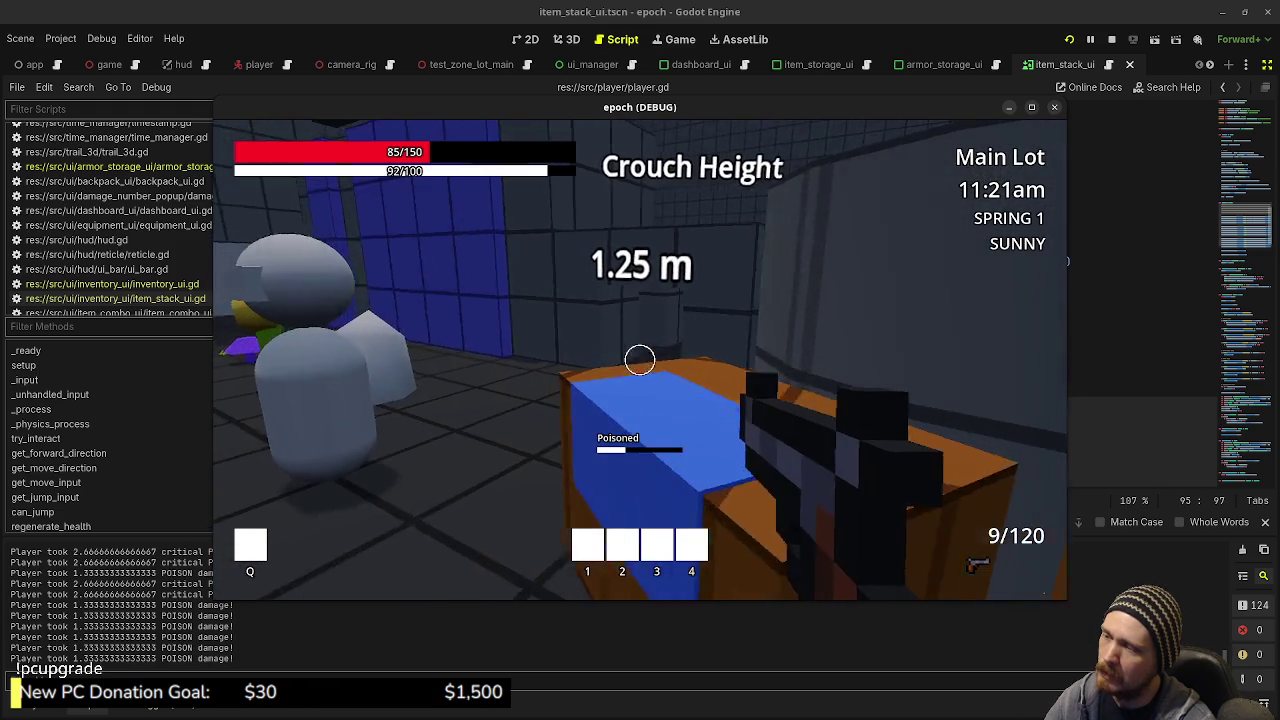
key(w)
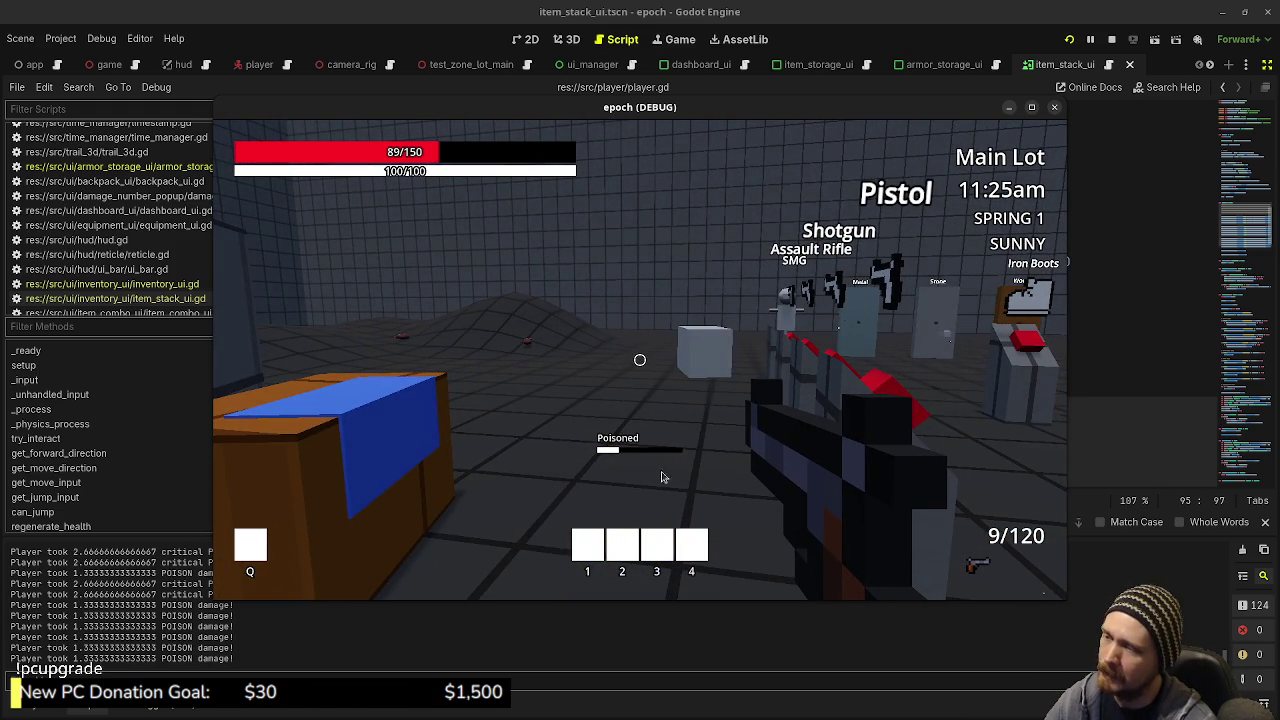
key(w)
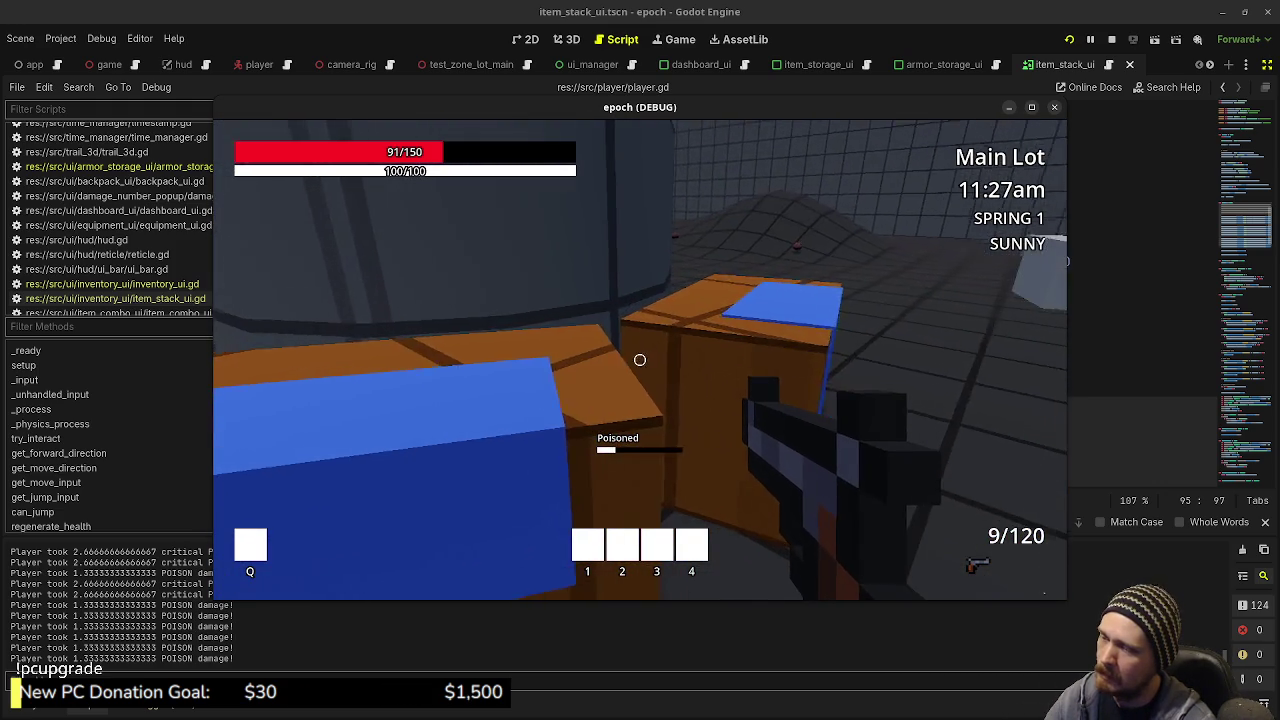
key(e)
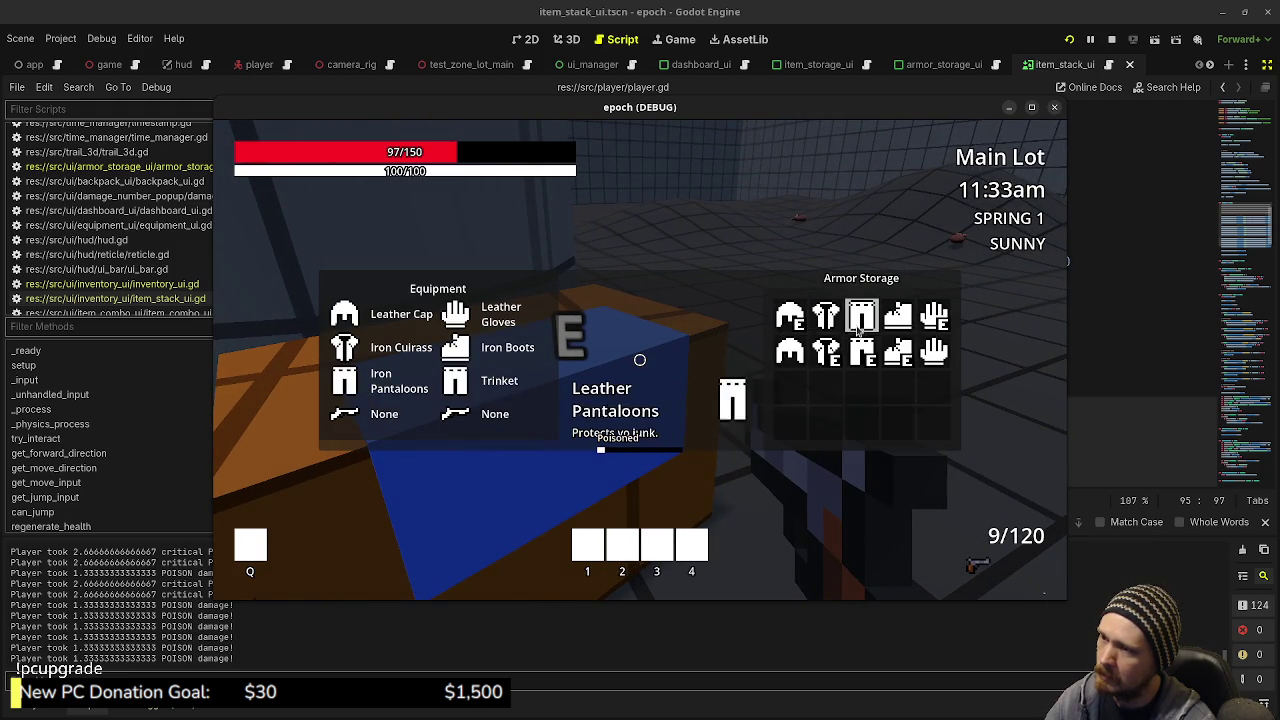
Step: Select the Iron Cuirass, maximize the game window, reopen the crate's storage, then stop the game
click(826, 352)
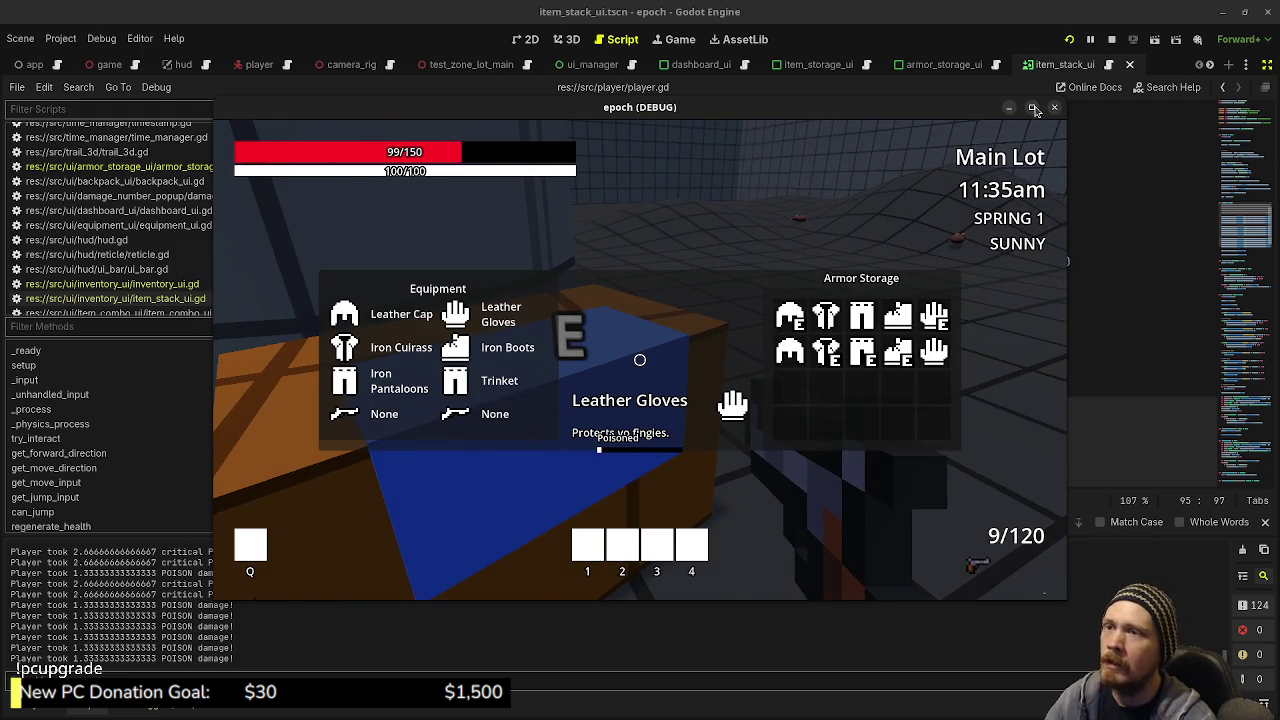
key(super+Up)
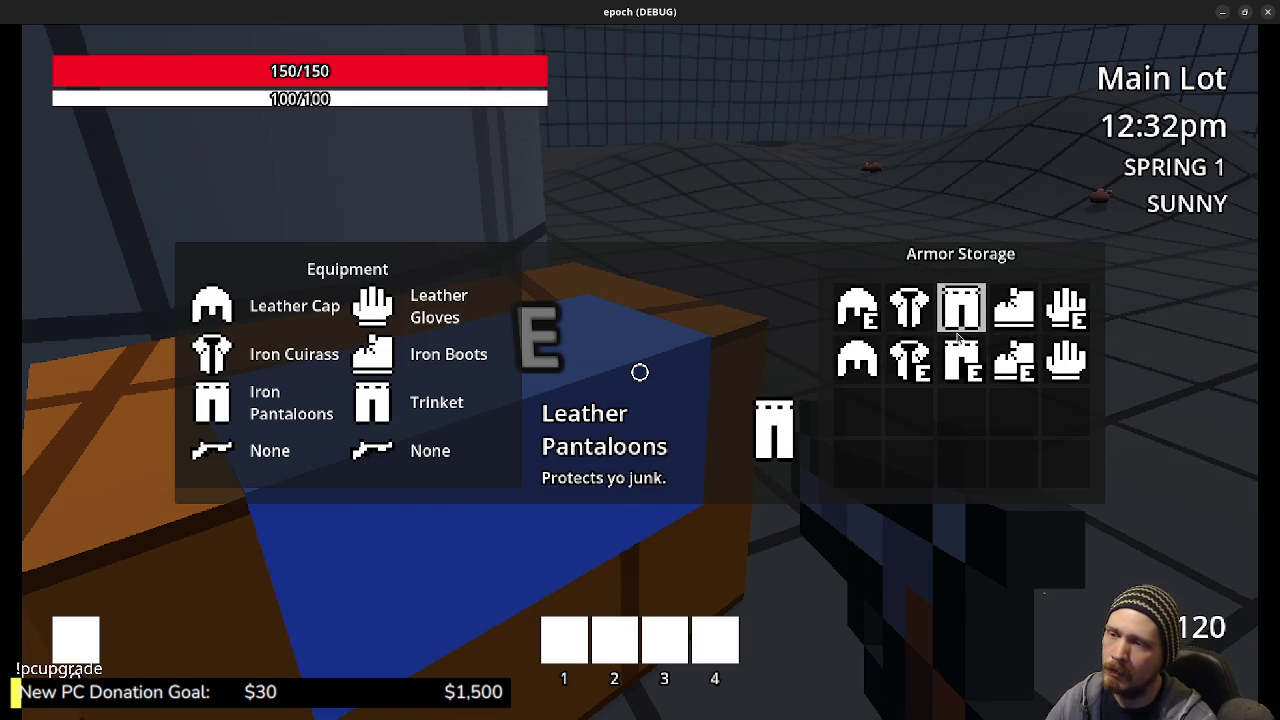
key(e)
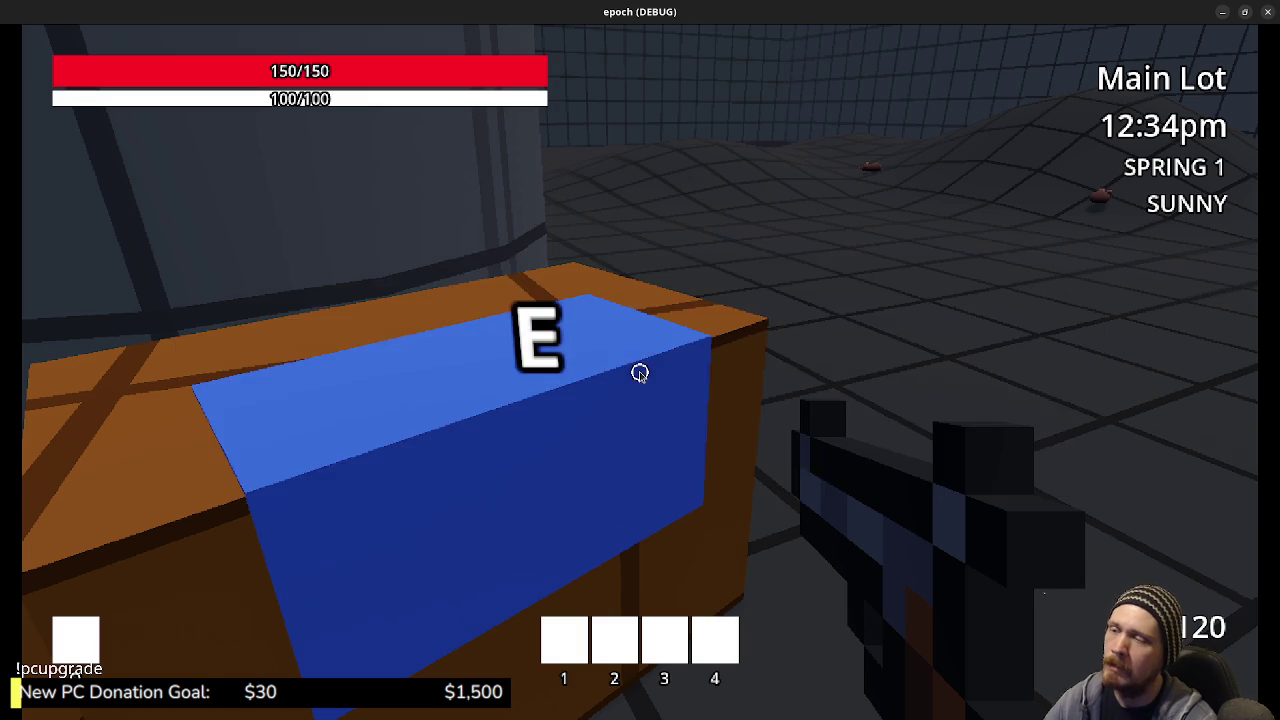
key(s)
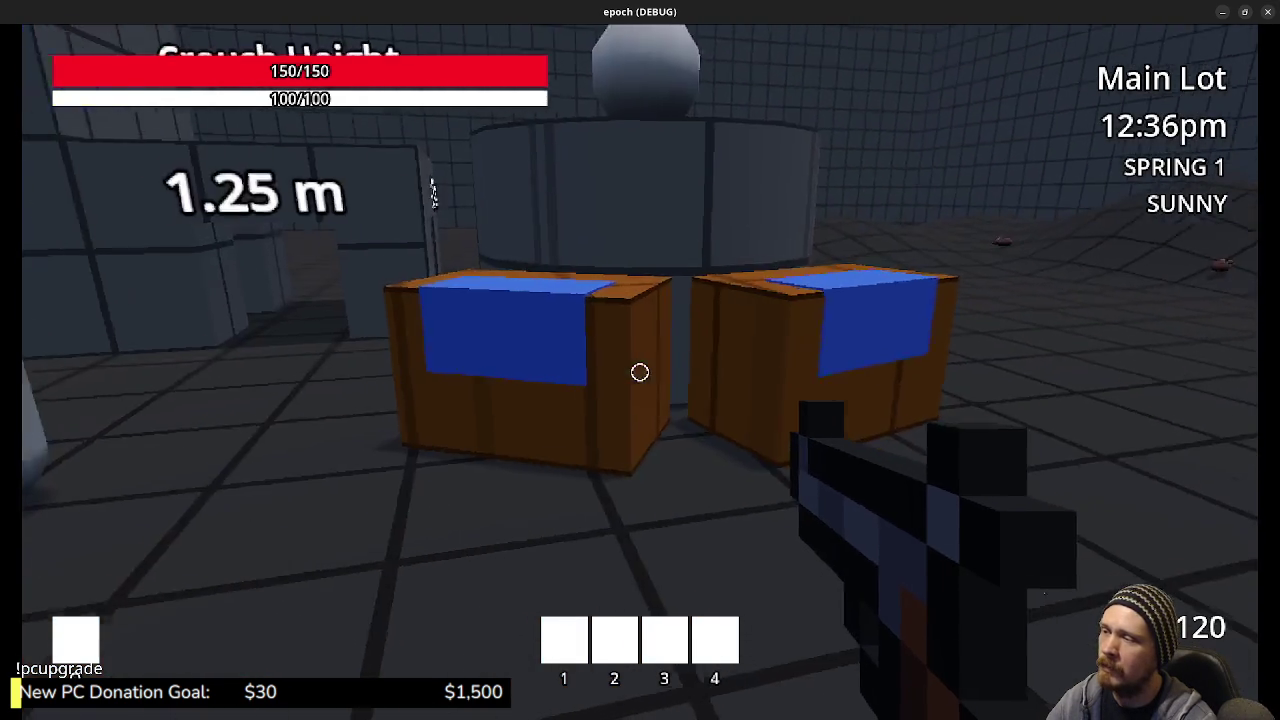
mouse_move(640, 372)
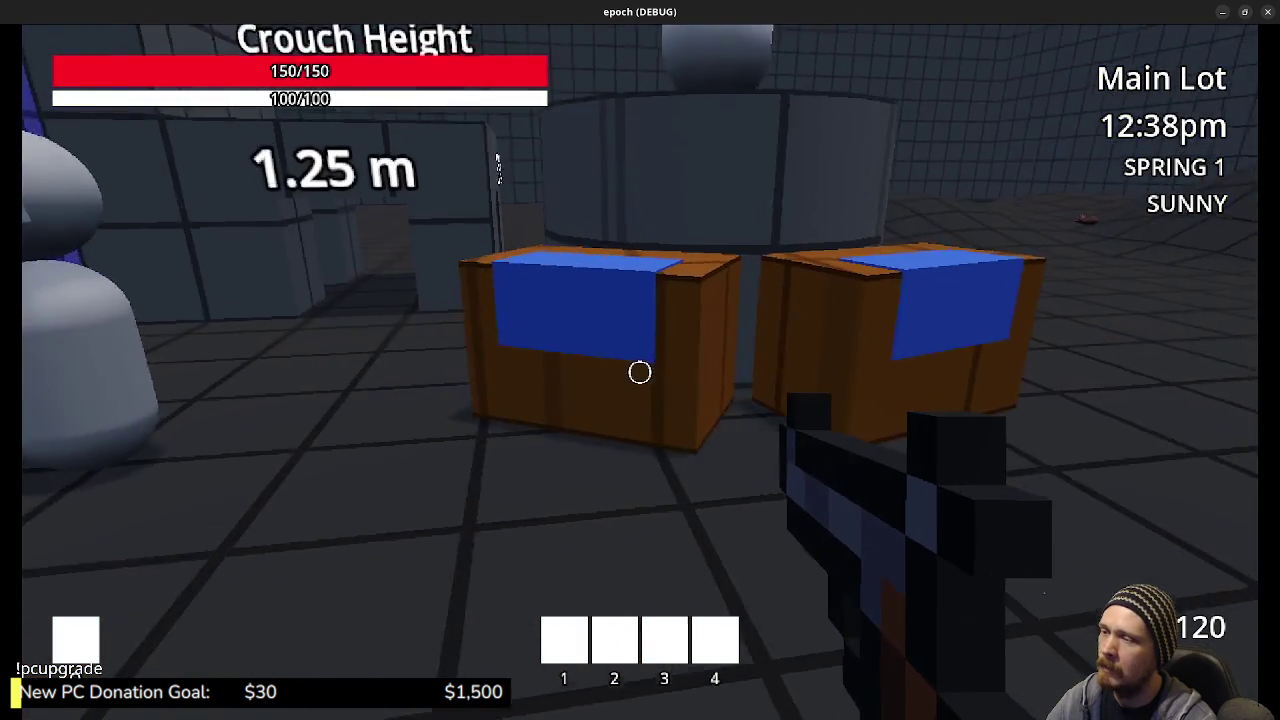
key(w)
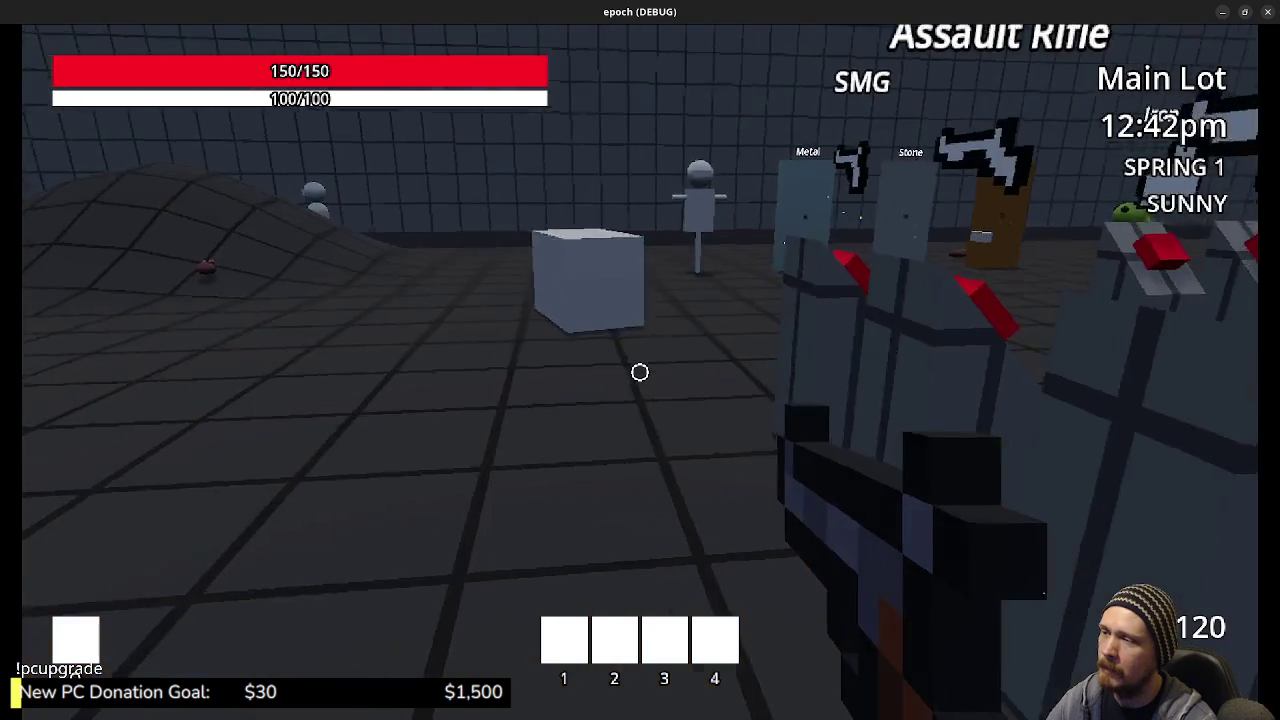
key(e)
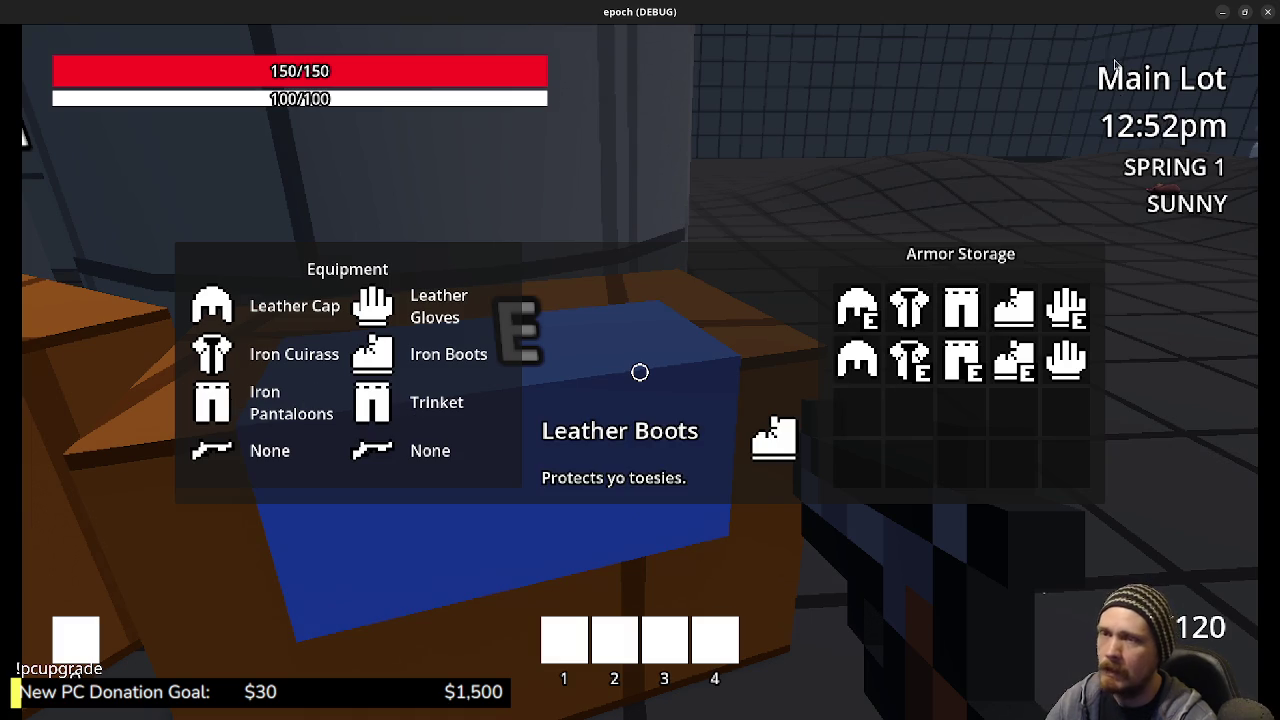
key(F8)
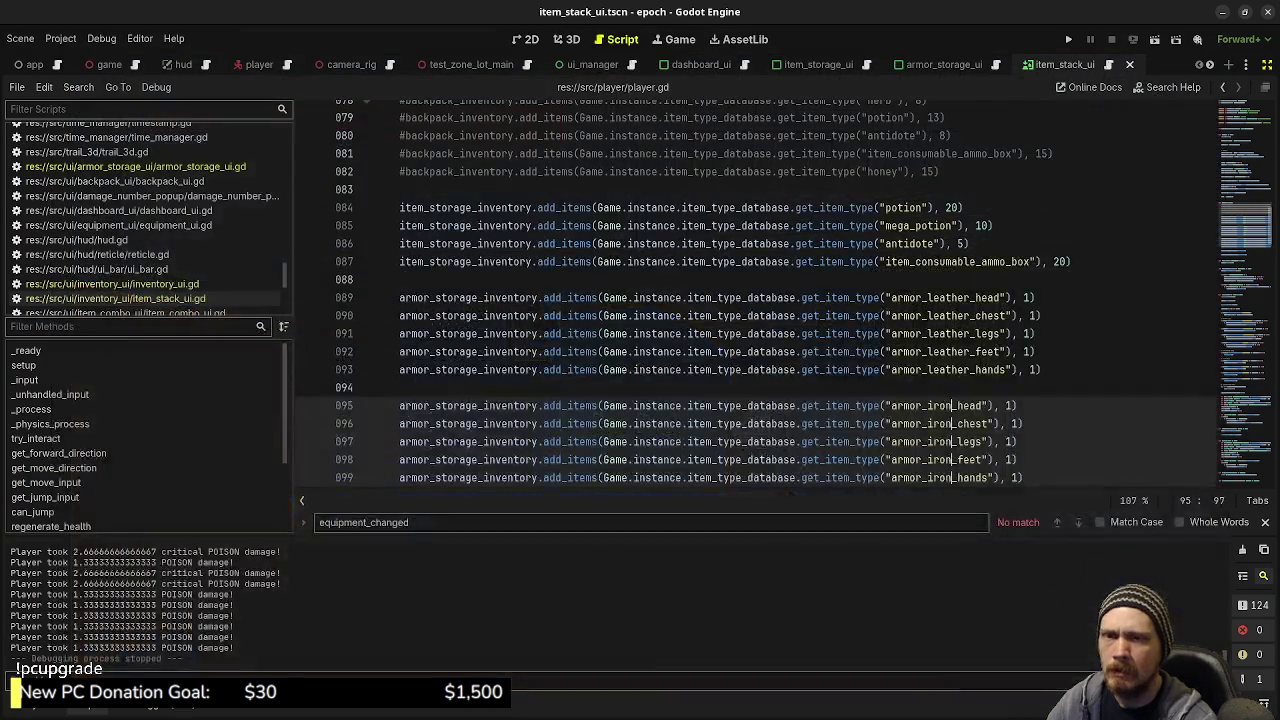
Step: Check the storage inventory, box UI scene and box interactable subtasks, then drag the card into v0.1.0-dev
key(alt+Tab)
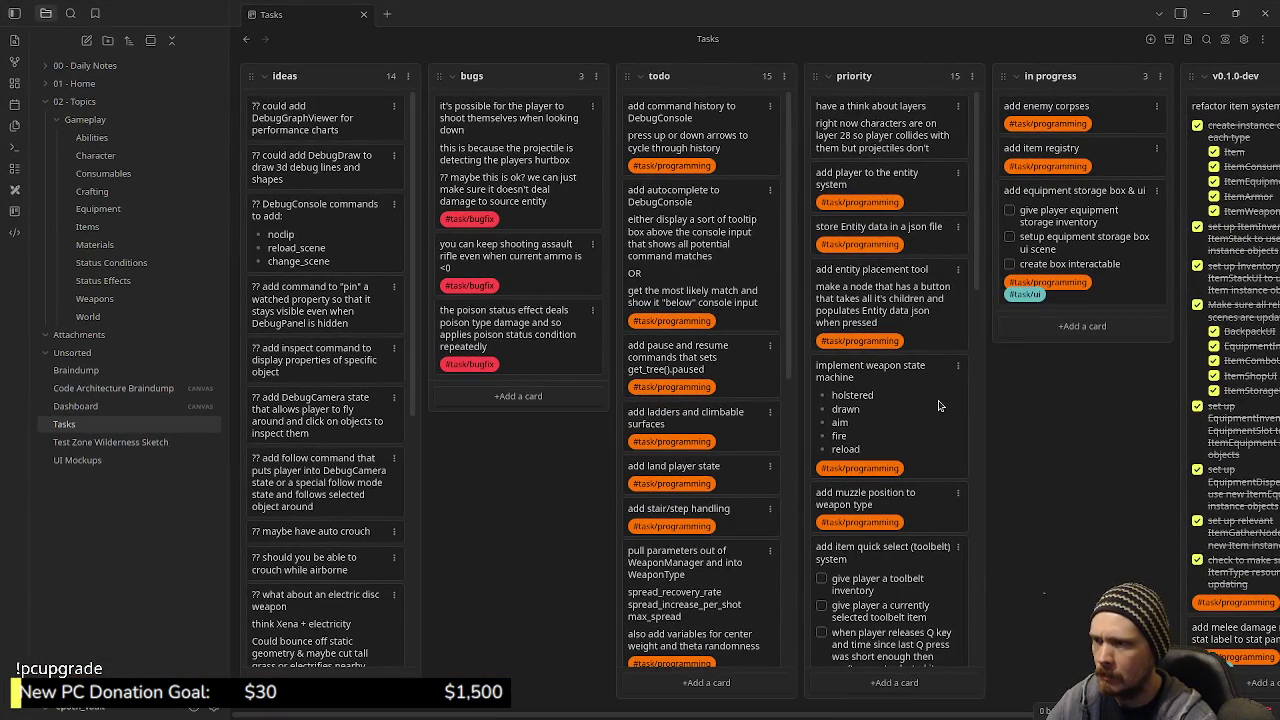
scroll(938, 405, down, 10)
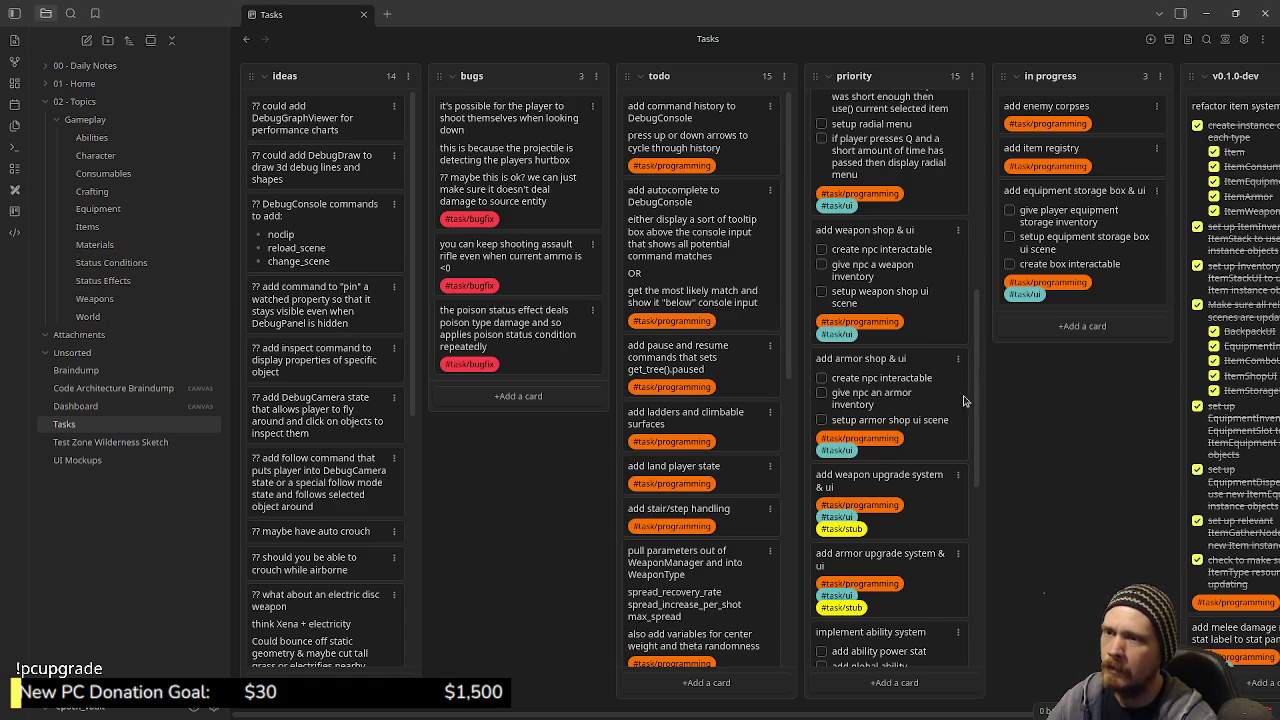
click(1010, 211)
click(1010, 237)
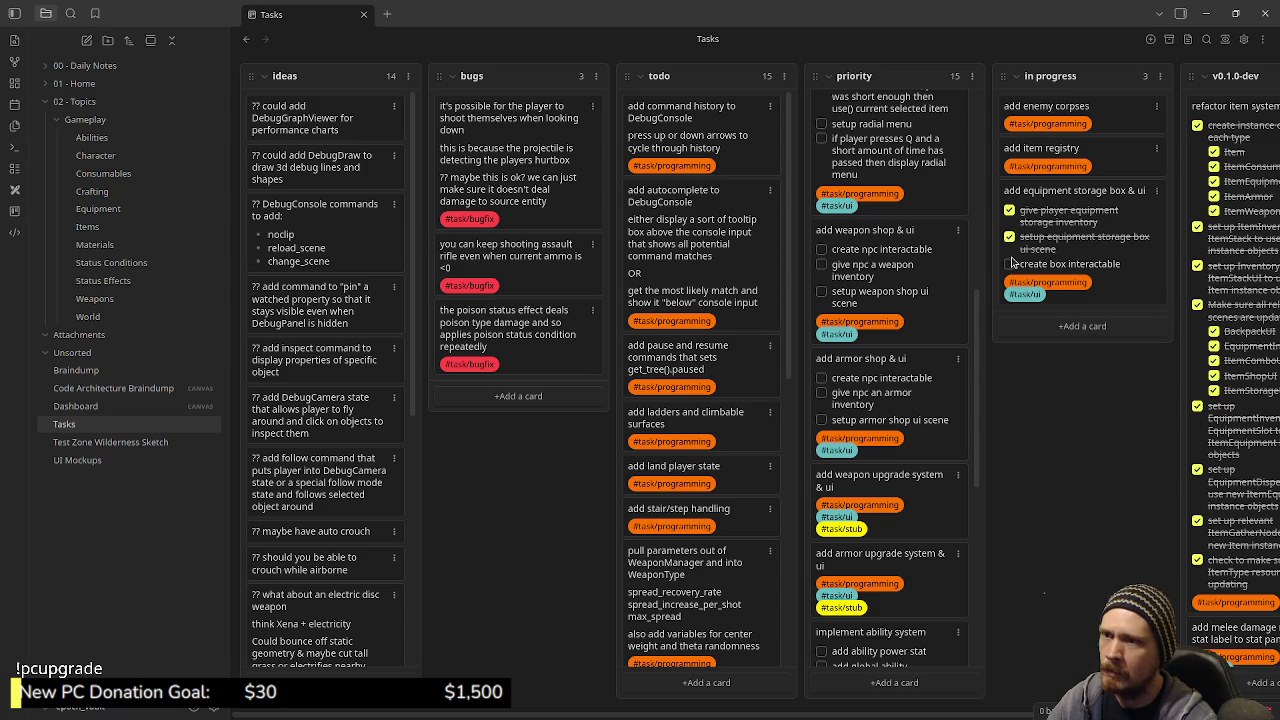
click(1009, 264)
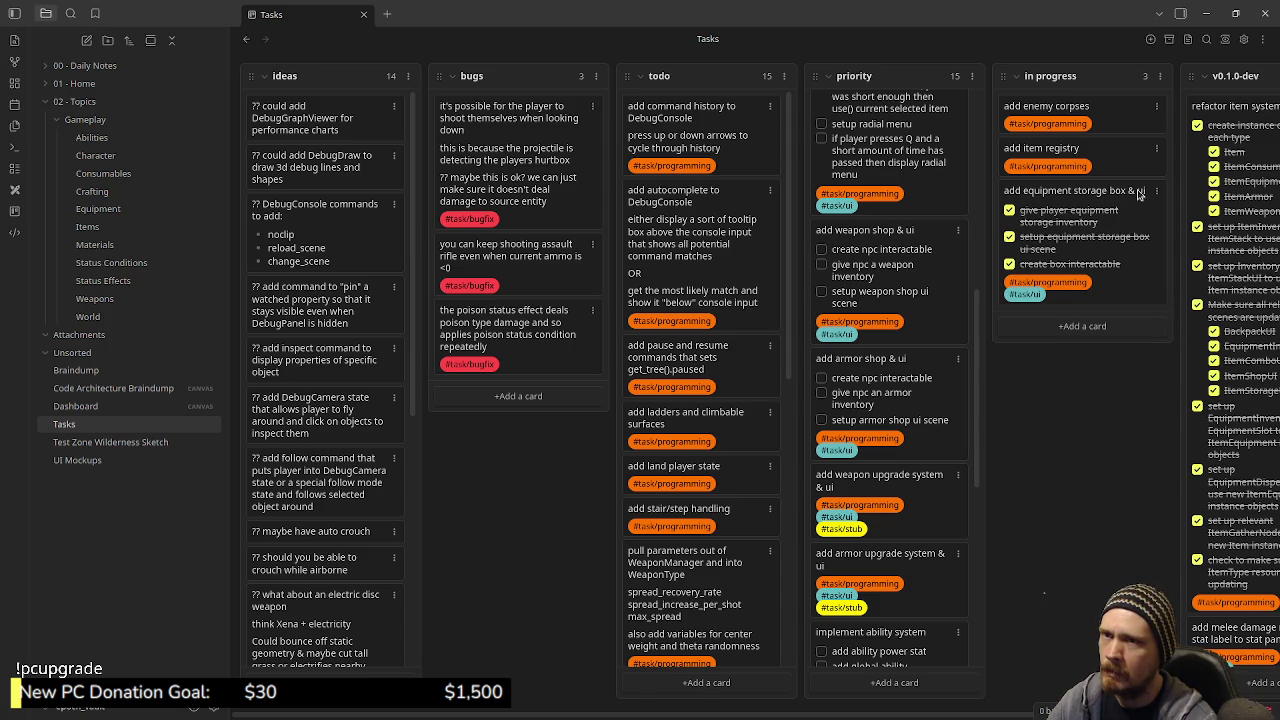
drag(1141, 195, 1146, 120)
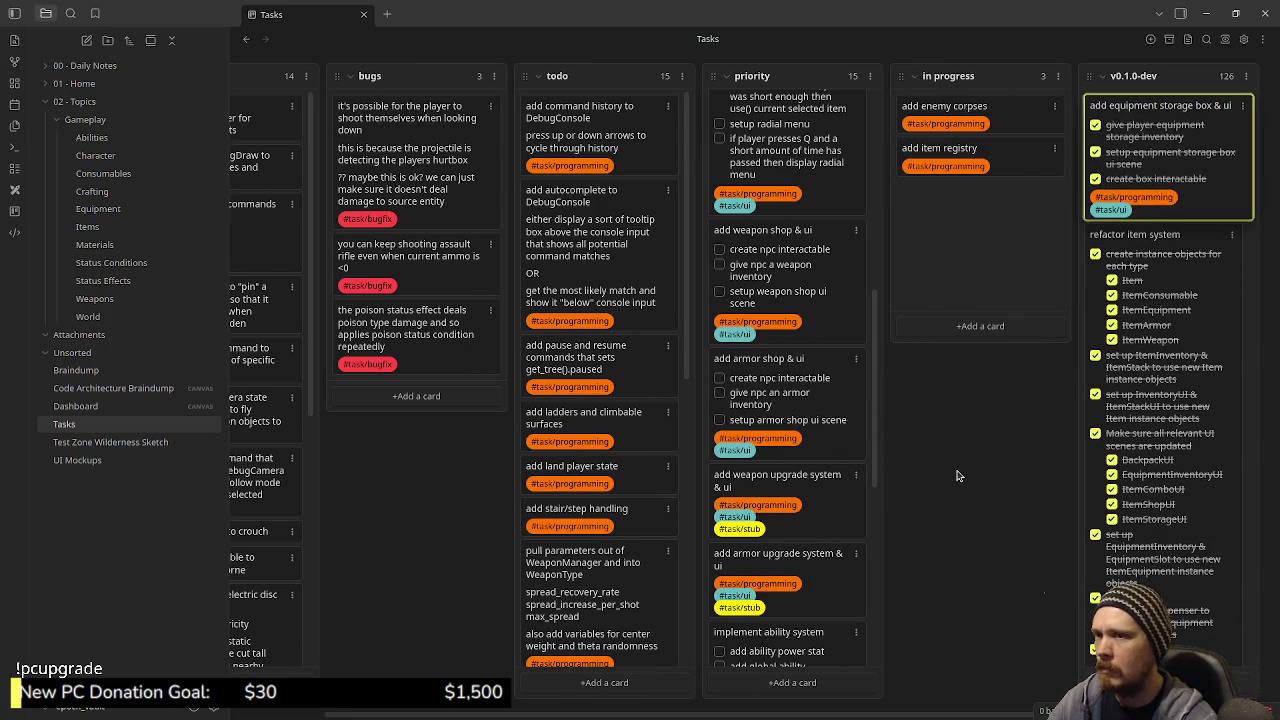